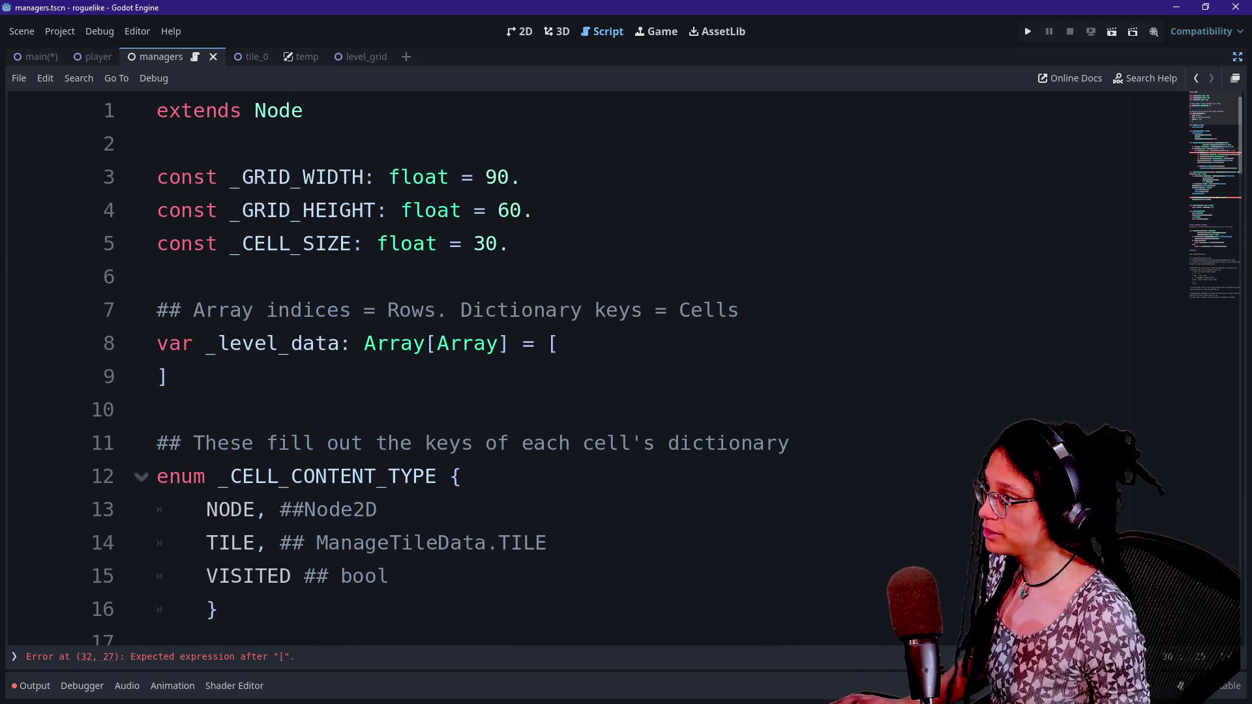
- Highlight the grid width and height constants on lines 3–4, then switch to the grey-grid spreadsheet
left_click_drag(230, 177, 533, 210)
left_click(533, 210)
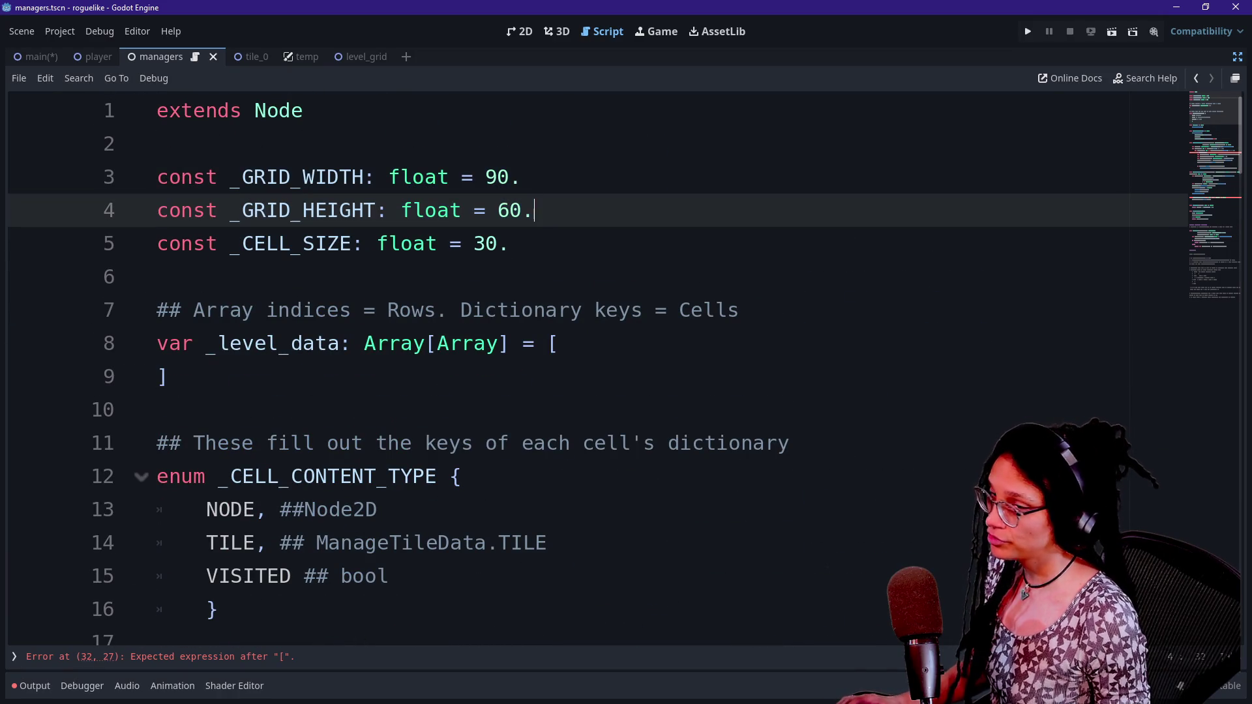
key("alt+Tab")
left_click(185, 357)
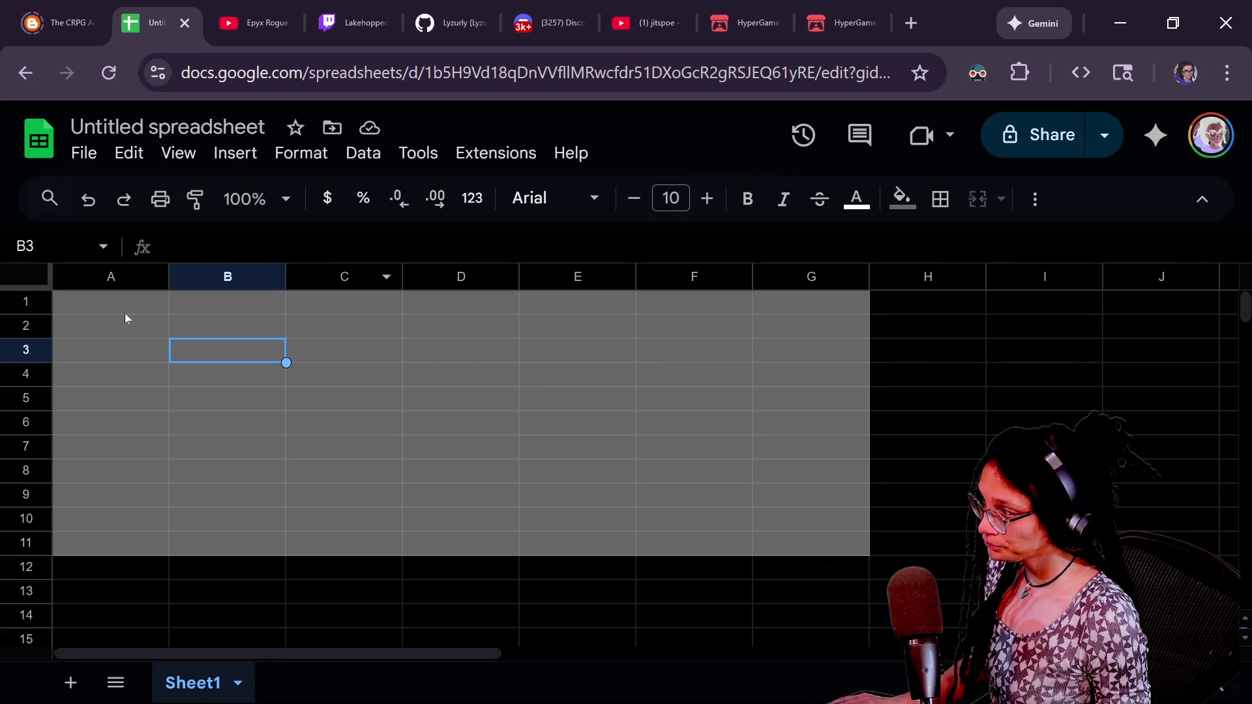
left_click(108, 294)
key("Right")
key("Right")
key("Left")
key("Left")
key("Right")
key("Left")
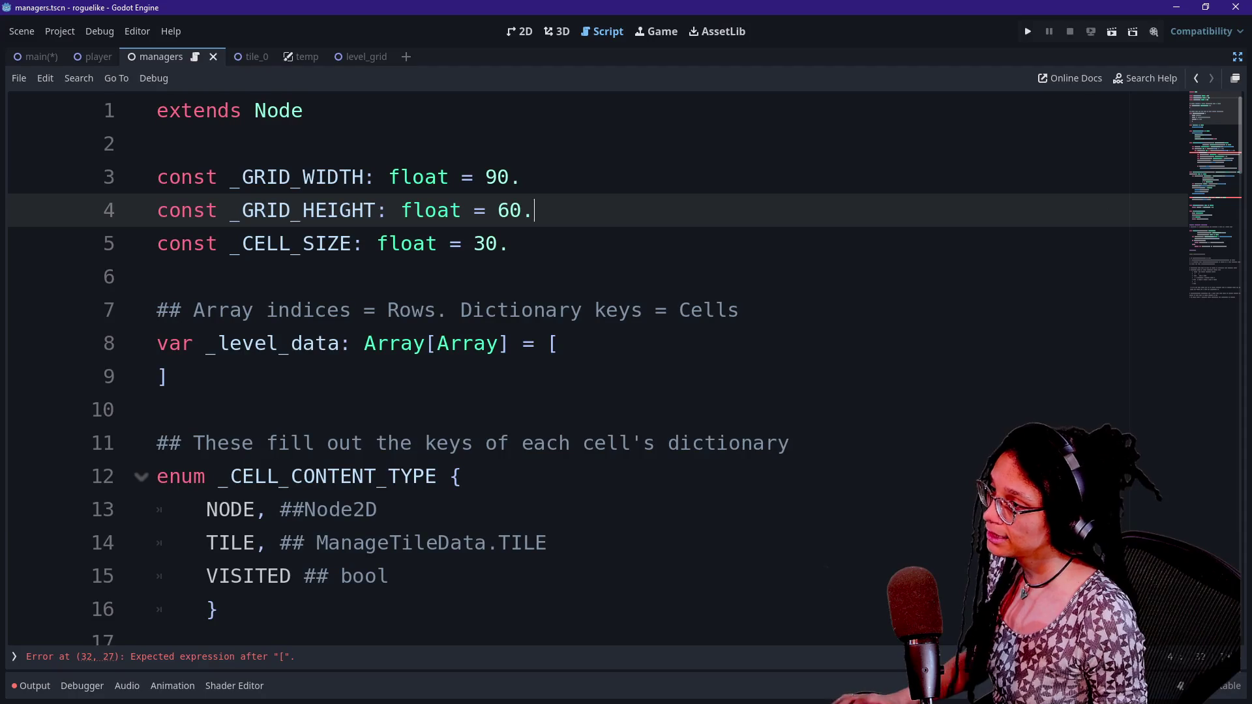
key("Up")
key("shift+End")
key("shift+Down")
key("shift+End")
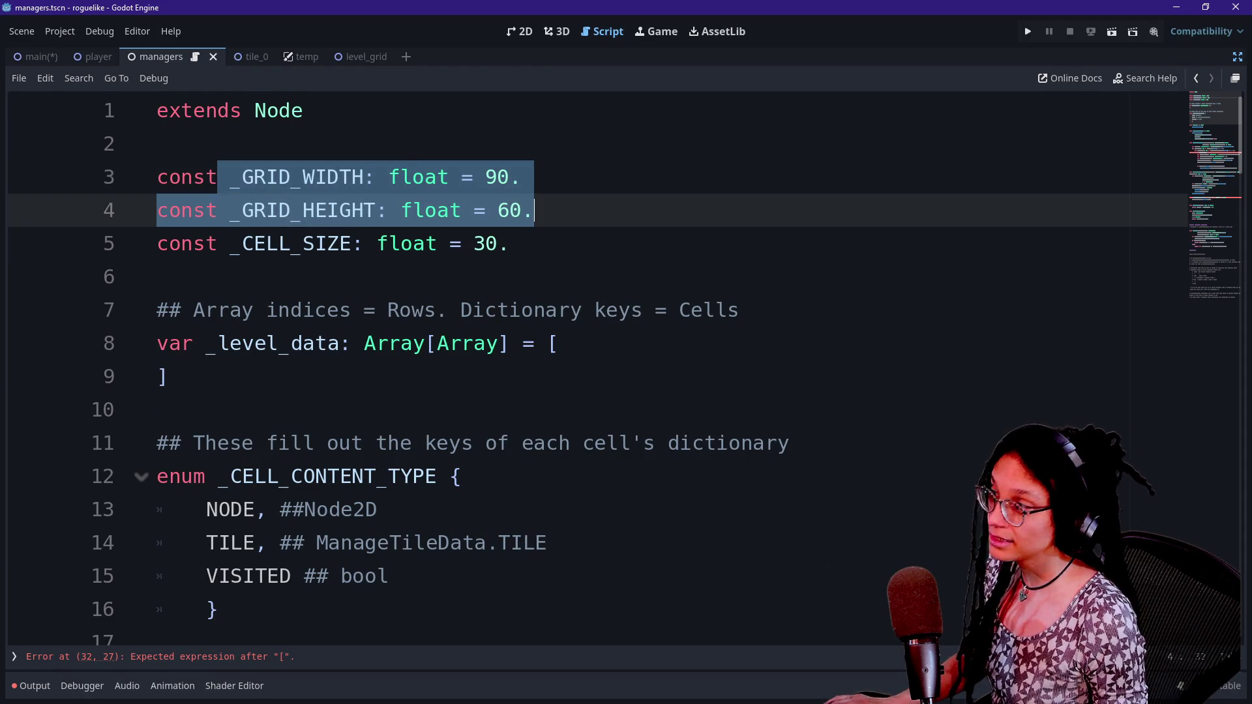
key("alt+Tab")
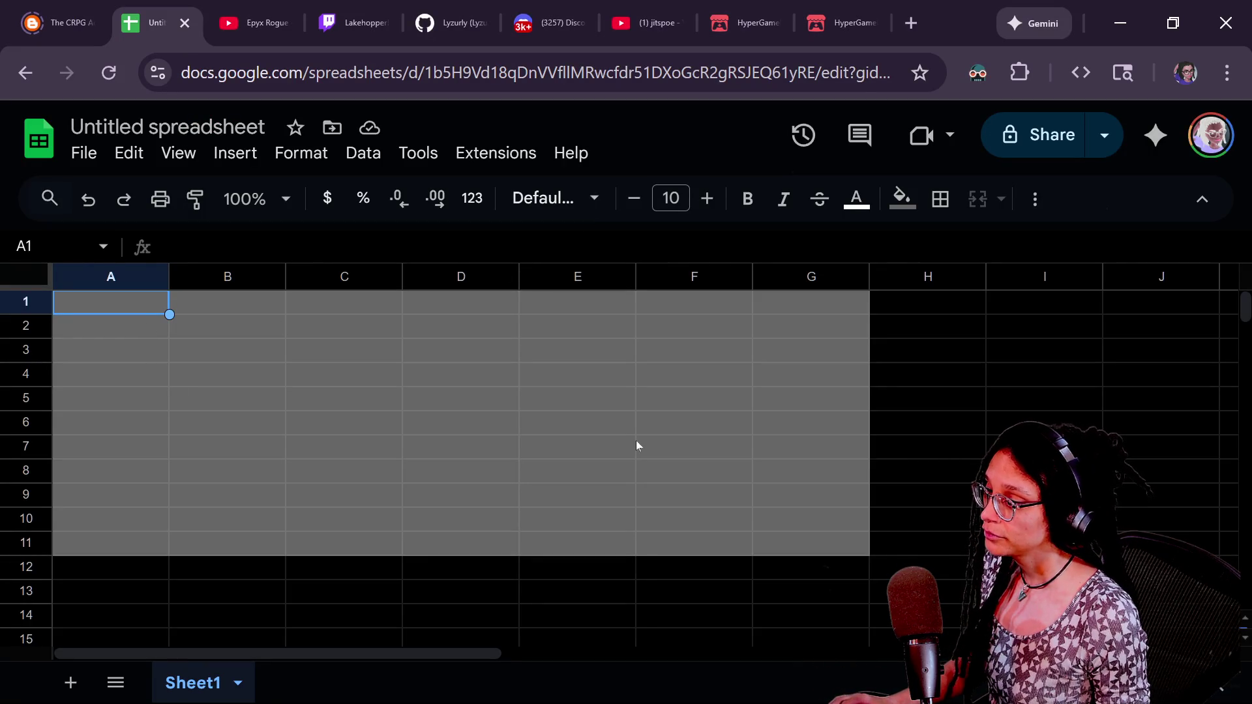
- Clear the grey fill from the A1:G11 range
left_click(802, 541)
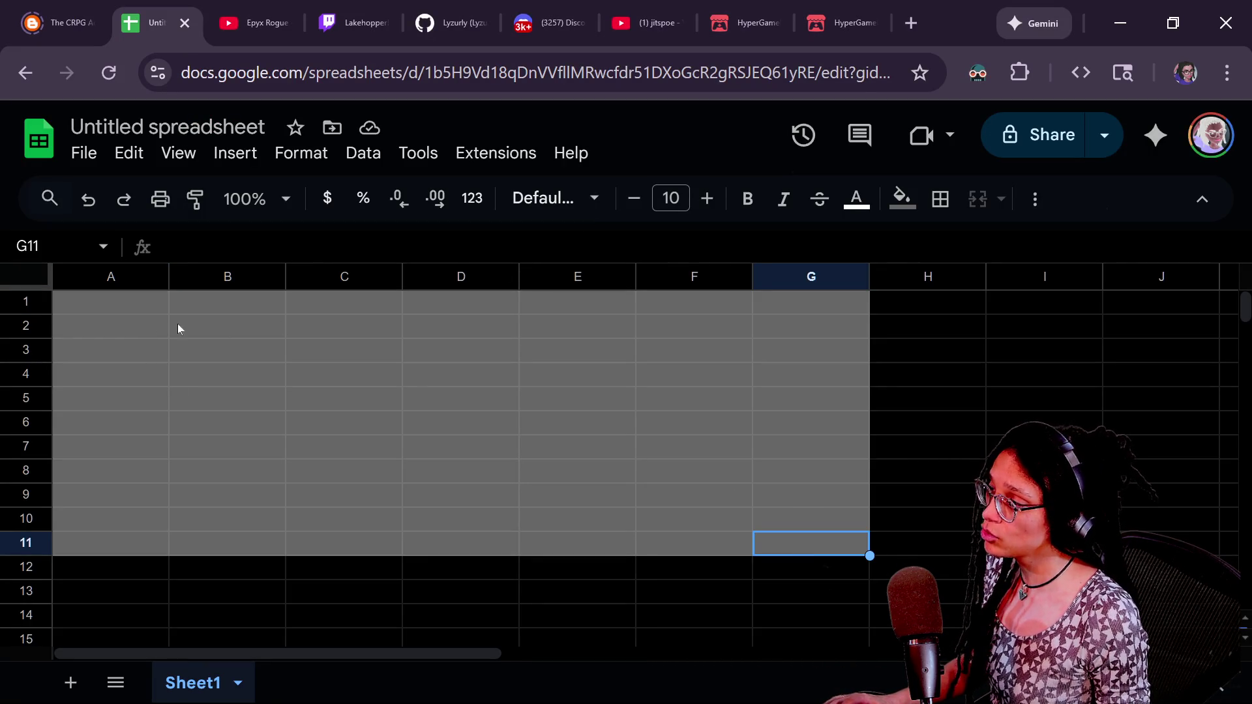
left_click(152, 308, "shift")
left_click(902, 199)
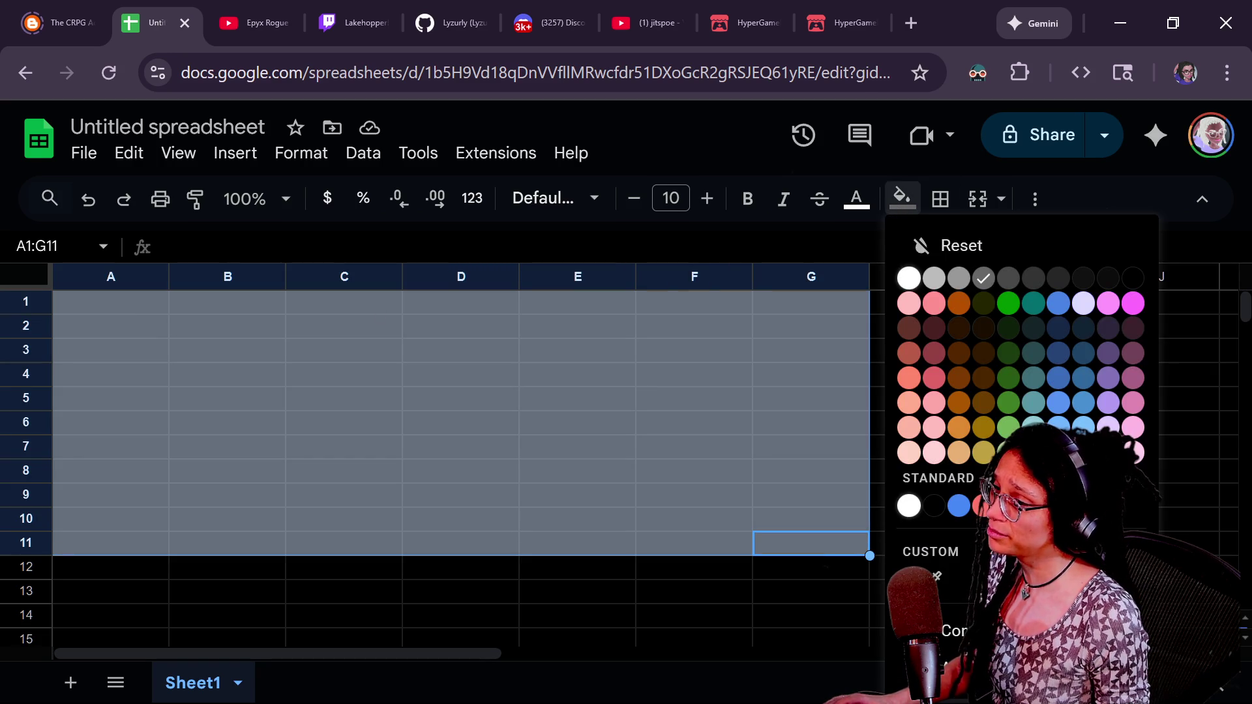
left_click(954, 246)
- Fill cells A1 and B1 grey, then undo the B1 fill
left_click(492, 333)
left_click(164, 300)
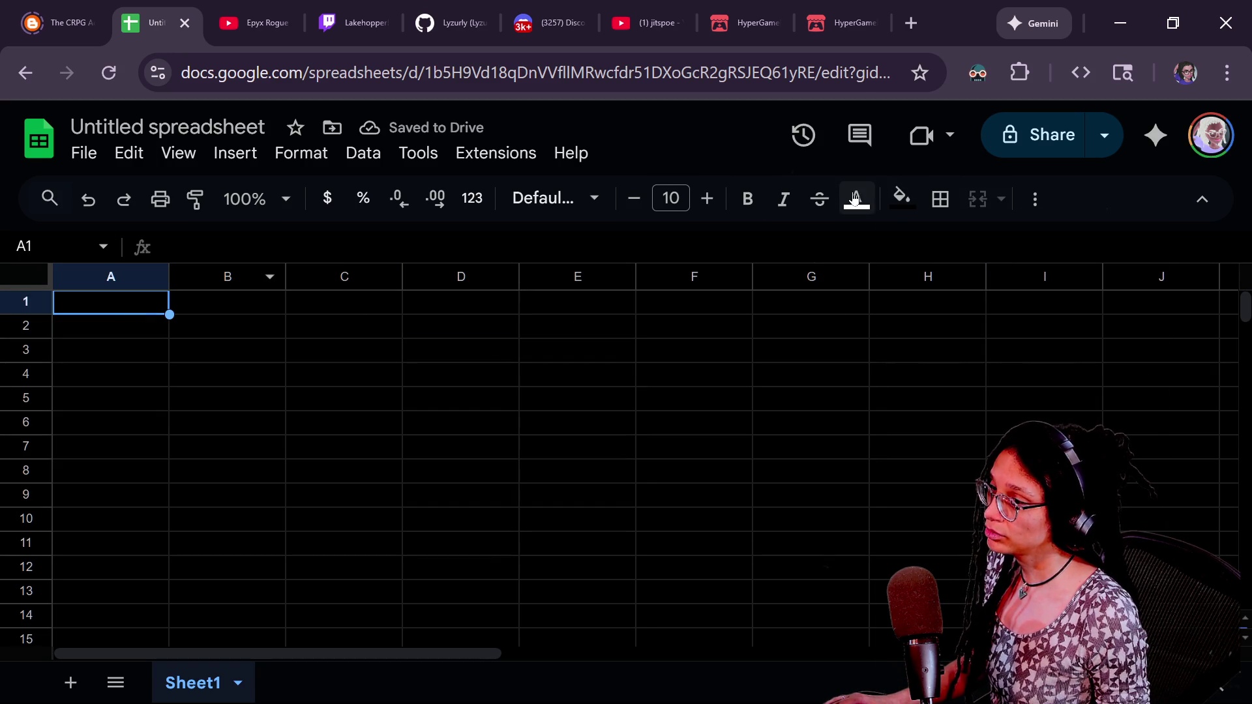
left_click(902, 198)
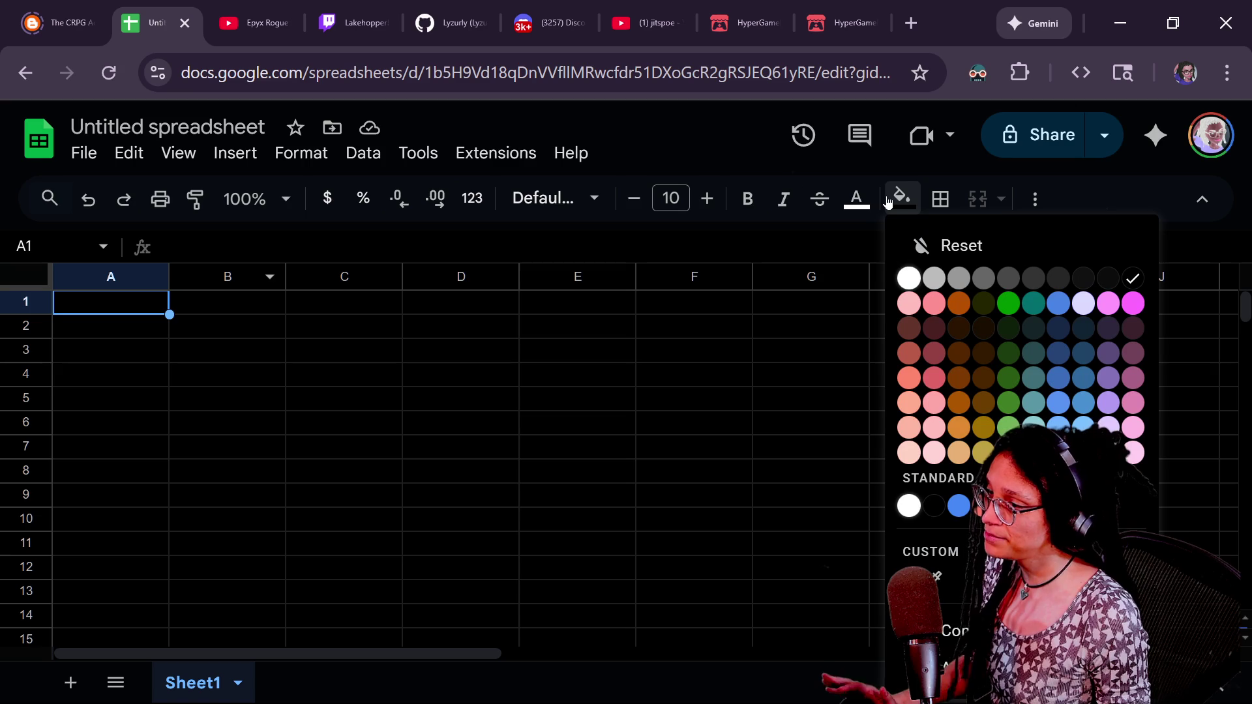
left_click(976, 287)
left_click(197, 318)
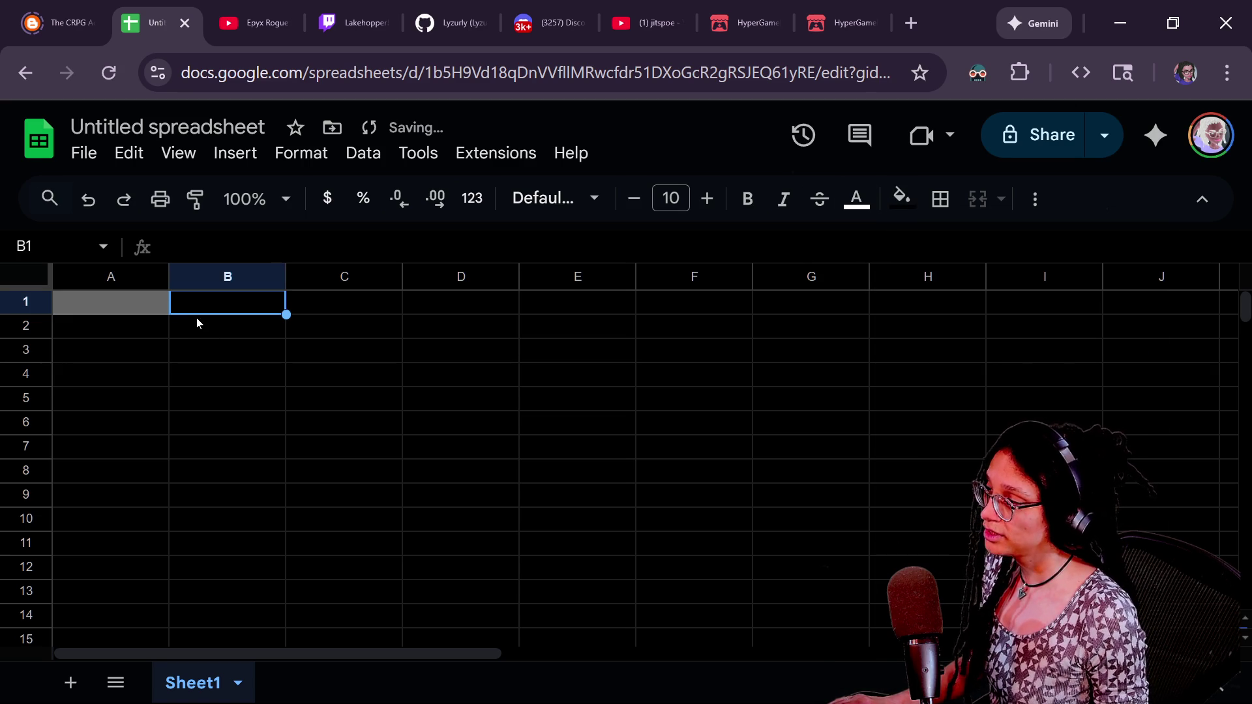
left_click(902, 198)
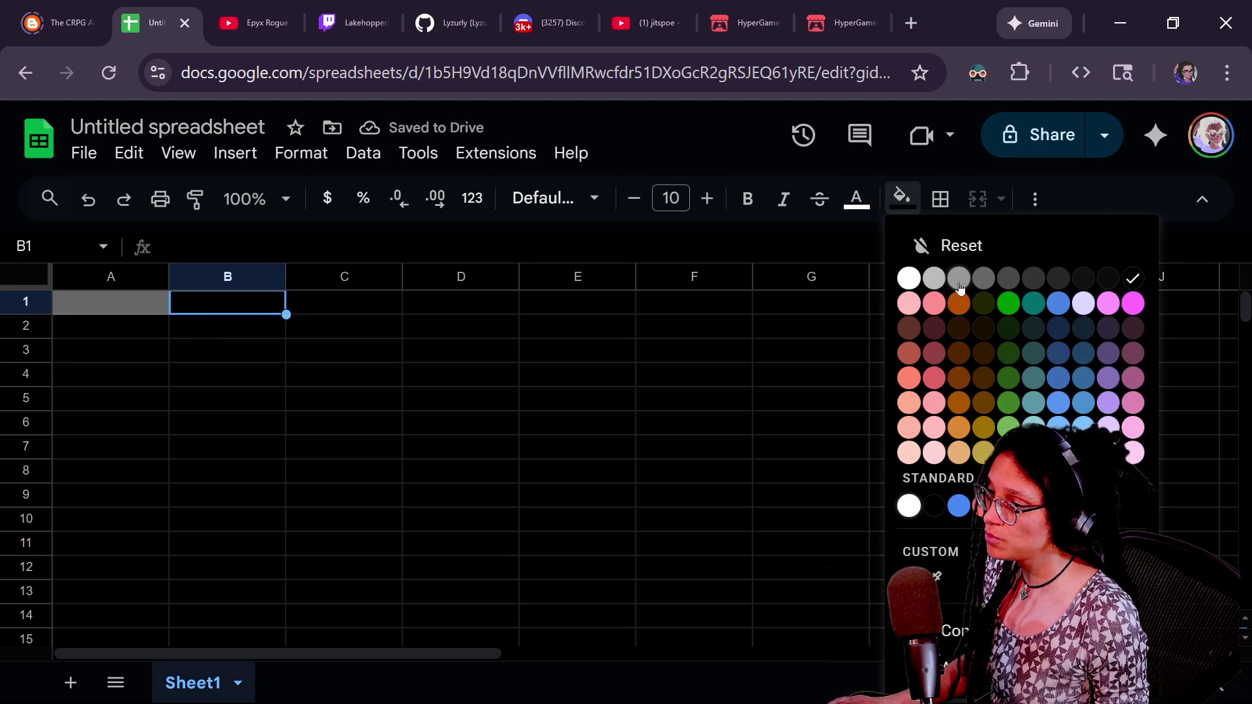
left_click(960, 278)
key("ctrl+z")
- Paste A1's grey fill into B1 and C1, undo it, and restore grey across A1:G11
left_click(110, 300)
left_click(224, 313)
key("ctrl+v")
key("Right")
key("ctrl+v")
key("ctrl+z")
key("ctrl+z")
key("ctrl+z")
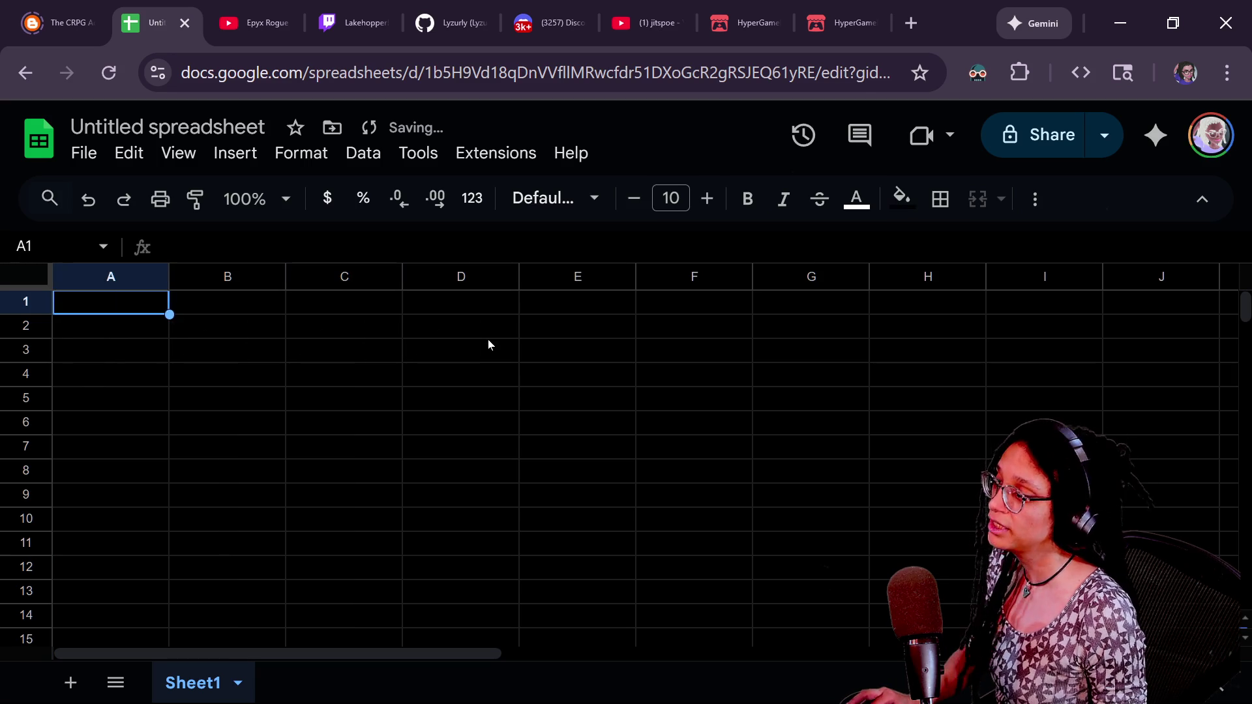
key("ctrl+y")
- Reselect ranges from A1 toward G11 across the grey grid
left_click(488, 344)
left_click_drag(124, 304, 718, 495)
left_click(788, 549)
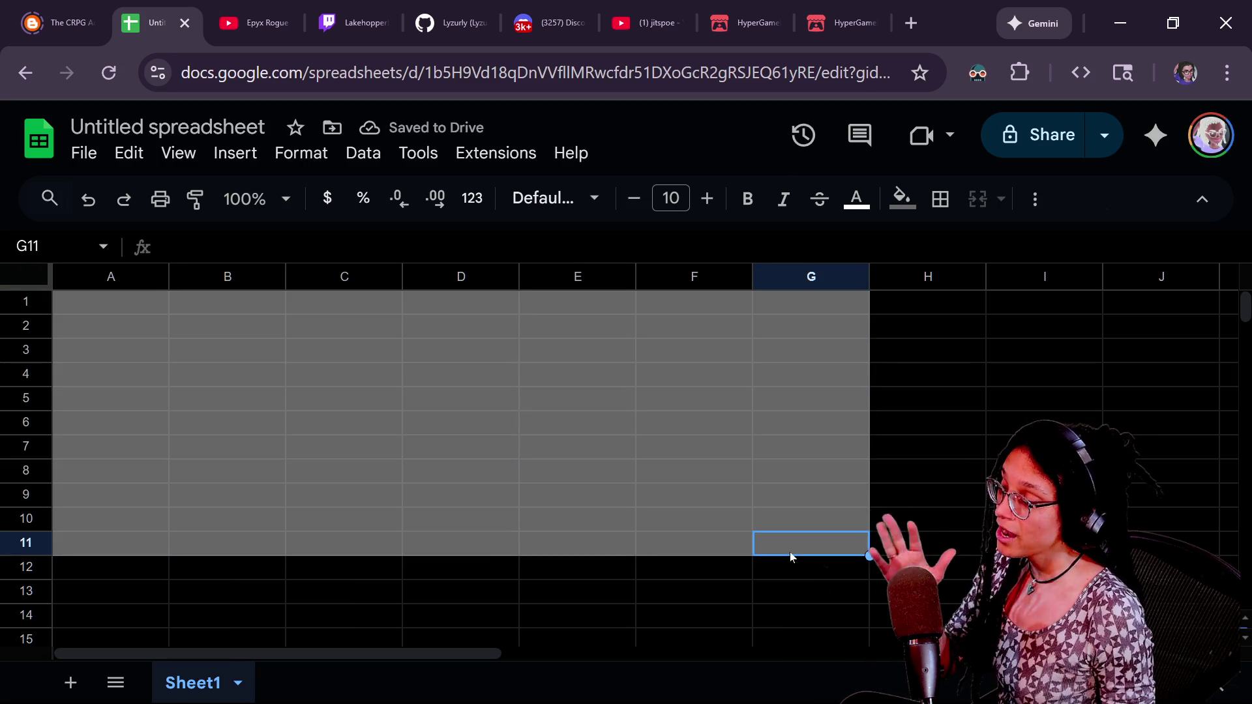
left_click_drag(98, 304, 673, 475)
left_click(809, 519)
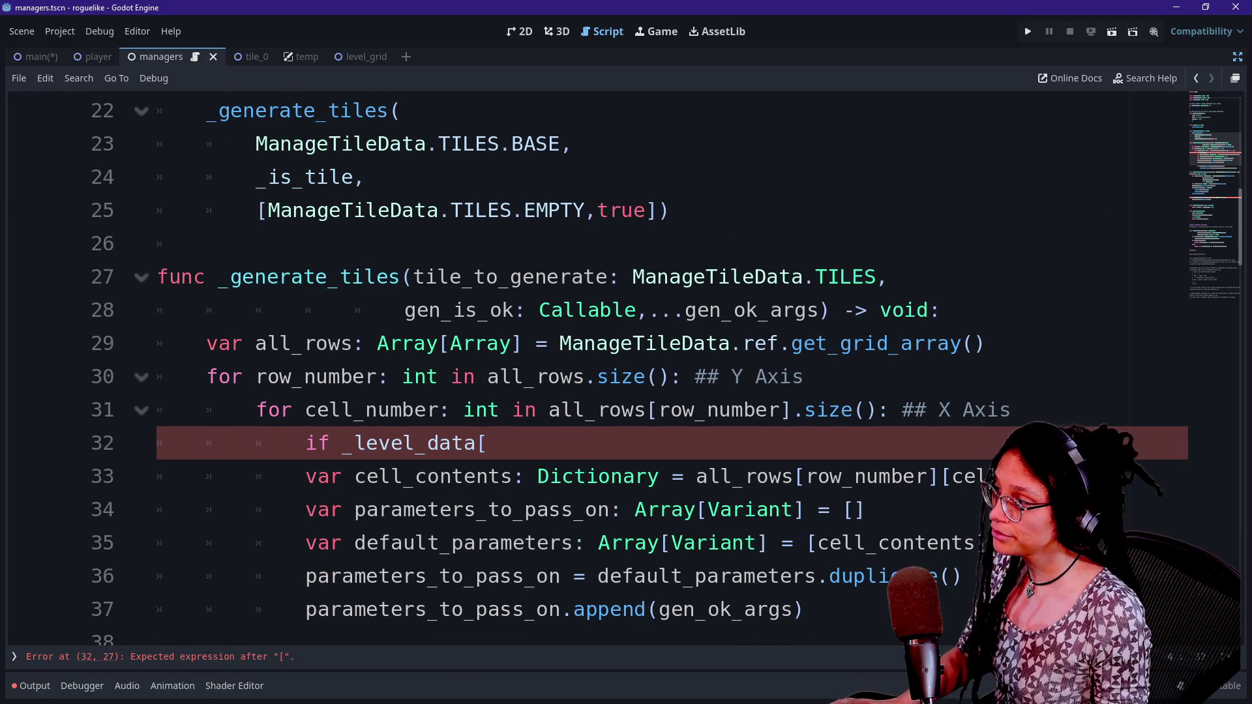
- Highlight lines 27–31 of _generate_tiles and Ctrl+click through to the ManageTileData script
left_click_drag(222, 277, 649, 409)
left_click(678, 410)
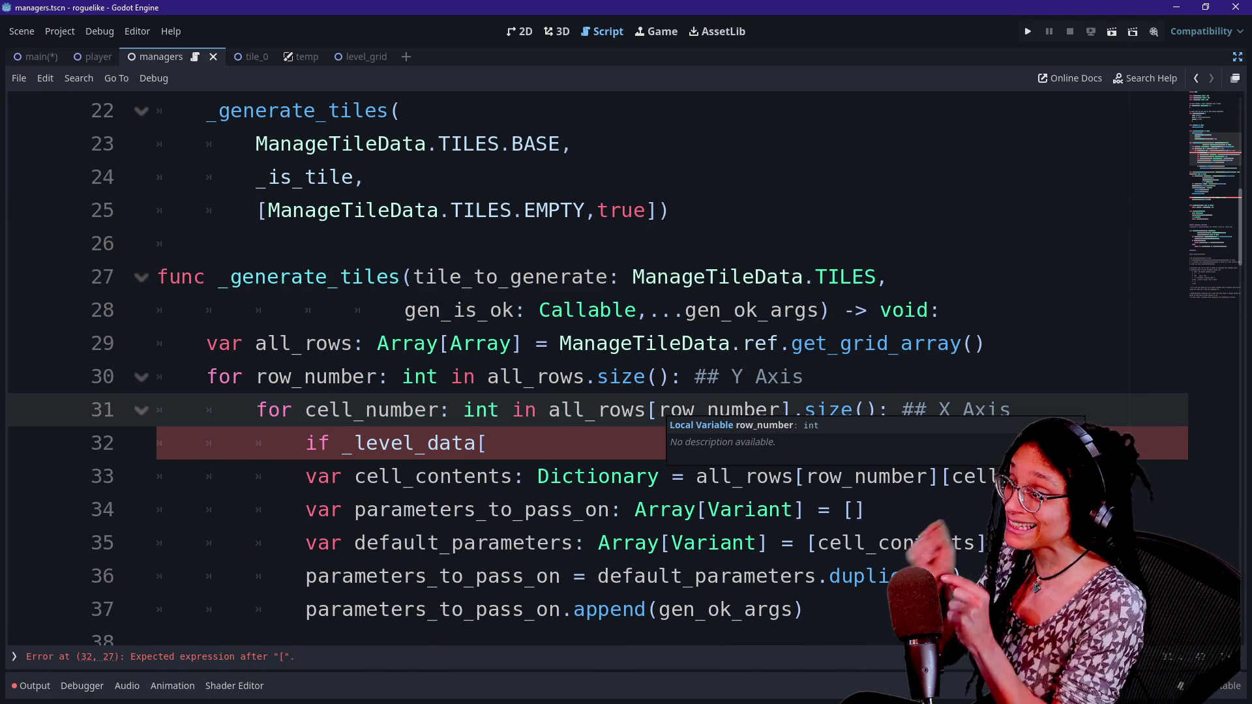
key("ctrl")
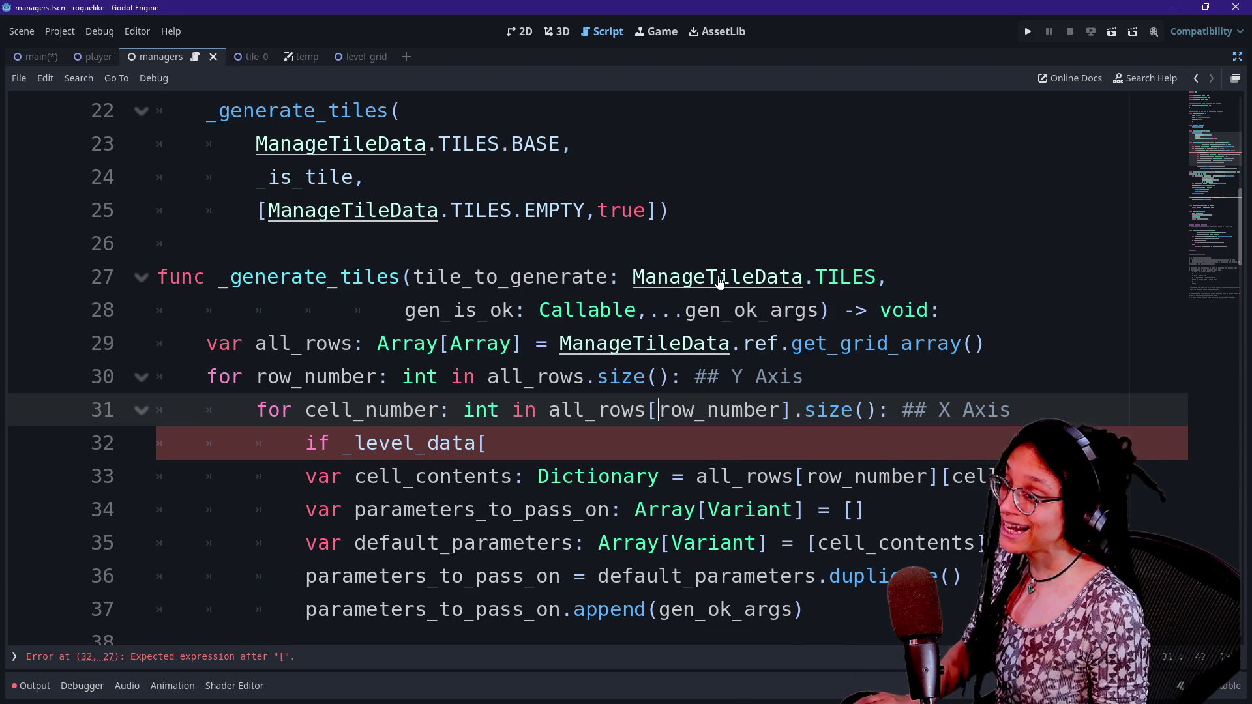
left_click(720, 279, "ctrl")
- Scroll to _tiles_data and step through its TILES.EMPTY and TILES.ROOM entries
scroll(721, 279, "up", 10)
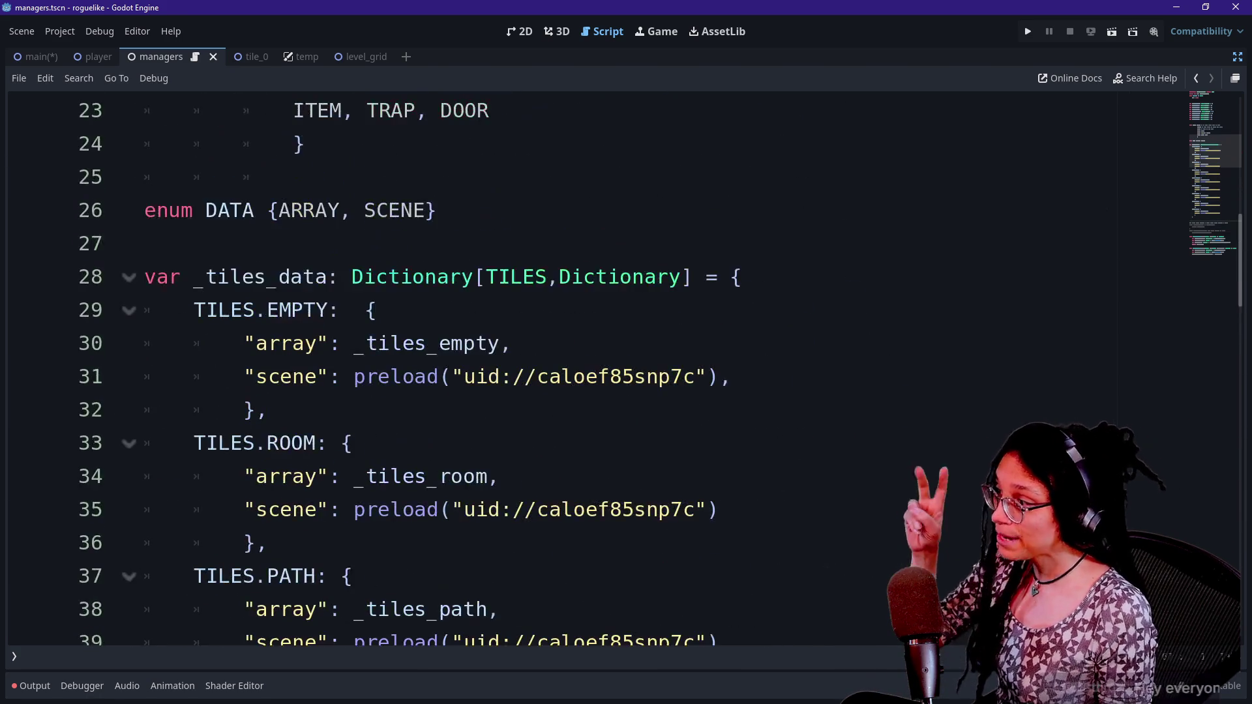
scroll(587, 365, "up", 2)
scroll(587, 366, "down", 9)
scroll(587, 365, "up", 5)
scroll(261, 313, "up", 2)
left_click_drag(254, 310, 377, 344)
left_click(268, 410)
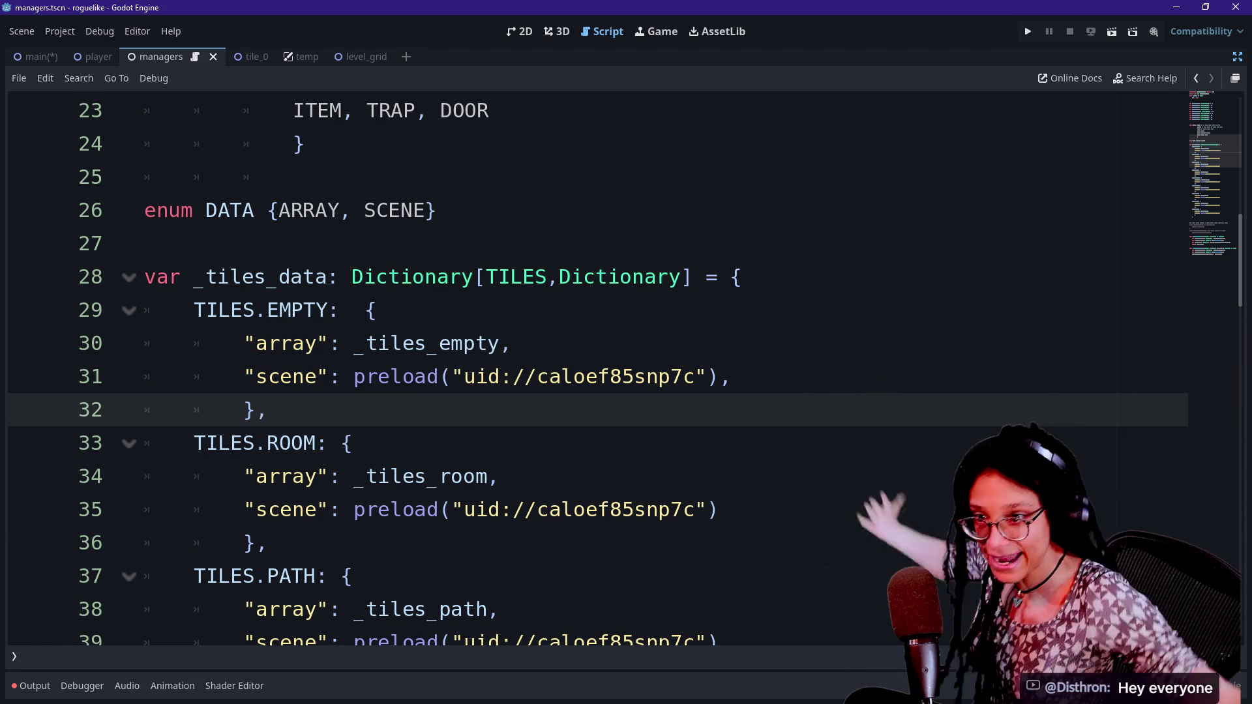
key("Up")
key("Up")
key("Up")
key("Down")
key("Down")
key("Down")
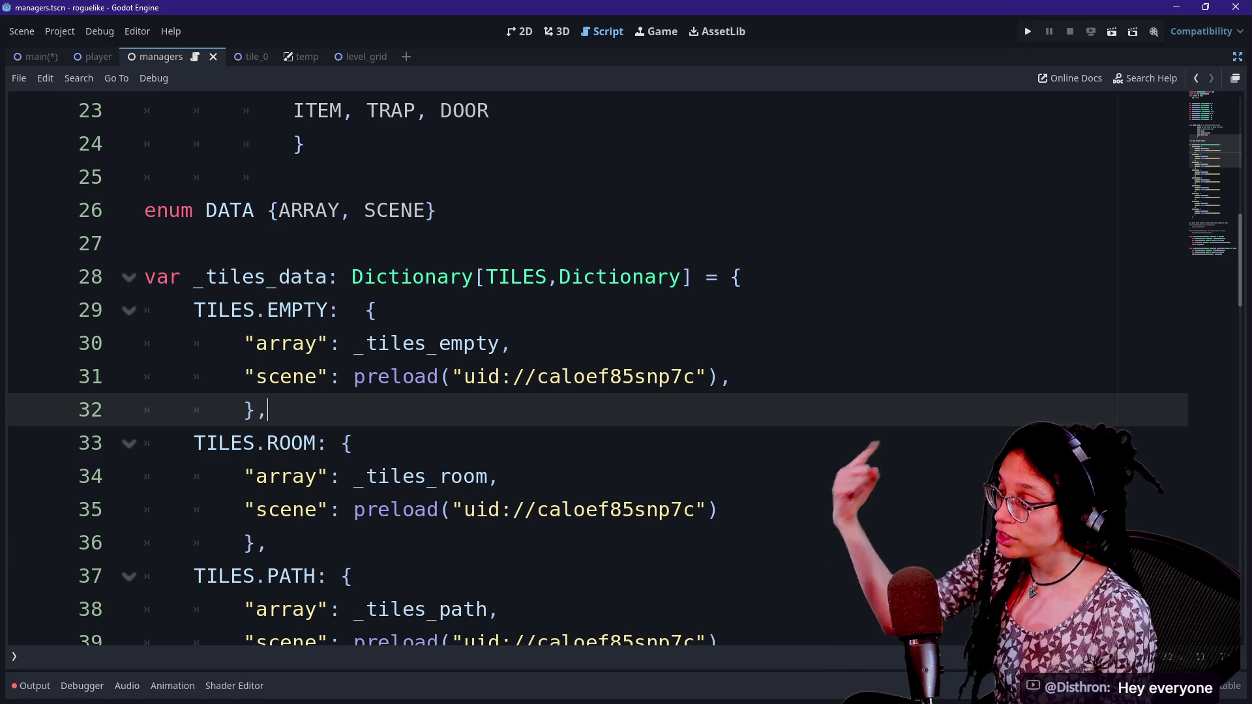
key("shift+Down")
key("shift+Down")
key("shift+Down")
key("Right")
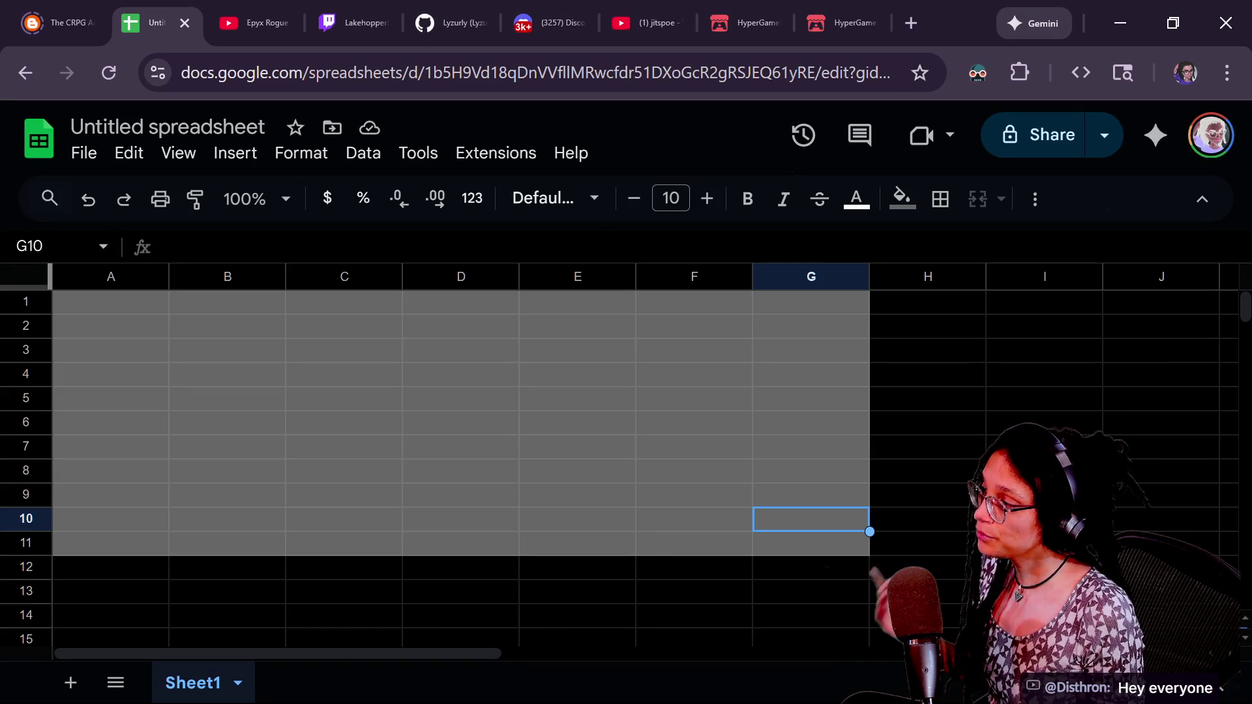
- Jump to the top of the sheet and look over the fill colour choices
key("ctrl+Home")
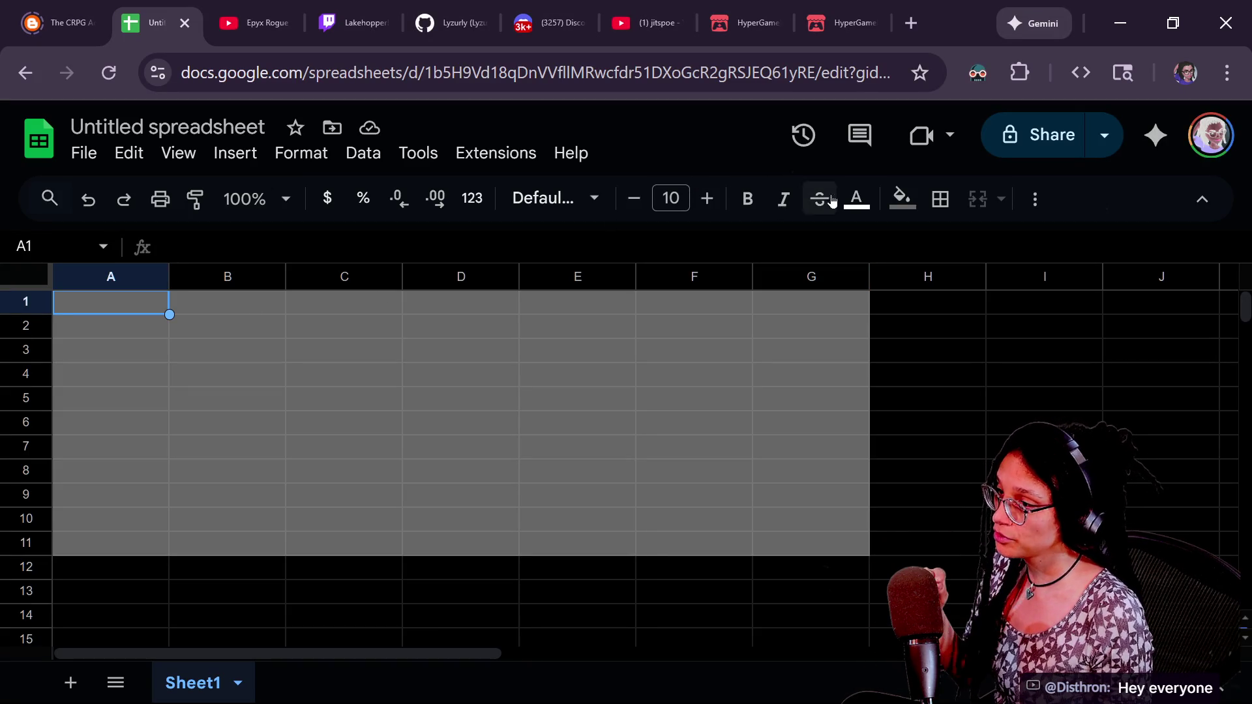
left_click(912, 204)
left_click(910, 205)
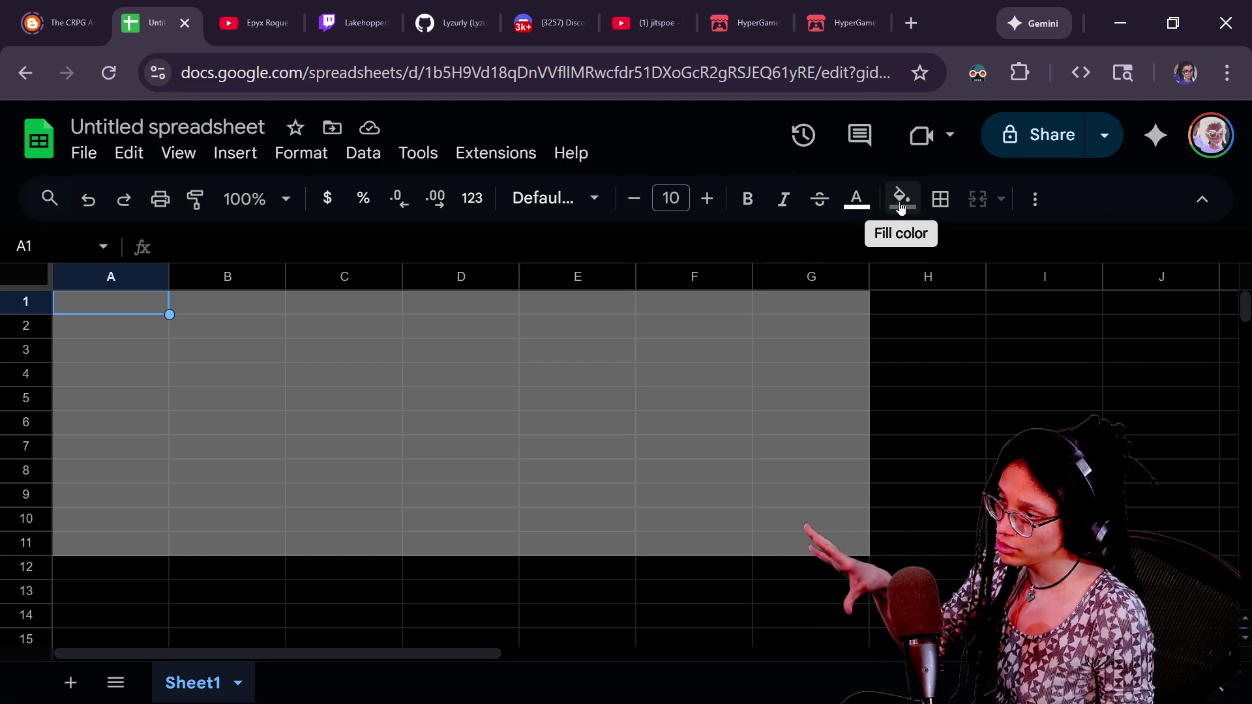
left_click(901, 208)
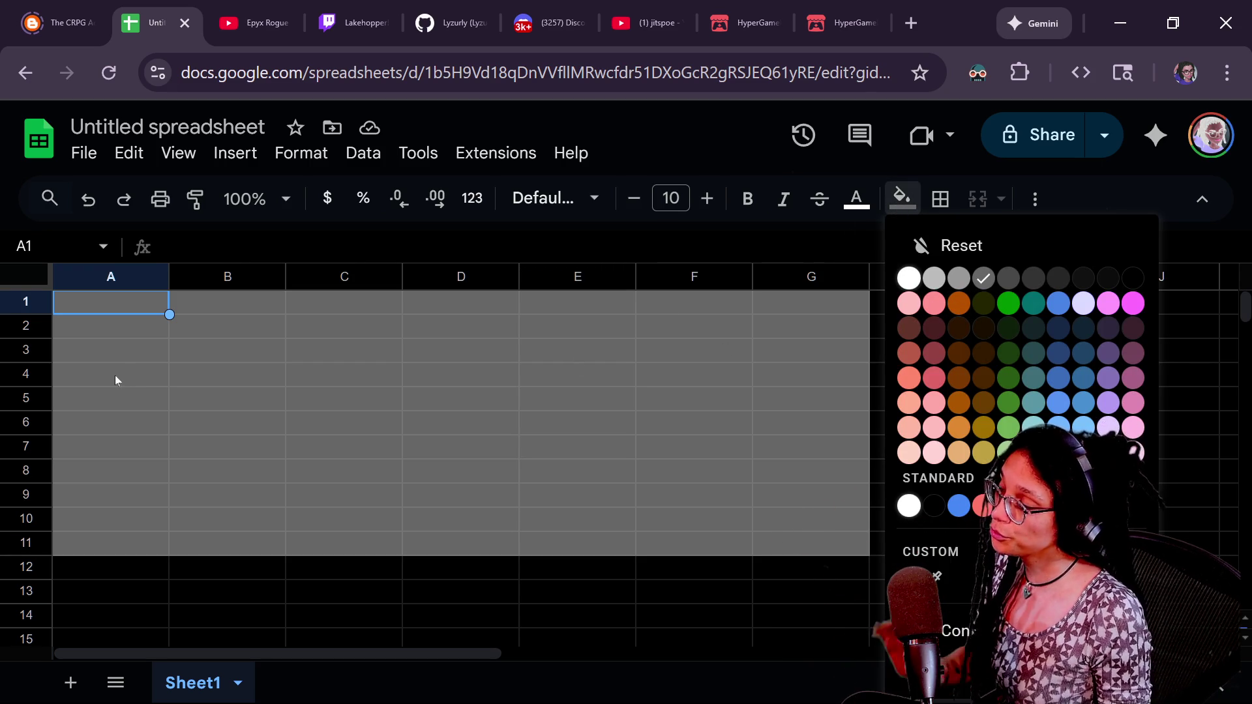
left_click(190, 322)
- Fill the 3×3 block A1:C3 orange from the palette
left_click(78, 295)
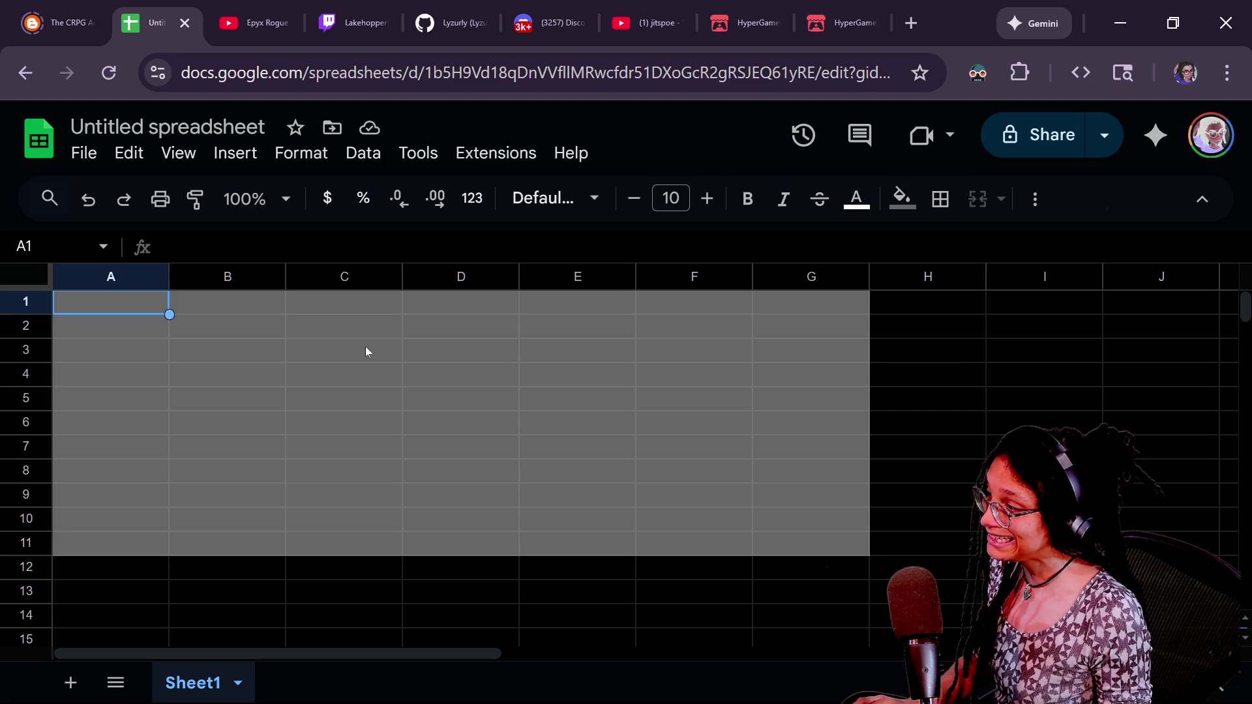
left_click(343, 353, "shift")
left_click(902, 199)
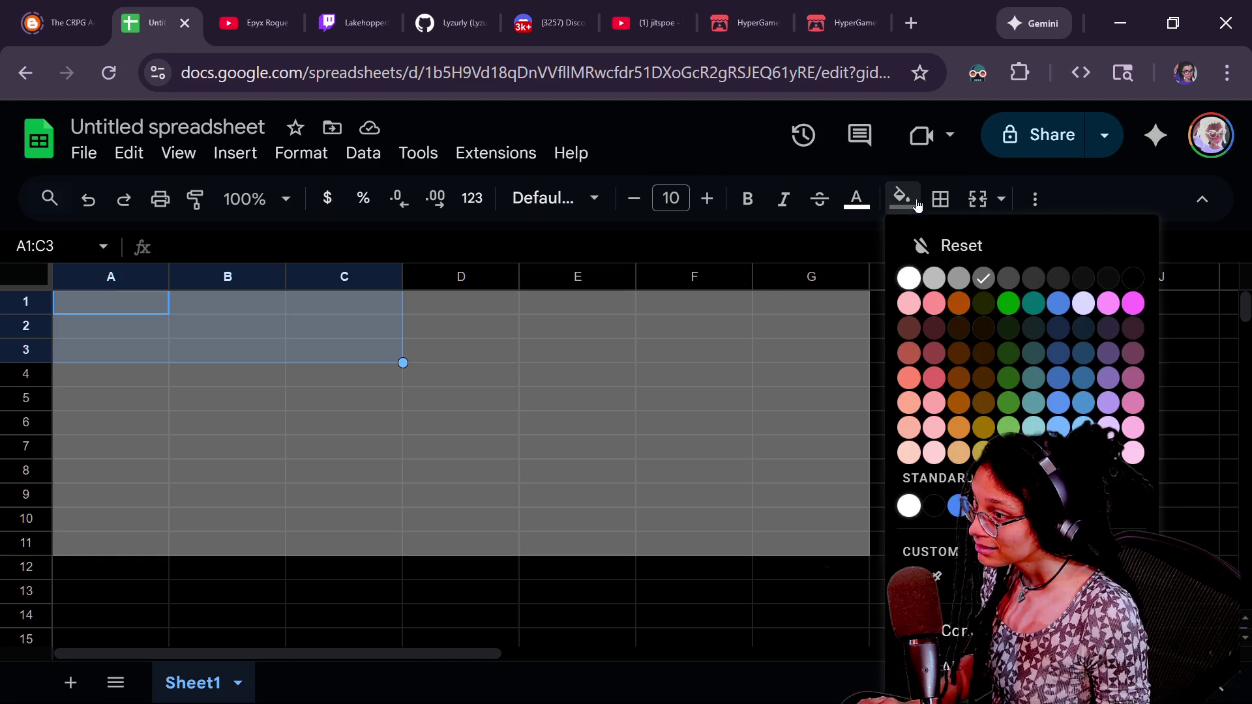
left_click(959, 303)
- Undo that orange fill and paste the copied orange fill into A1:C3 instead
left_click(389, 391)
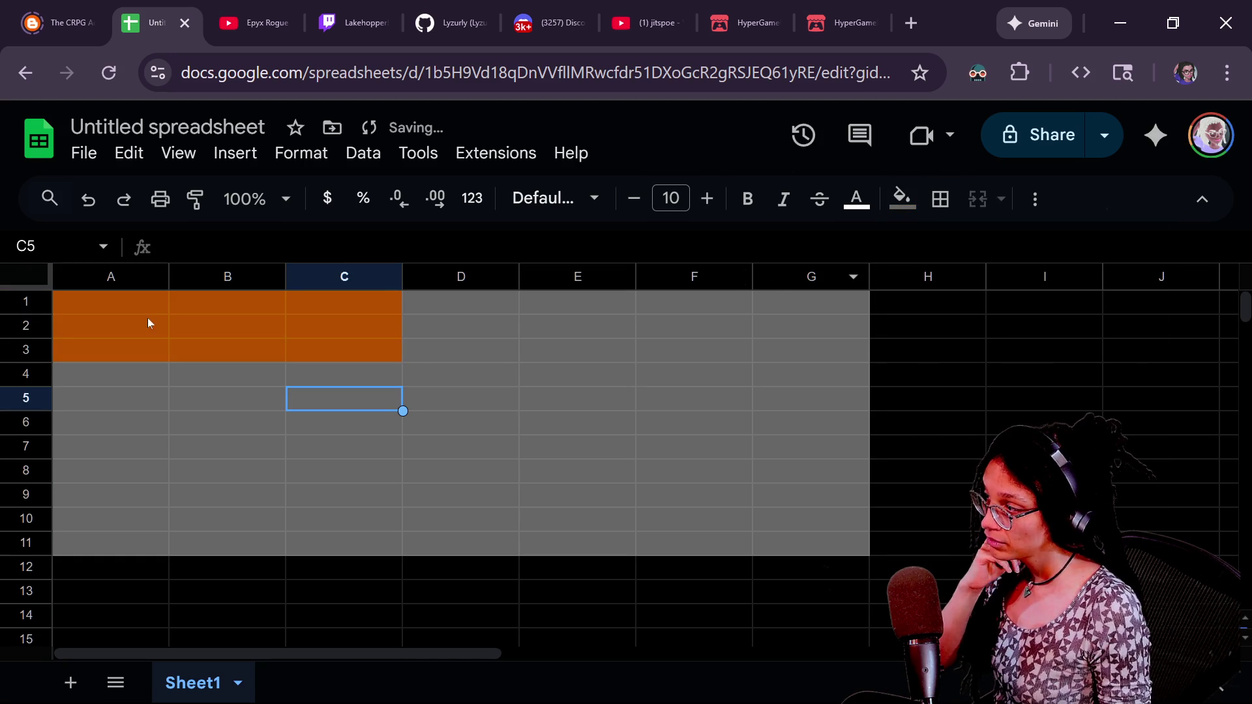
left_click(151, 304)
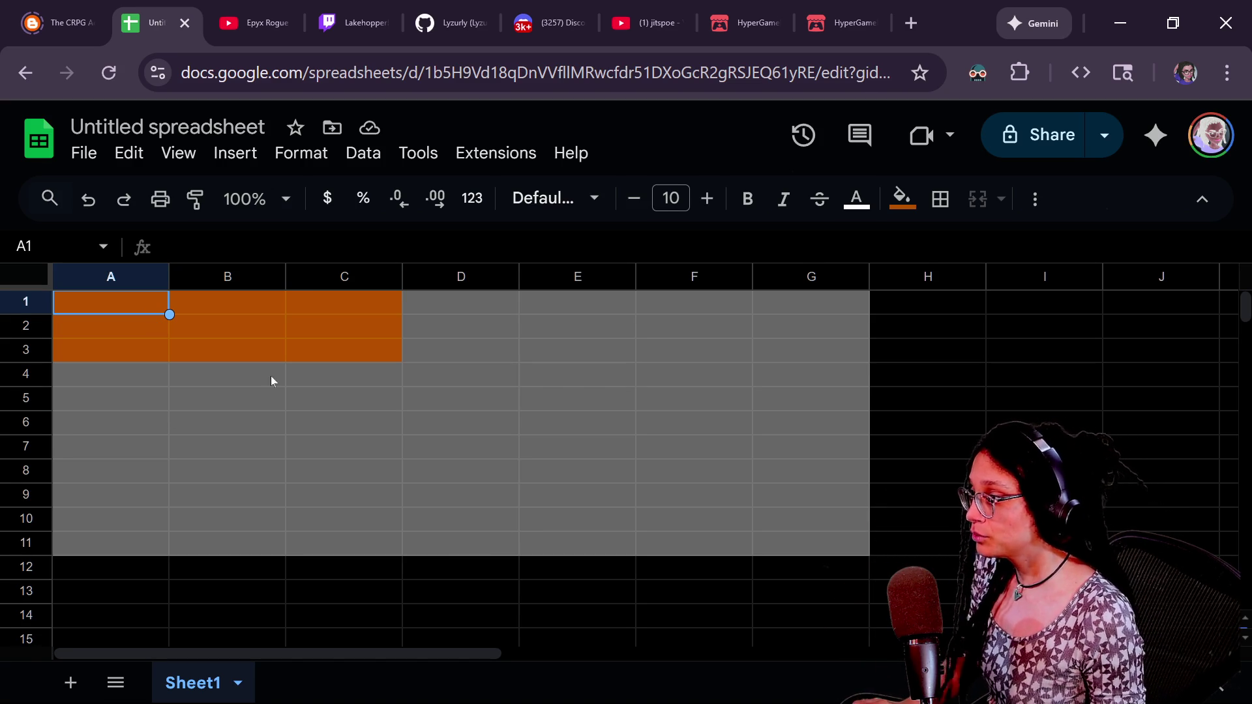
left_click(360, 360, "shift")
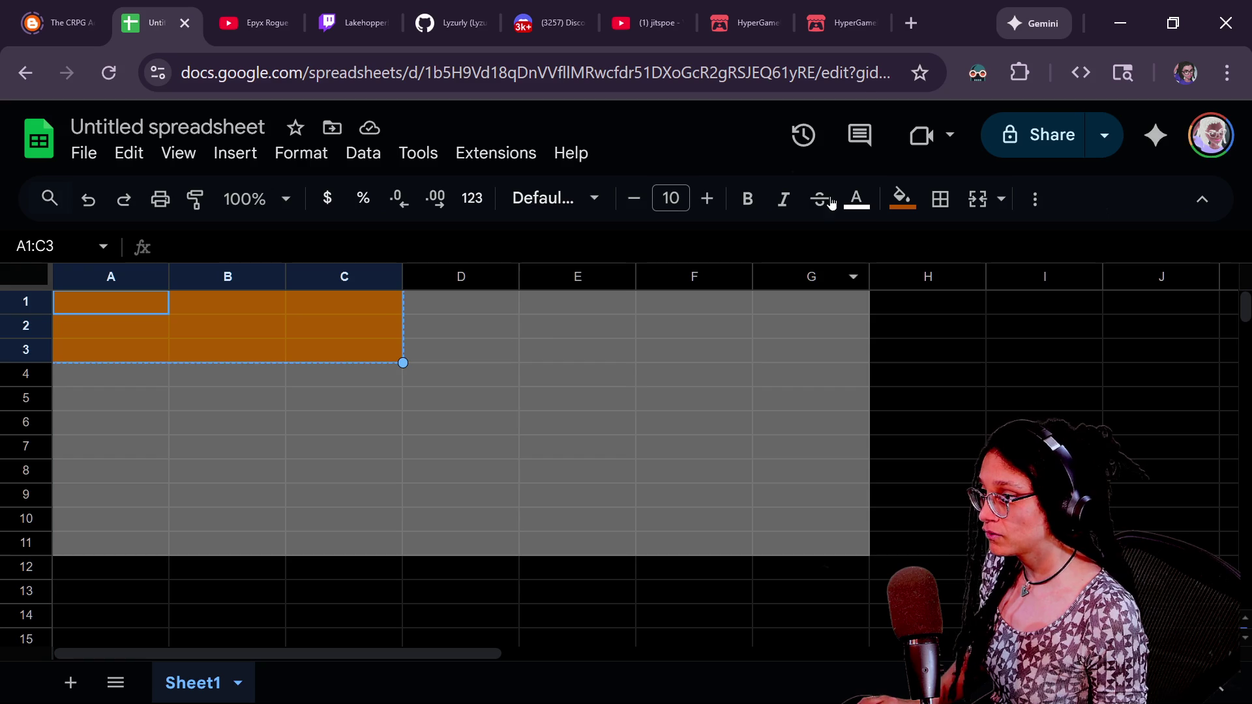
key("ctrl+z")
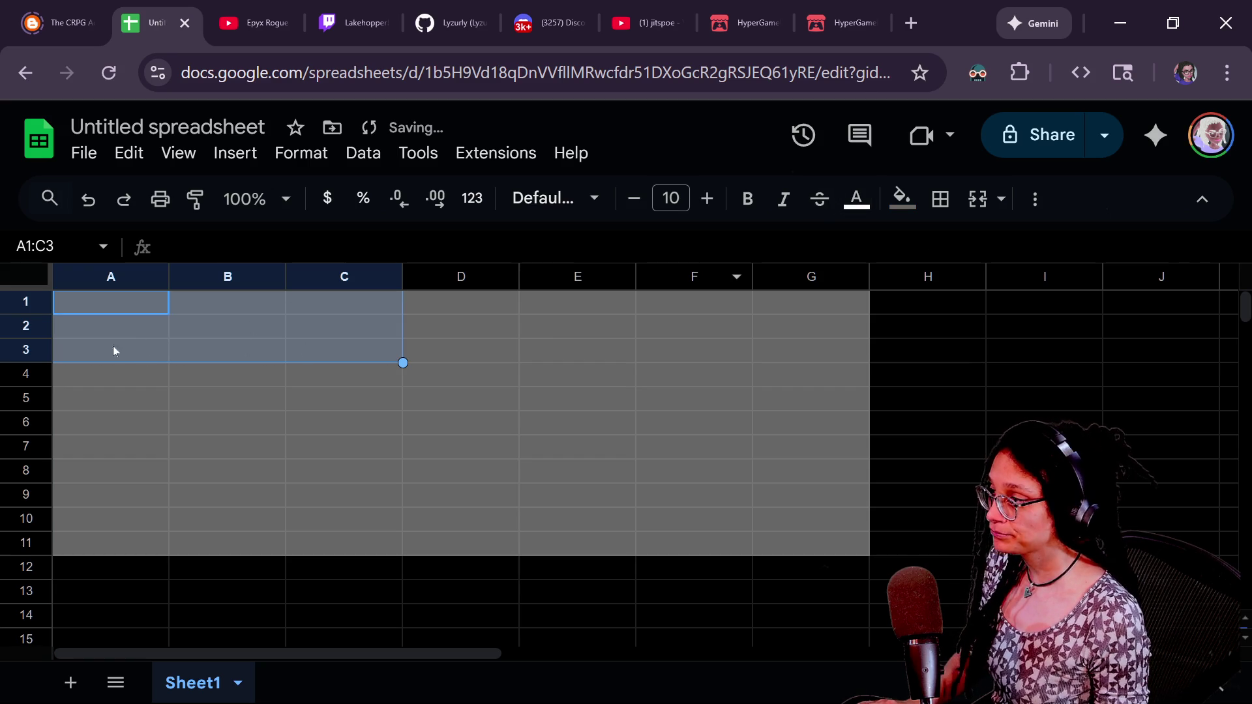
left_click(159, 312)
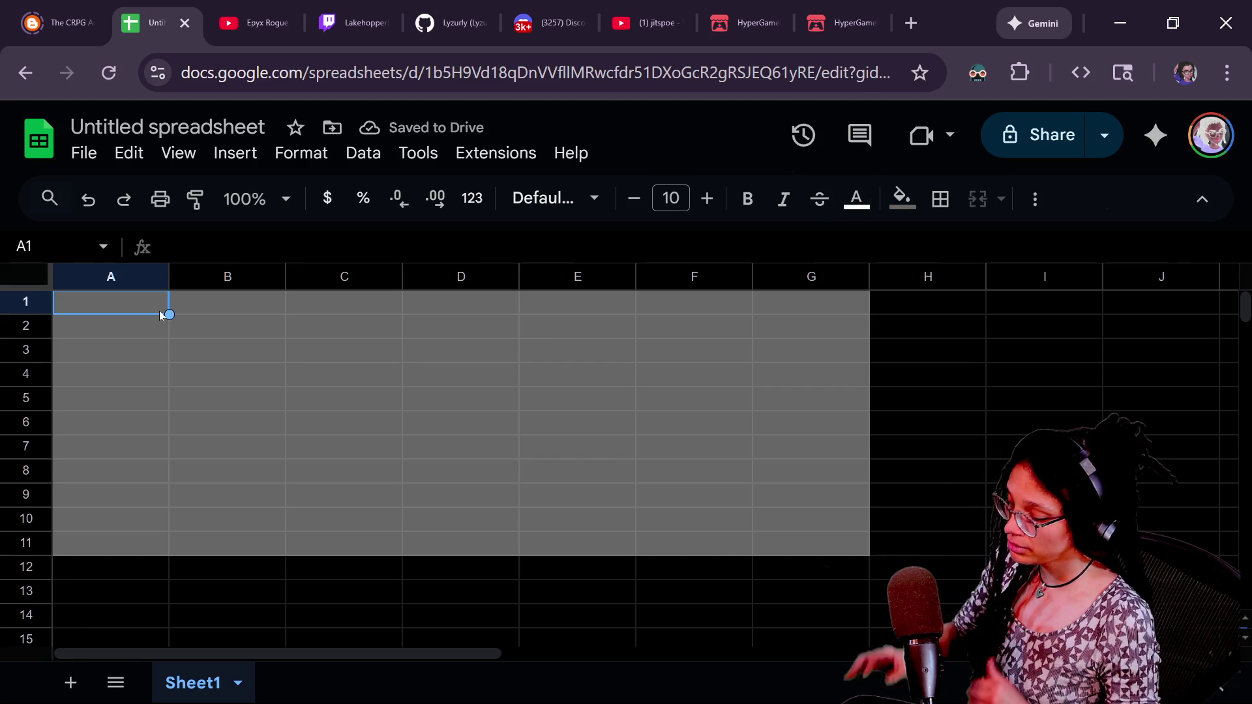
key("ctrl+v")
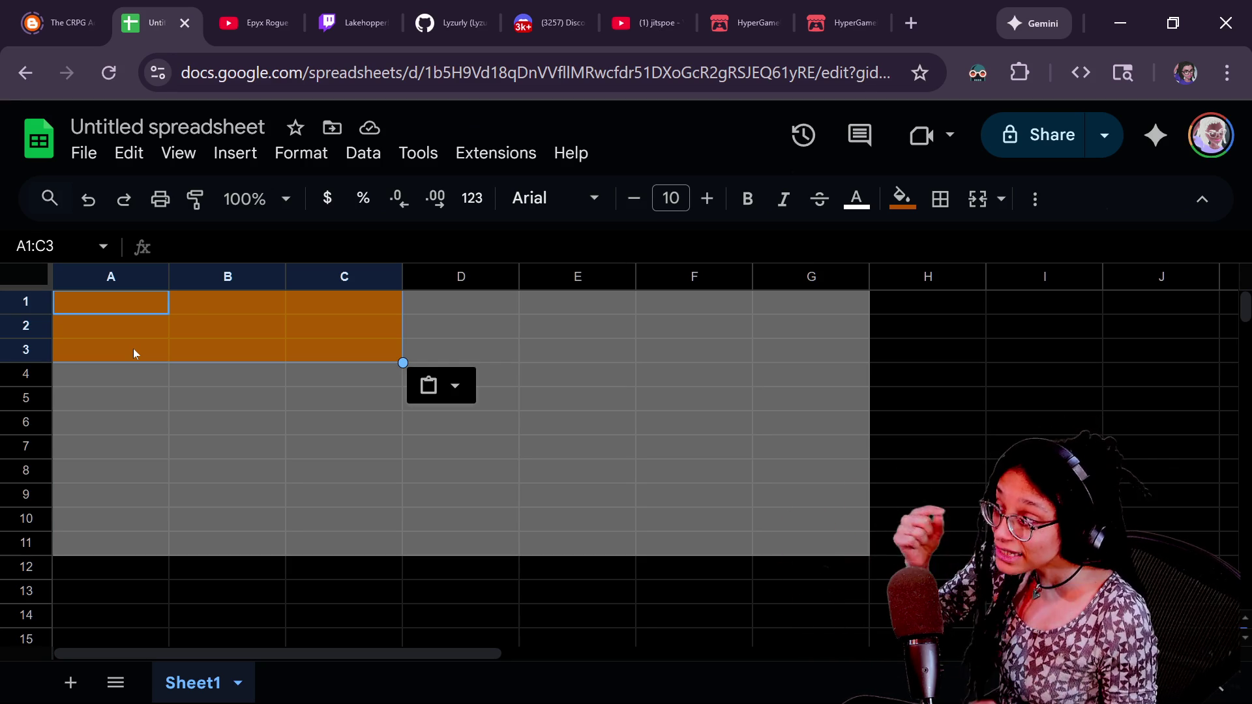
- Trace the cells of the orange A1:C3 block with the arrow keys
left_click(159, 321)
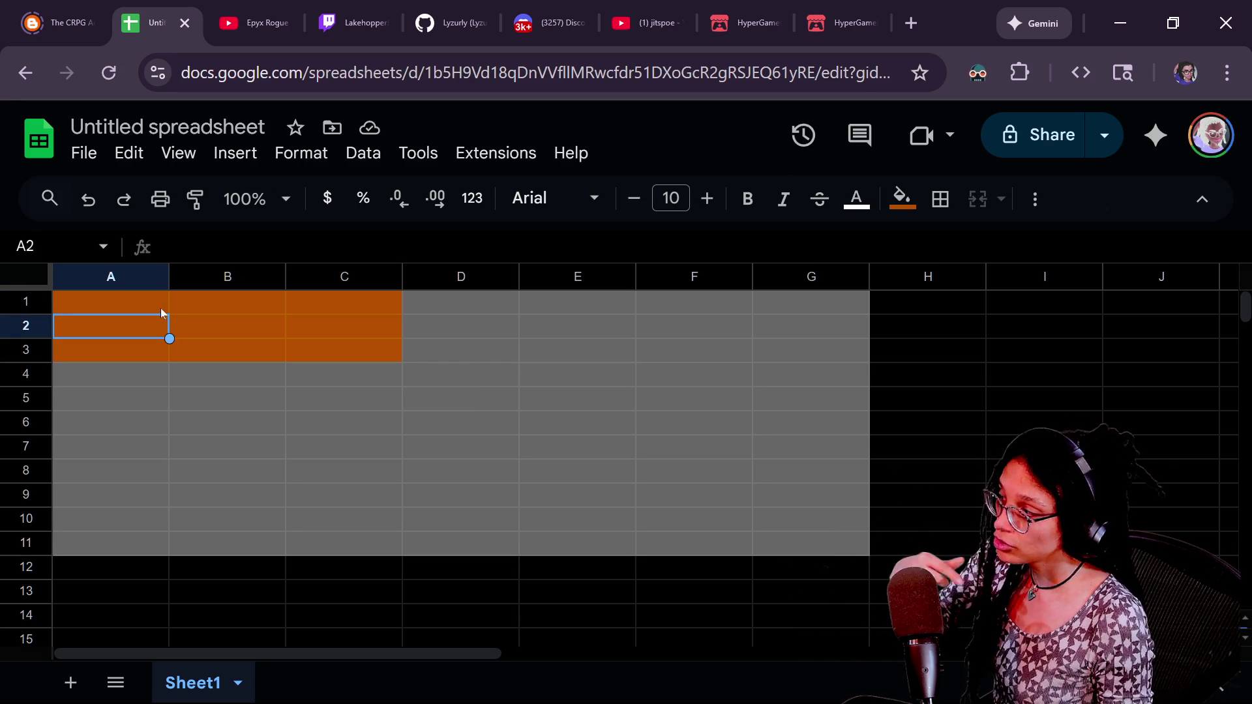
key("Up")
key("Right")
key("Right")
key("Down")
key("Left")
key("Left")
key("Down")
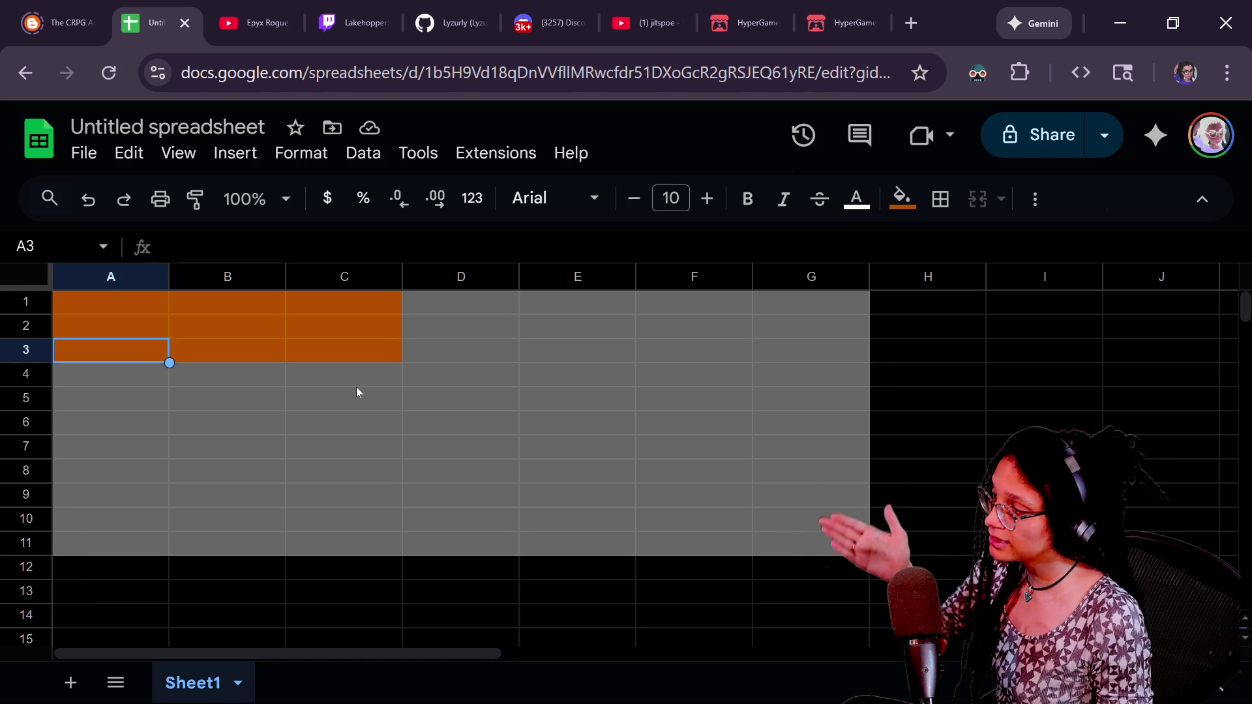
key("Right")
key("Right")
key("Right")
key("Up")
key("Left")
key("Left")
key("Left")
key("Up")
key("Right")
key("Right")
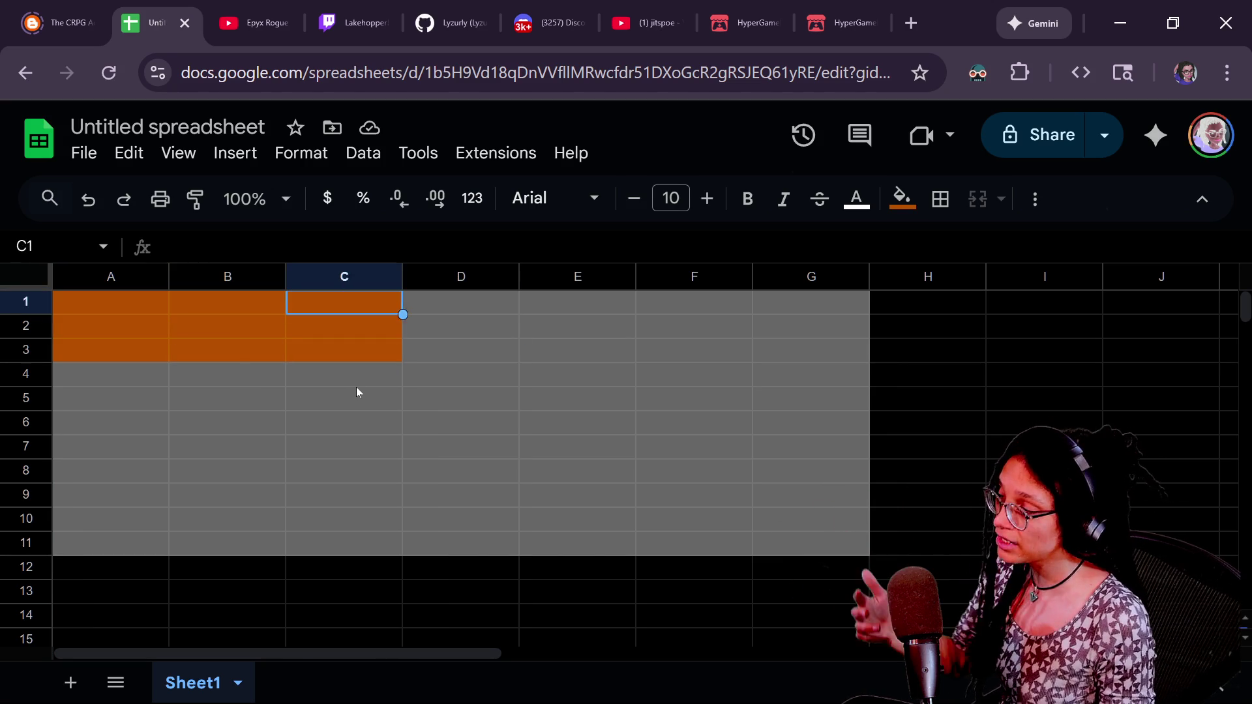
key("Down")
key("Left")
key("Left")
key("Up")
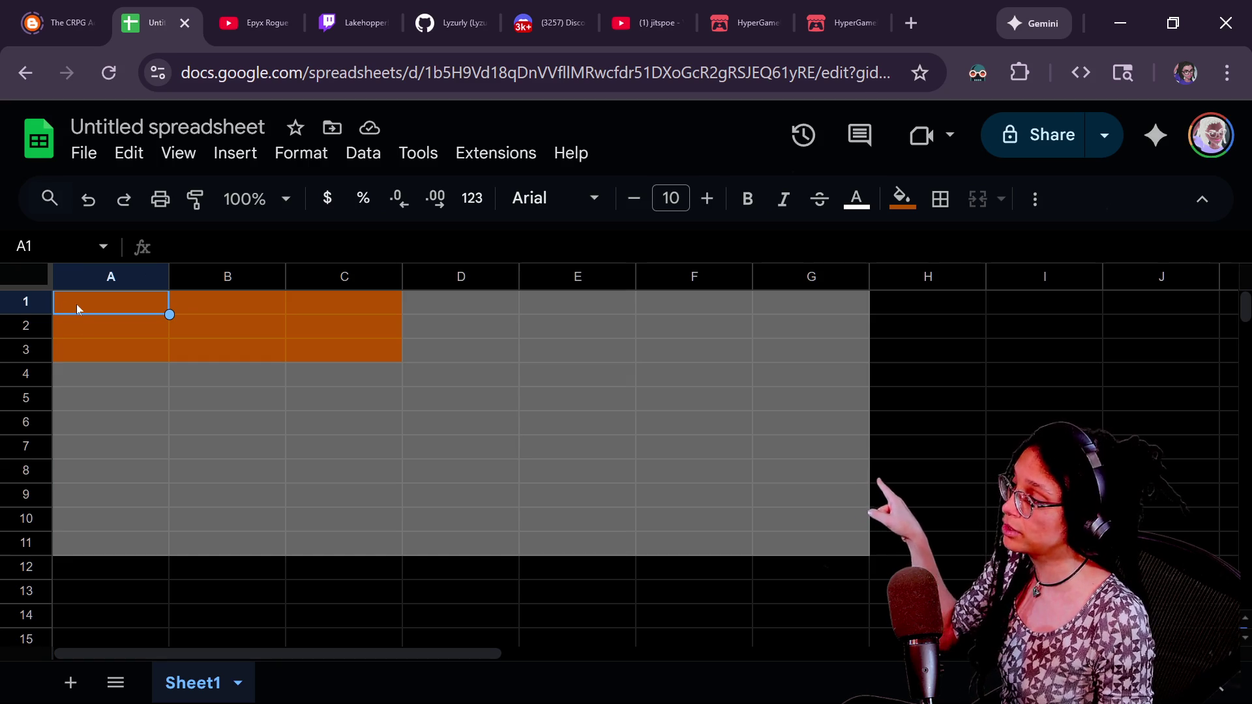
- Paste an orange 3×3 block into E1:G3
key("Right")
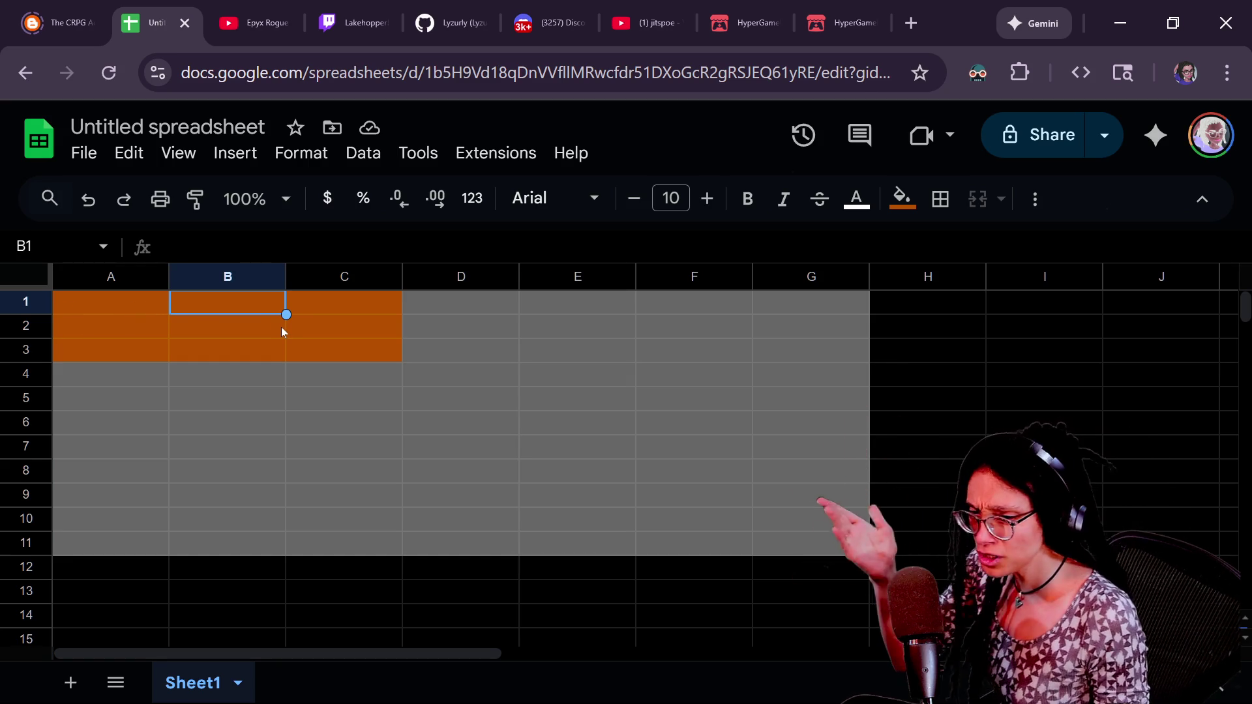
key("Right")
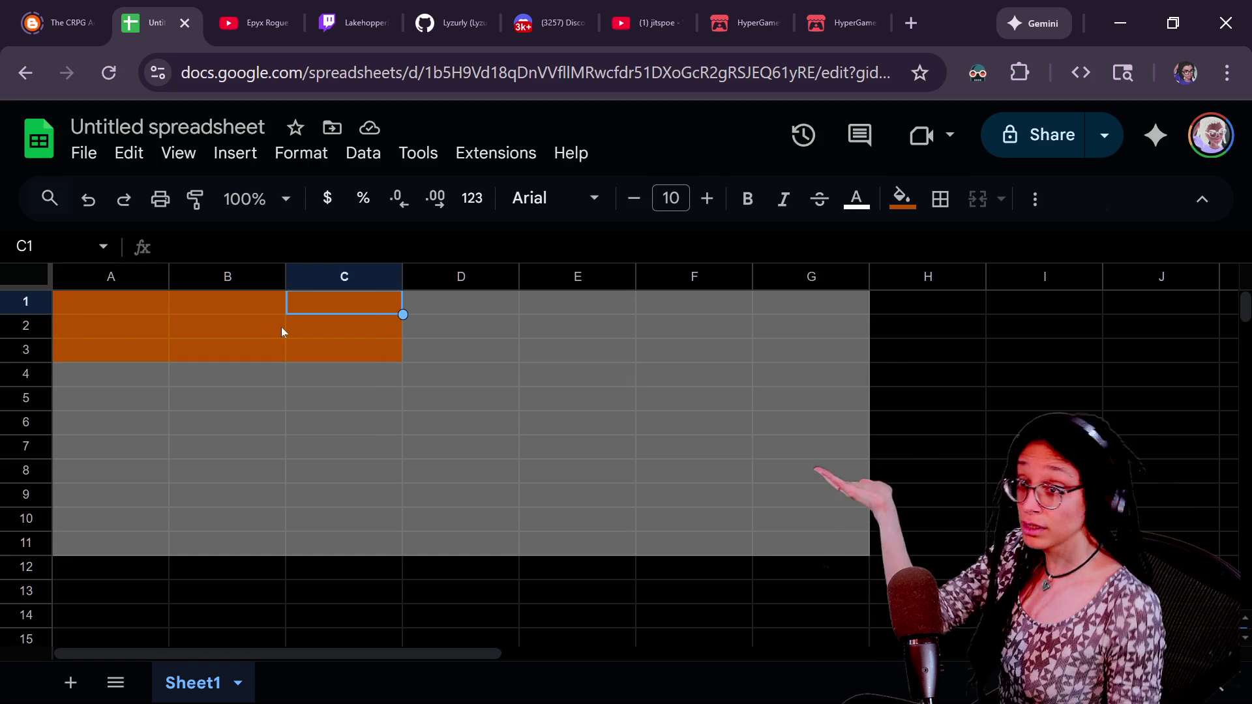
key("Right")
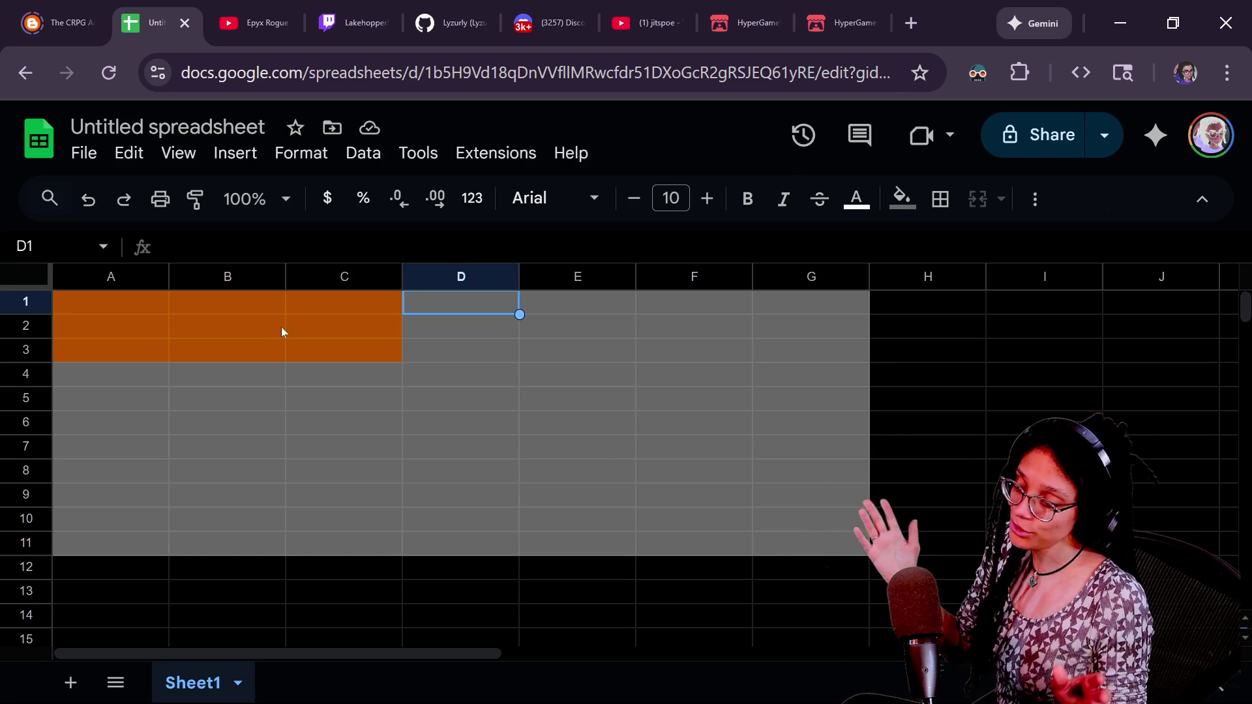
key("Right")
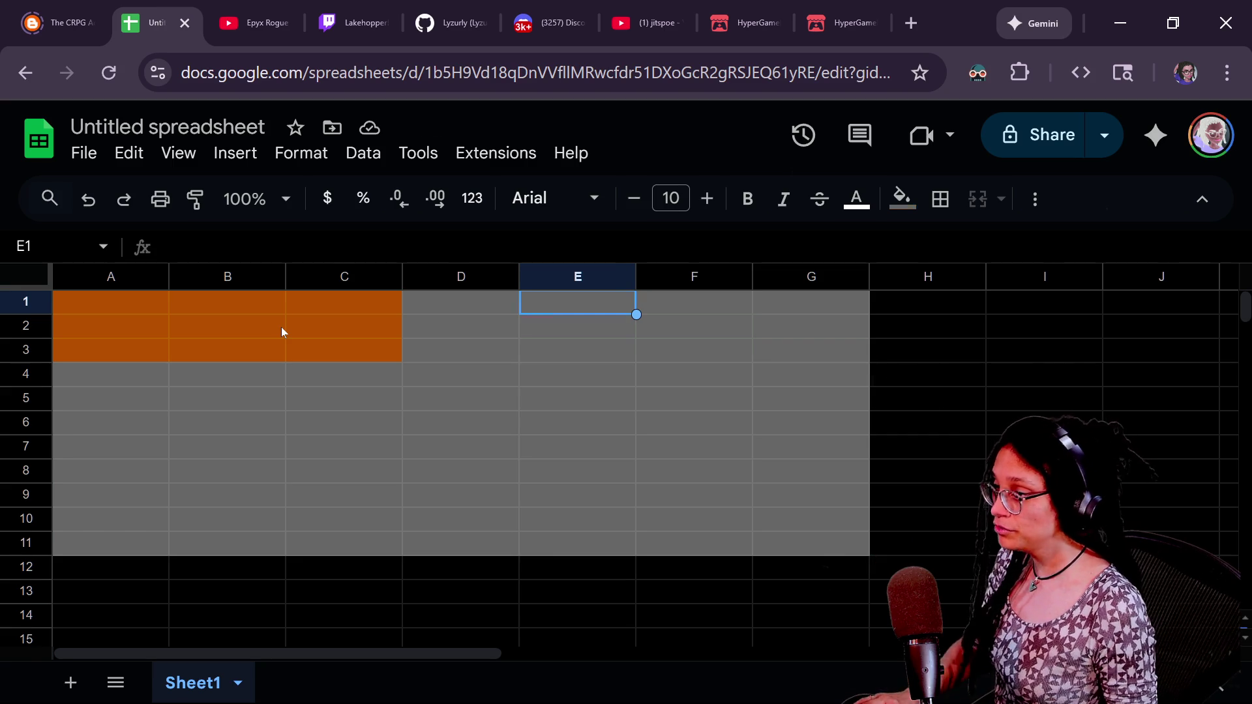
key("ctrl+v")
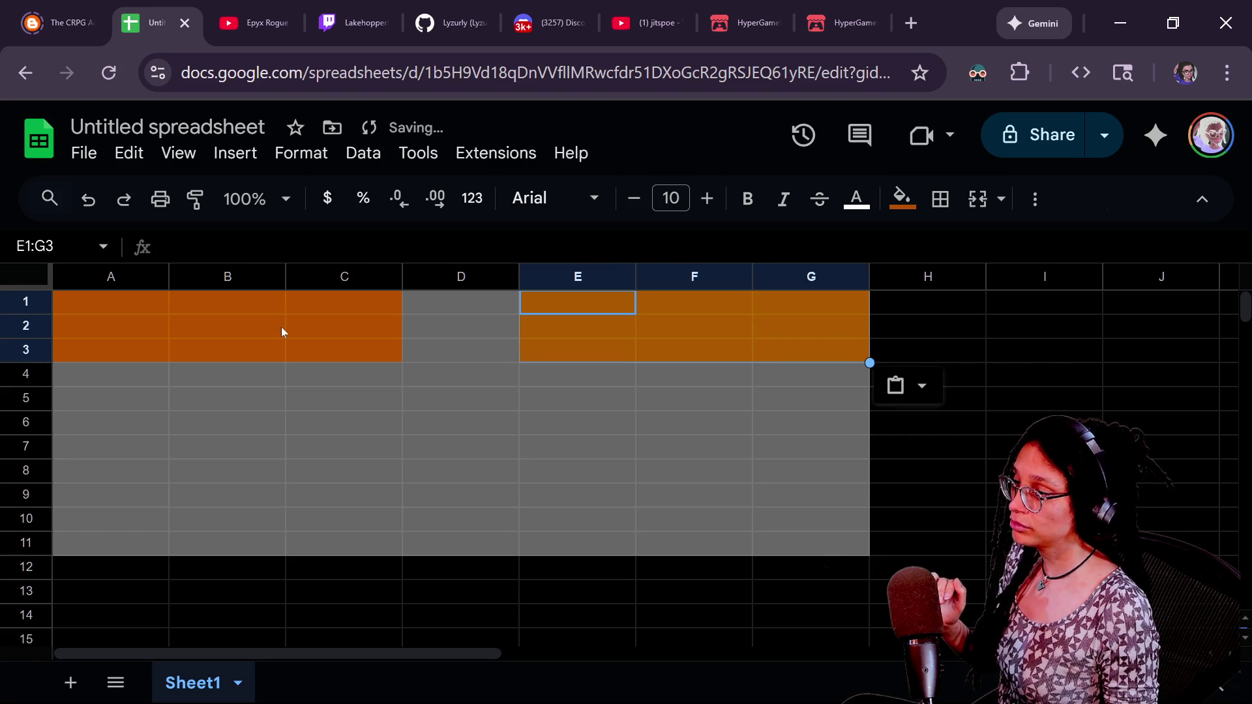
- Paste another orange 3×3 block into D2:F4
key("Right")
key("Right")
key("Right")
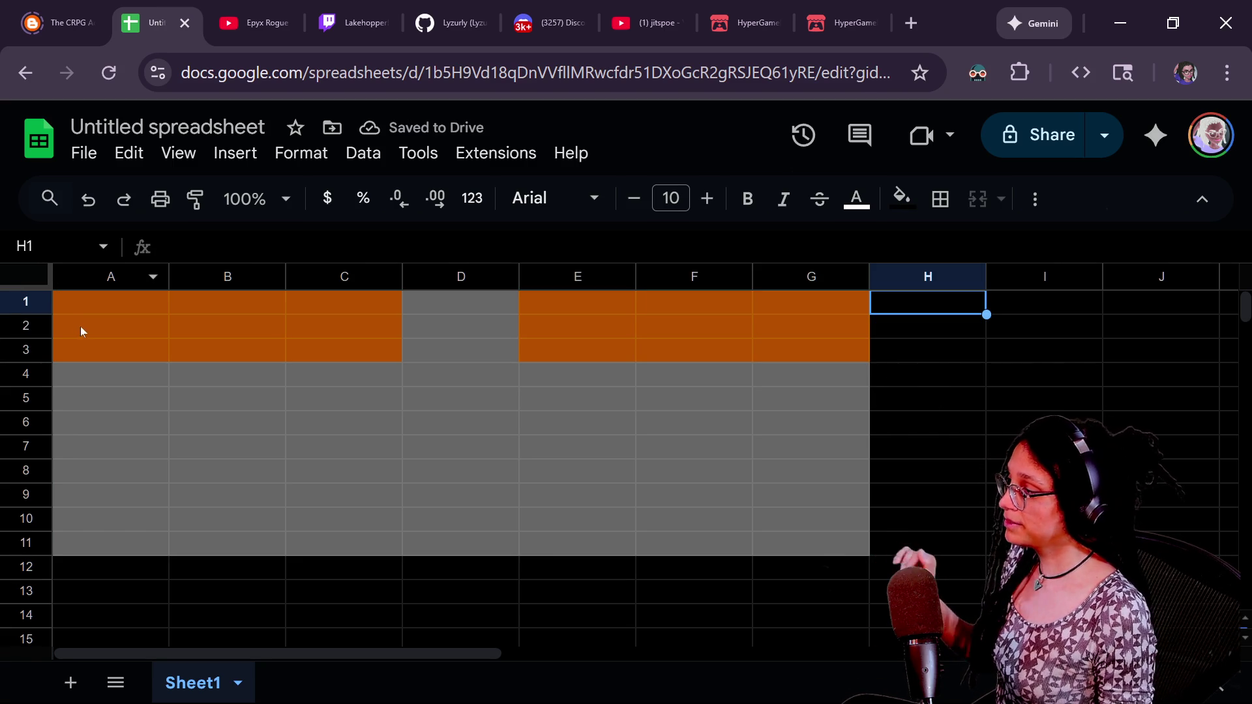
left_click(79, 331)
key("Right")
key("Right")
key("Right")
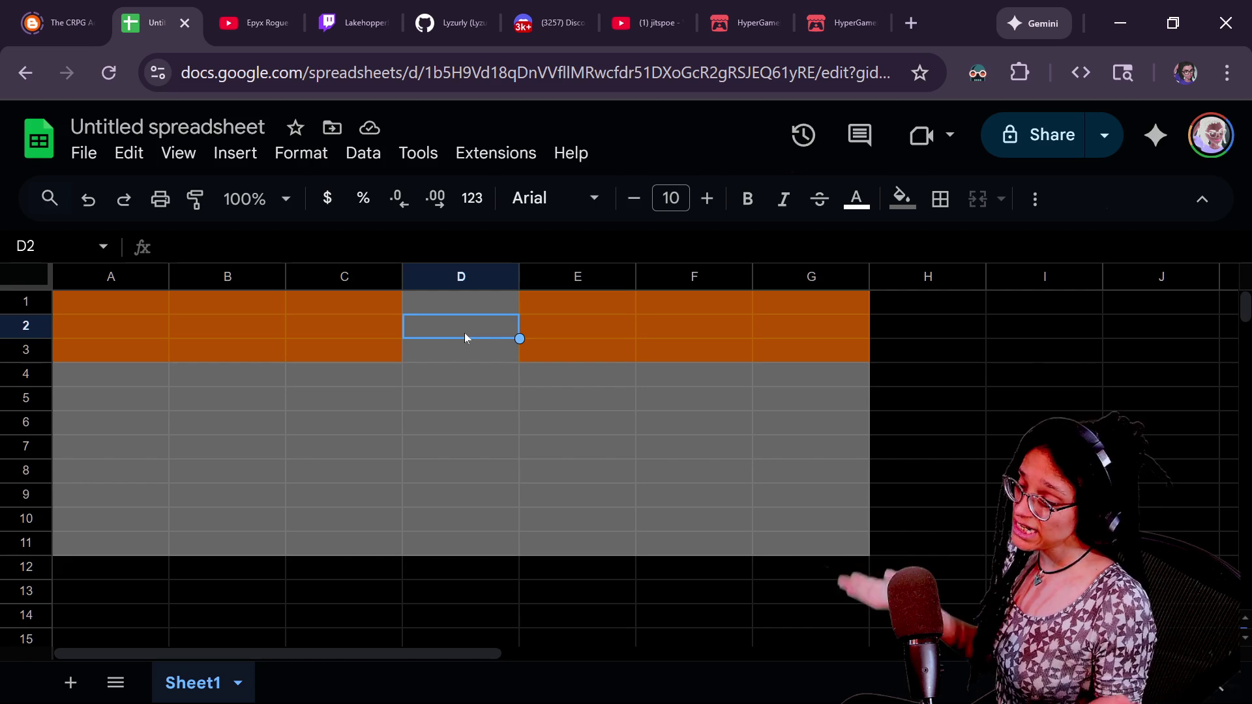
key("ctrl+v")
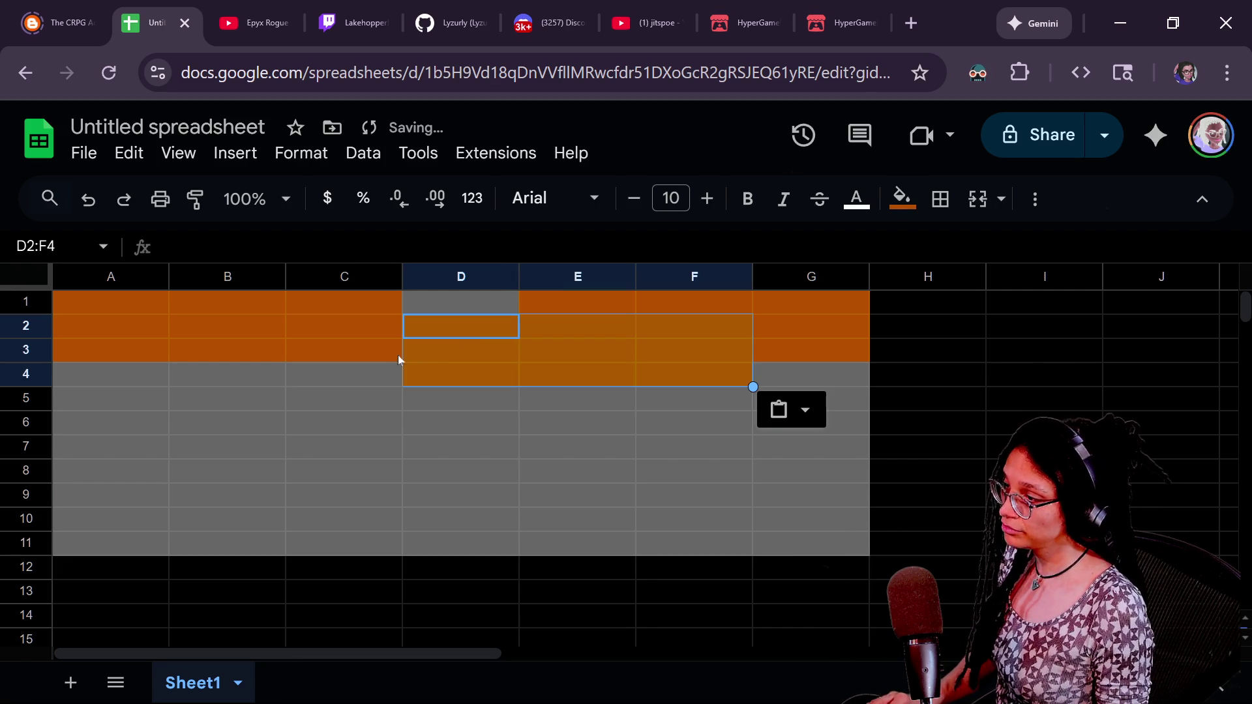
- Check the overlapping cells from D2 to G4 in the combined room shape
left_click(566, 335)
key("Left")
key("Right")
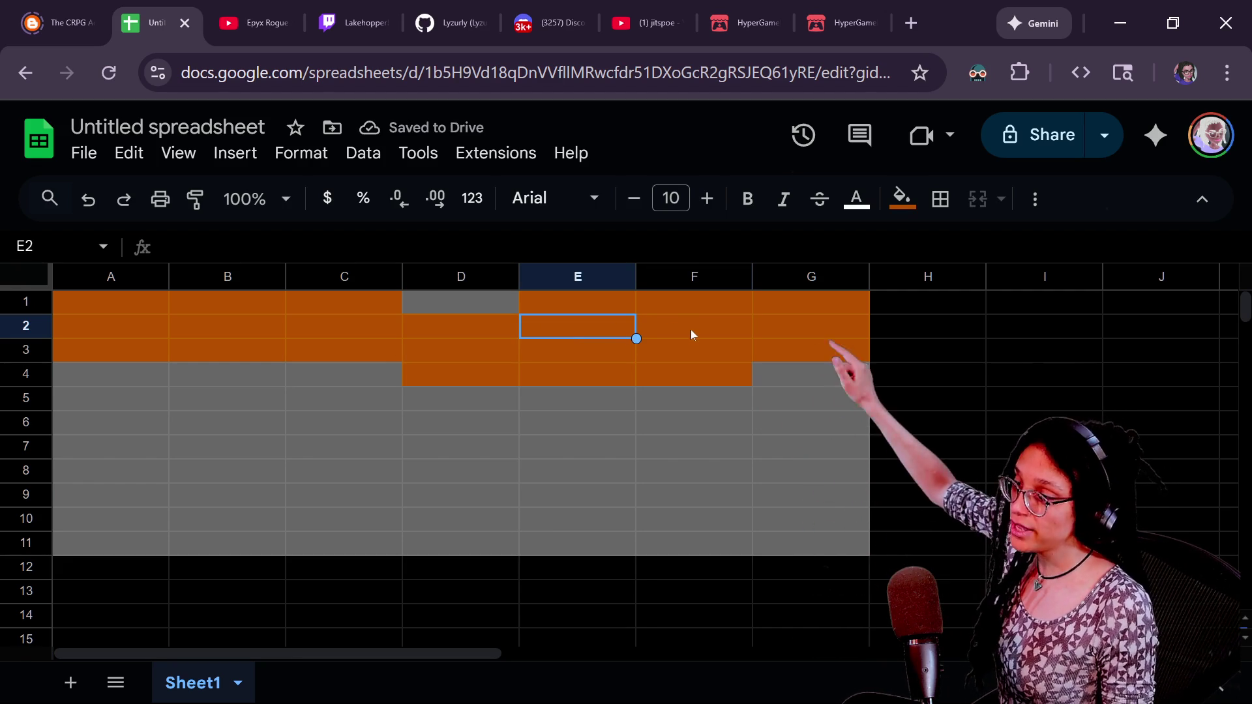
left_click(692, 334)
left_click(461, 357)
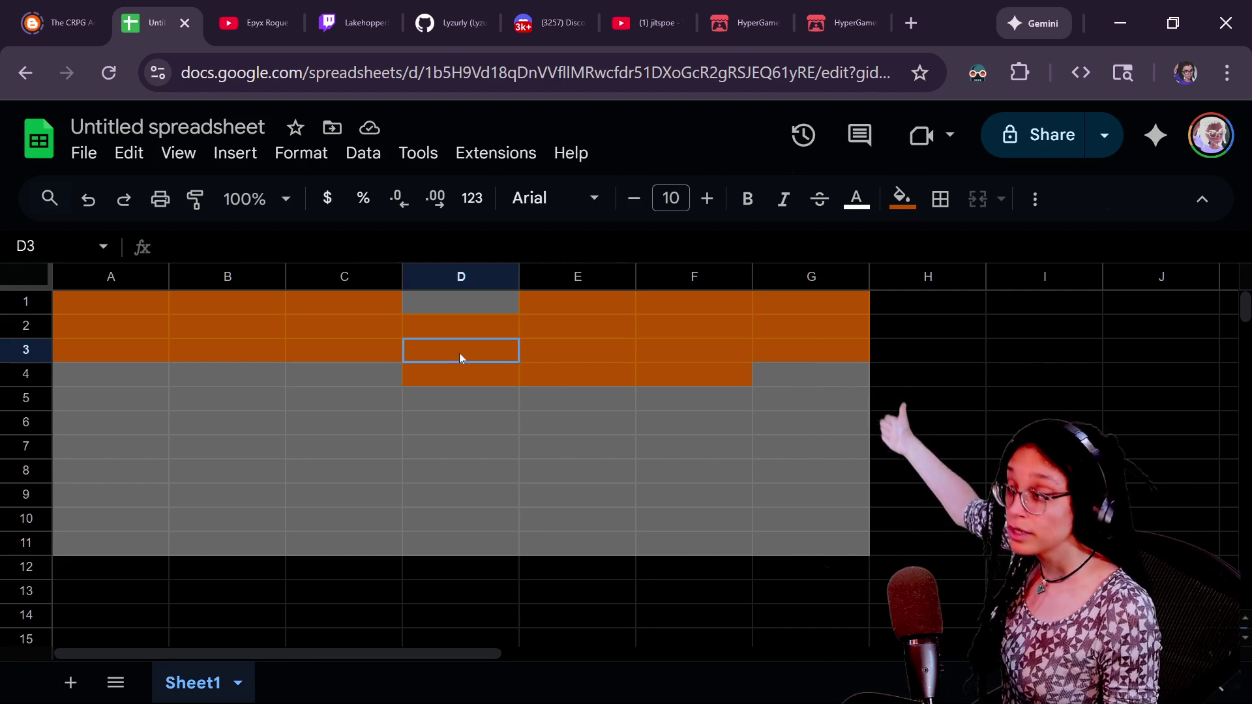
left_click(587, 353)
left_click(691, 374)
left_click(511, 374)
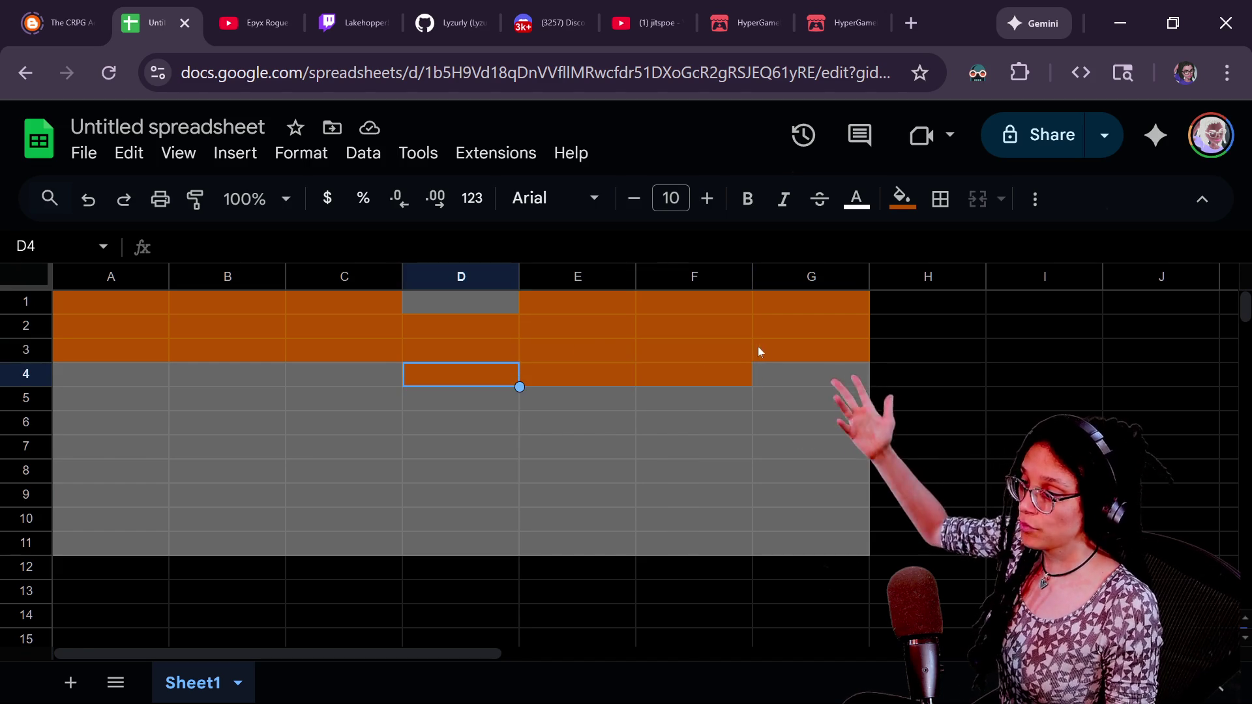
left_click(761, 376)
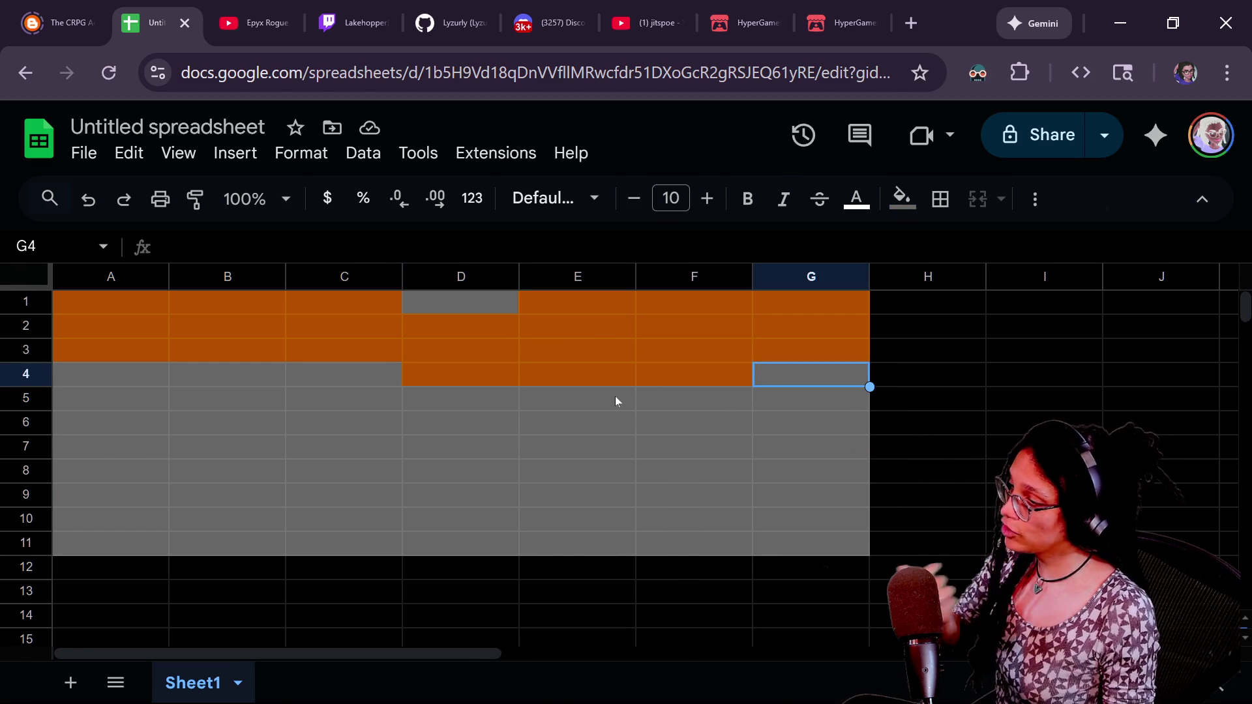
left_click(545, 349)
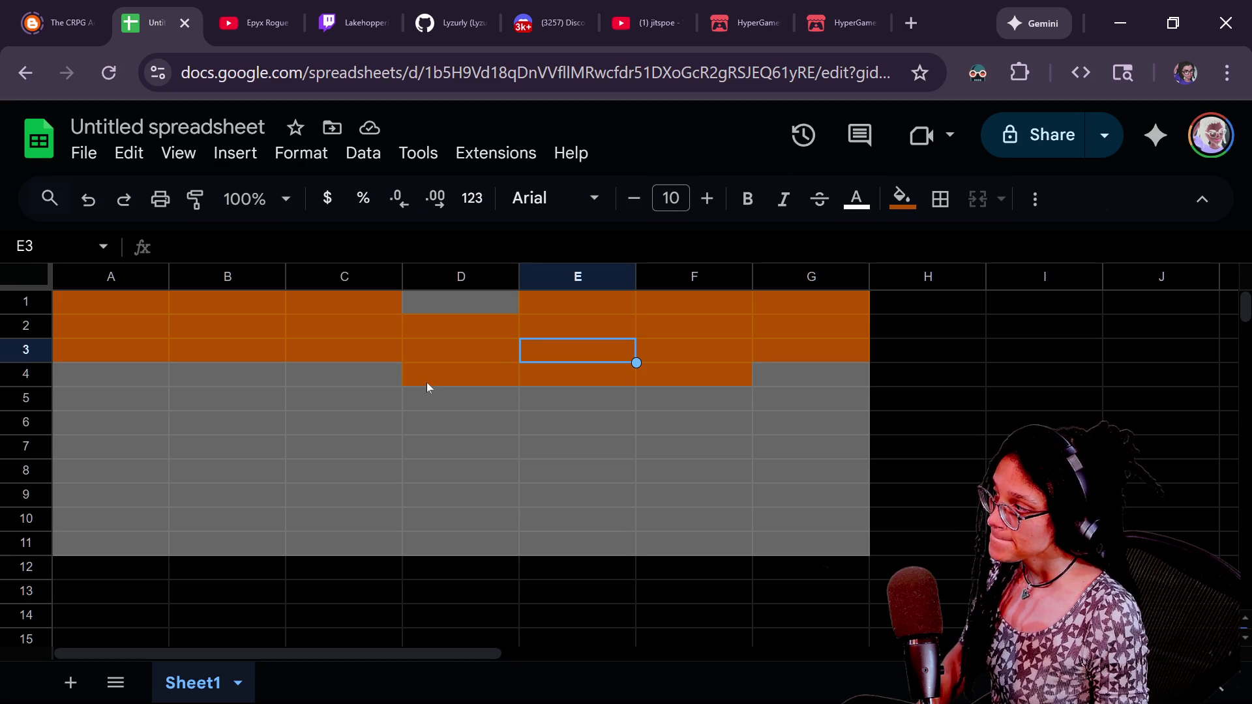
- Select the top row A1:C1 and bring up the fill colour palette
left_click(163, 311)
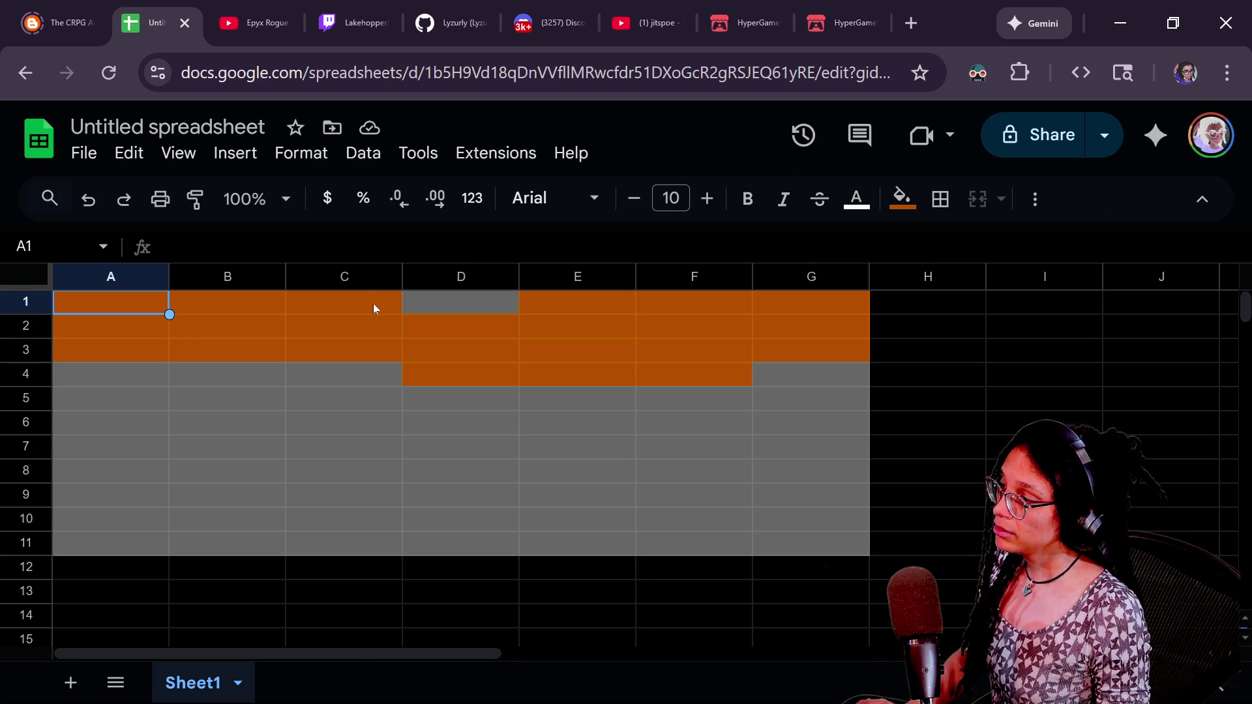
left_click(373, 308, "shift")
left_click(909, 200)
left_click(578, 306)
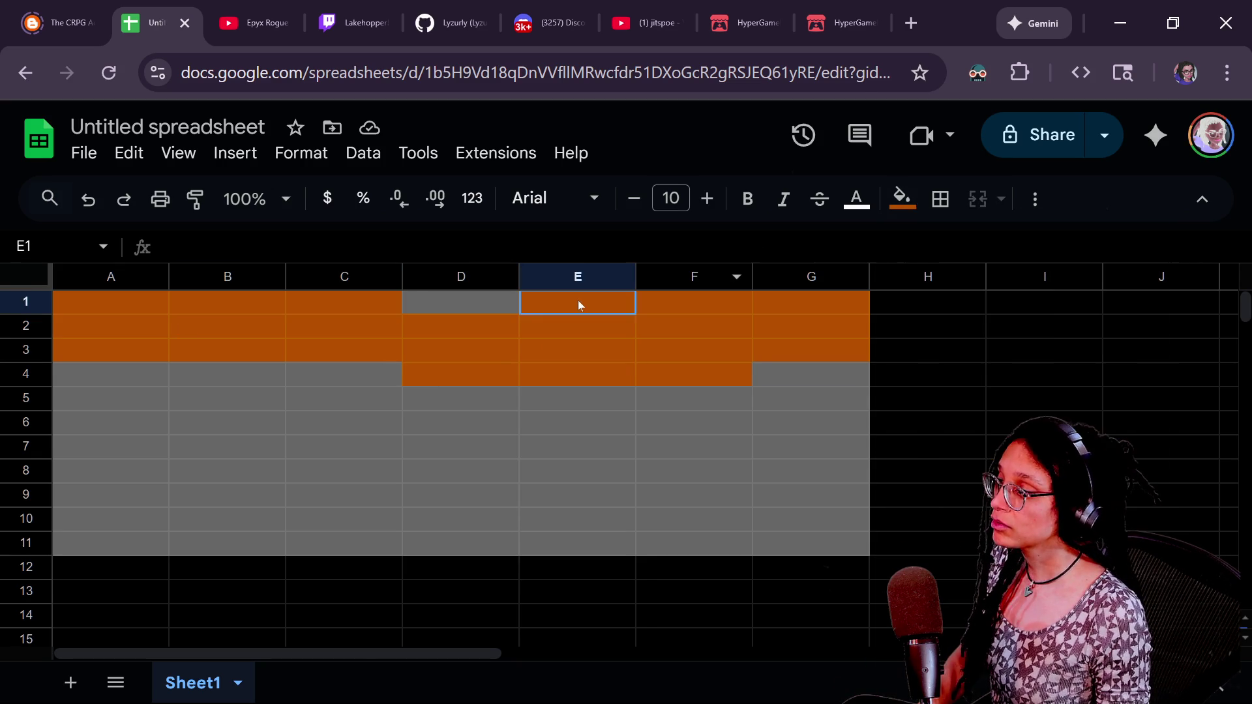
left_click(386, 301)
left_click(151, 304, "shift")
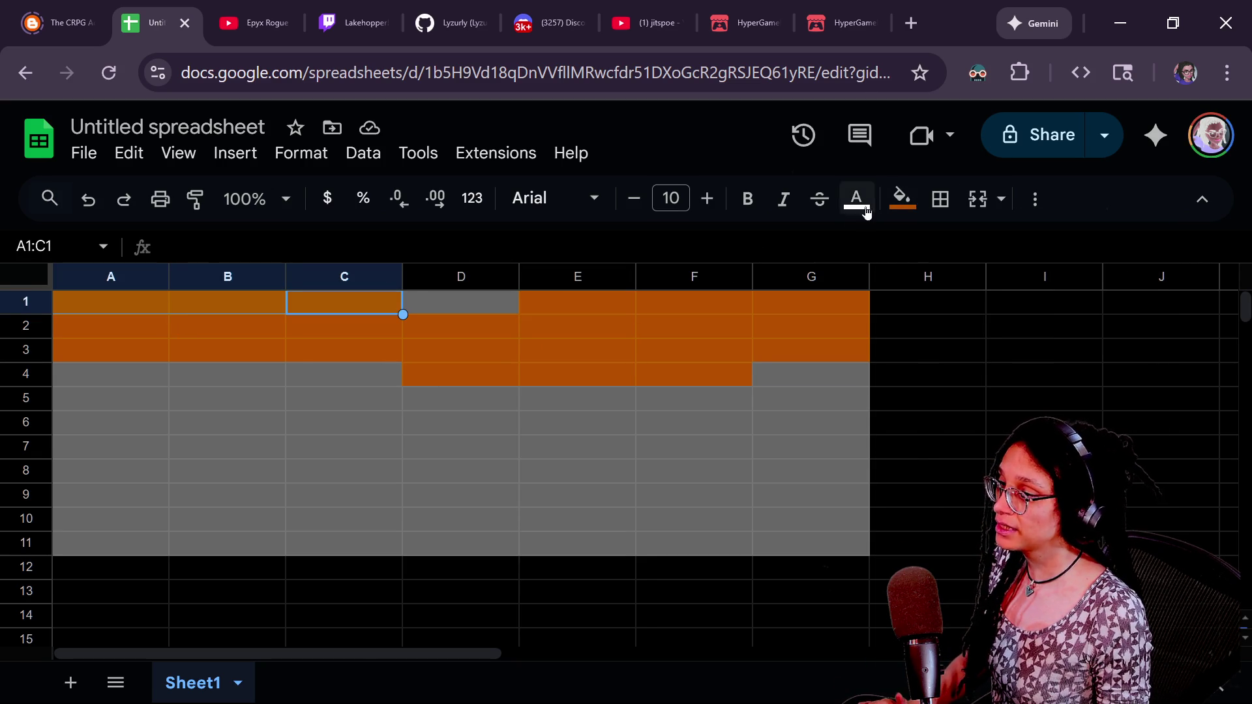
left_click(902, 198)
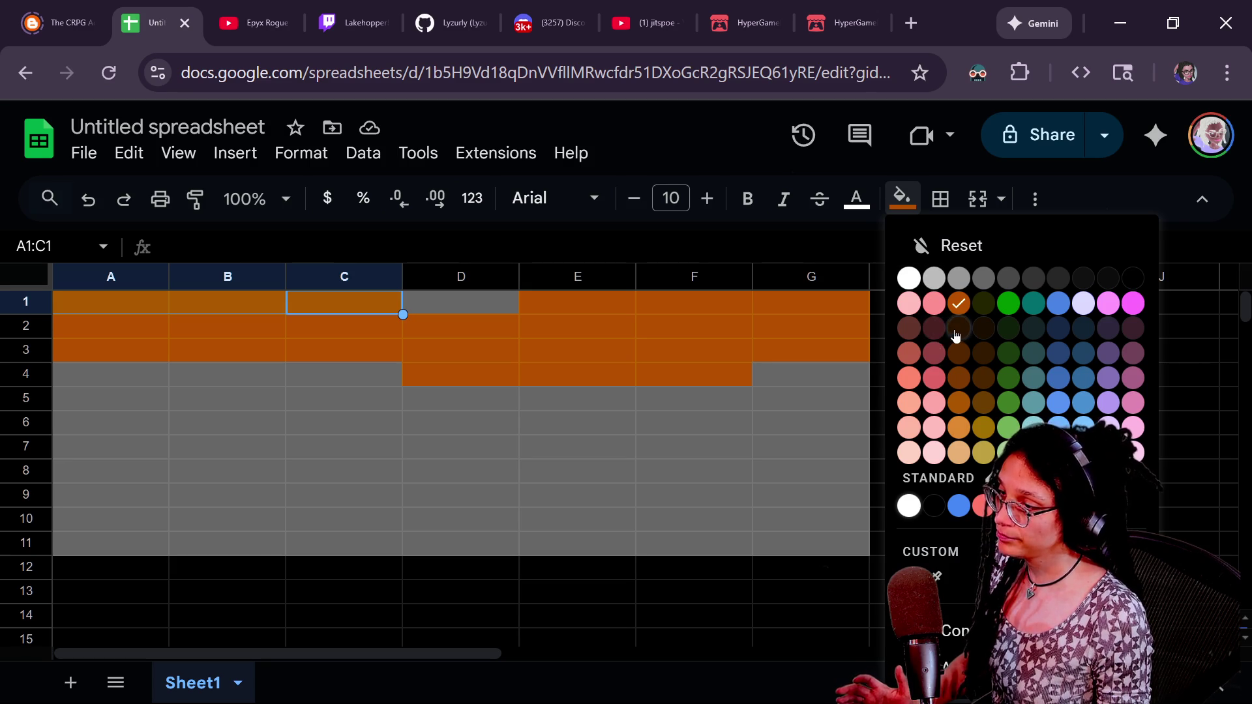
- Fill A1:C1, A2:A3 and B3:C3 dark brown
left_click(956, 333)
left_click_drag(99, 322, 104, 351)
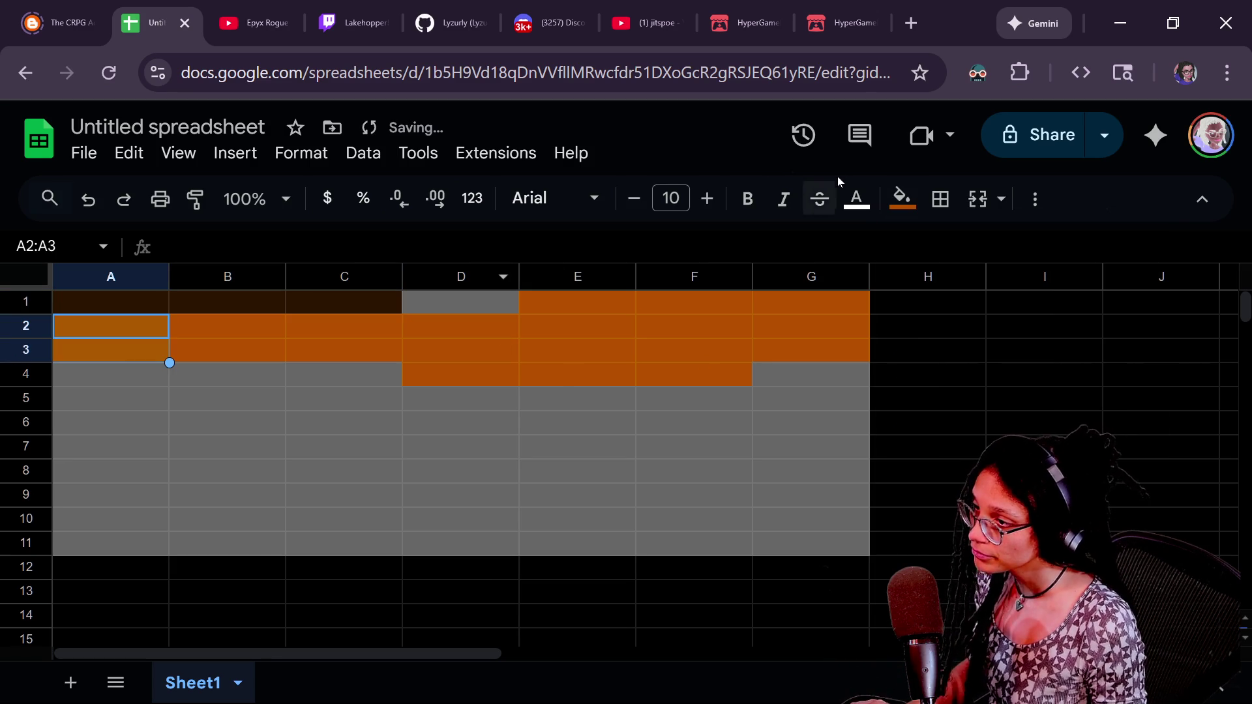
left_click(902, 198)
left_click(956, 333)
mouse_move(205, 358)
left_mouse_down()
mouse_move(338, 344)
mouse_move(339, 357)
left_mouse_up()
left_click(902, 199)
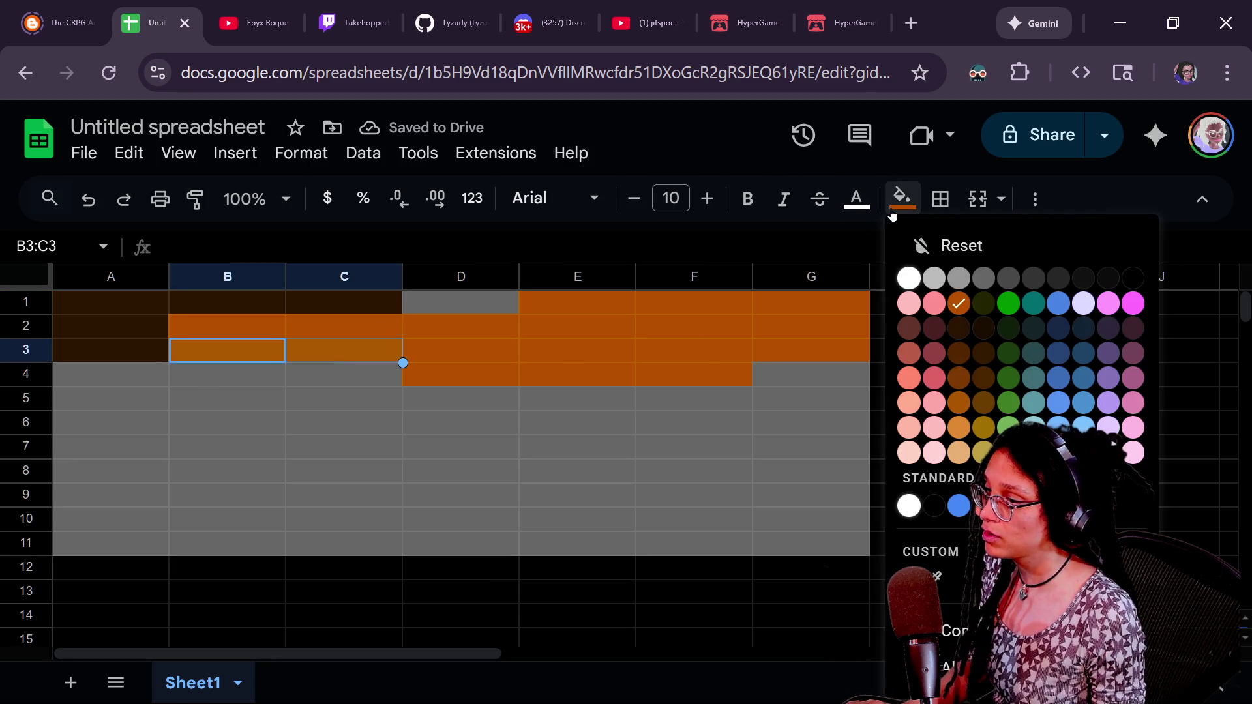
left_click(943, 329)
- Fill C2 dark brown, then undo the dark fills on C2, B3:C3 and A2:A3
left_click(327, 333)
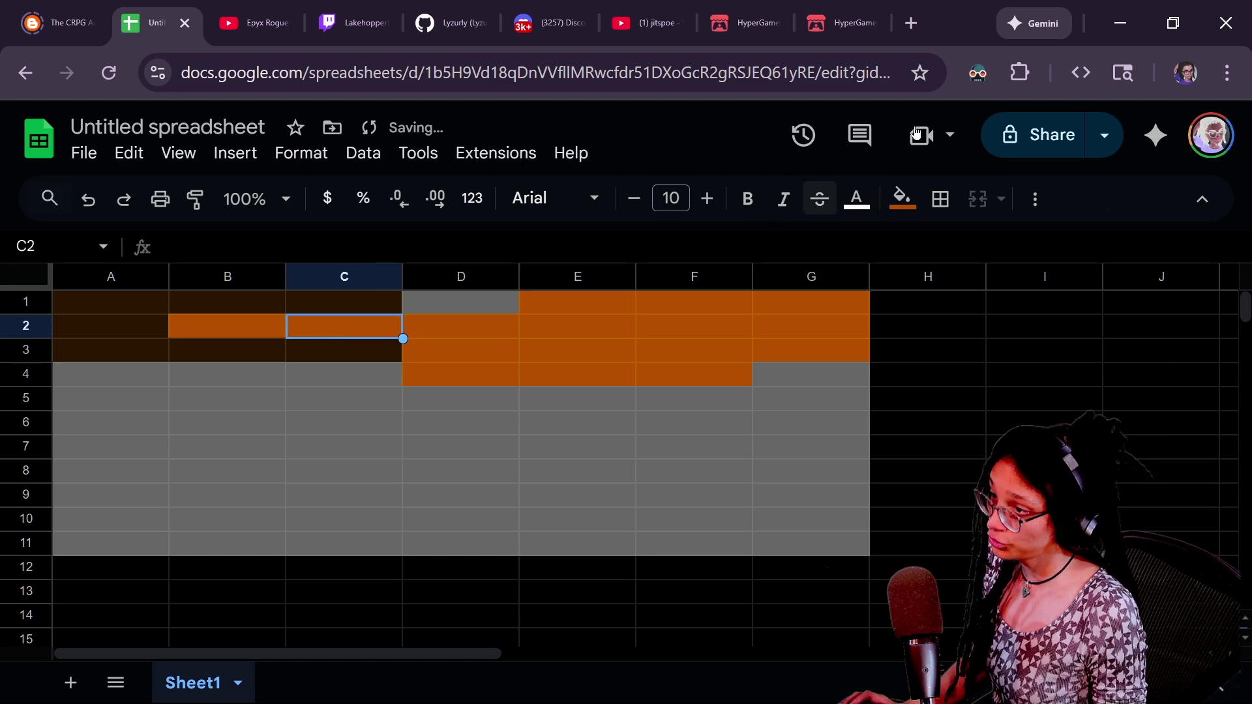
left_click(902, 198)
left_click(956, 339)
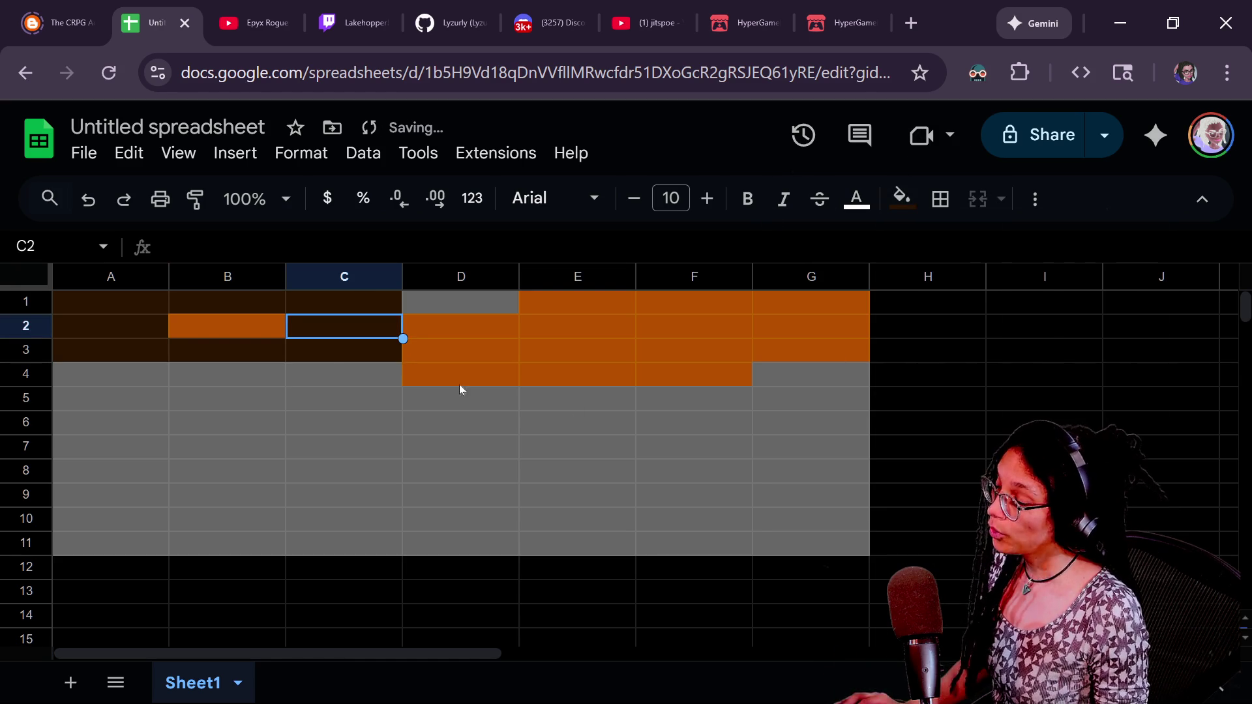
left_click(333, 357)
key("ctrl+z")
key("ctrl+z")
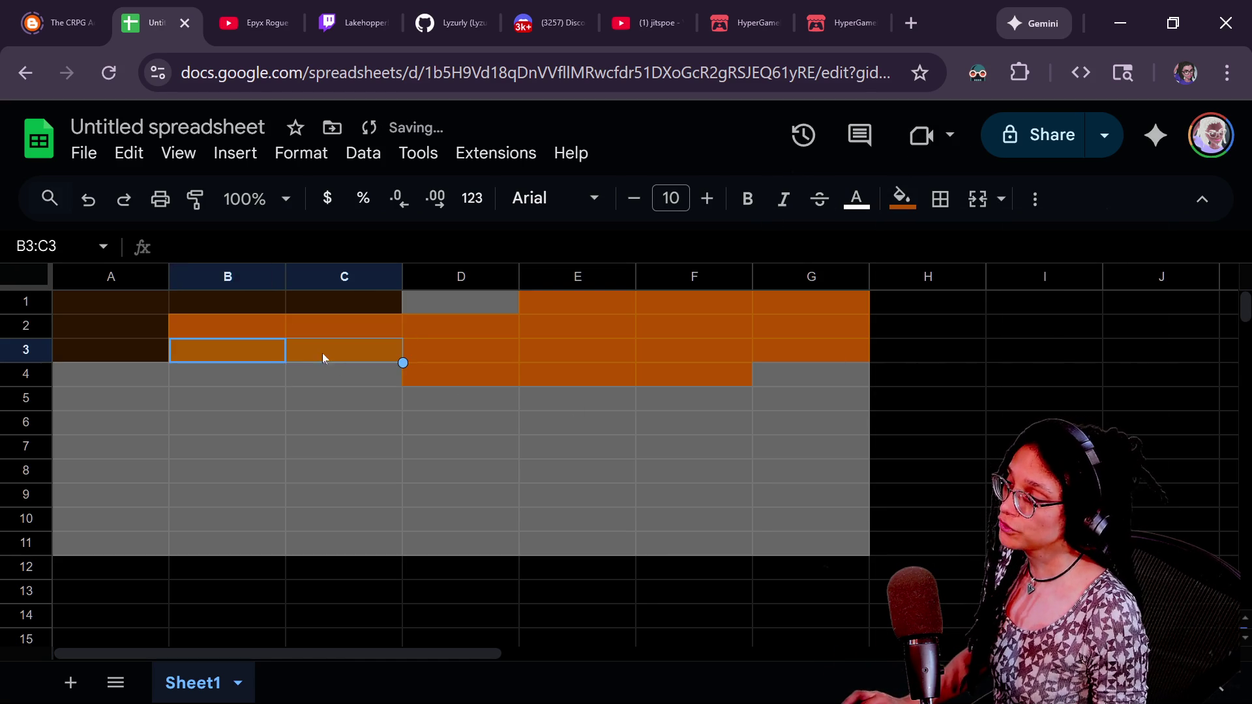
key("ctrl+z")
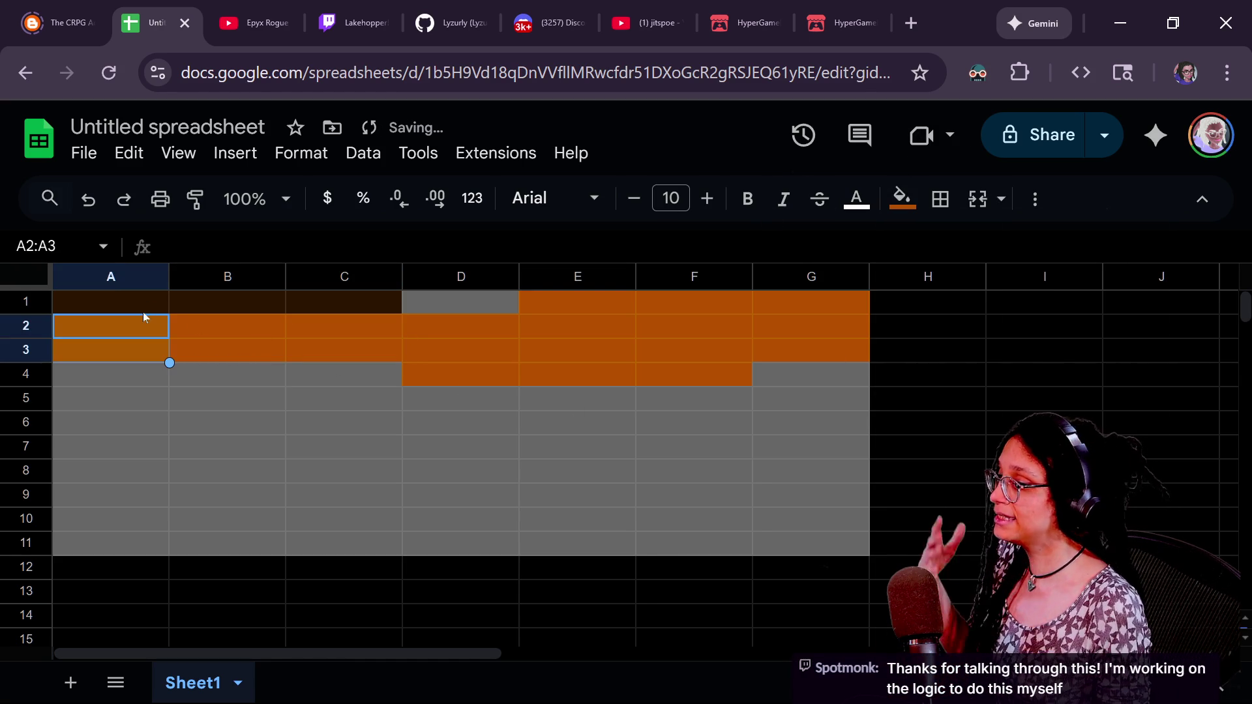
- Recolour A1:C1 from dark brown back to the room's orange
left_click(145, 304)
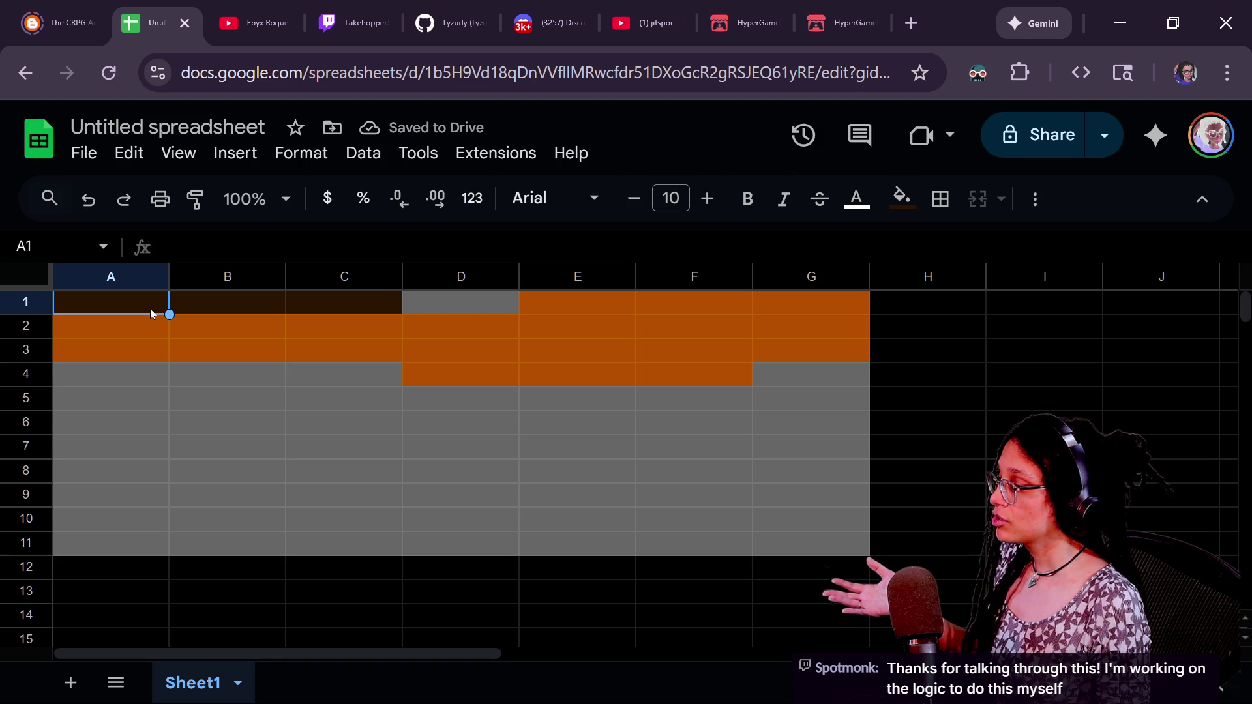
left_click(345, 307, "shift")
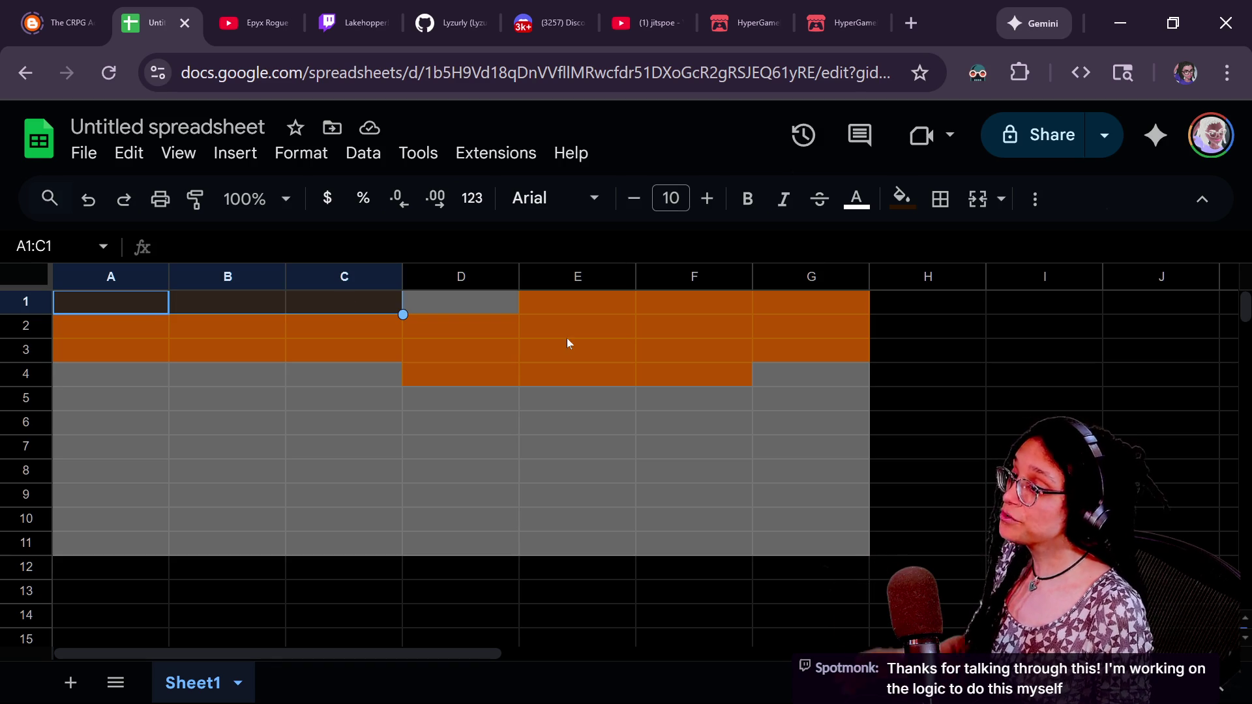
left_click(902, 198)
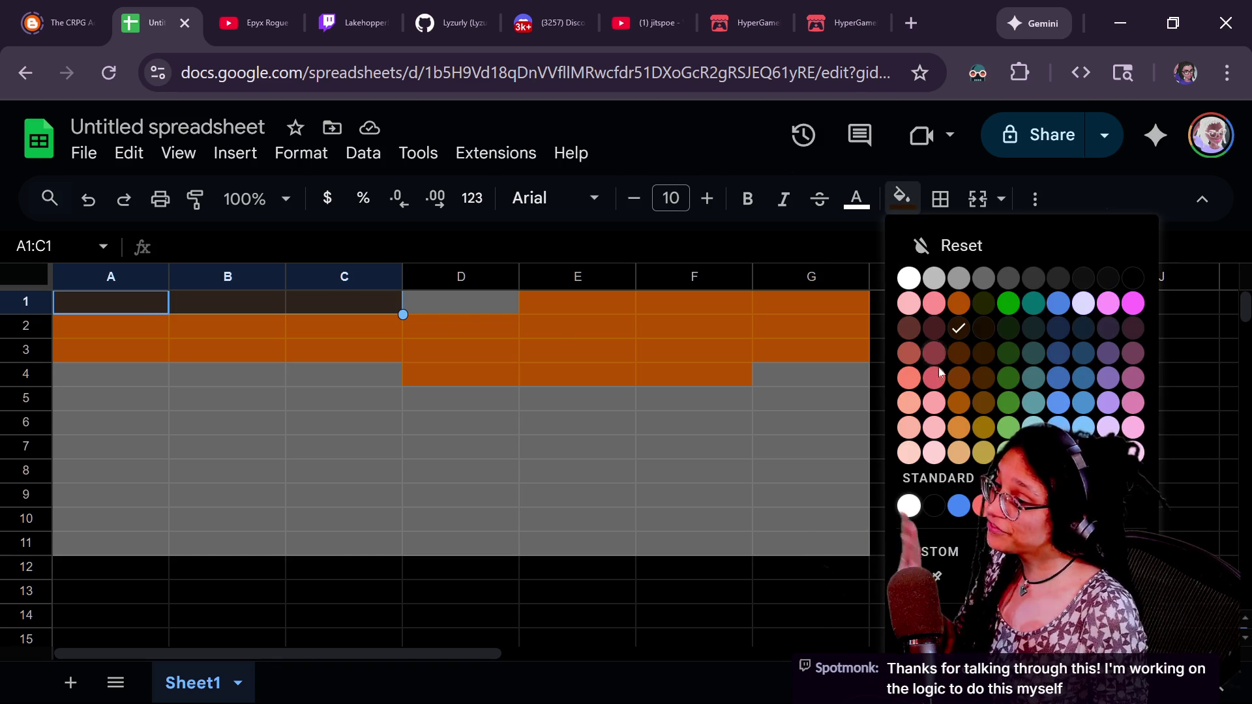
left_click(958, 304)
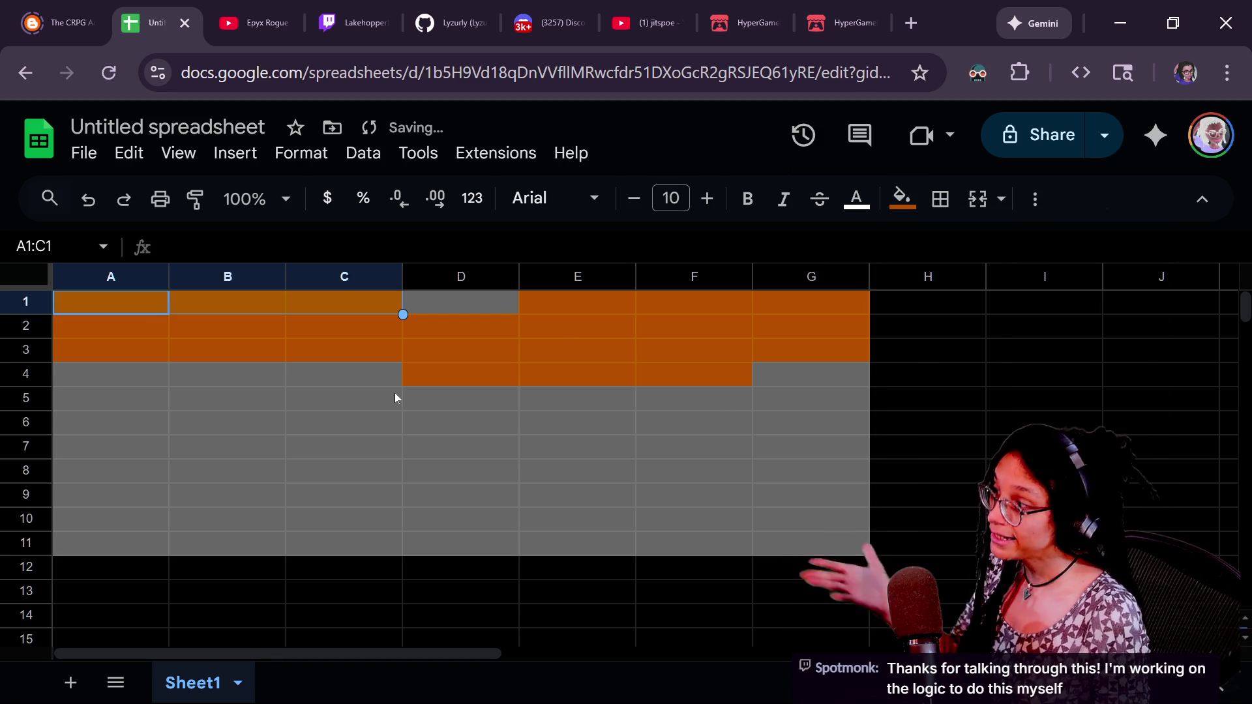
left_click(320, 346)
left_click(147, 308)
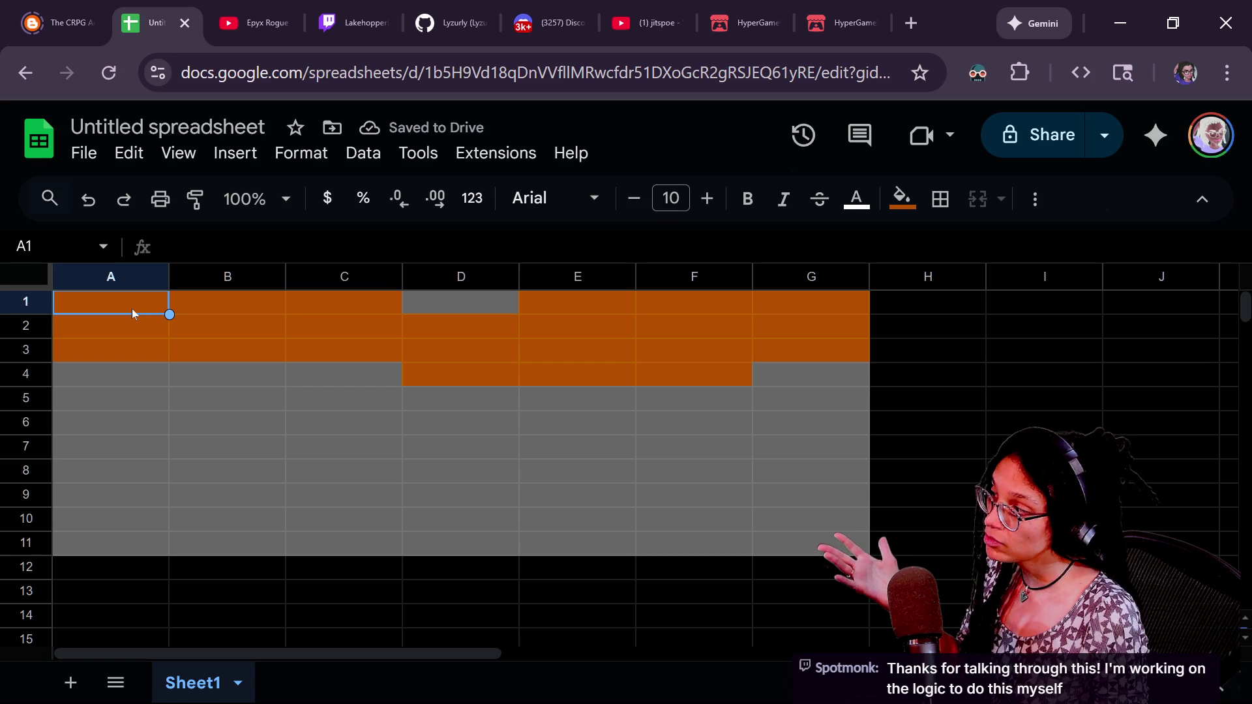
left_click(902, 200)
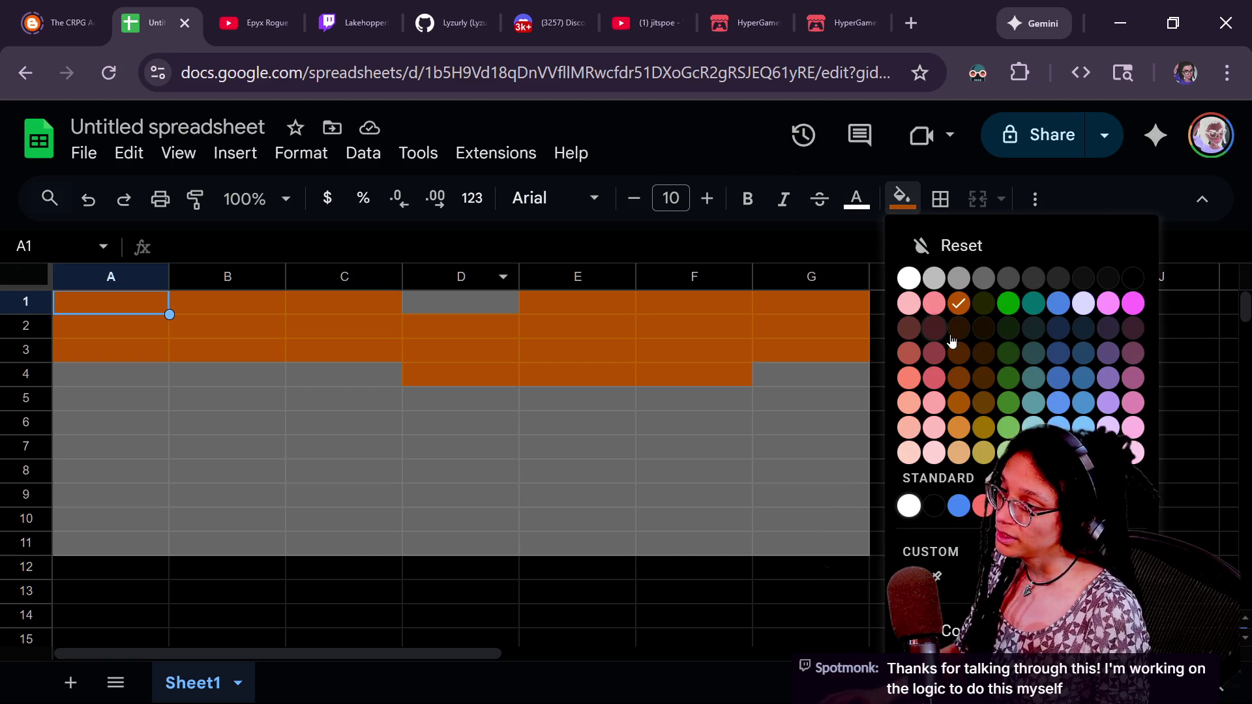
- Fill A1 dark brown, then copy that fill into B1 and C1
left_click(950, 336)
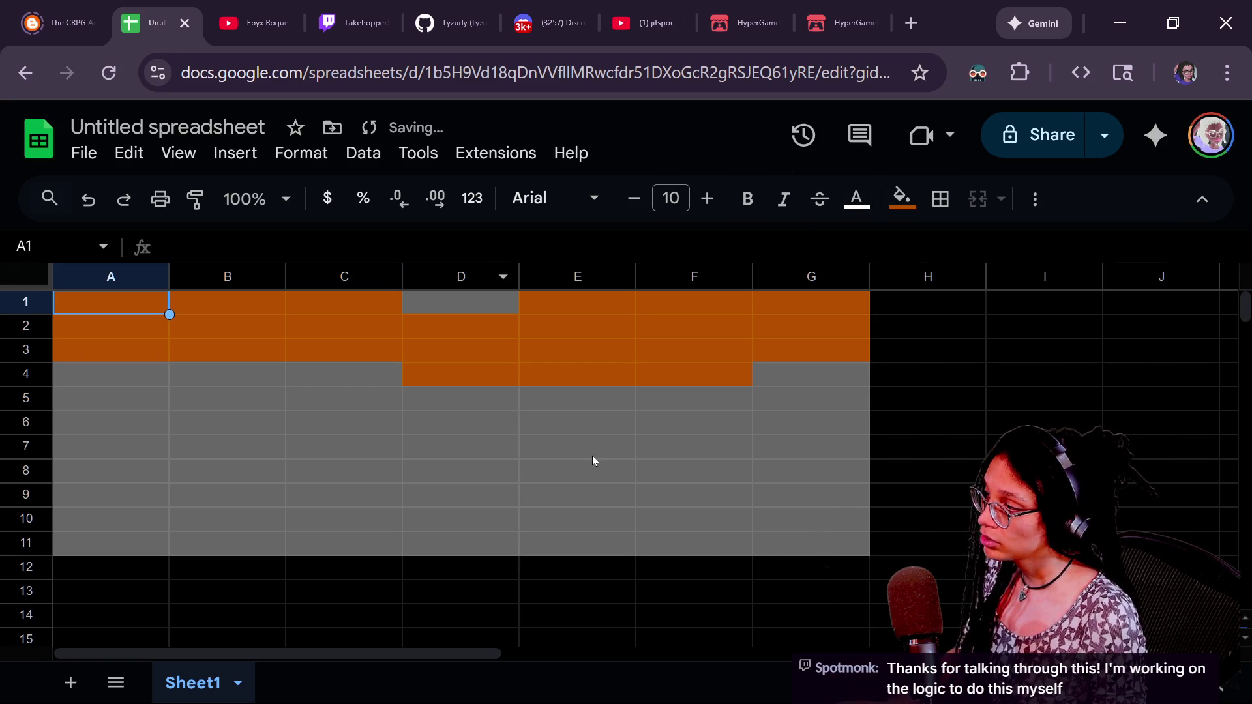
left_click(900, 207)
left_click(958, 328)
left_click(260, 302)
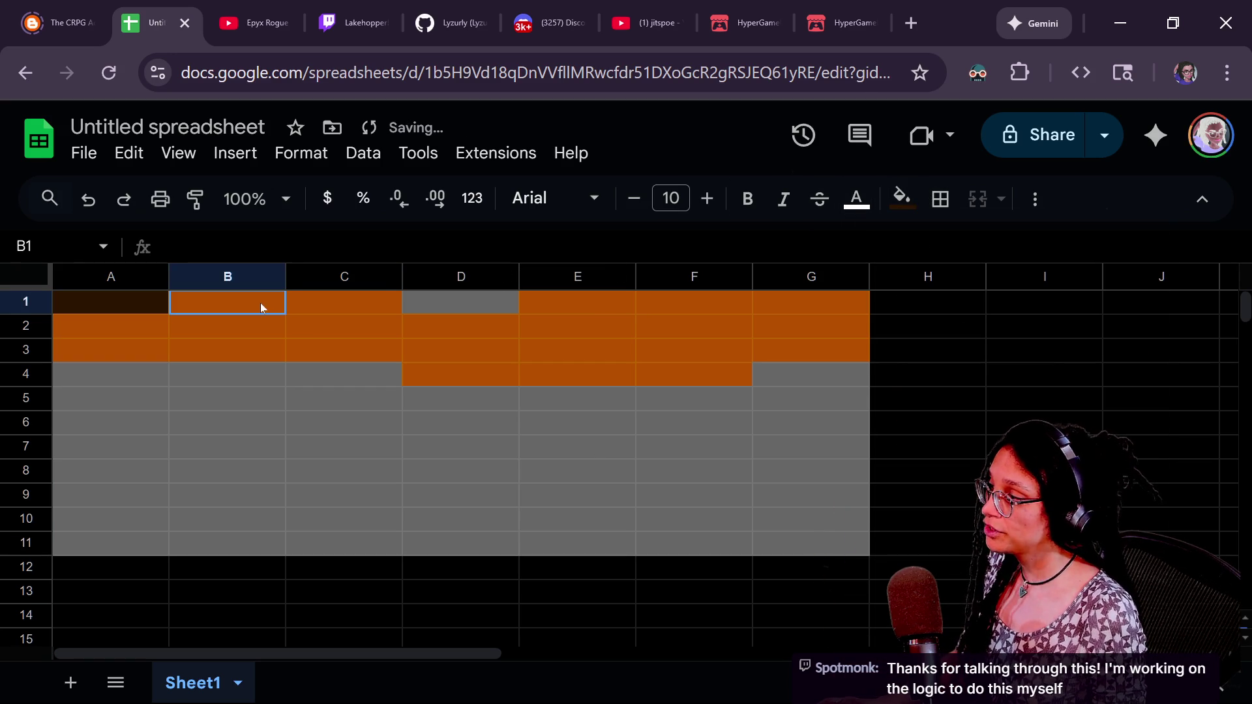
left_click(142, 305)
key("ctrl+c")
left_click(228, 307)
key("ctrl+v")
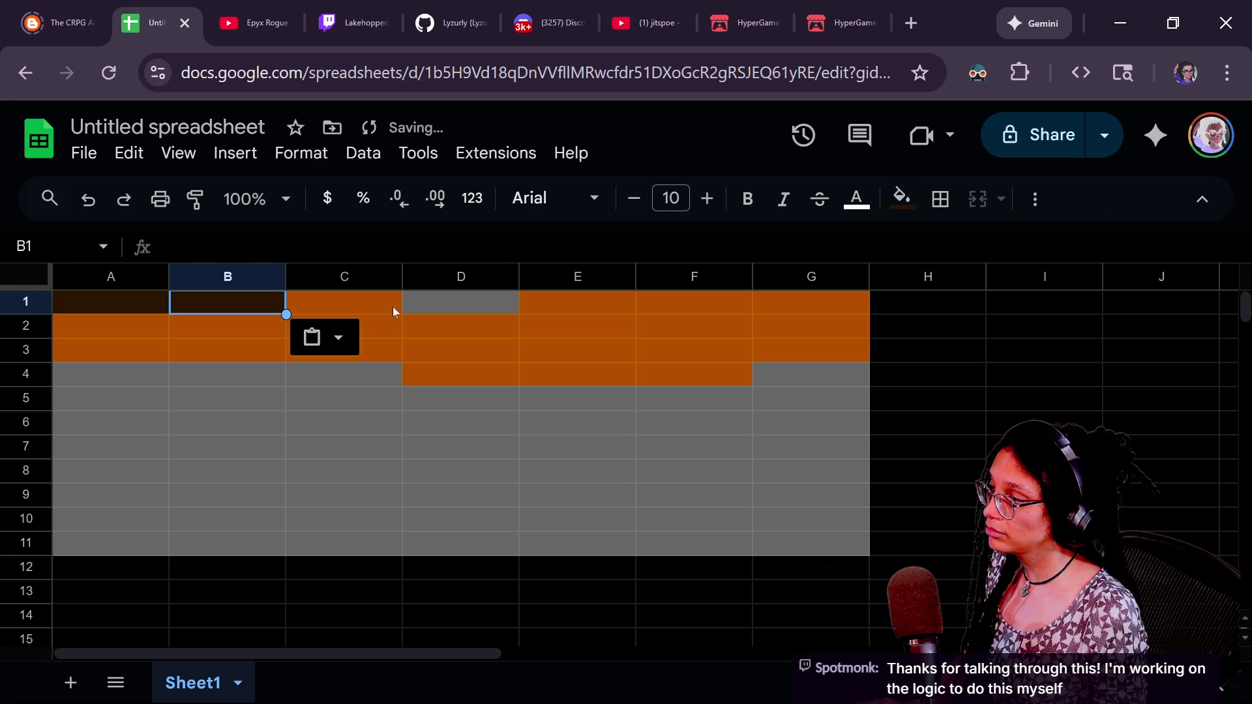
left_click(395, 308)
key("ctrl+v")
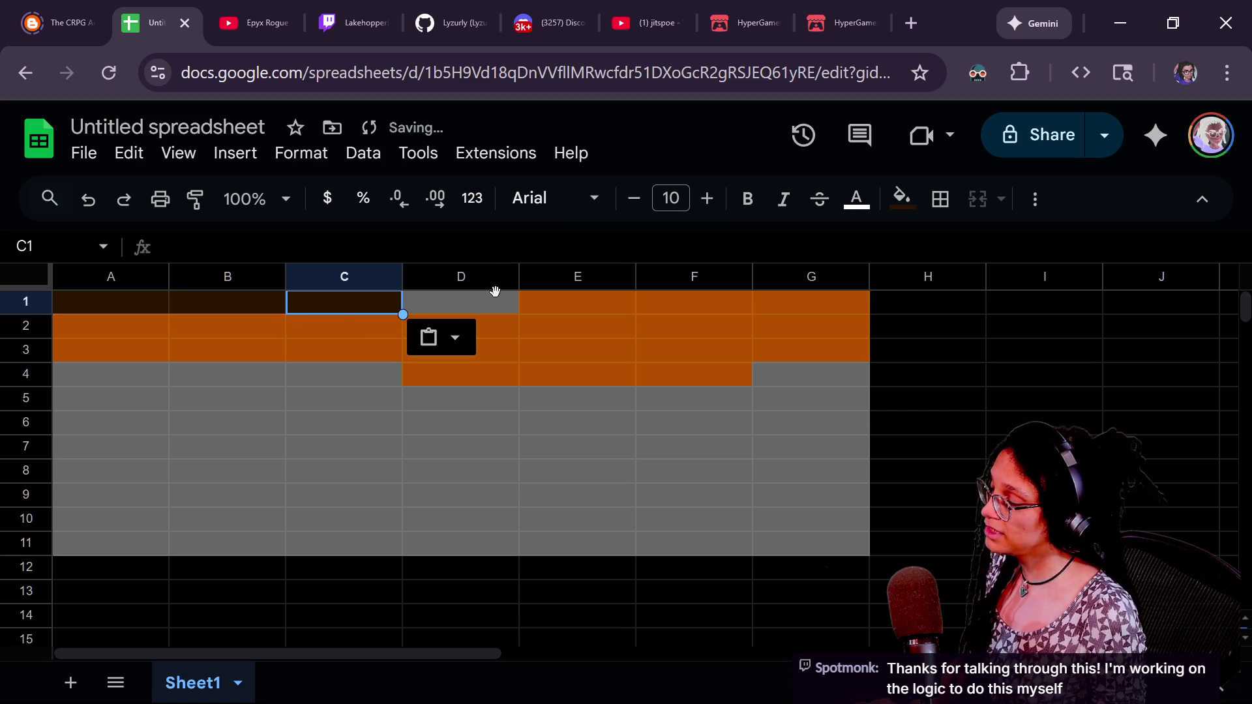
- Paste the dark brown fill into E1, F1, G1 and A2
left_click(587, 304)
key("ctrl+v")
left_click(685, 305)
key("ctrl+v")
left_click(799, 300)
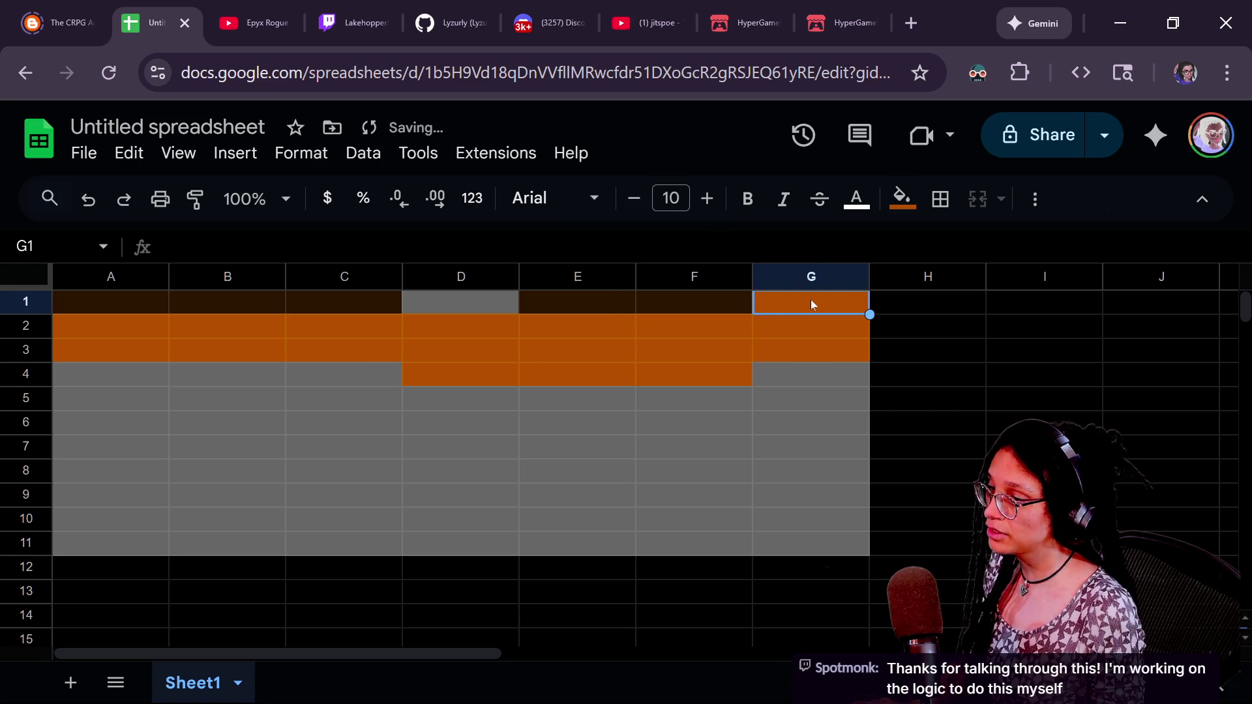
key("ctrl+v")
left_click(103, 330)
key("ctrl+v")
- Paste the dark brown fill into D2, G2 and G3
left_click(252, 325)
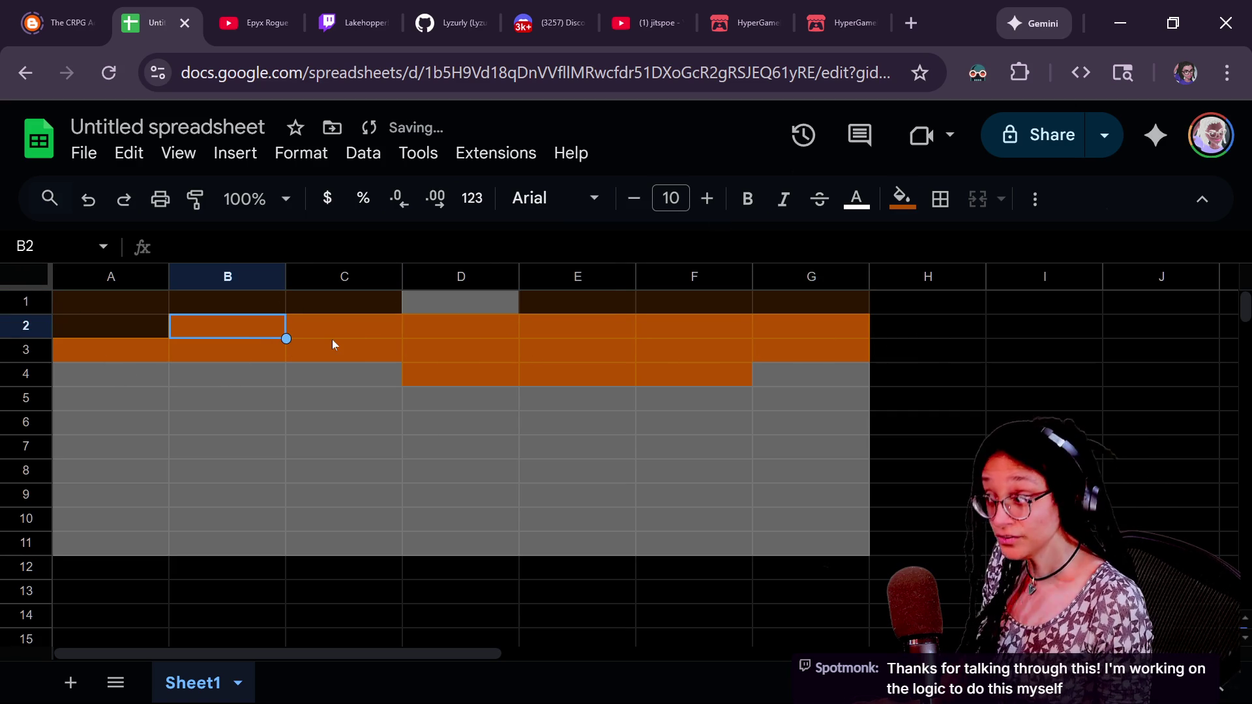
left_click(331, 336)
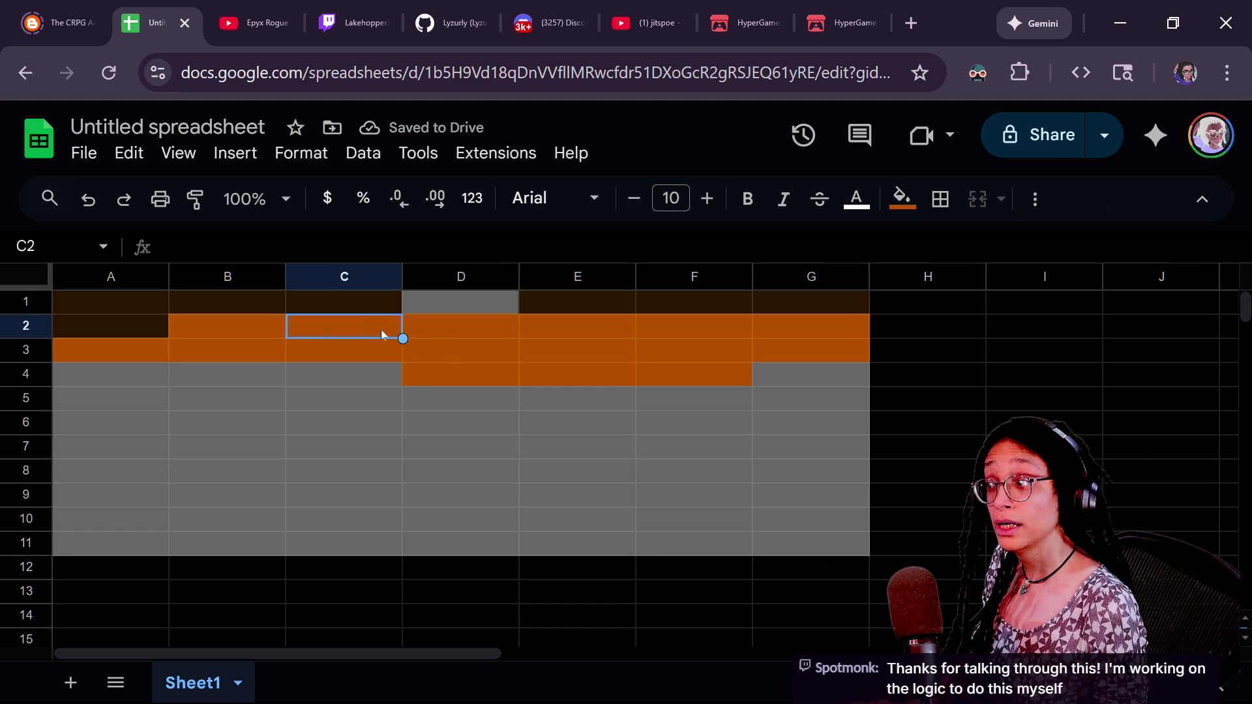
left_click(495, 326)
key("ctrl+v")
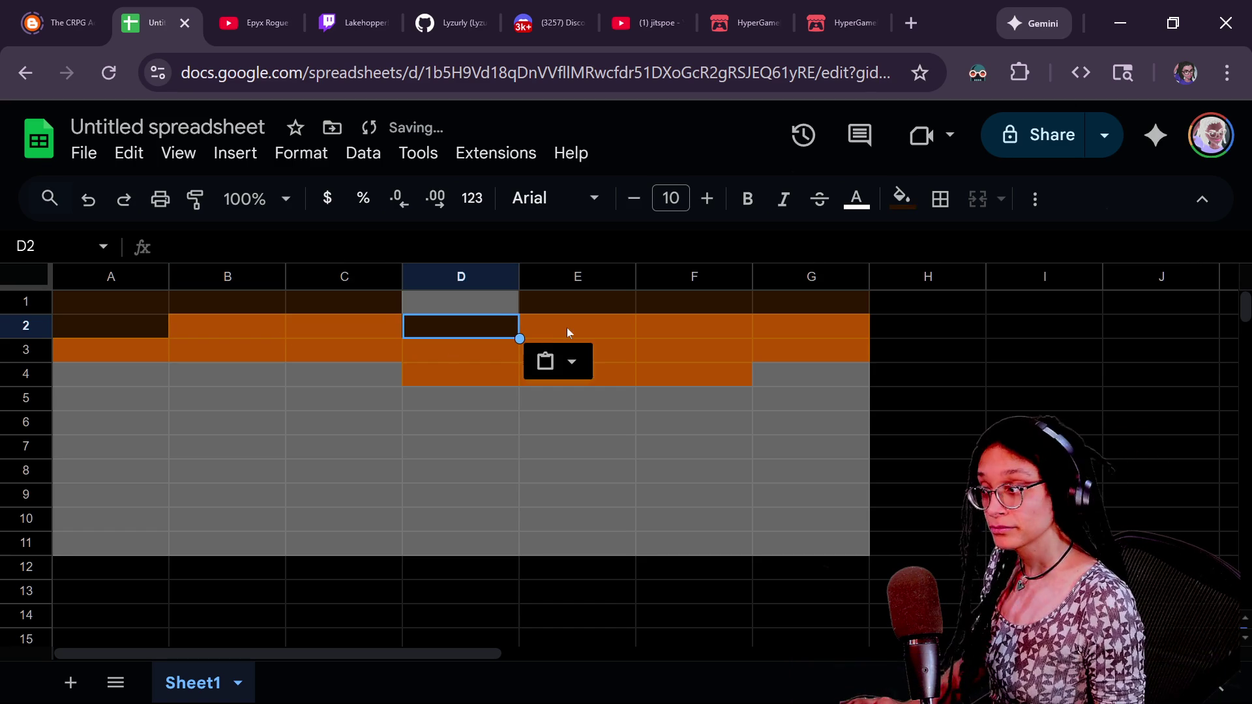
left_click(571, 331)
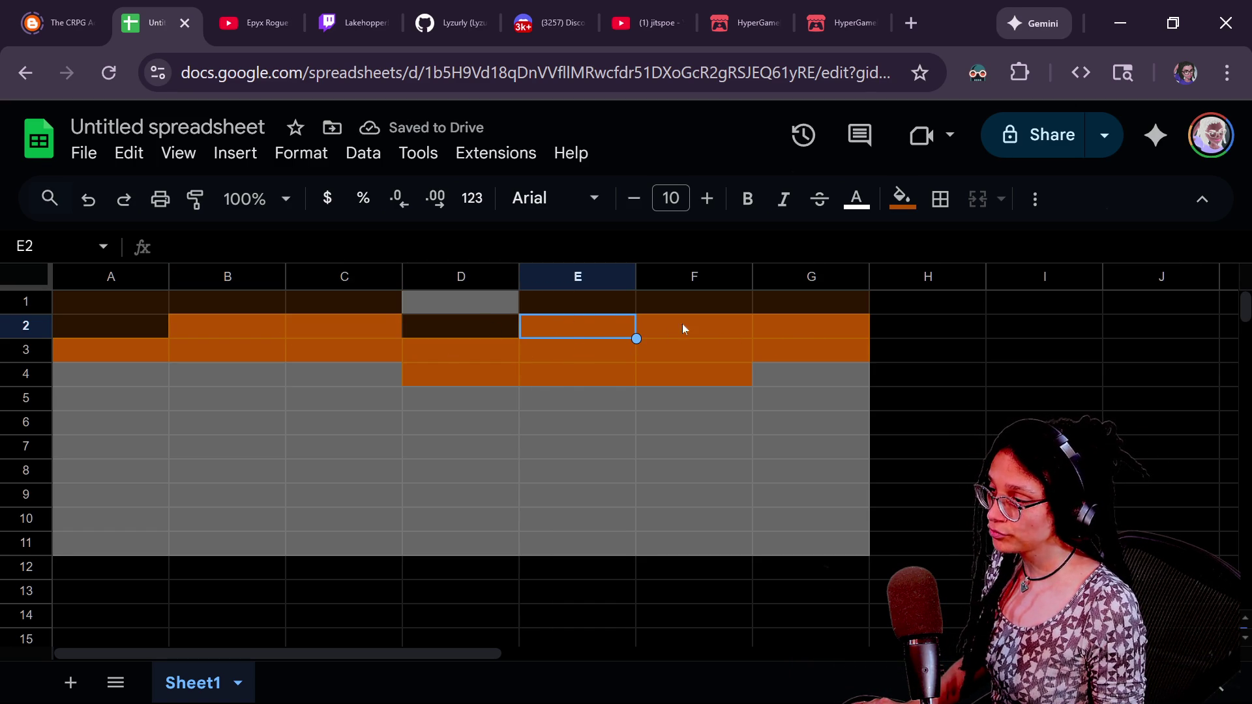
left_click(852, 326)
key("ctrl+v")
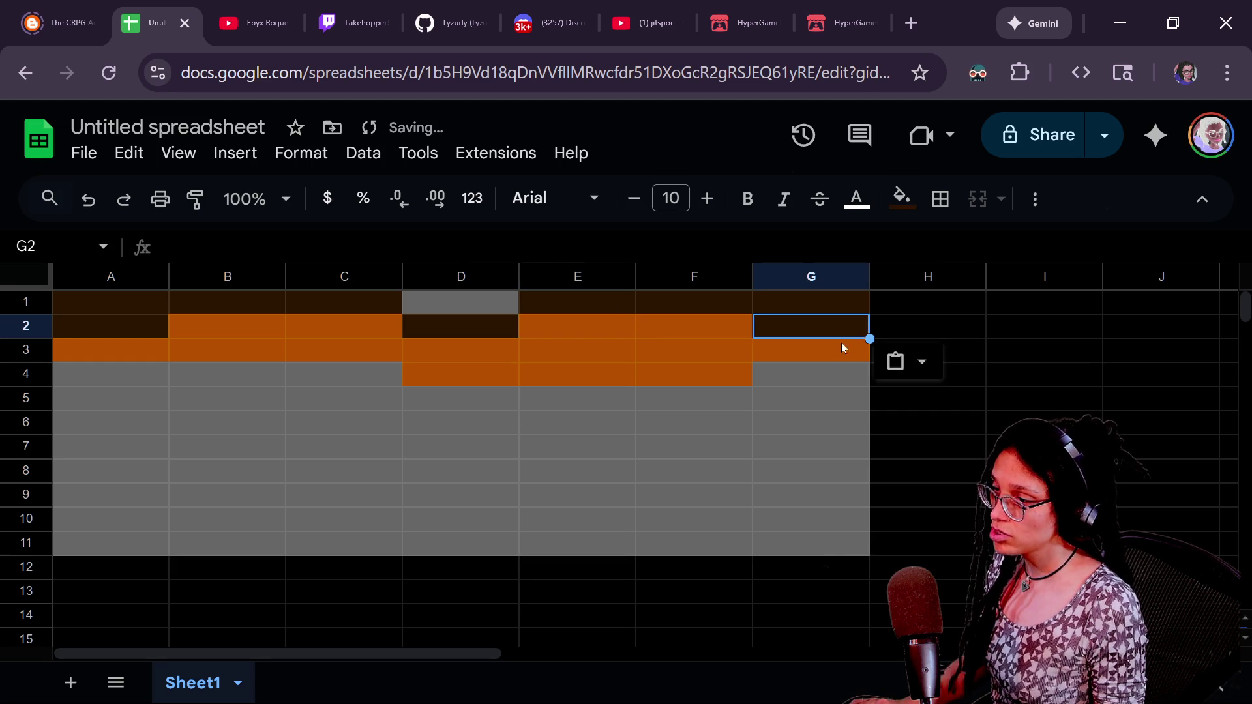
left_click(773, 354)
key("ctrl+v")
- Paste the dark brown fill into F4, E4 and D4
left_click(597, 328)
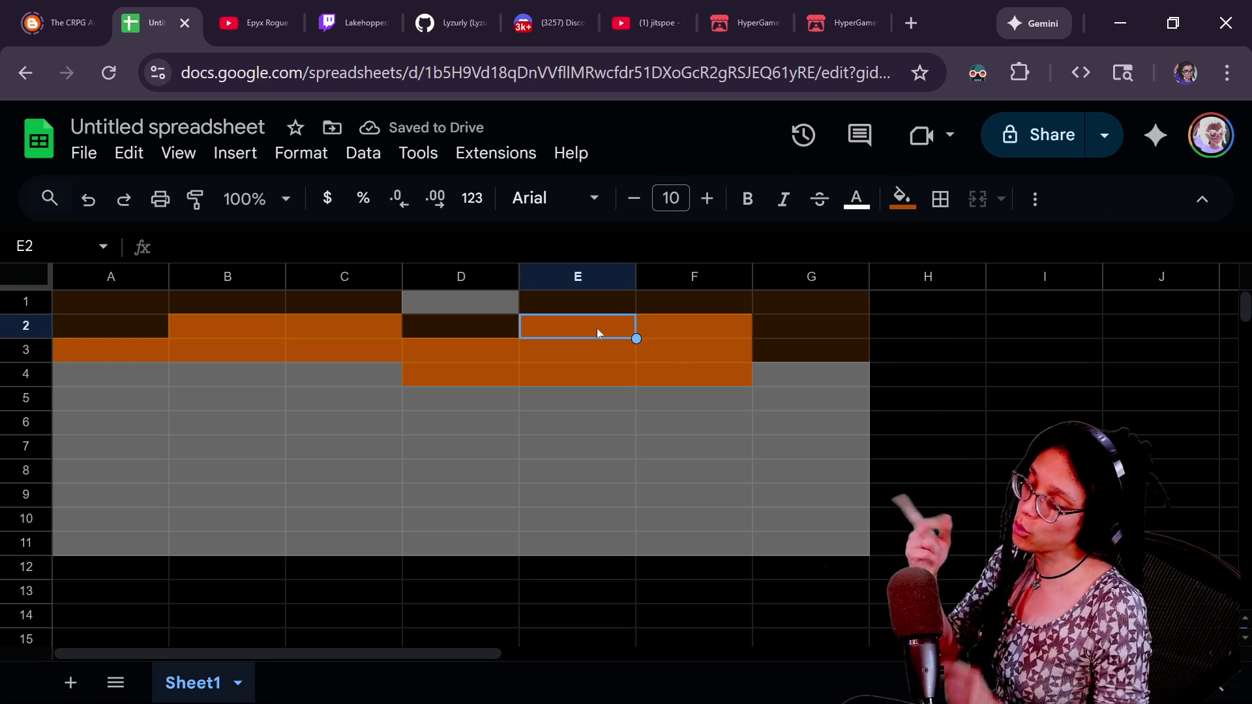
left_click(699, 371)
key("ctrl+v")
left_click(558, 370)
key("ctrl+v")
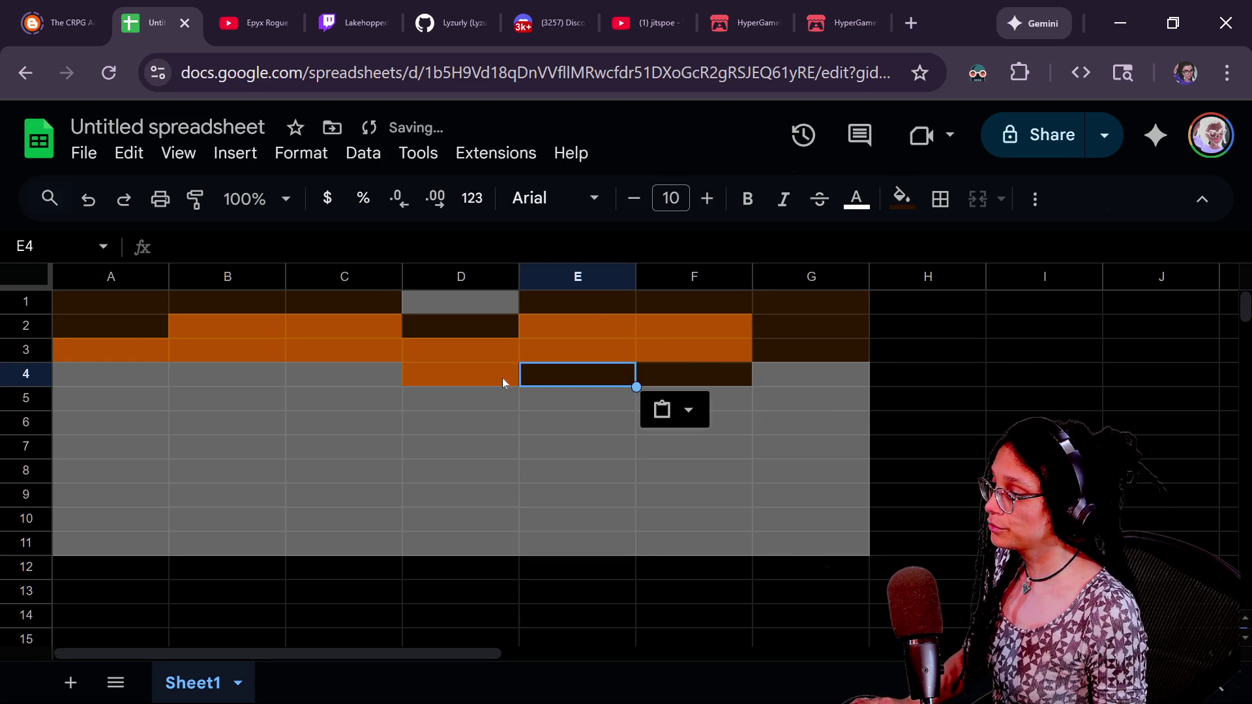
left_click(503, 377)
key("ctrl+v")
- Paste the dark brown fill into A3, B3 and C3
left_click(186, 323)
key("Right")
key("Right")
key("Right")
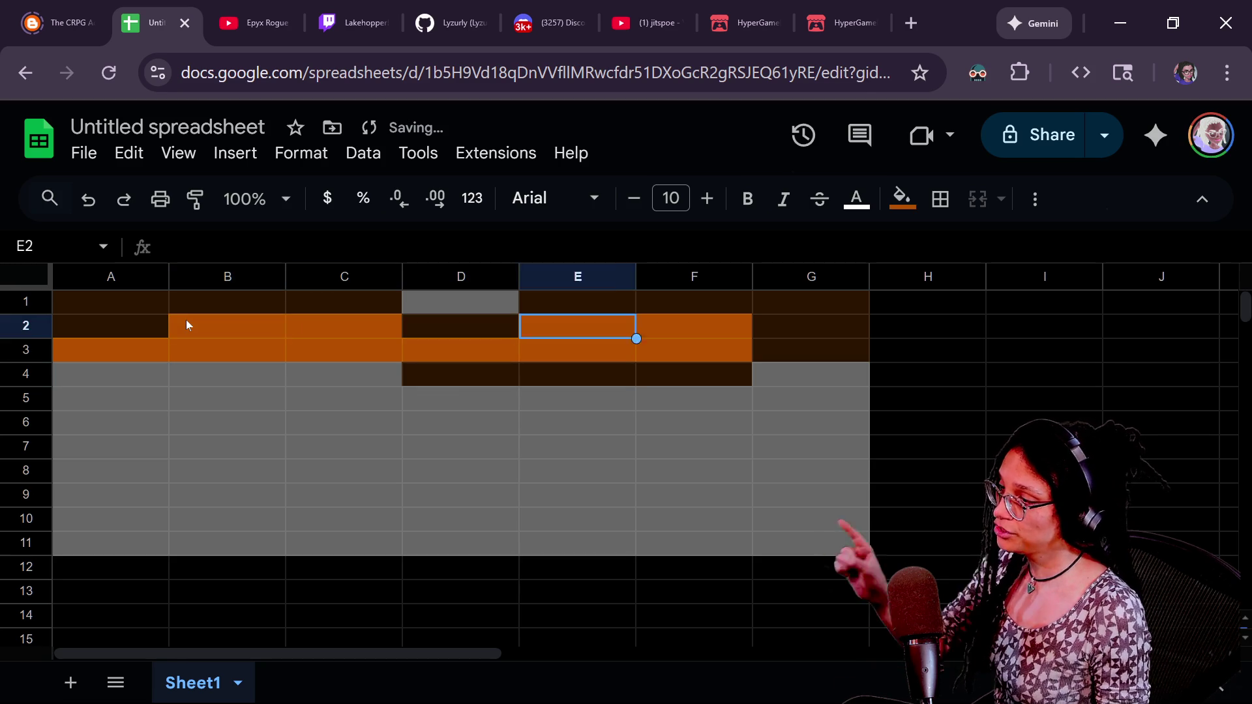
left_click(163, 335)
key("Down")
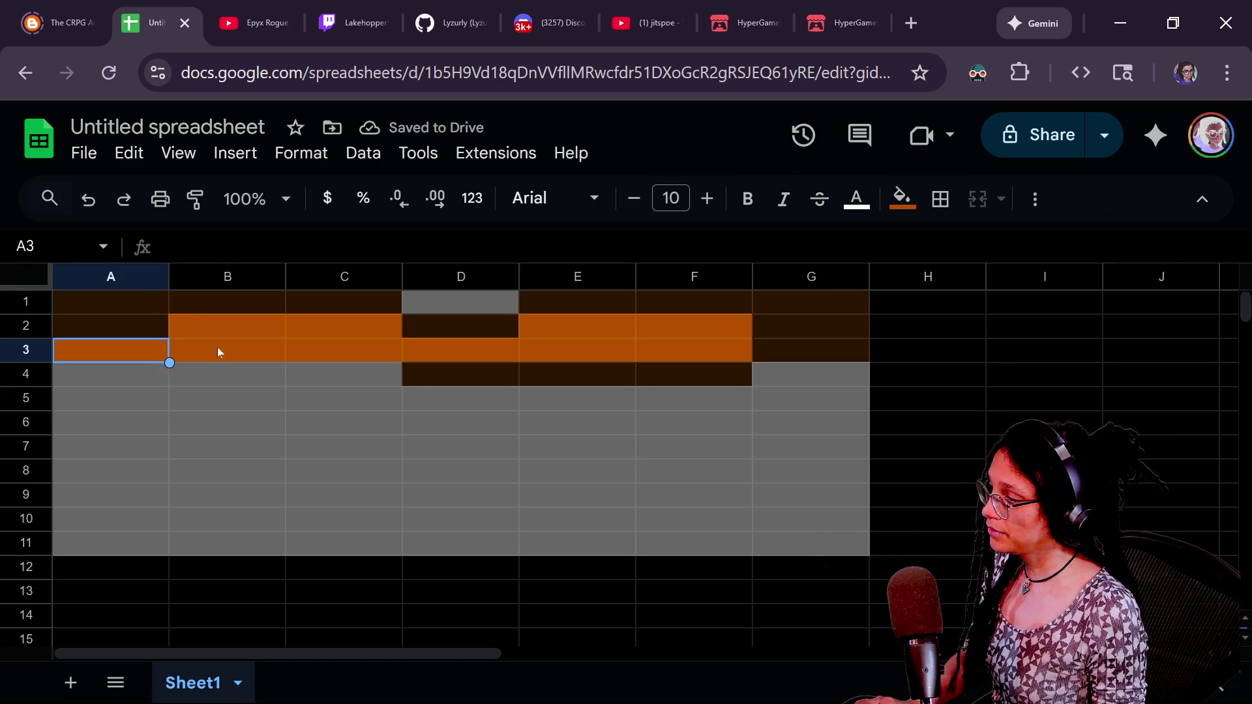
key("ctrl+v")
key("Right")
key("ctrl+v")
left_click(315, 350)
key("ctrl+v")
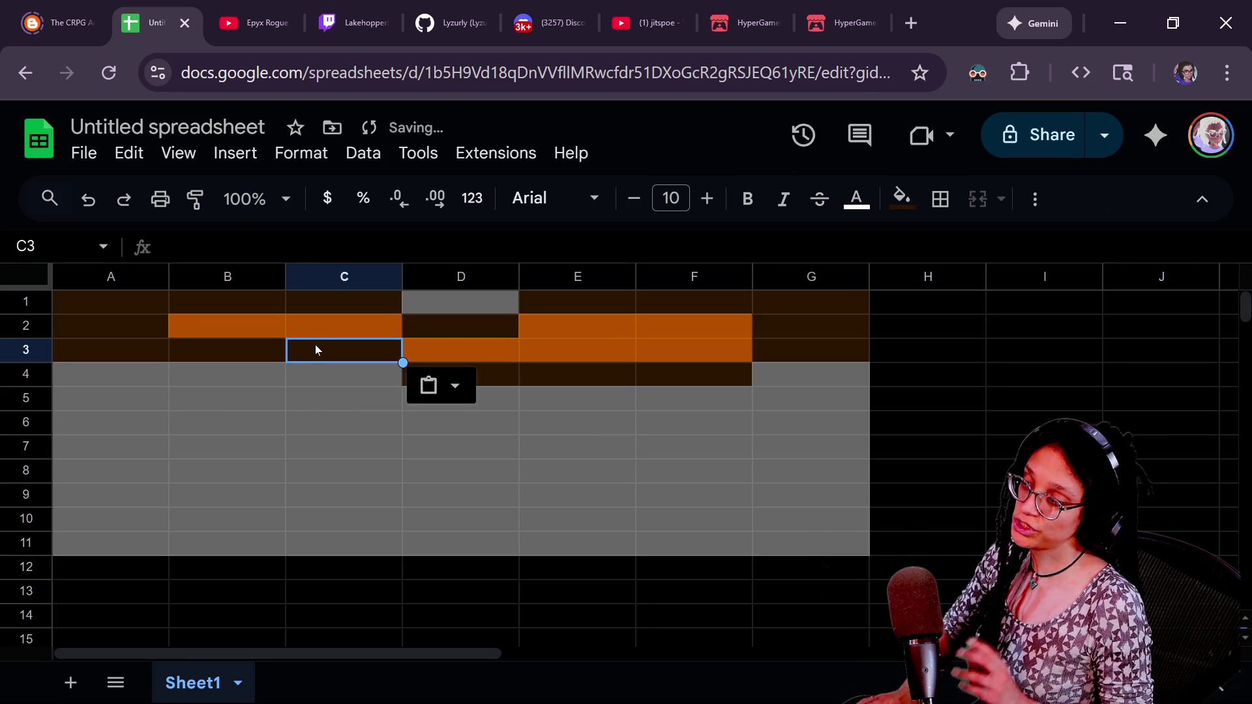
key("Left")
key("Down")
key("Down")
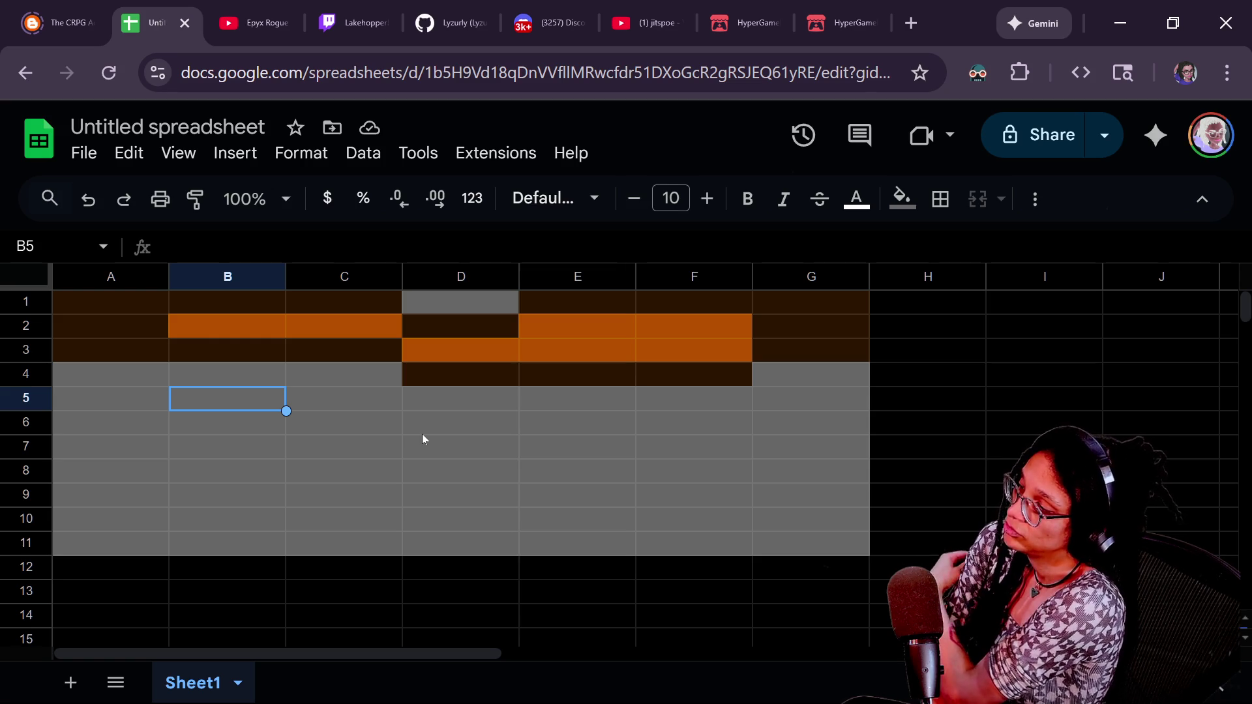
left_click(327, 331)
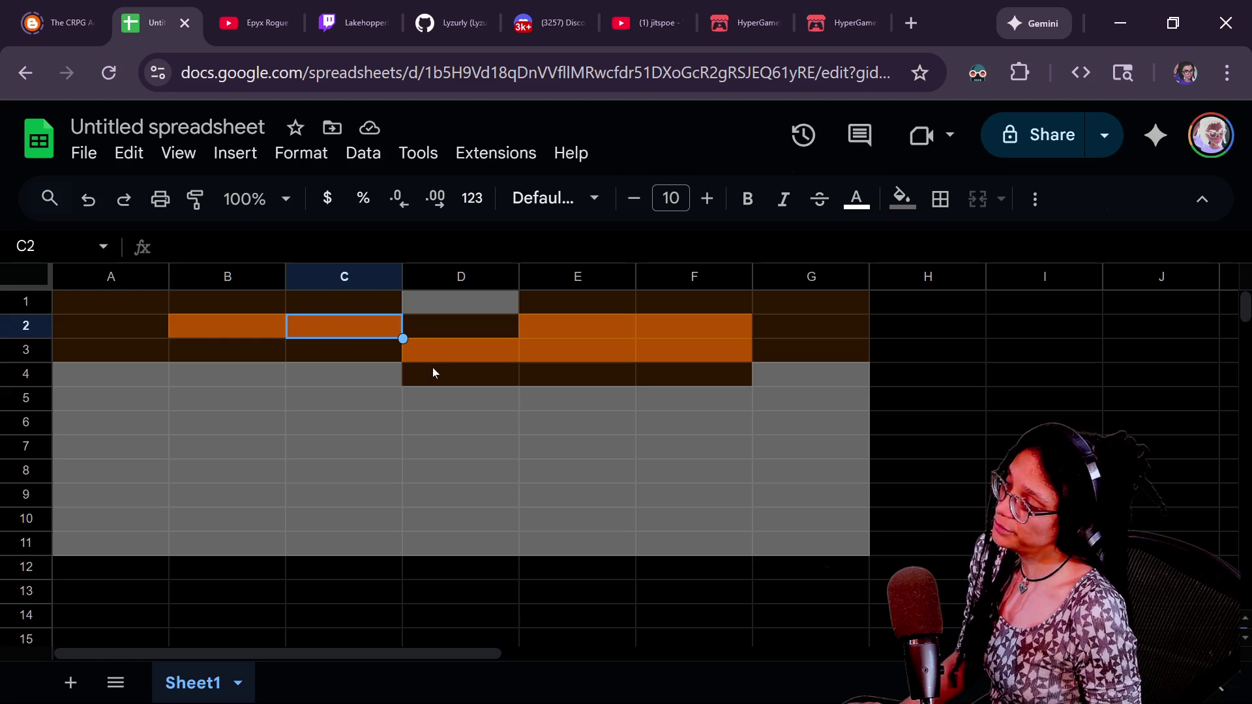
key("shift+Right")
key("shift+Down")
key("Left")
key("Up")
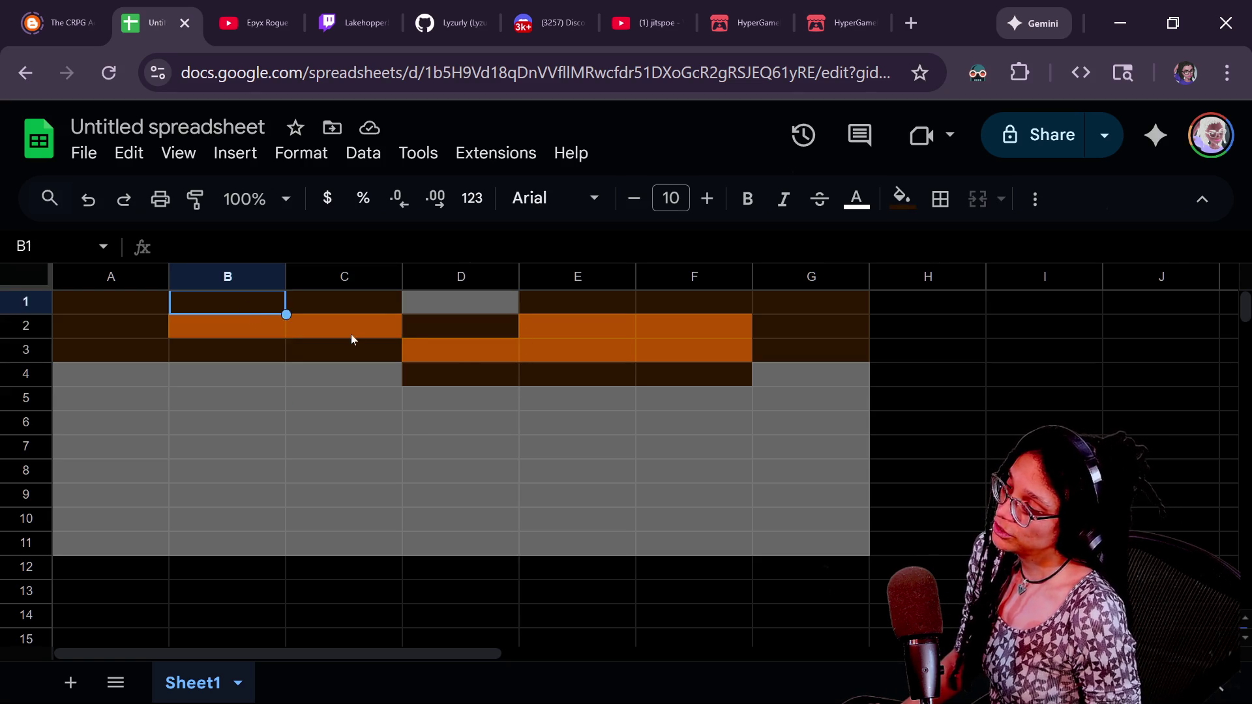
left_click(350, 334)
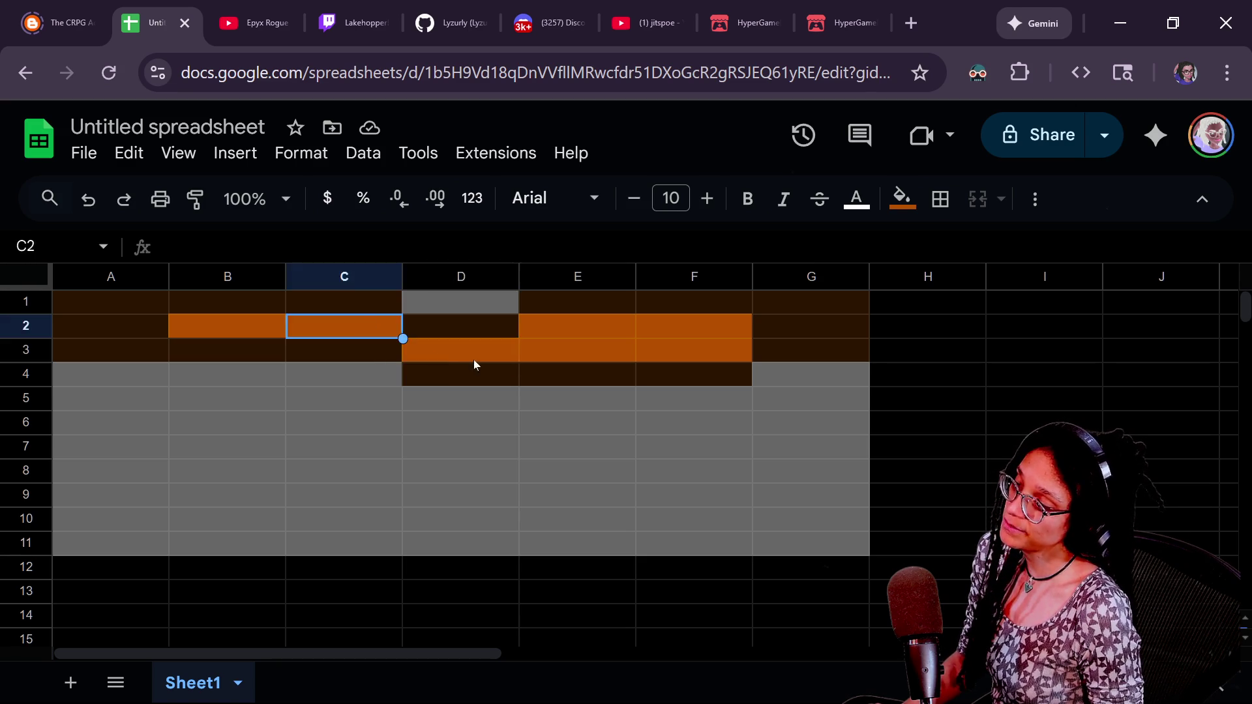
left_click(421, 359)
left_click(462, 412)
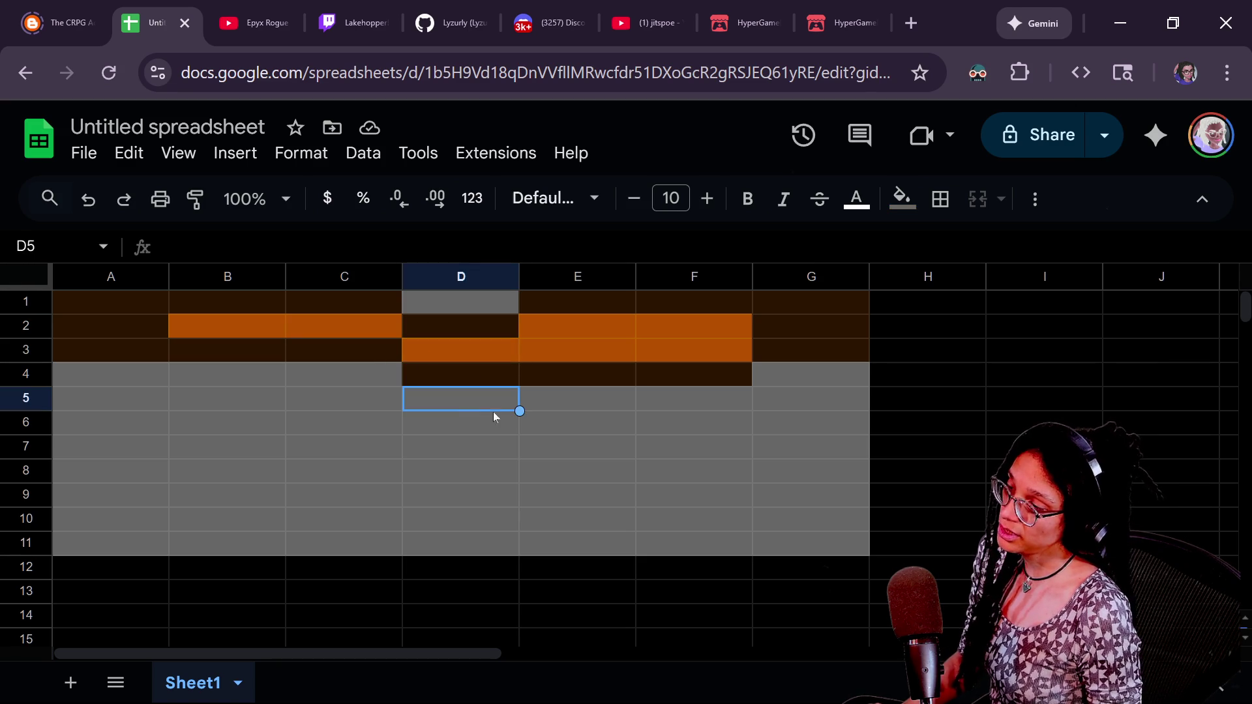
left_click(554, 384)
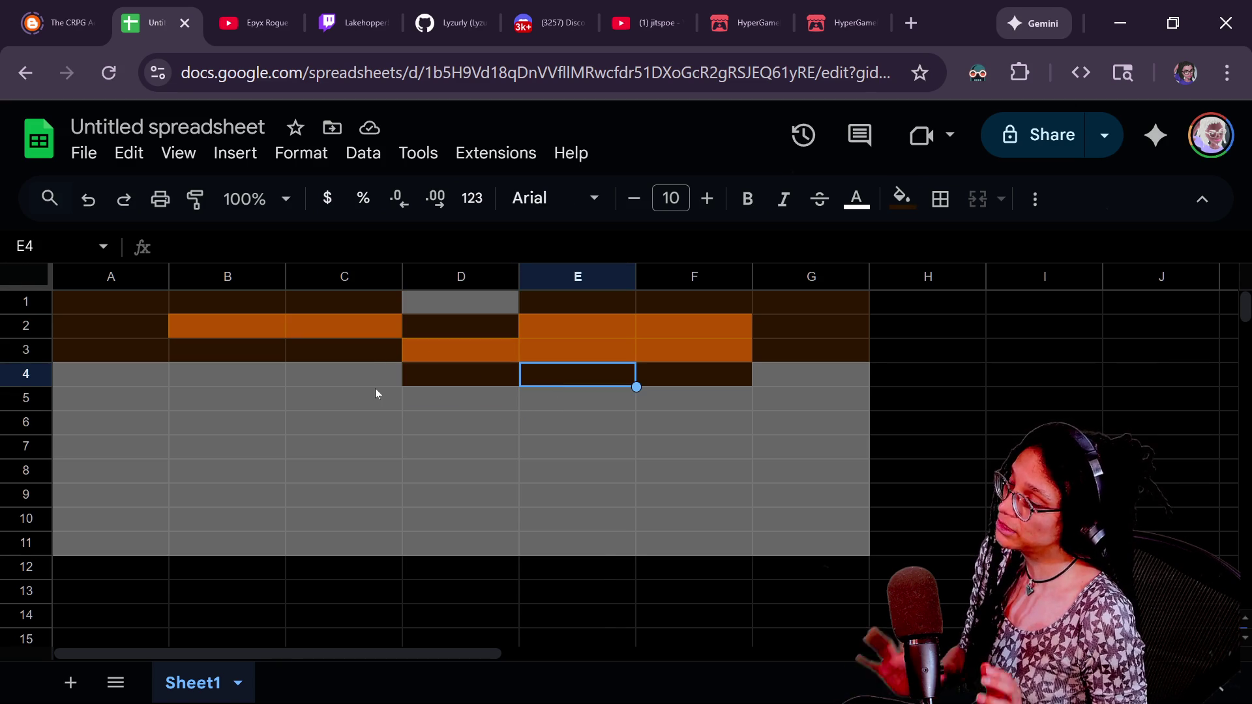
left_click(118, 310)
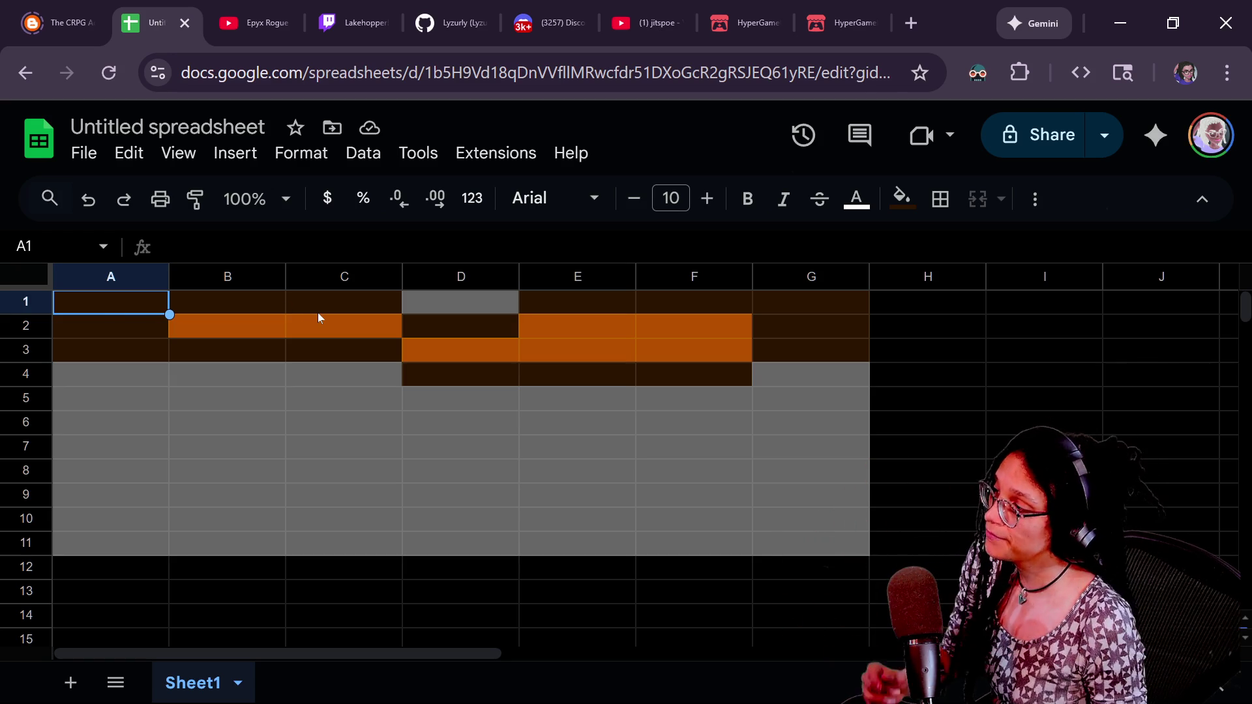
left_click(188, 303)
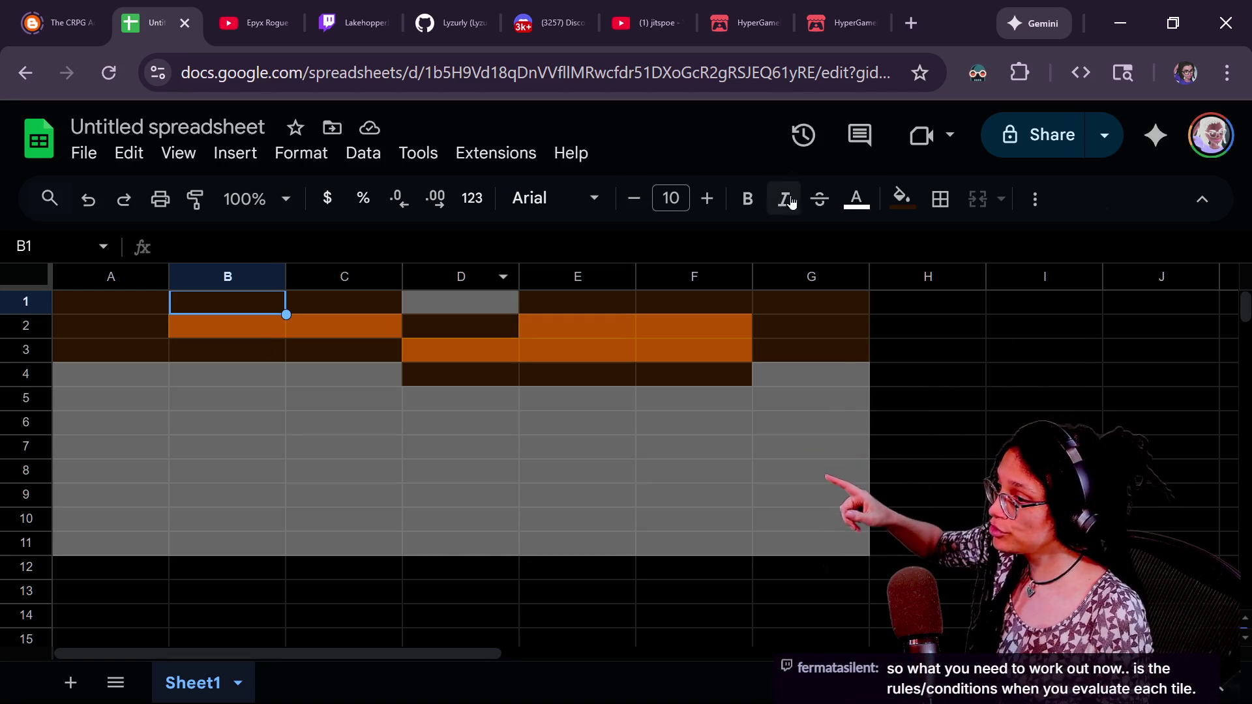
left_click(900, 209)
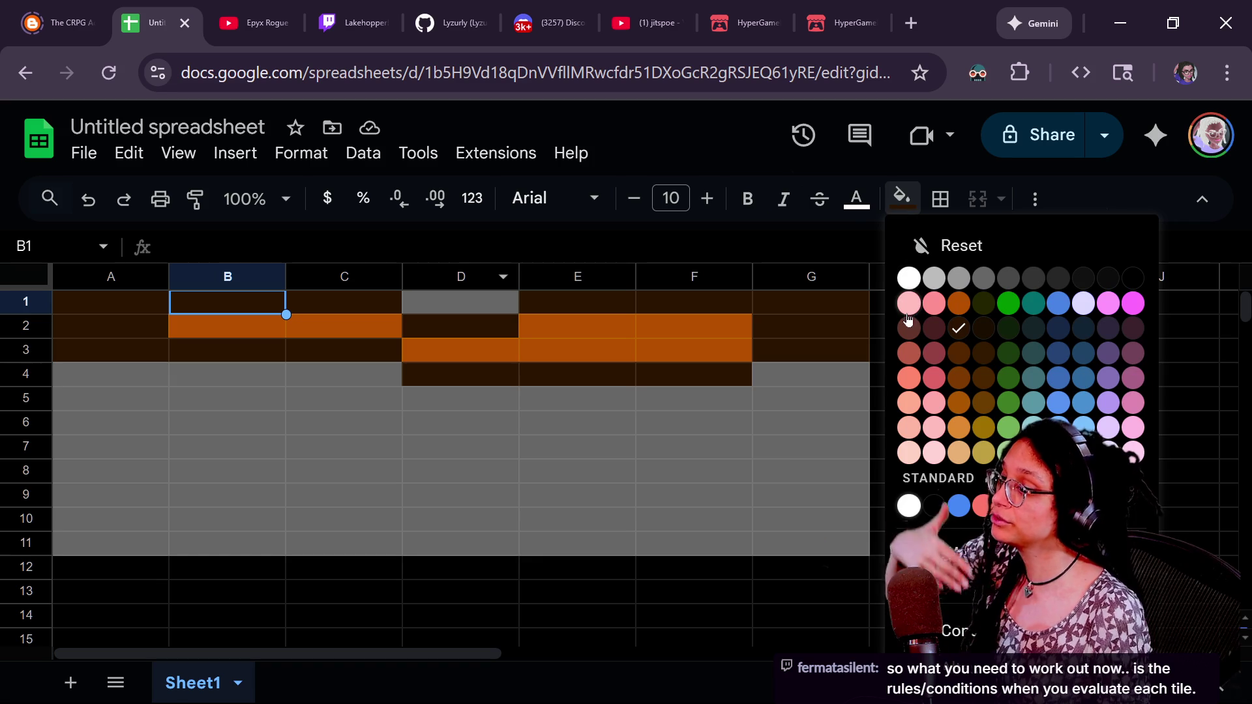
left_click(1050, 308)
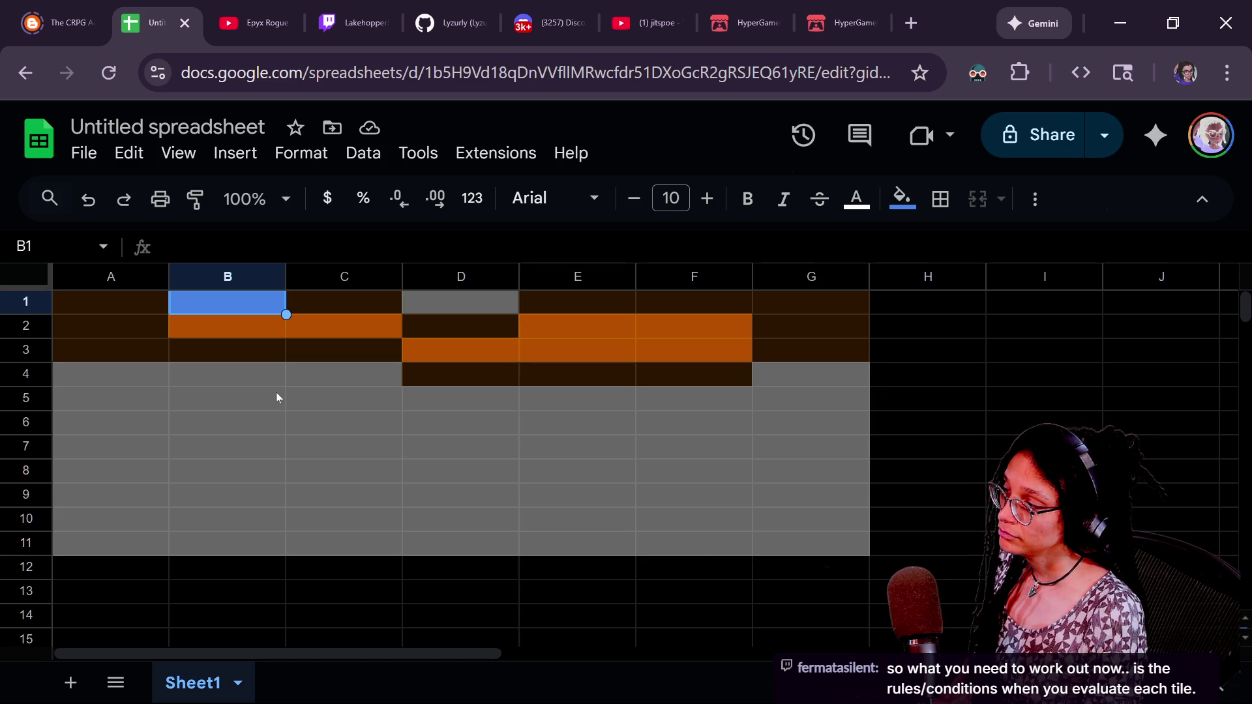
left_click(107, 322)
left_click(236, 312)
left_click(355, 332)
left_click(95, 332)
key("Delete")
left_click(371, 332)
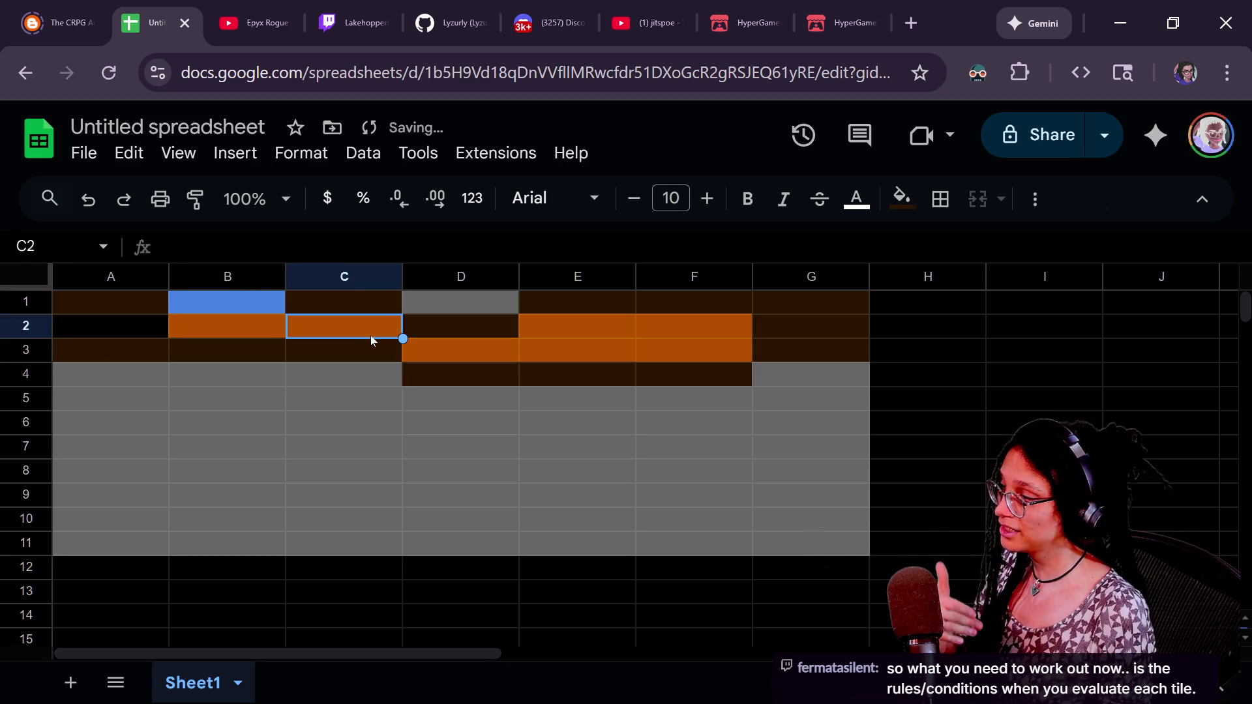
key("Down")
key("Down")
key("Down")
key("ctrl+Home")
left_click(229, 311)
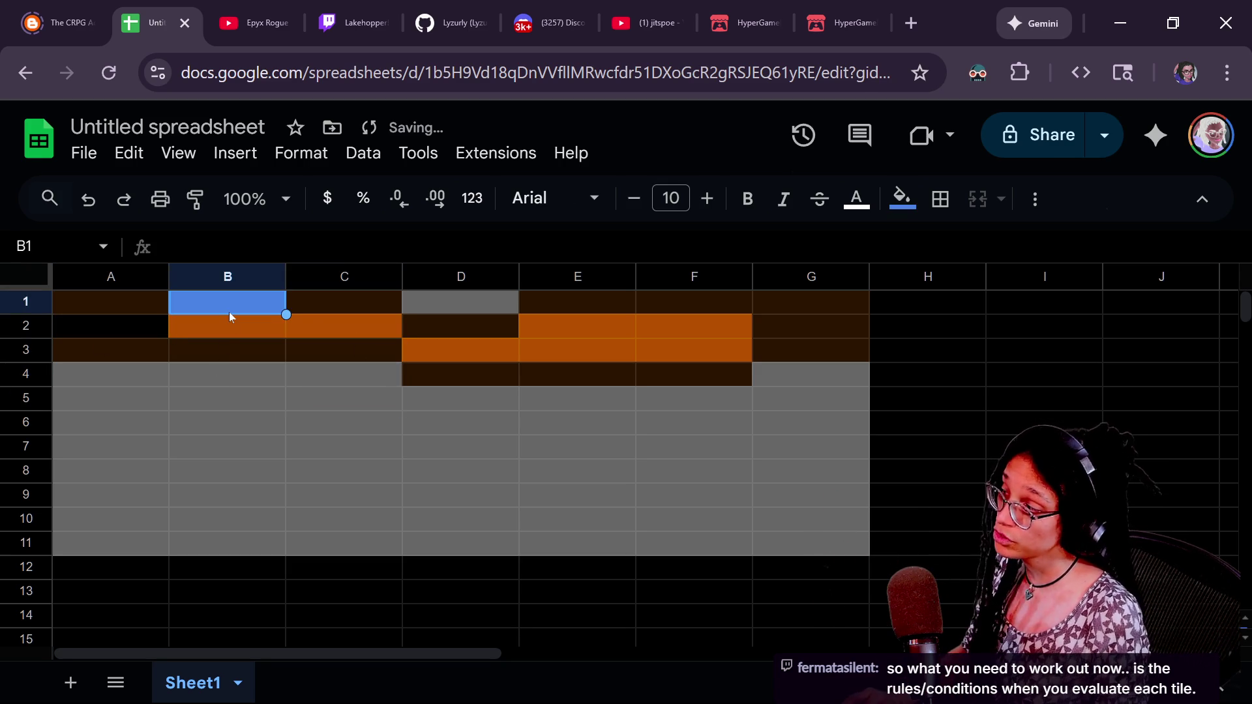
key("Left")
left_click(304, 307)
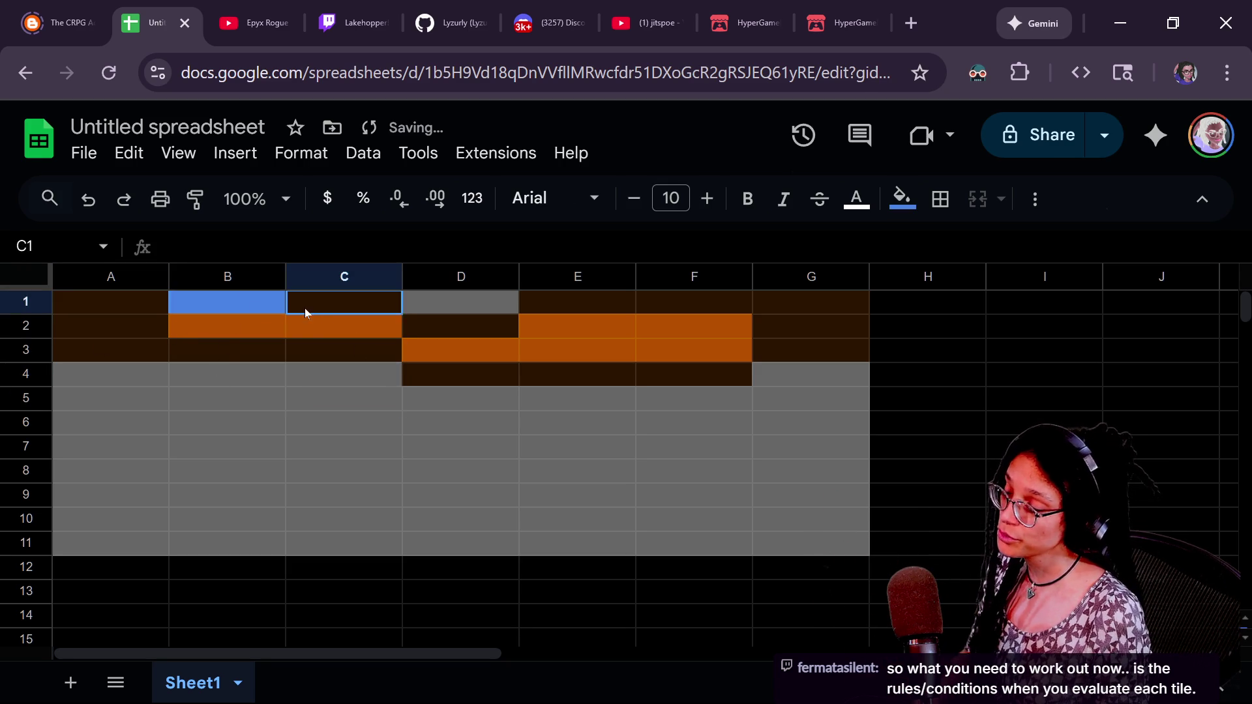
left_click(171, 307)
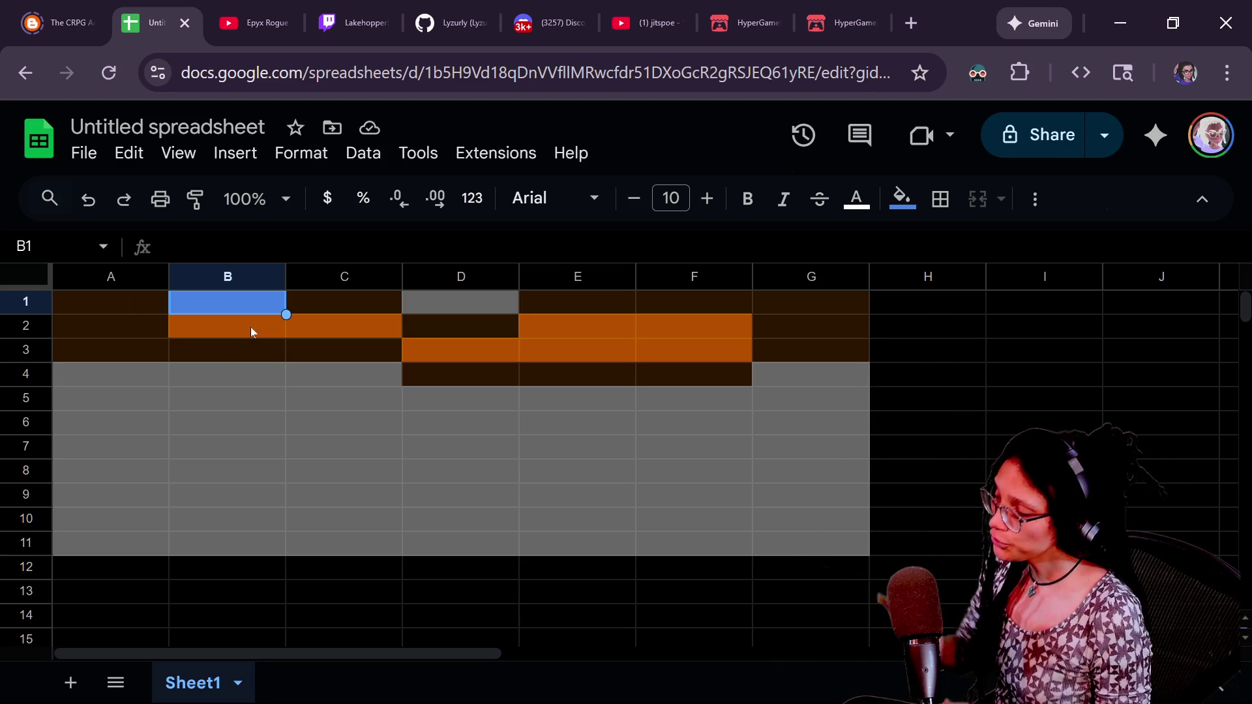
key("ctrl+z")
left_click(235, 352)
left_click(223, 311)
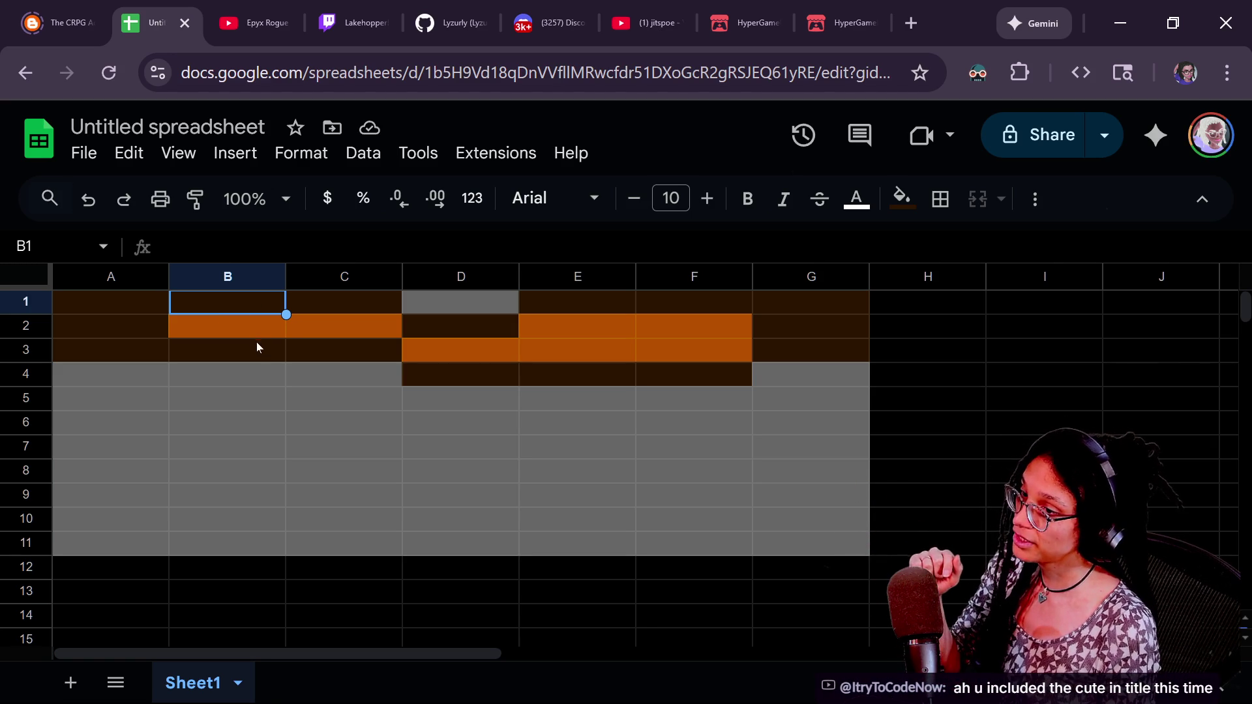
left_click(254, 334)
left_click(260, 350)
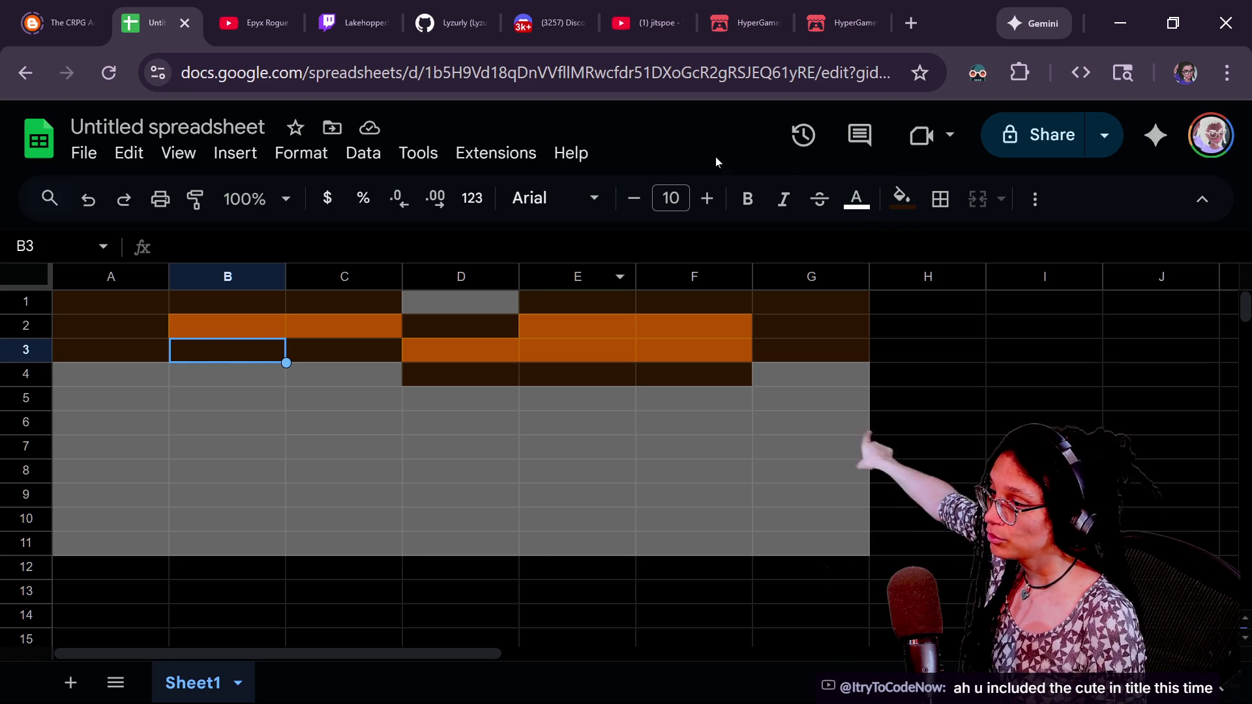
left_click(857, 199)
- Fill cell B3 blue from the Fill color palette
left_click(857, 198)
left_click(900, 198)
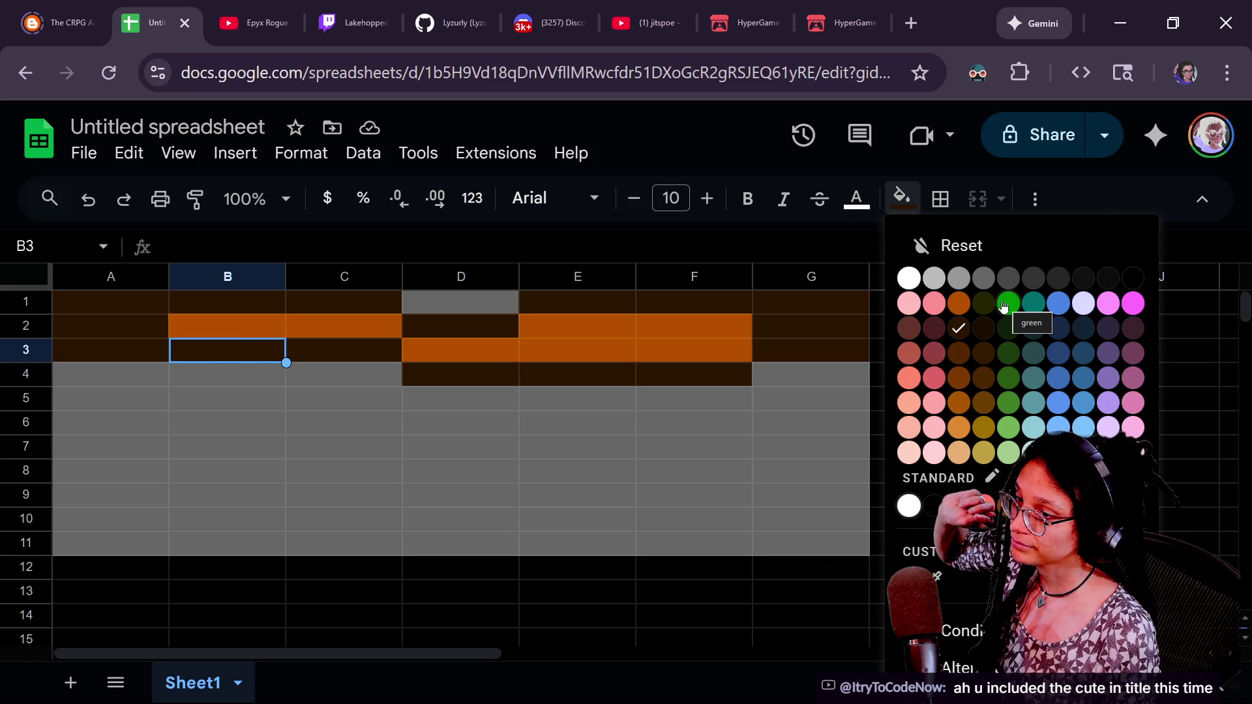
left_click(1059, 315)
left_click(344, 383)
key("Down")
key("Down")
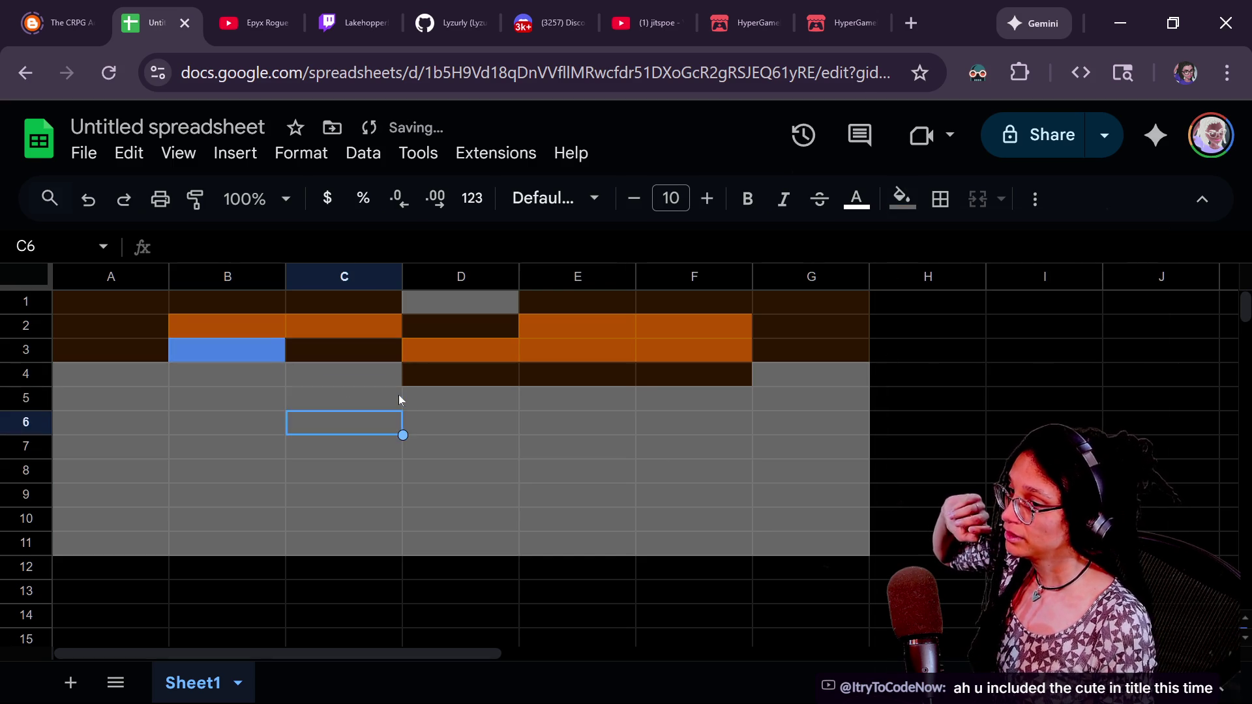
key("Left")
key("Left")
key("Up")
key("Up")
key("Down")
key("Down")
key("Up")
key("Right")
key("Right")
key("Up")
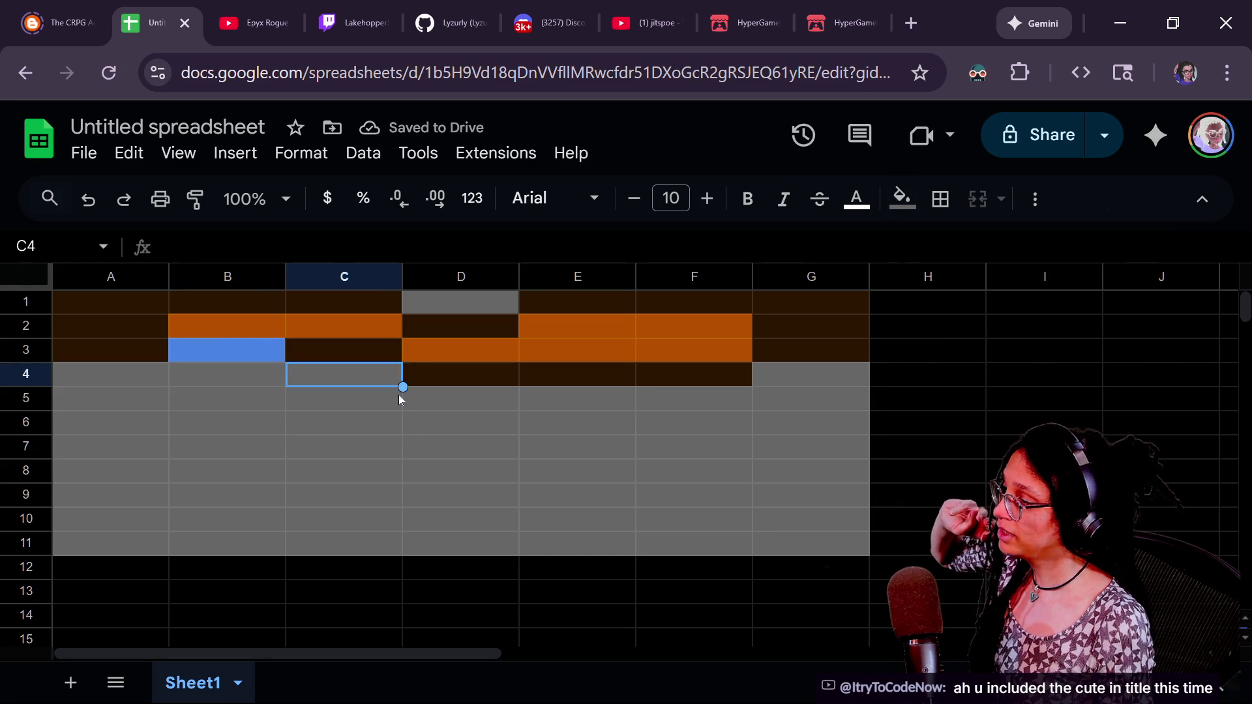
key("Left")
key("Left")
key("Right")
key("Right")
key("Left")
key("Up")
- Fill cell E4 blue from the Fill color palette
left_click(251, 401)
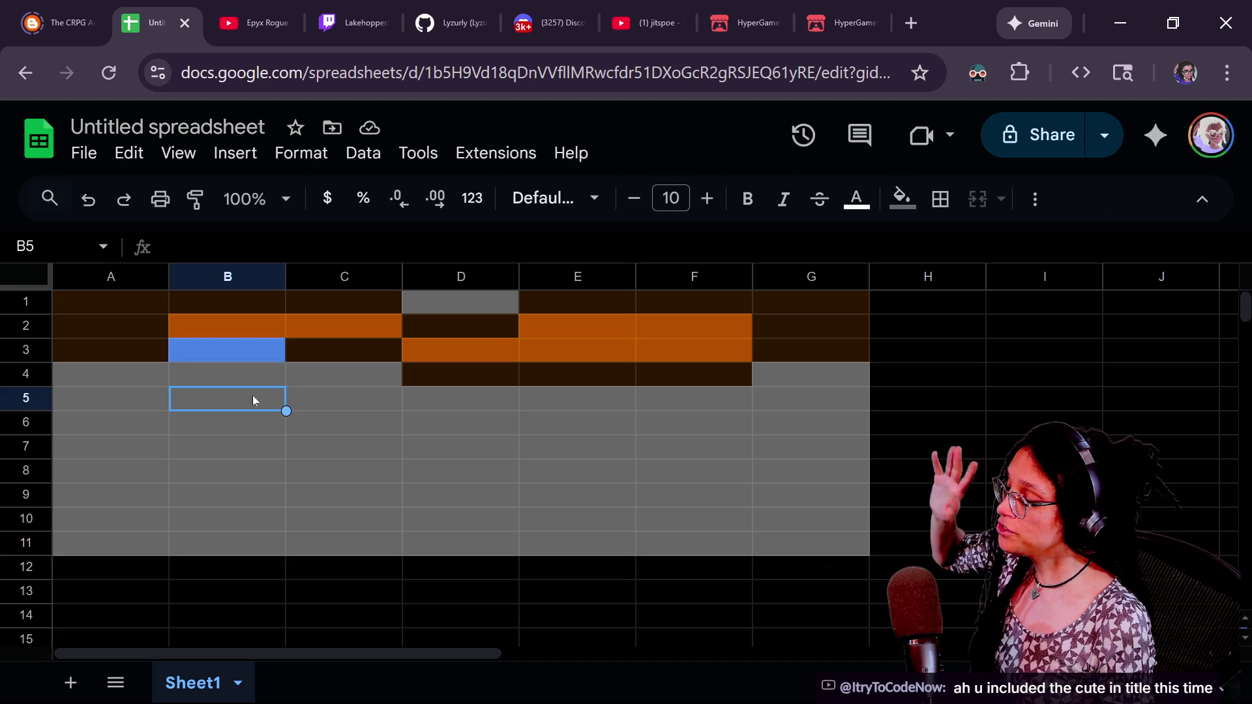
left_click(587, 376)
left_click(903, 198)
left_click(1058, 305)
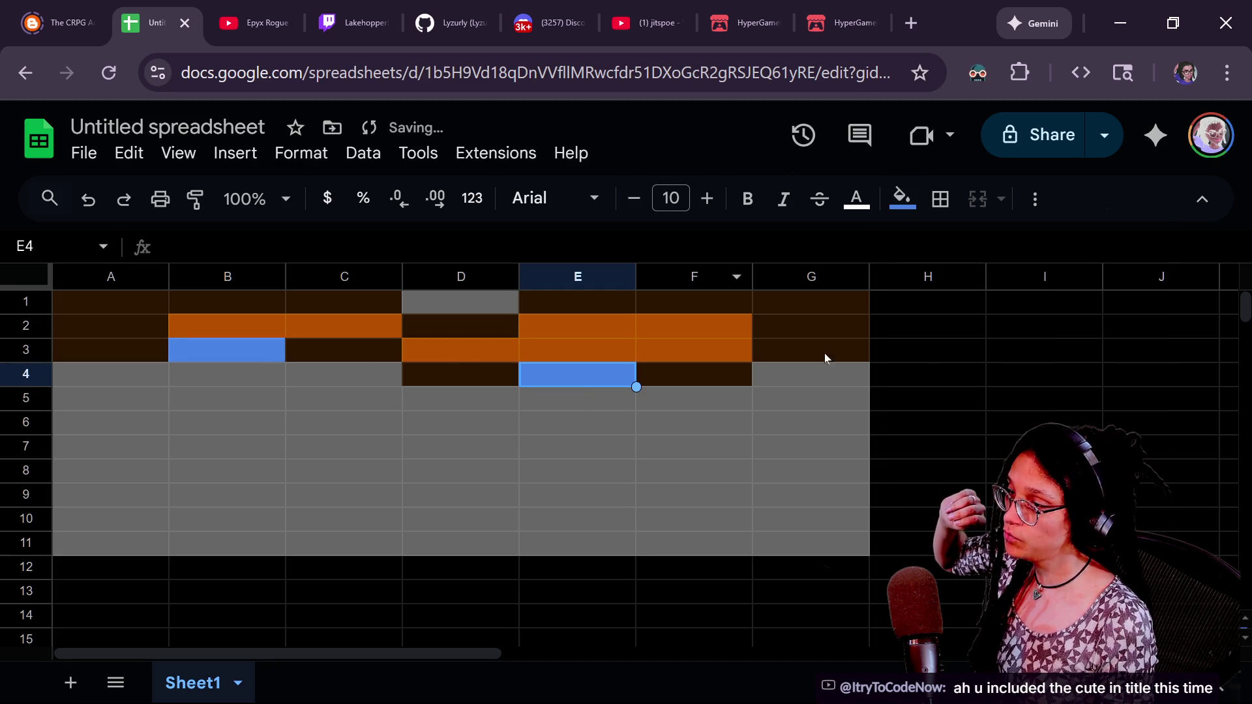
left_click(586, 413)
left_click(609, 358)
left_click(279, 350)
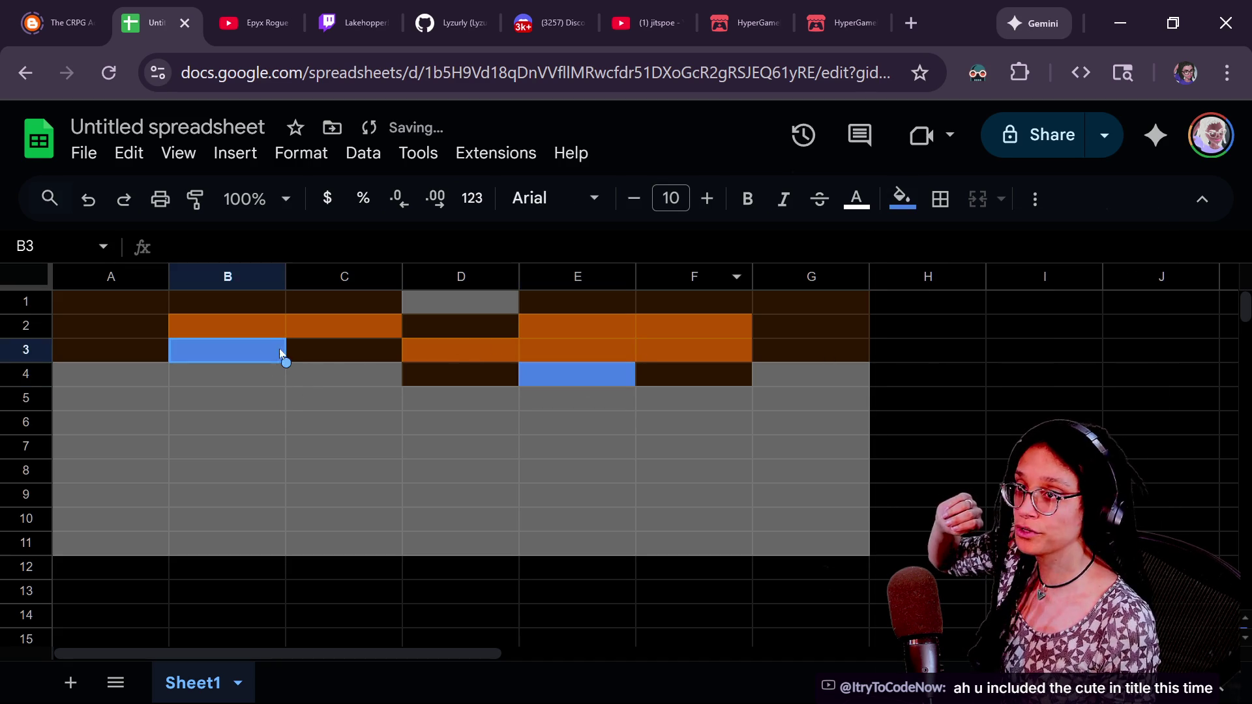
left_click(272, 377)
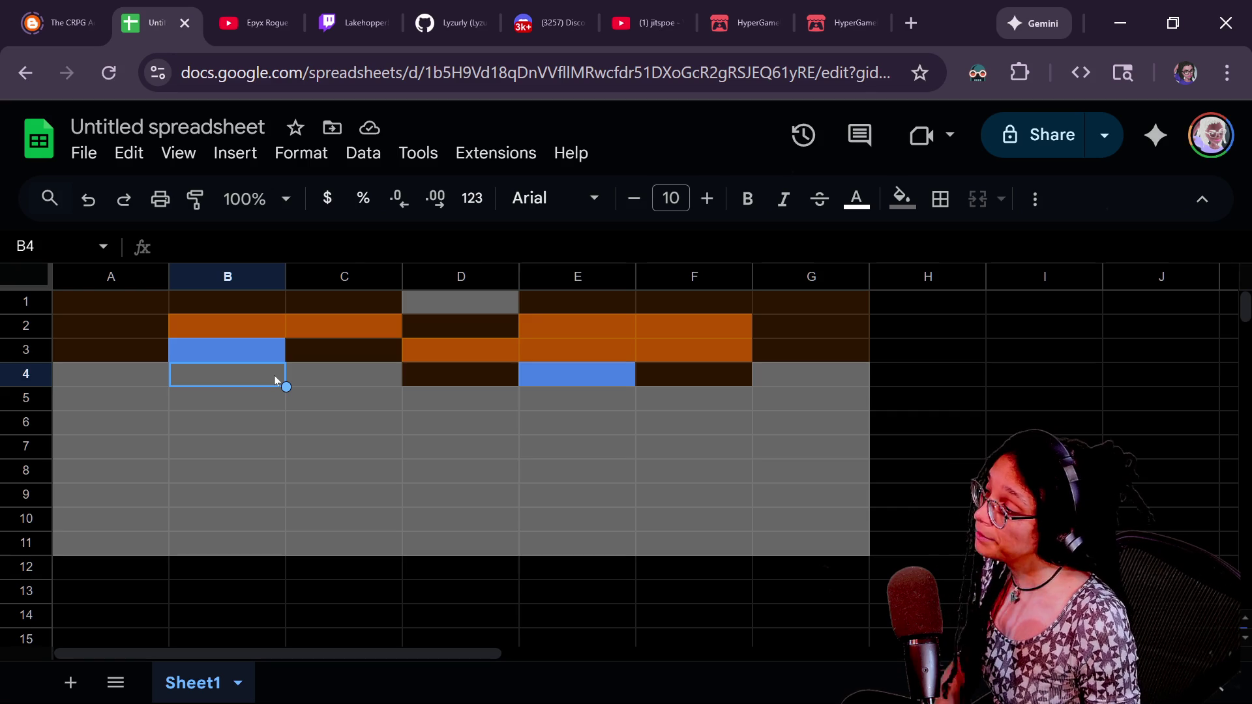
- Fill the column range B4:B6 pink
key("Left")
key("Right")
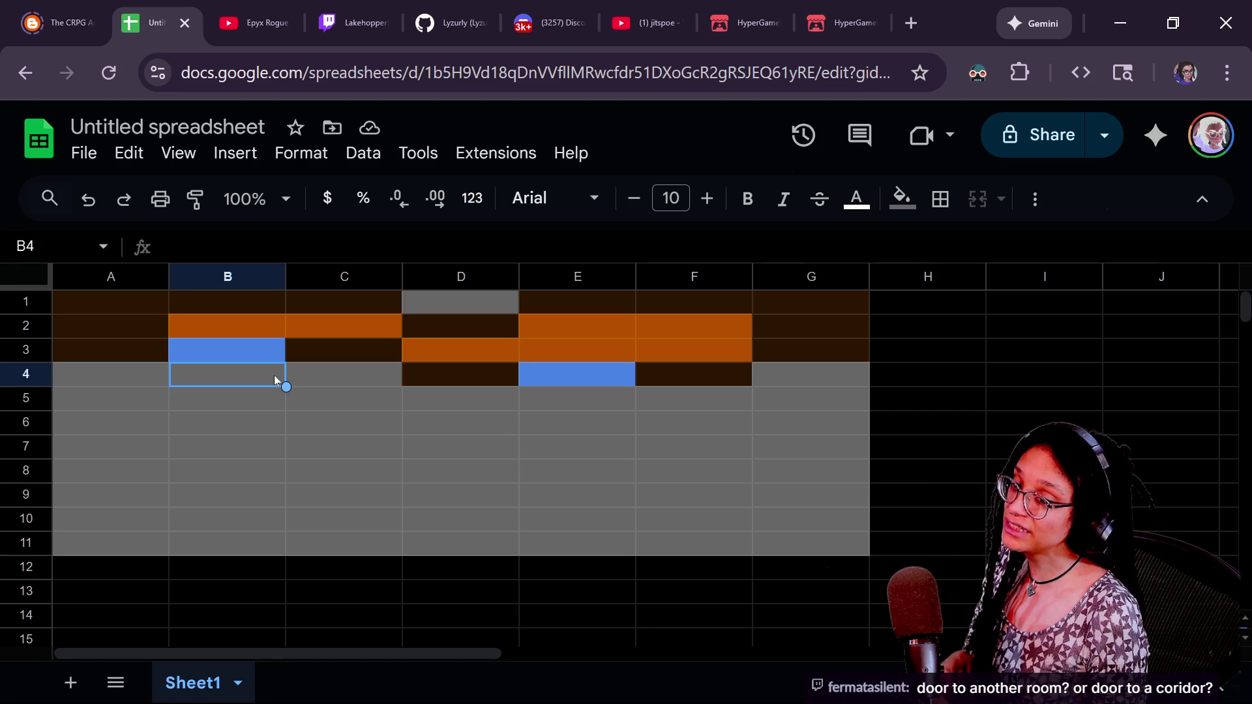
mouse_move(230, 386)
left_mouse_down()
mouse_move(213, 334)
mouse_move(240, 436)
mouse_move(221, 384)
left_mouse_up()
left_click(233, 402, "shift")
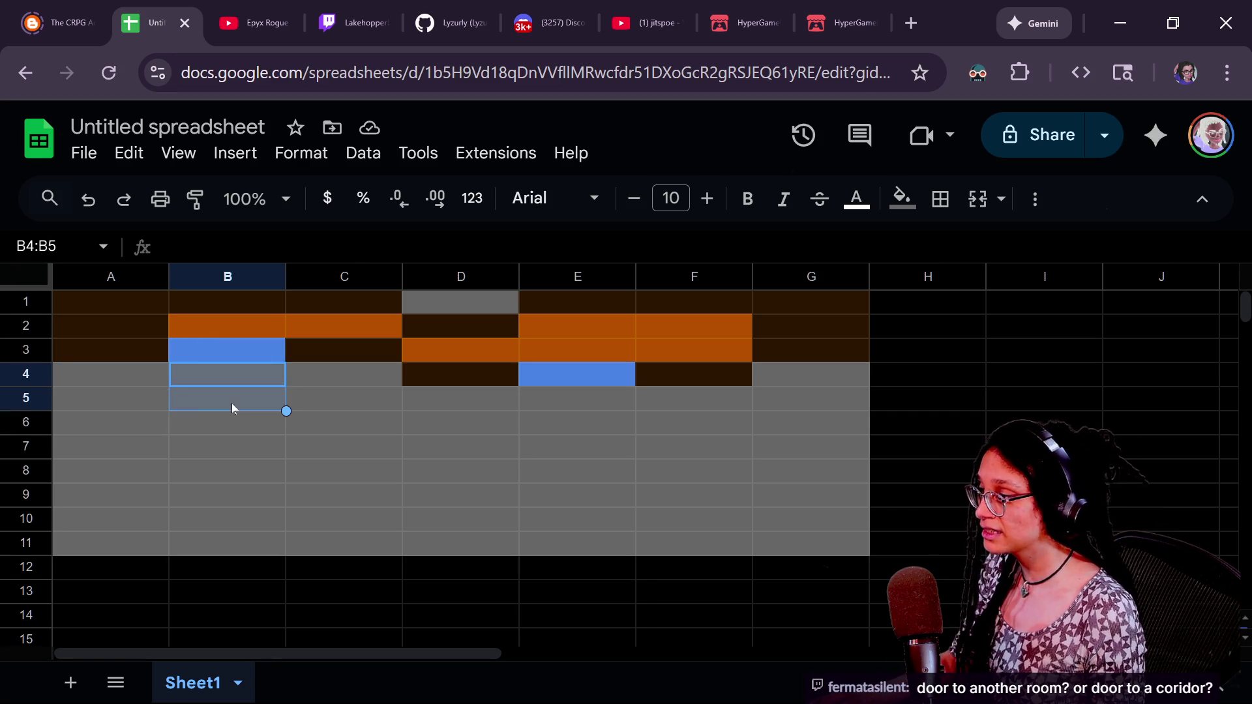
left_click(222, 431, "shift")
left_click(909, 203)
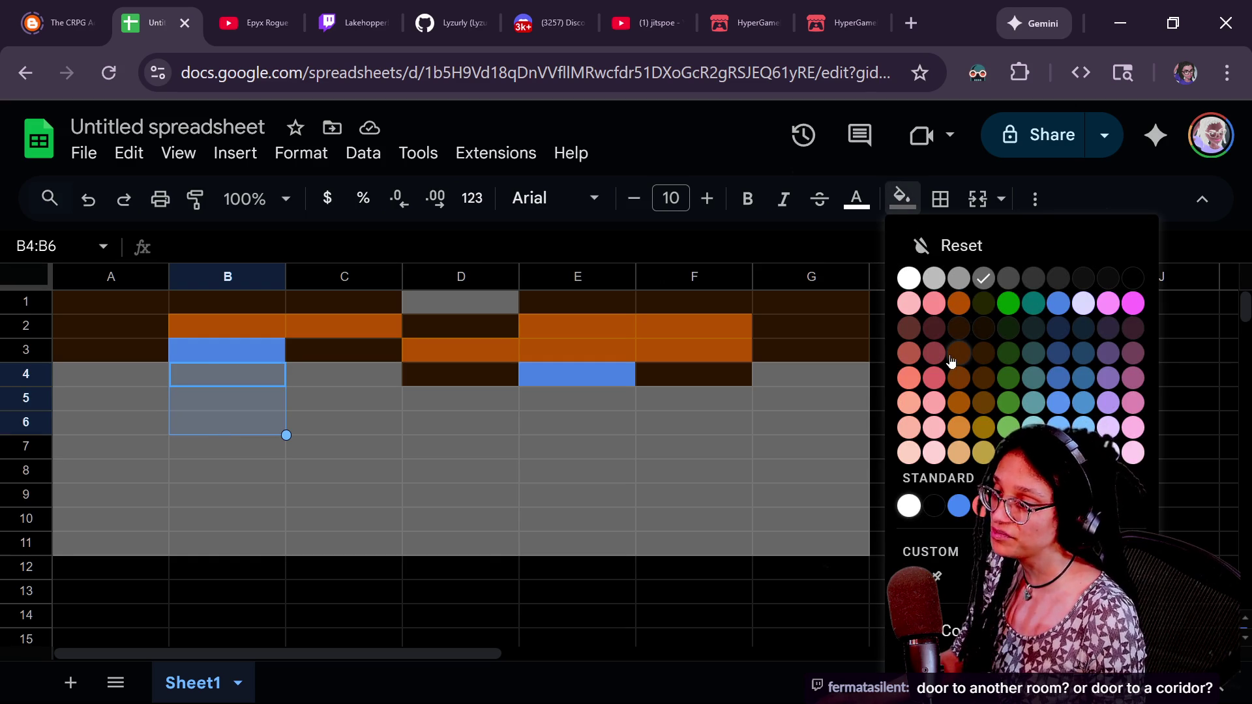
left_click(1127, 311)
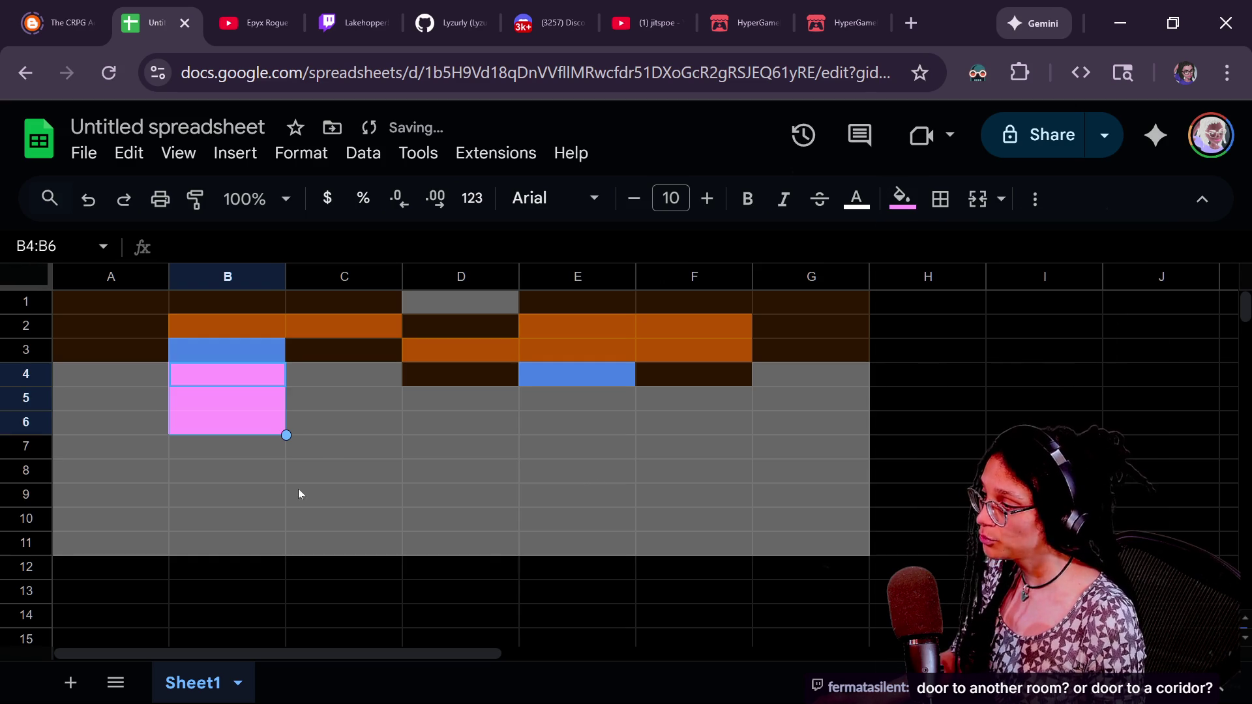
- Fill C6:E6 and cell E5 pink to complete the corridor
left_click(335, 431)
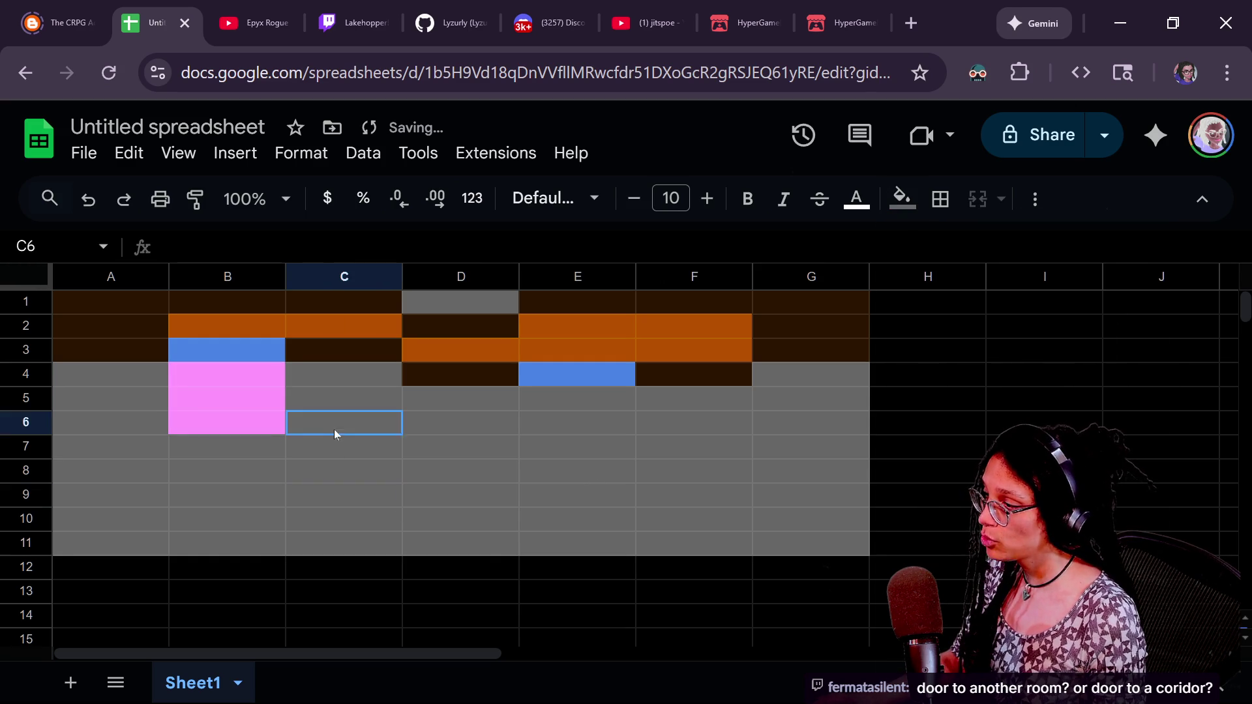
left_click(582, 432, "shift")
left_click(900, 201)
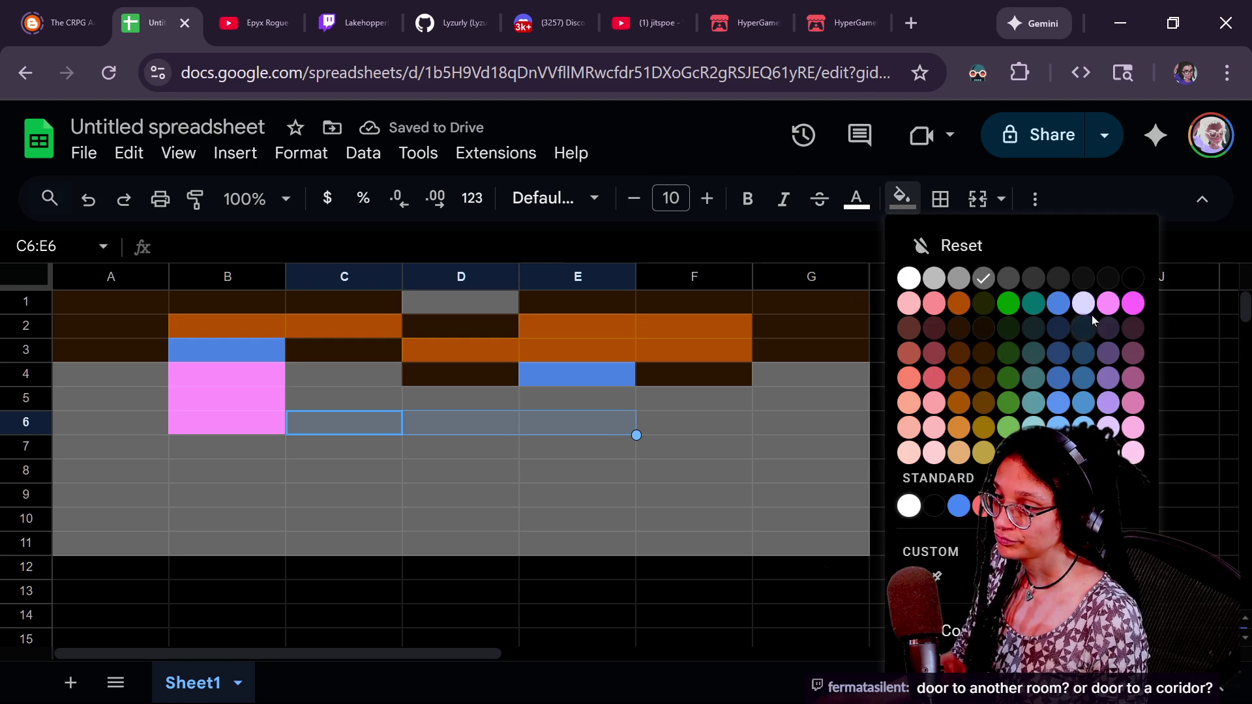
left_click(1109, 303)
left_click(629, 399)
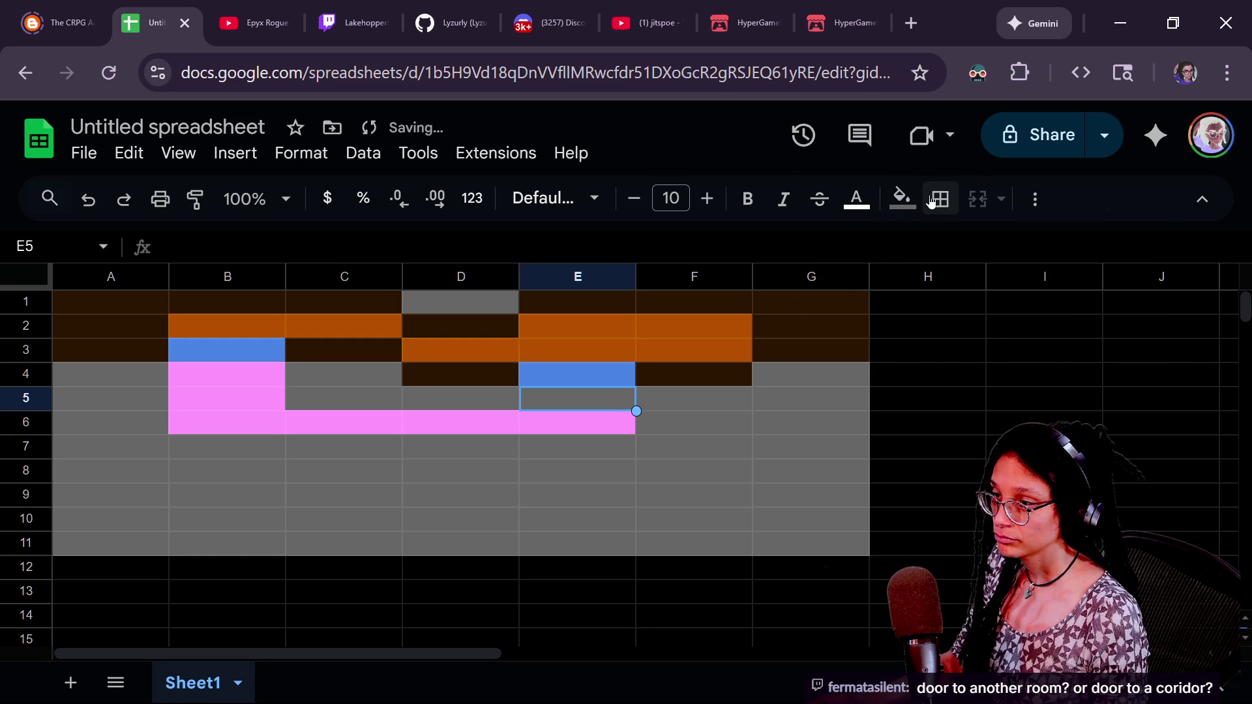
left_click(902, 198)
left_click(1105, 305)
left_click(529, 418)
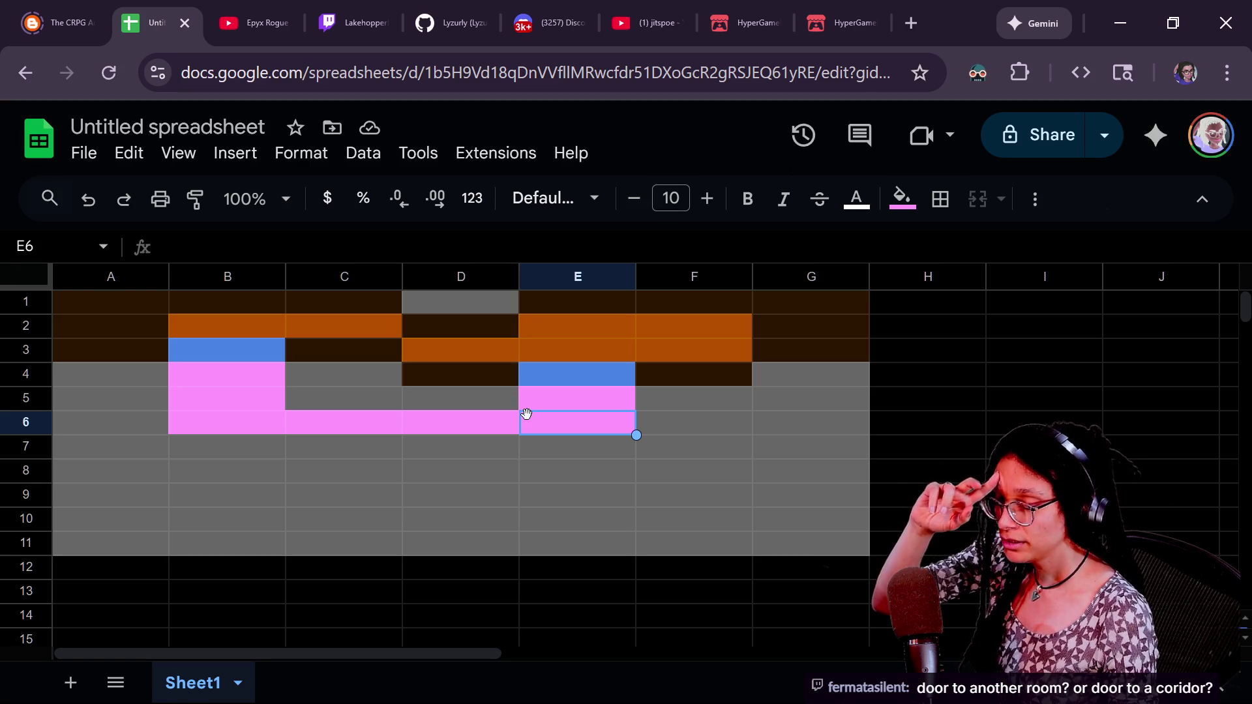
left_click(503, 425)
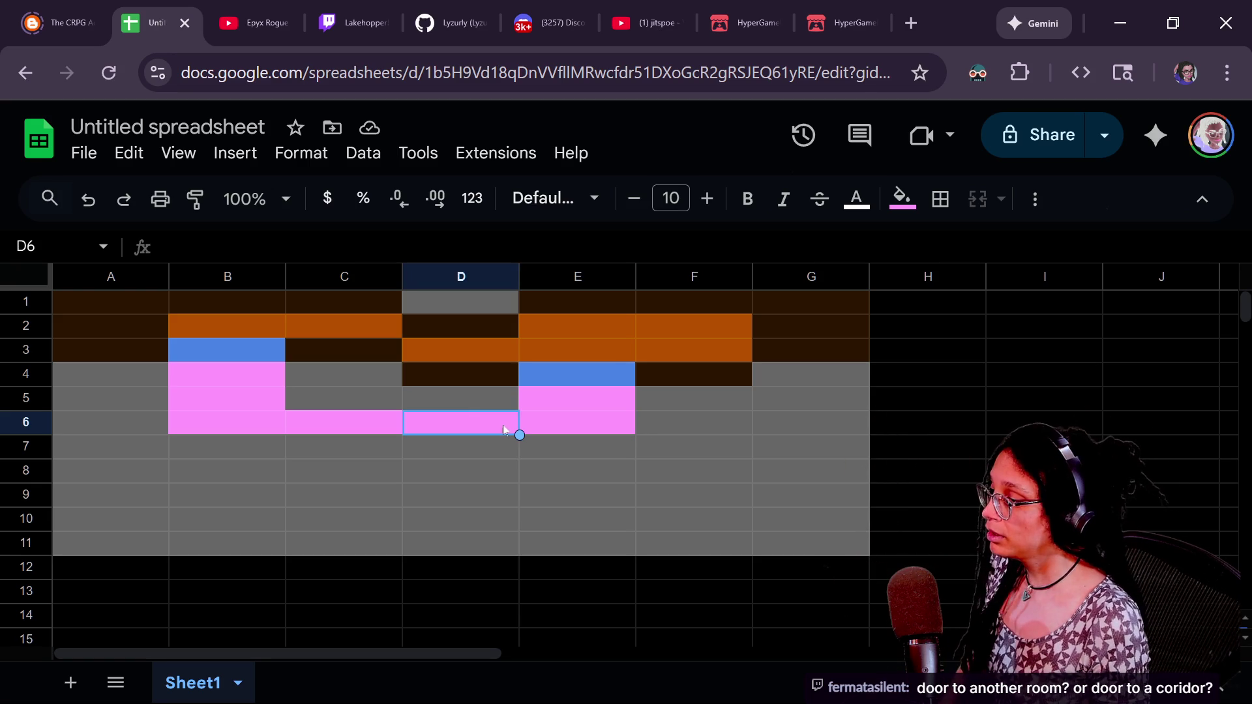
- Undo the accidental drag of D6's pink fill up to D5
left_click_drag(503, 425, 443, 401)
key("ctrl+z")
key("Up")
key("Down")
key("Left")
key("Left")
key("Up")
key("Up")
key("Left")
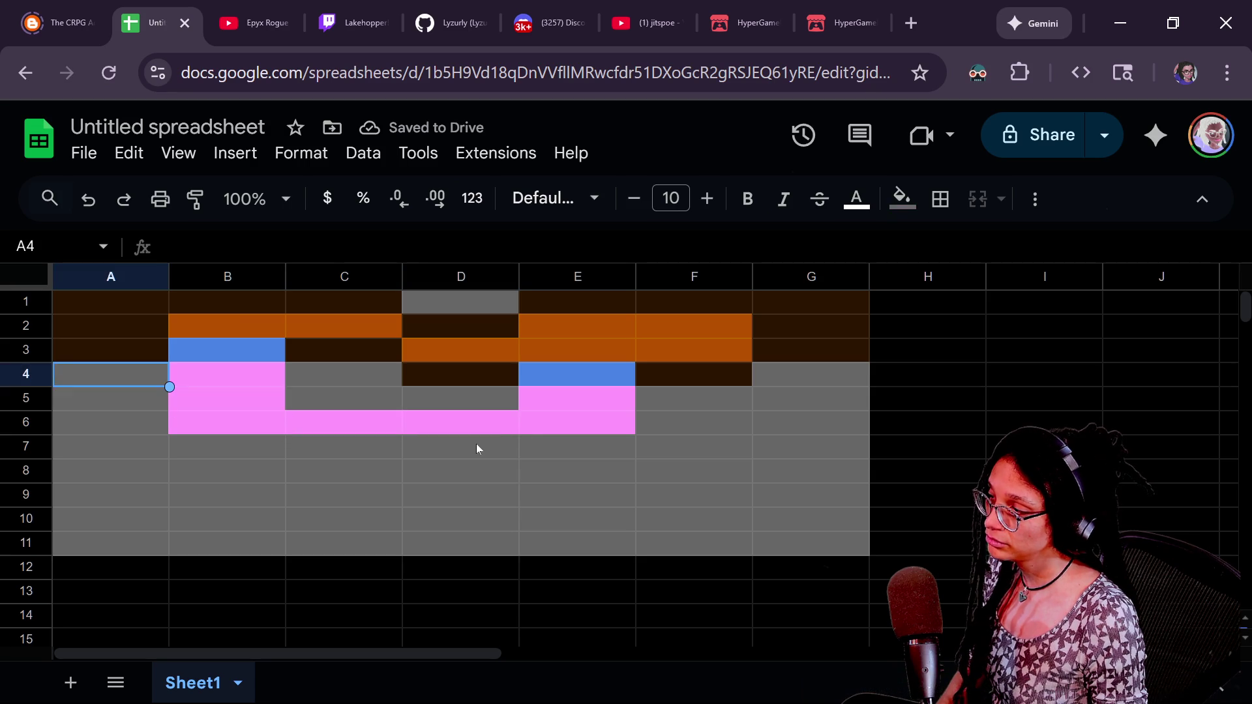
key("Right")
key("Right")
key("Up")
key("Right")
key("Right")
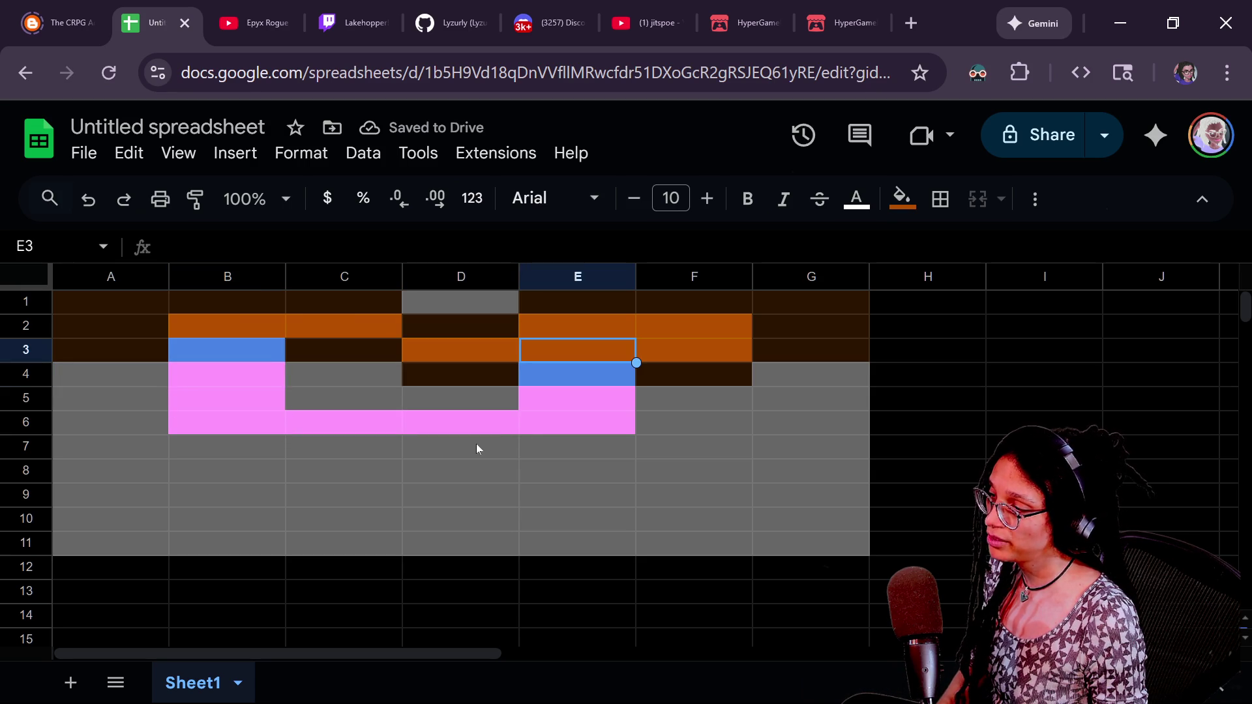
key("Down")
key("Down")
key("Down")
key("Down")
key("Left")
key("Left")
key("Left")
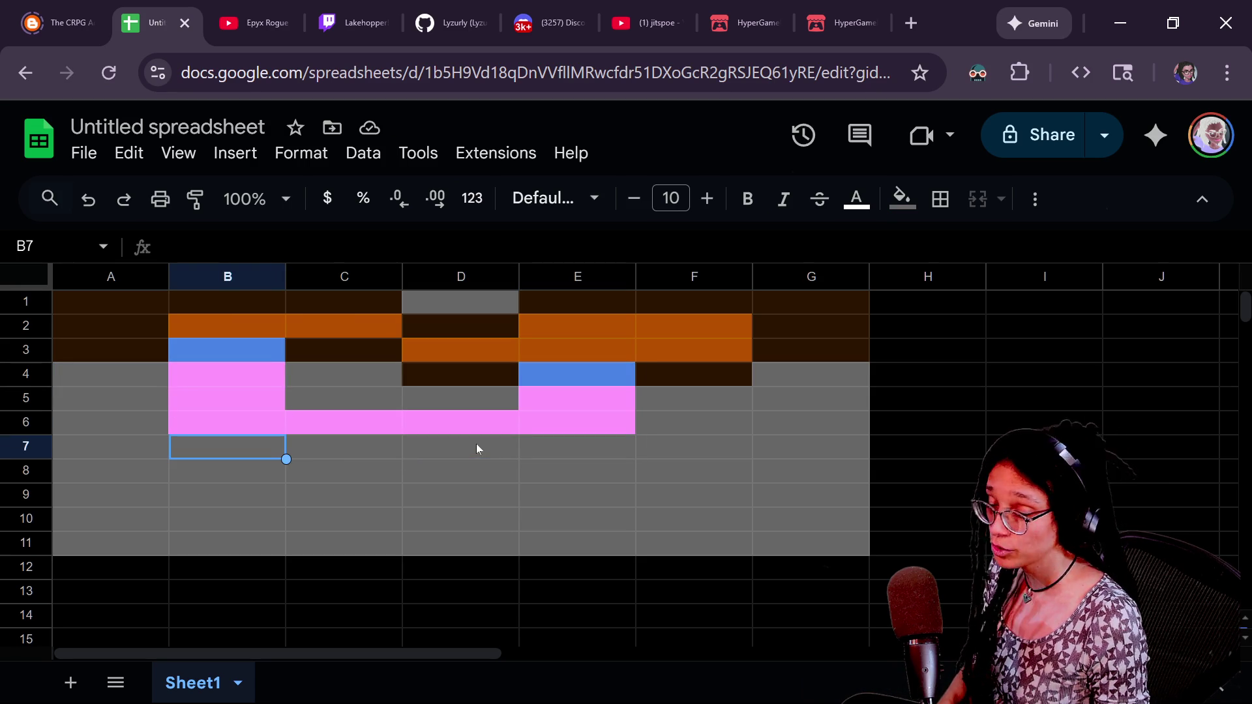
key("Right")
key("Right")
key("Right")
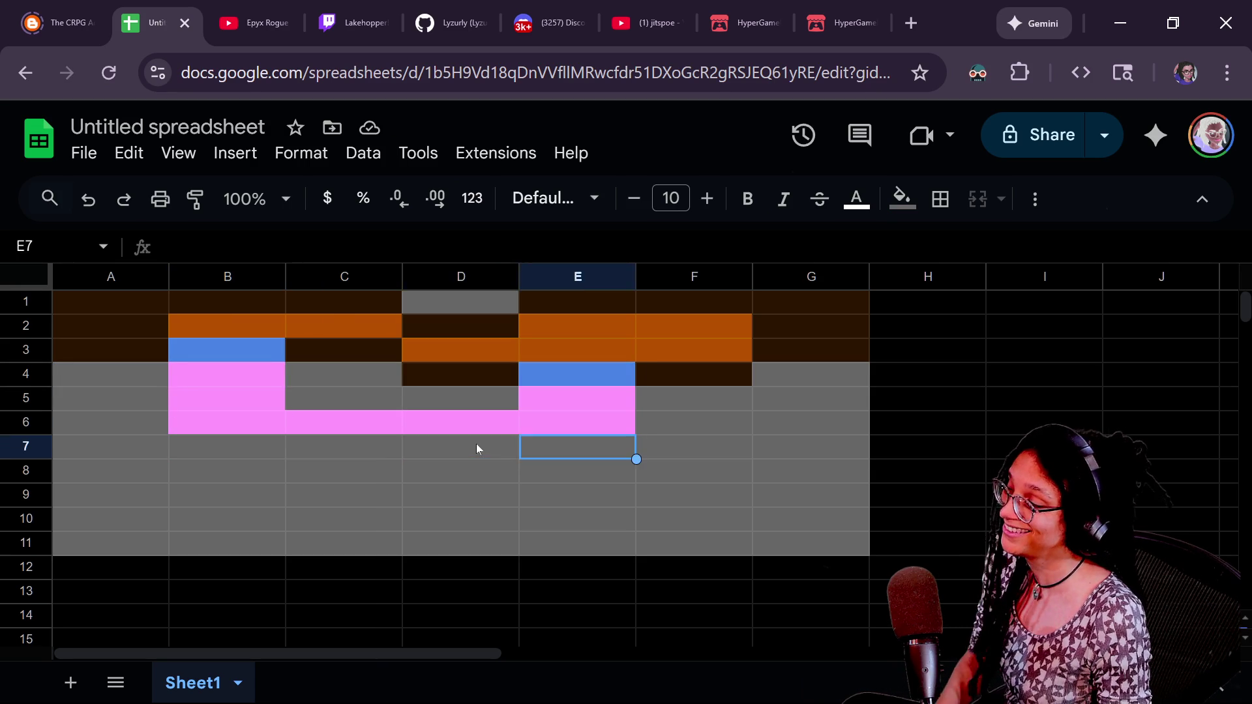
key("Left")
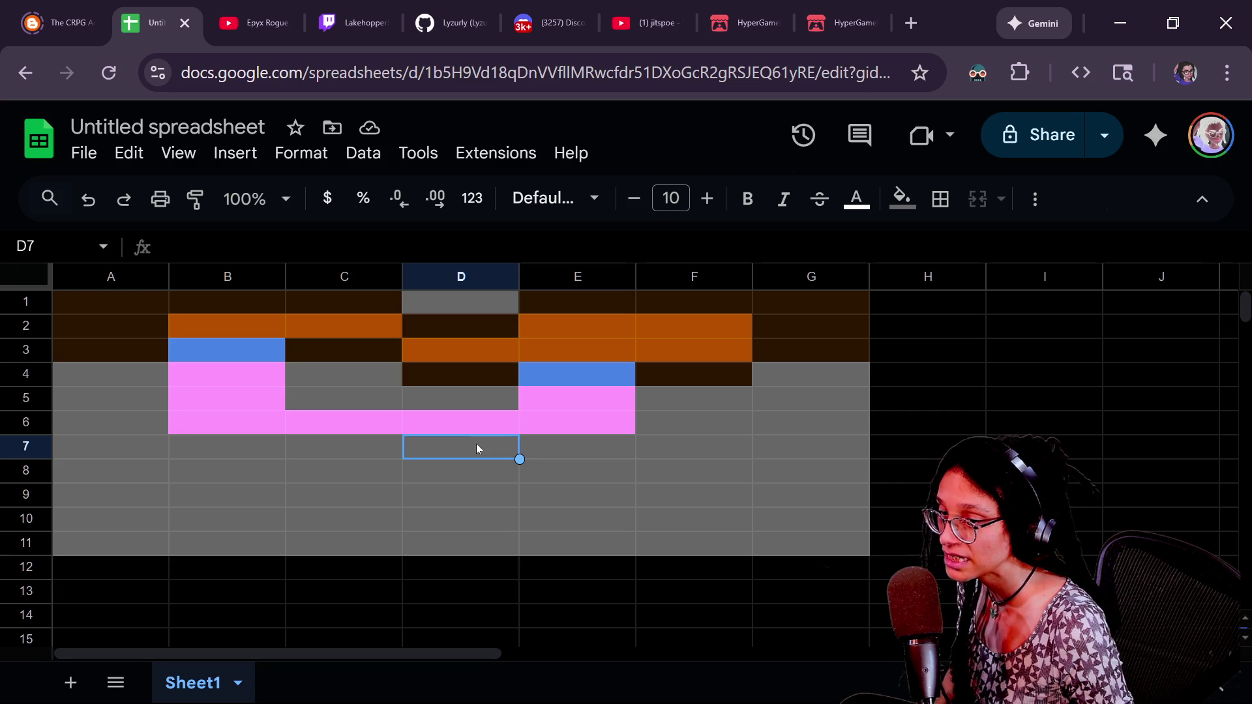
key("Down")
key("Up")
key("Up")
key("Left")
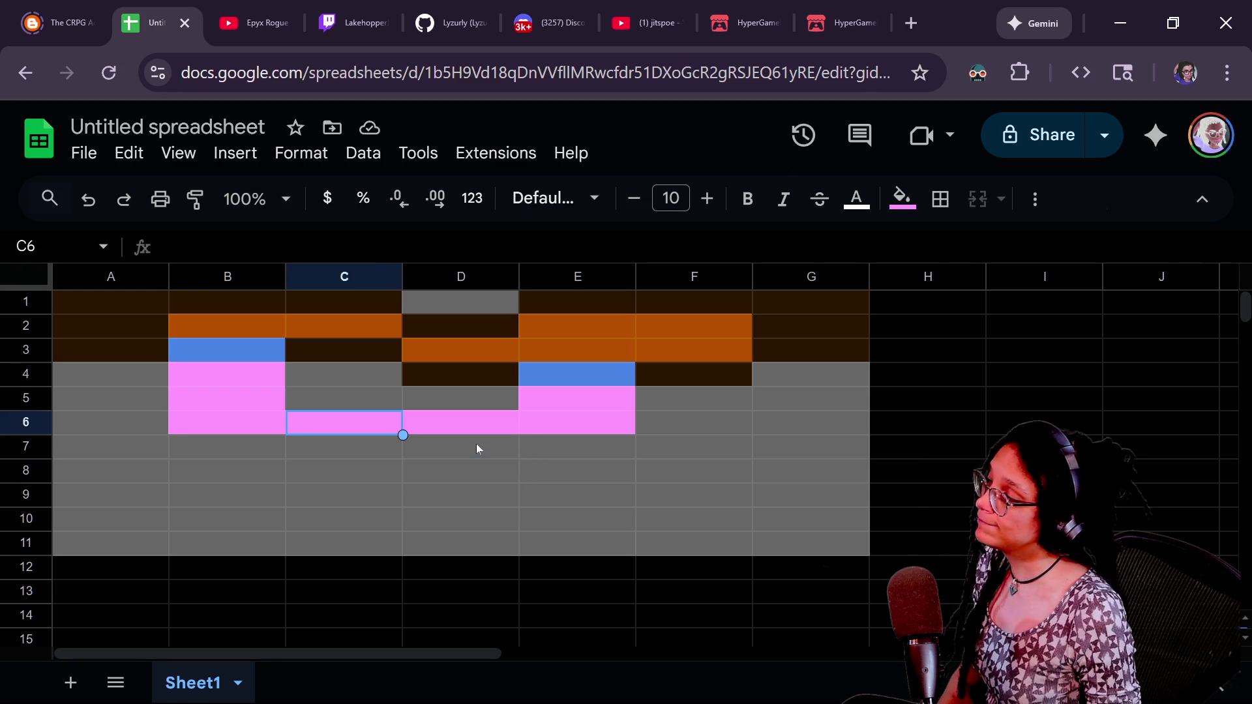
- Undo the pink fill on E5, returning it to grey
left_click(164, 375)
left_click(222, 377)
key("shift+Down")
left_click(239, 430)
left_click(248, 383, "shift")
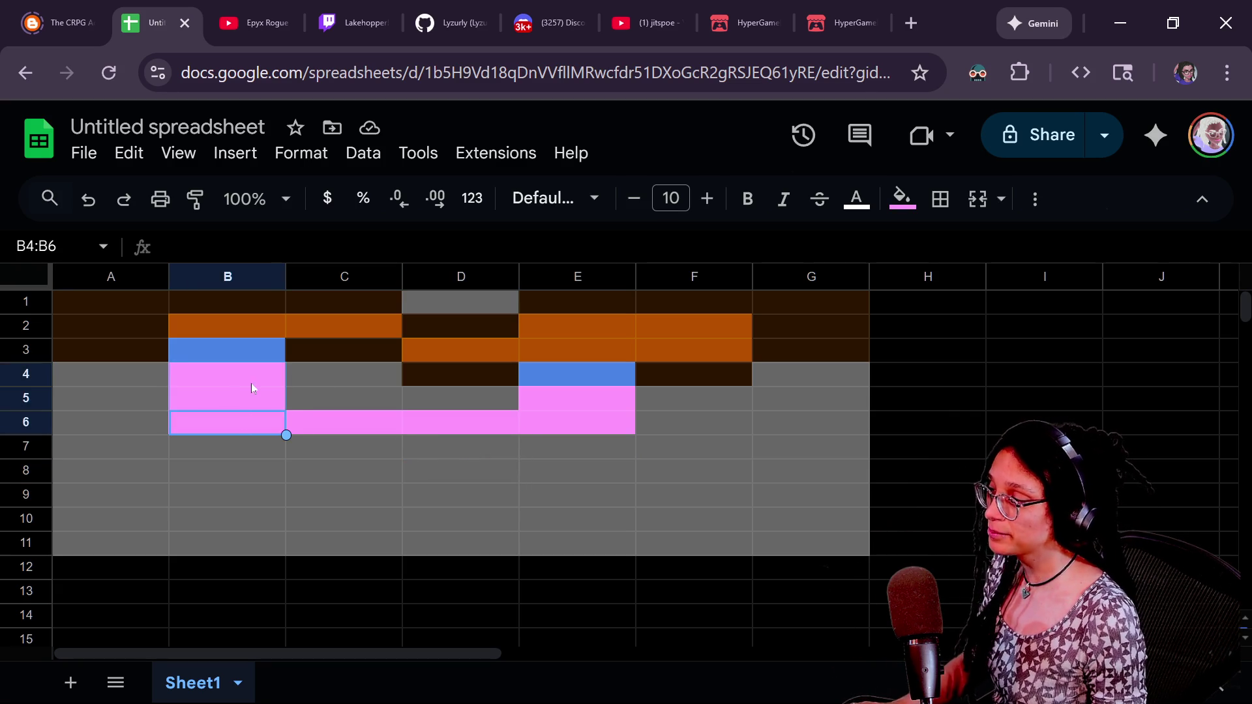
left_click(318, 382)
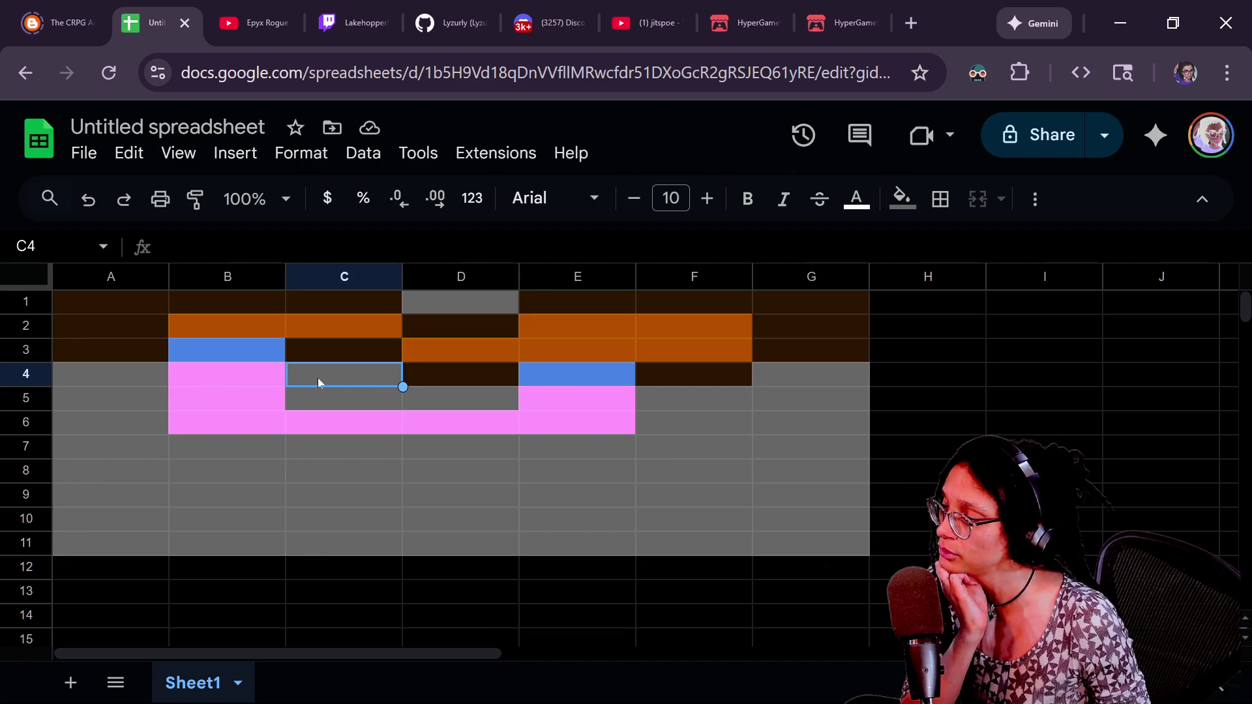
left_click(265, 380)
left_click(96, 374)
left_click(216, 368)
left_click(216, 346)
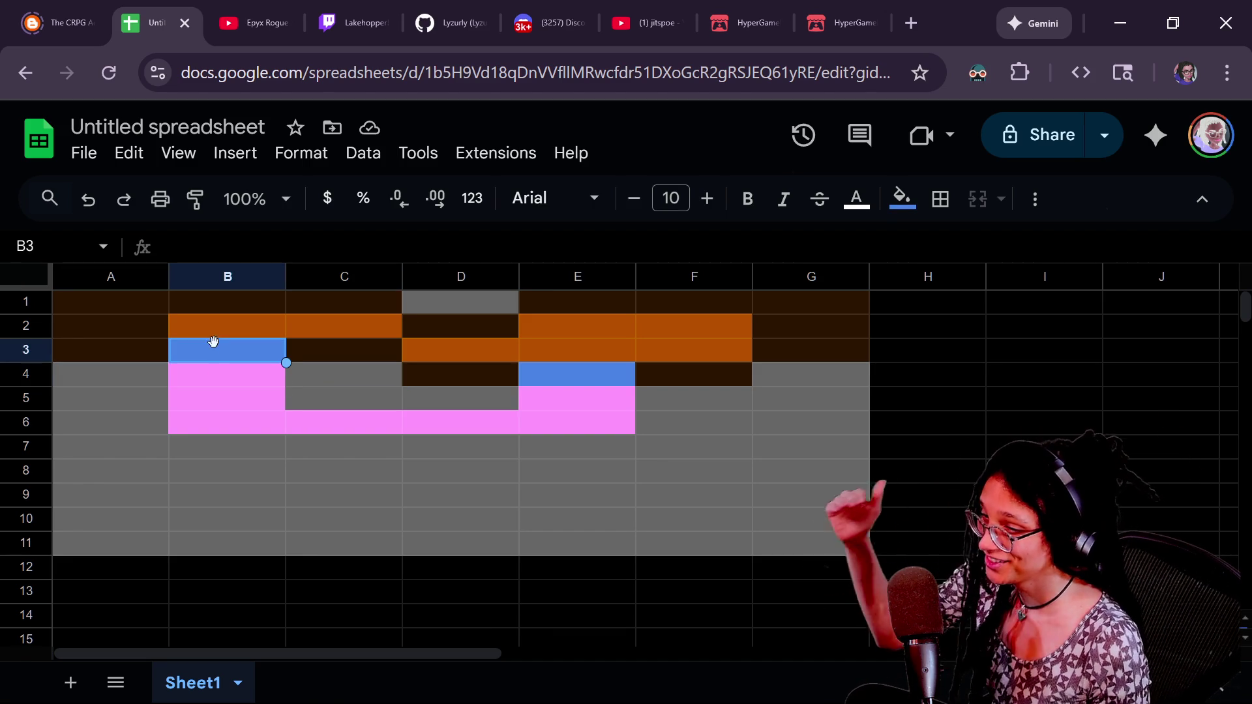
left_click(218, 399)
left_click(271, 425)
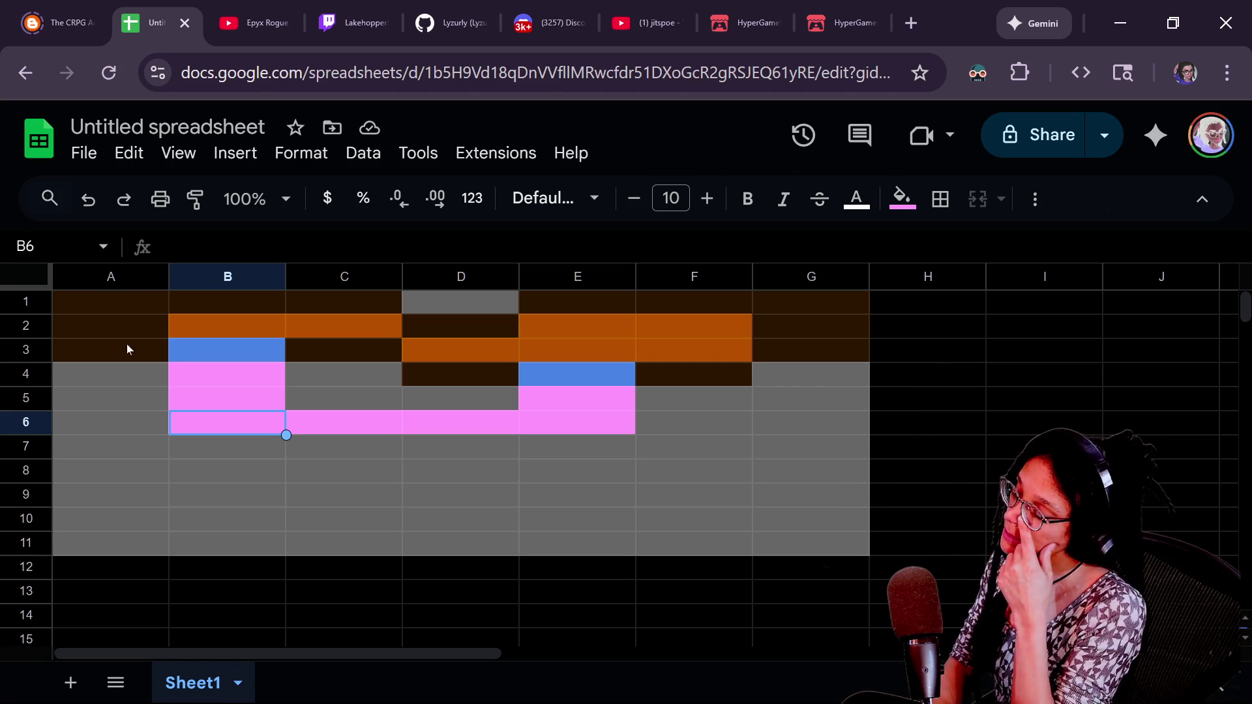
left_click(98, 361)
left_click(96, 365)
left_click(216, 373)
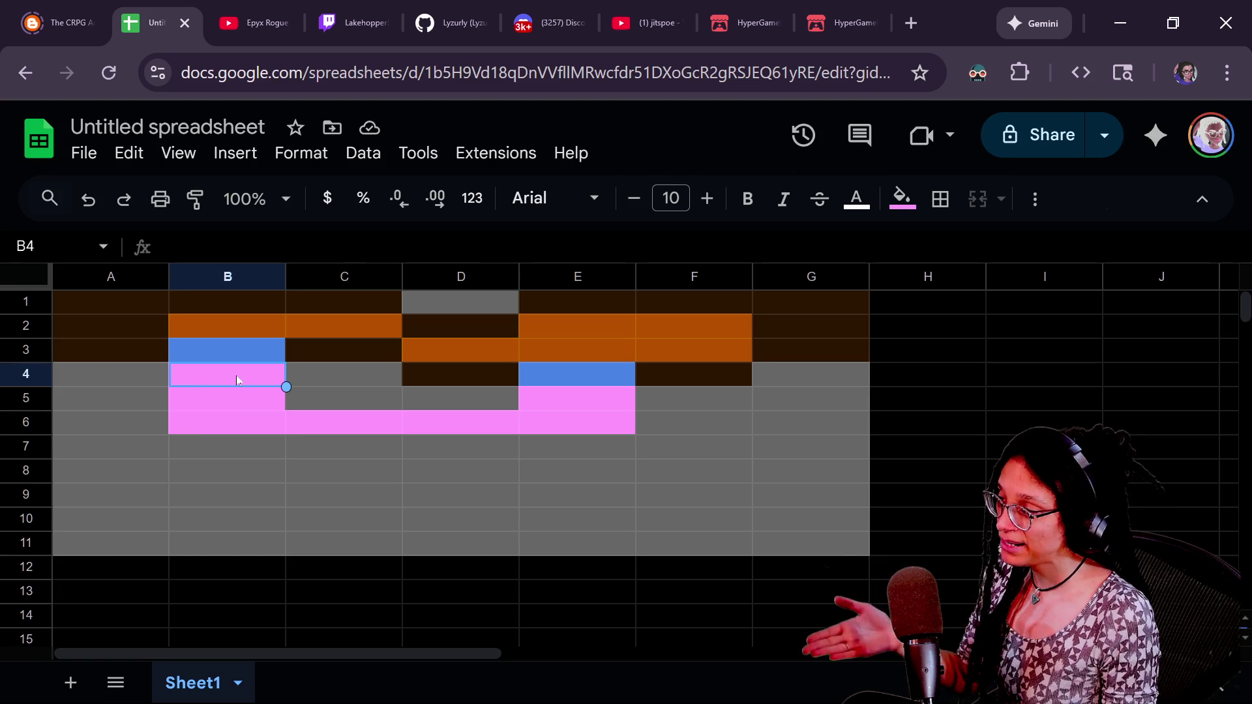
key("ctrl+z")
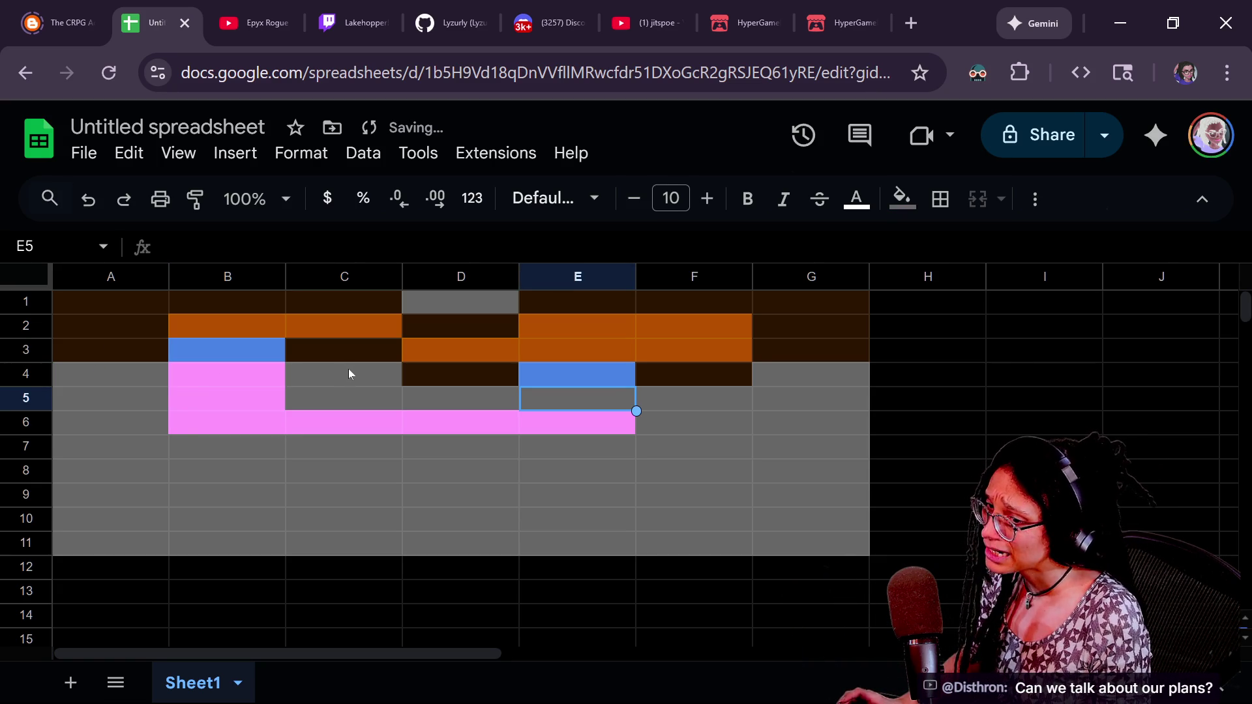
- Undo the pink fills on C6:E6 and B4:B6 so those cells are grey again
key("ctrl+z")
key("ctrl+z")
left_click(351, 373)
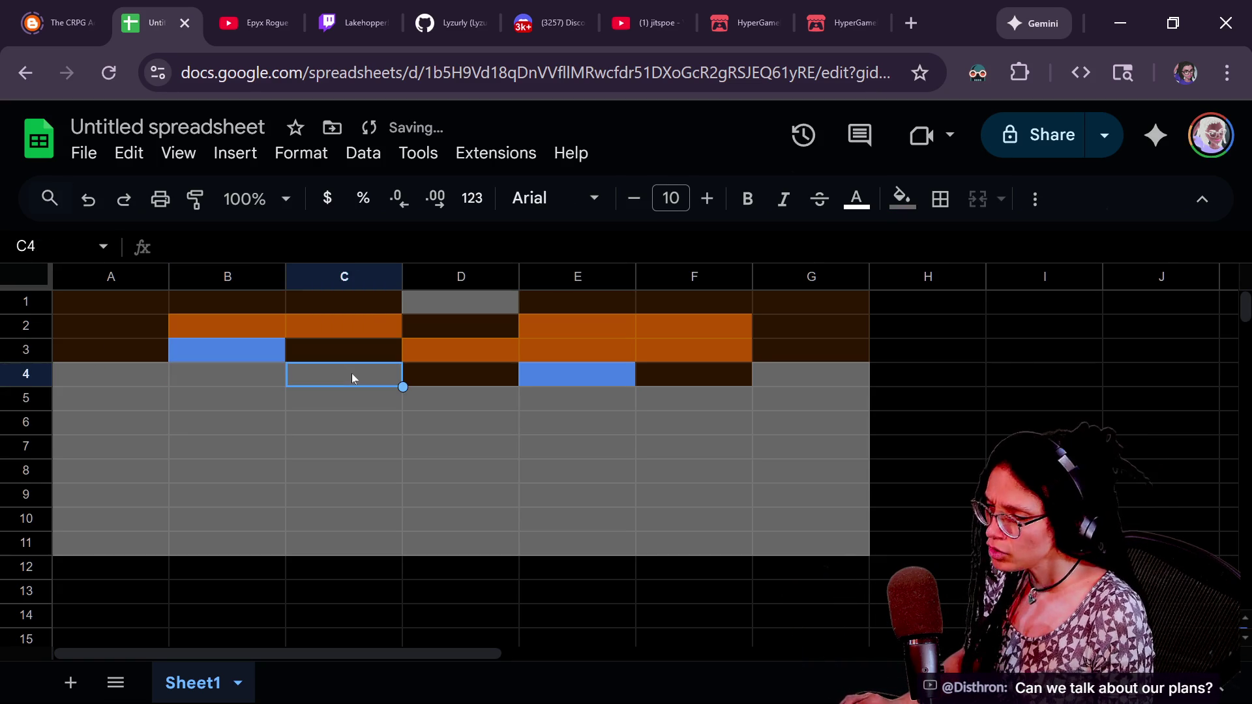
key("ctrl+z")
key("ctrl+z")
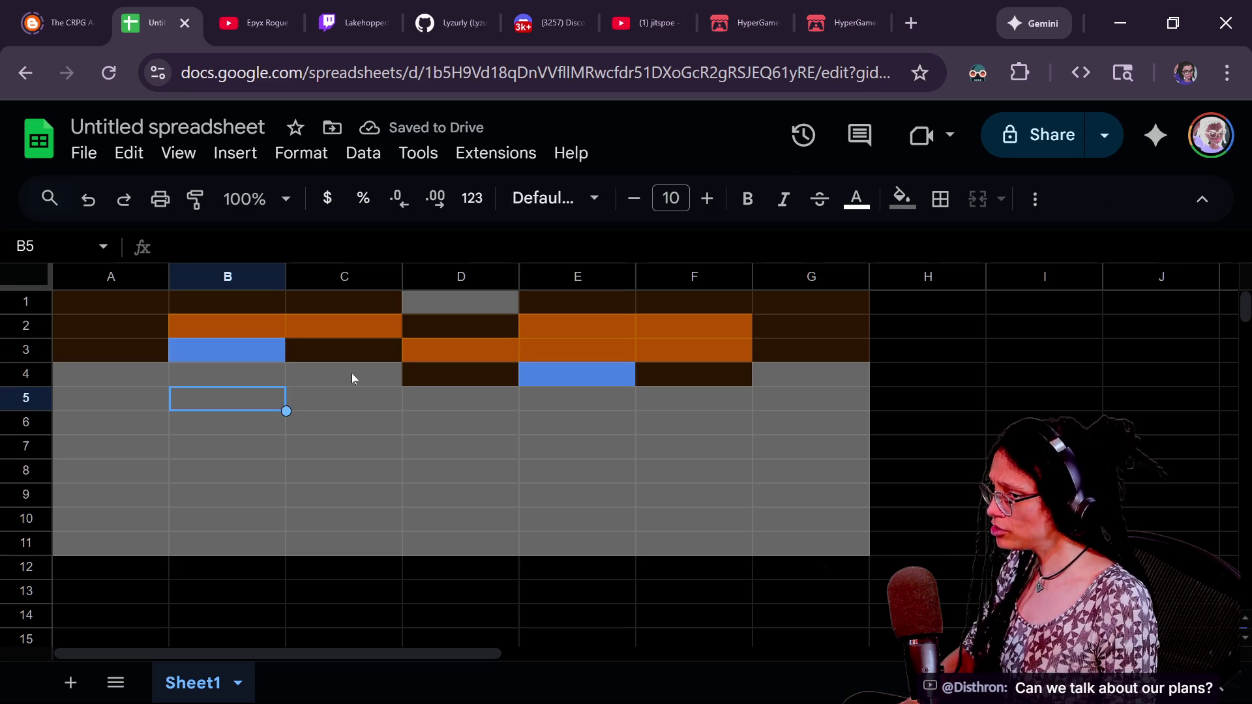
key("ctrl+z")
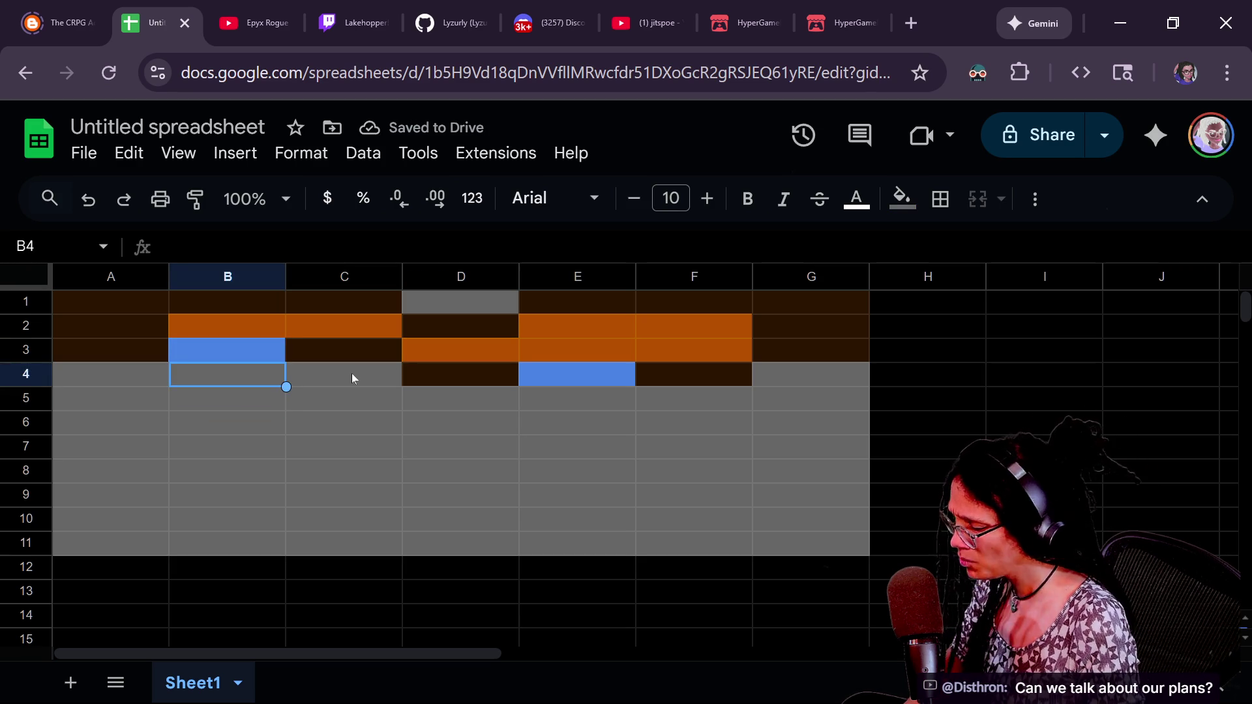
key("Up")
key("Down")
key("Down")
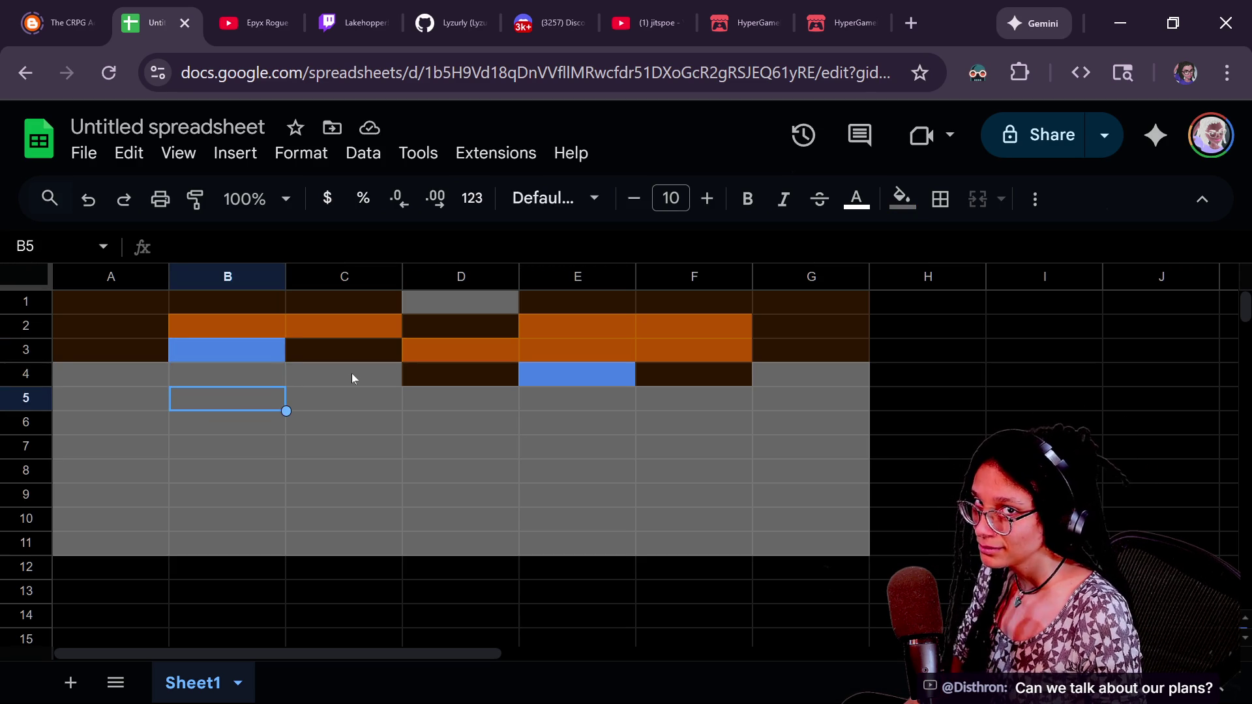
key("Up")
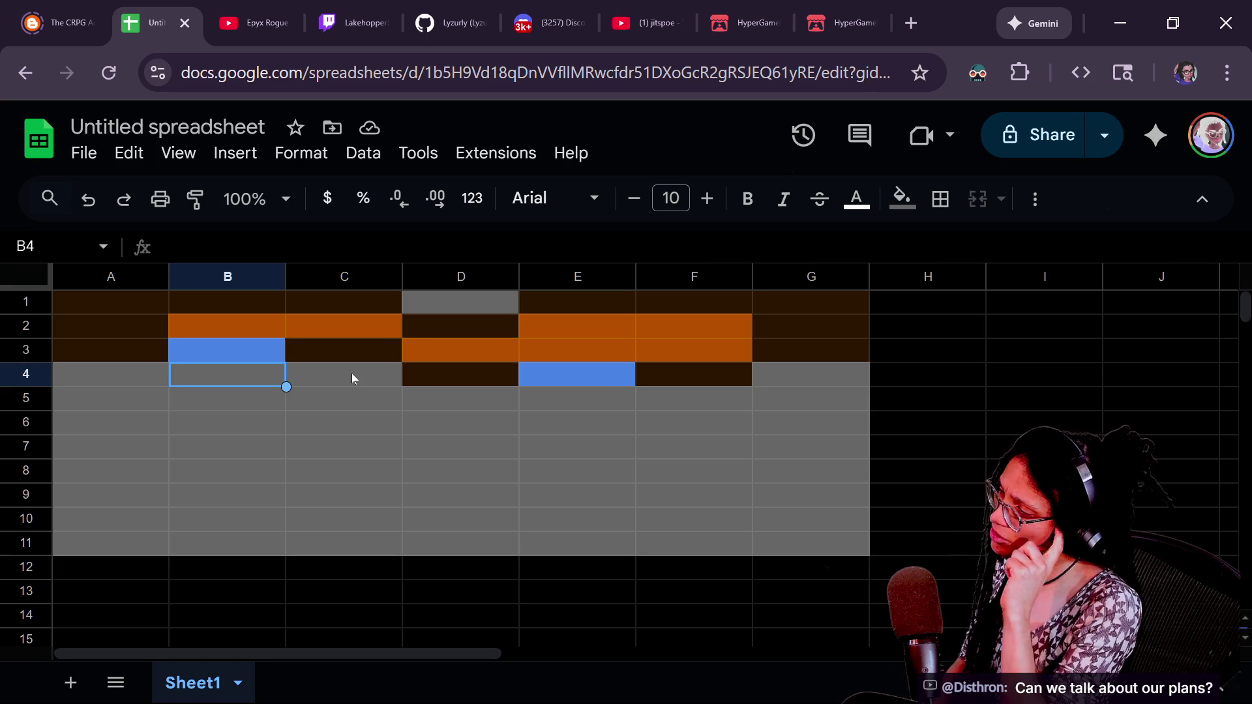
key("Left")
key("Right")
key("Right")
key("Left")
key("Left")
key("Right")
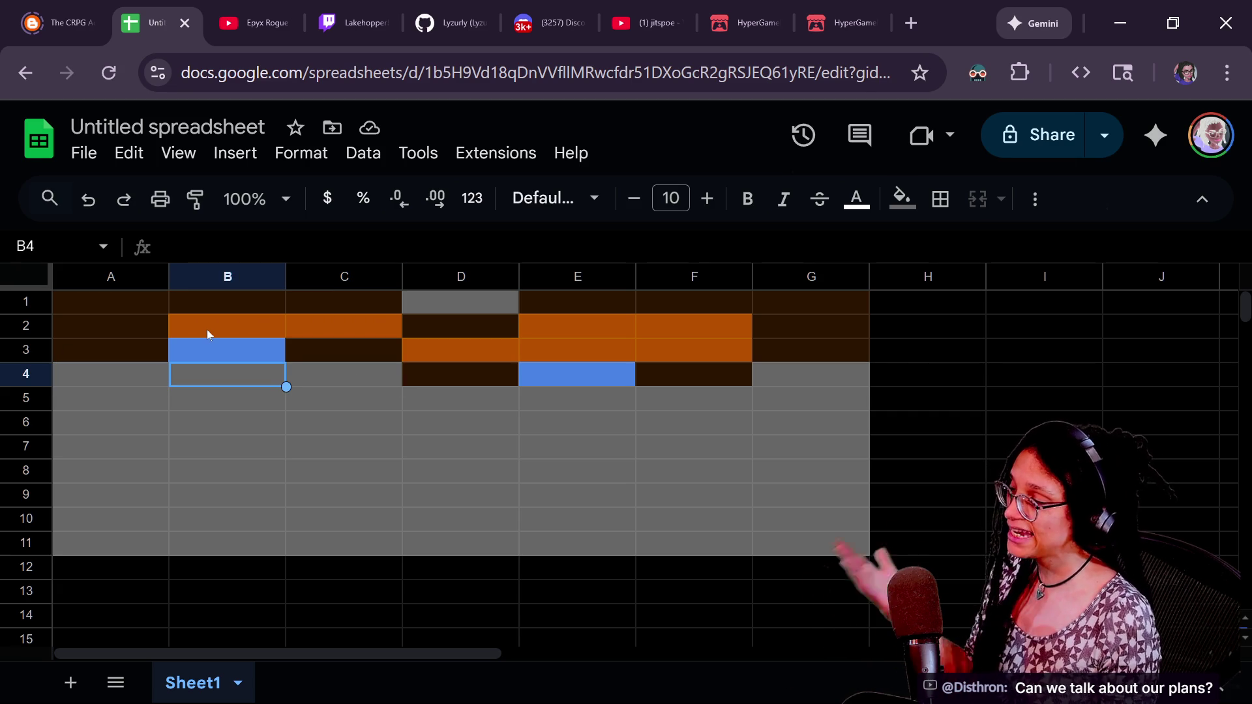
key("Left")
key("Up")
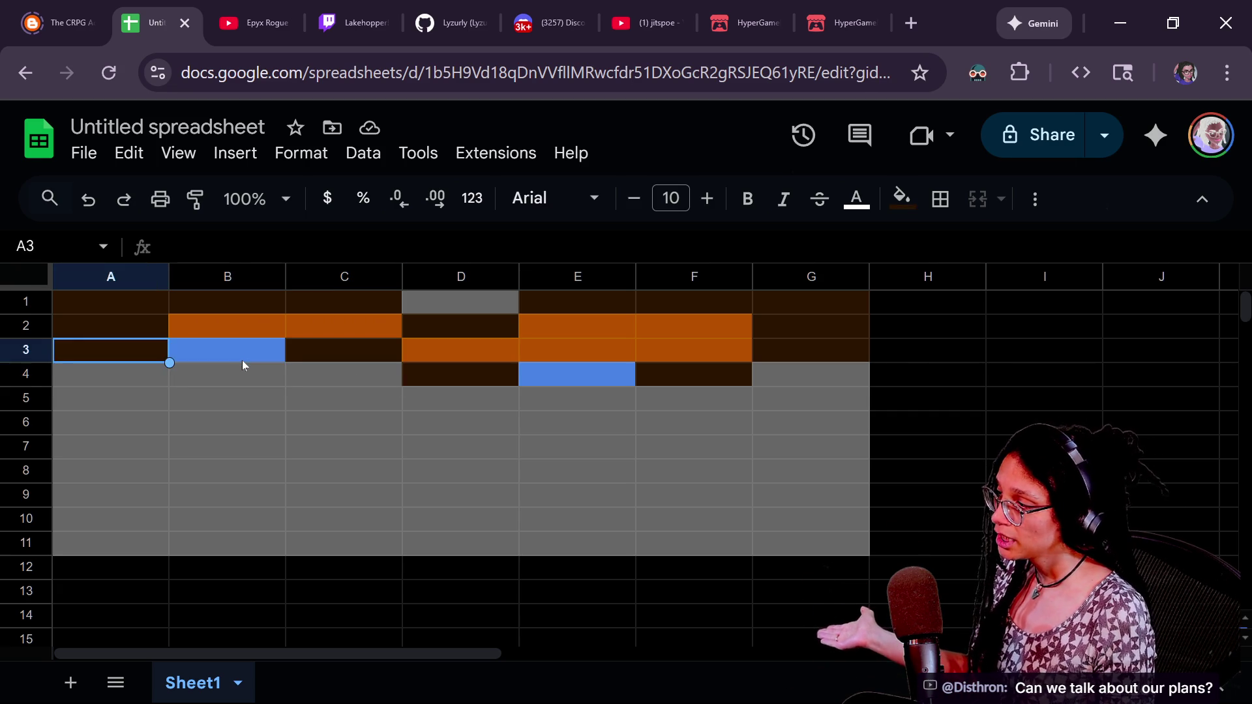
key("Right")
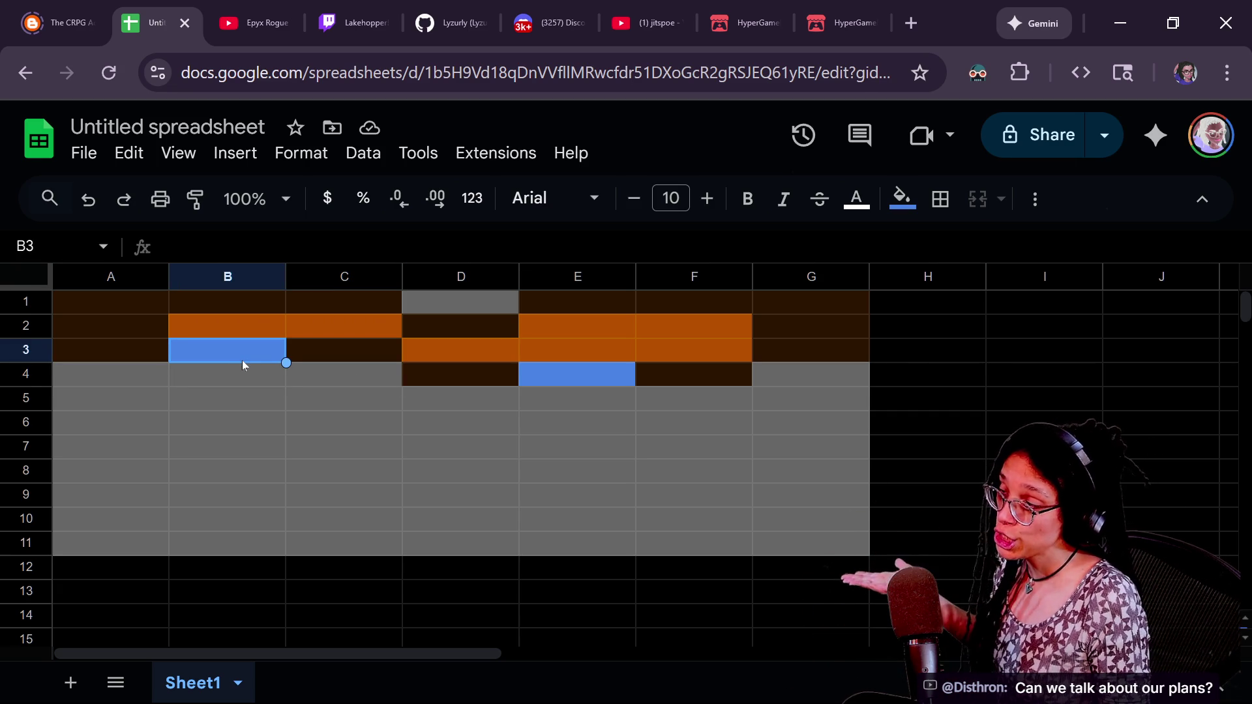
key("Down")
key("Up")
key("Down")
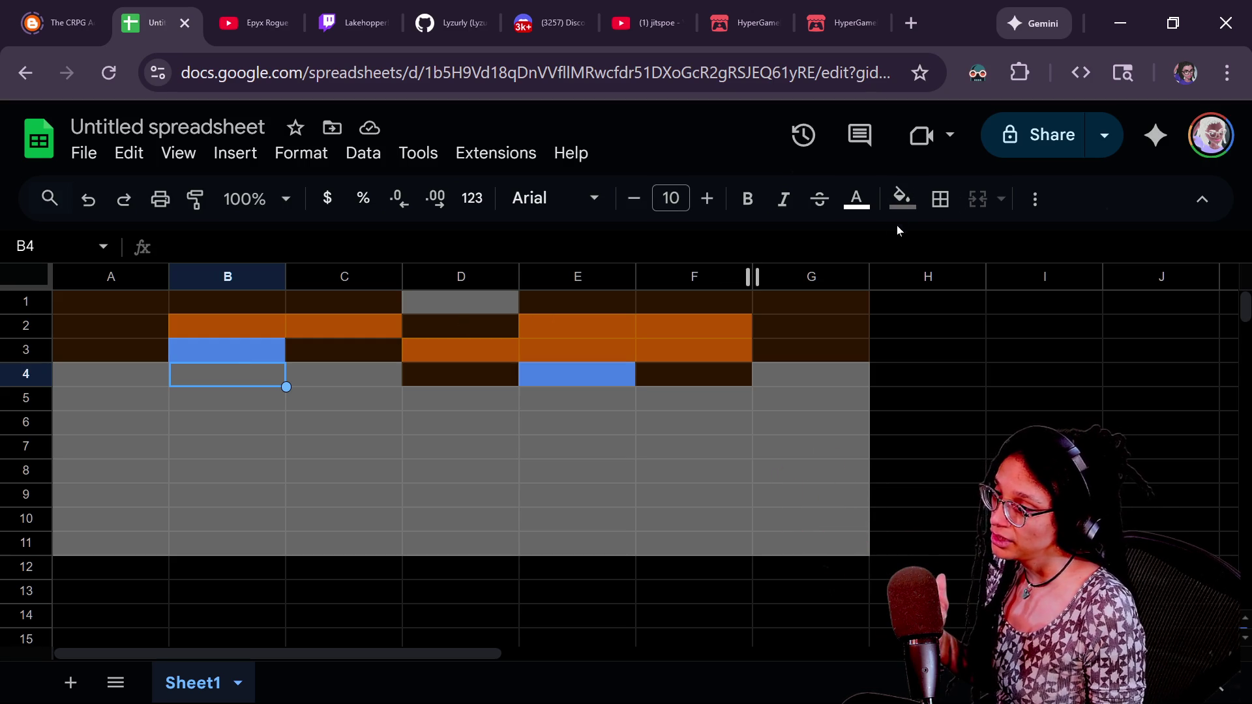
- Fill cell B4 pink
left_click(902, 197)
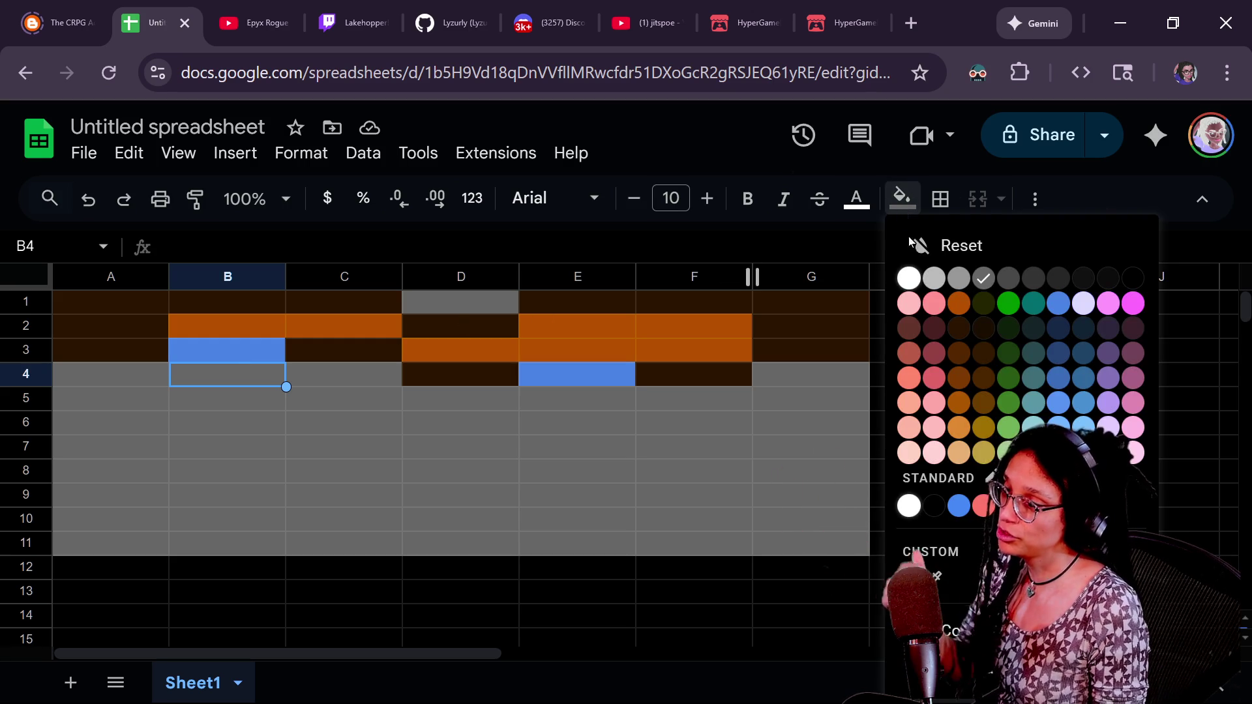
left_click(1109, 303)
key("Right")
key("Right")
key("Right")
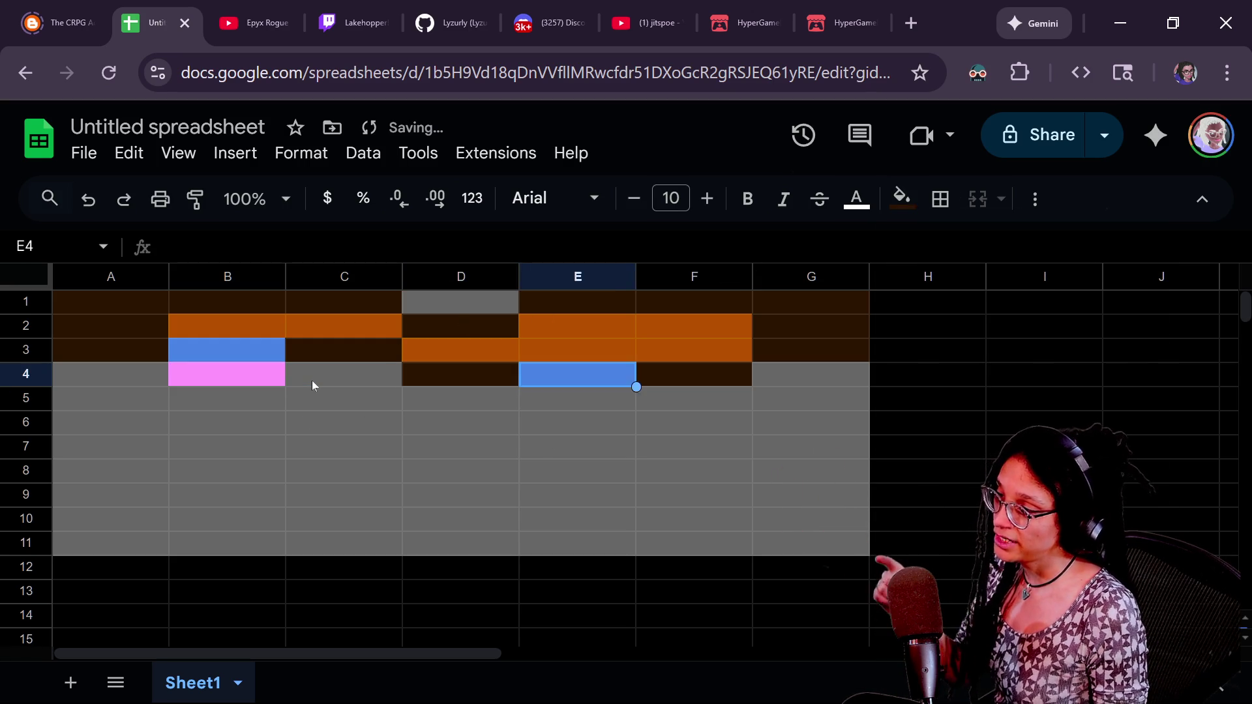
- Select cell E5 and fill it pink
left_click(147, 406)
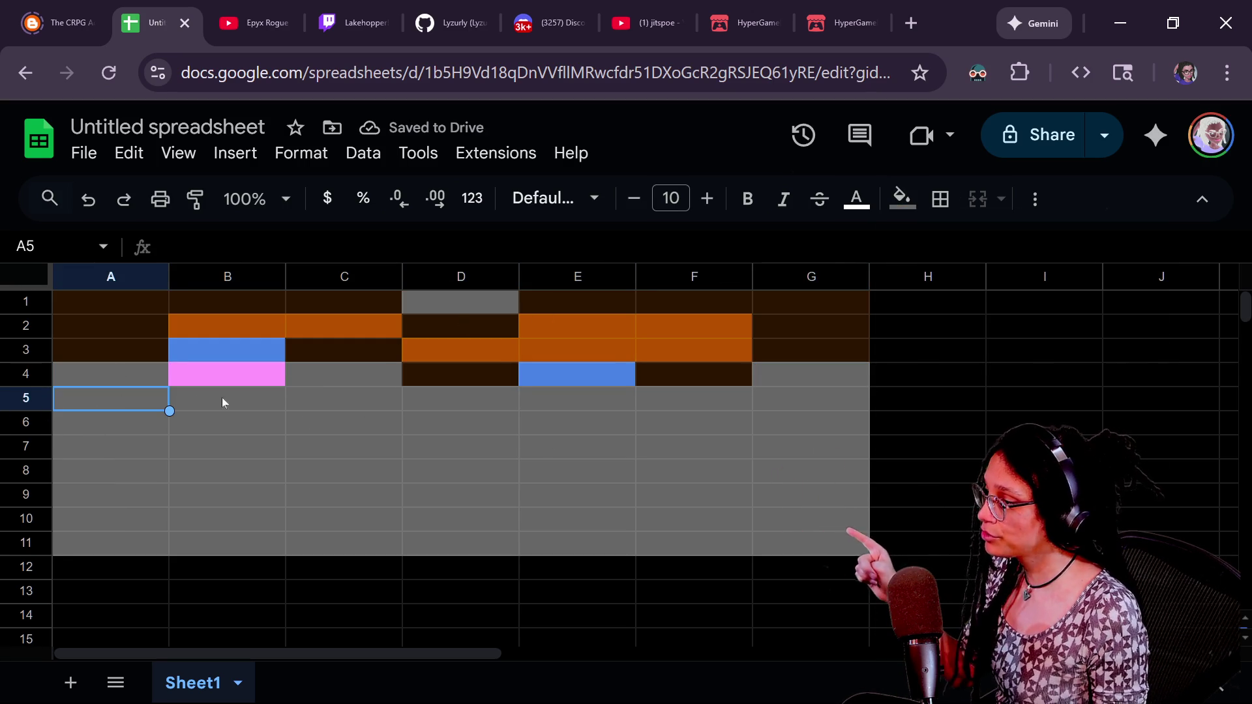
left_click(611, 375)
left_click(601, 400)
left_click(902, 198)
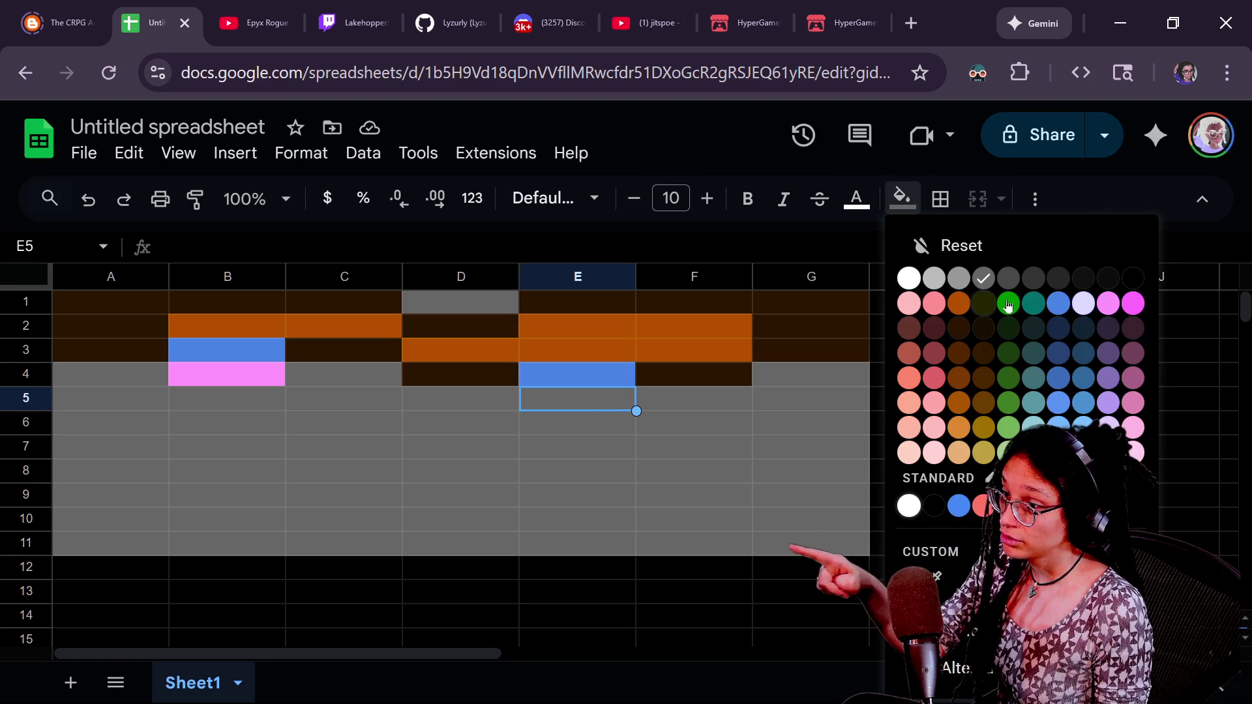
left_click(1108, 303)
left_click(588, 373)
key("Right")
key("Right")
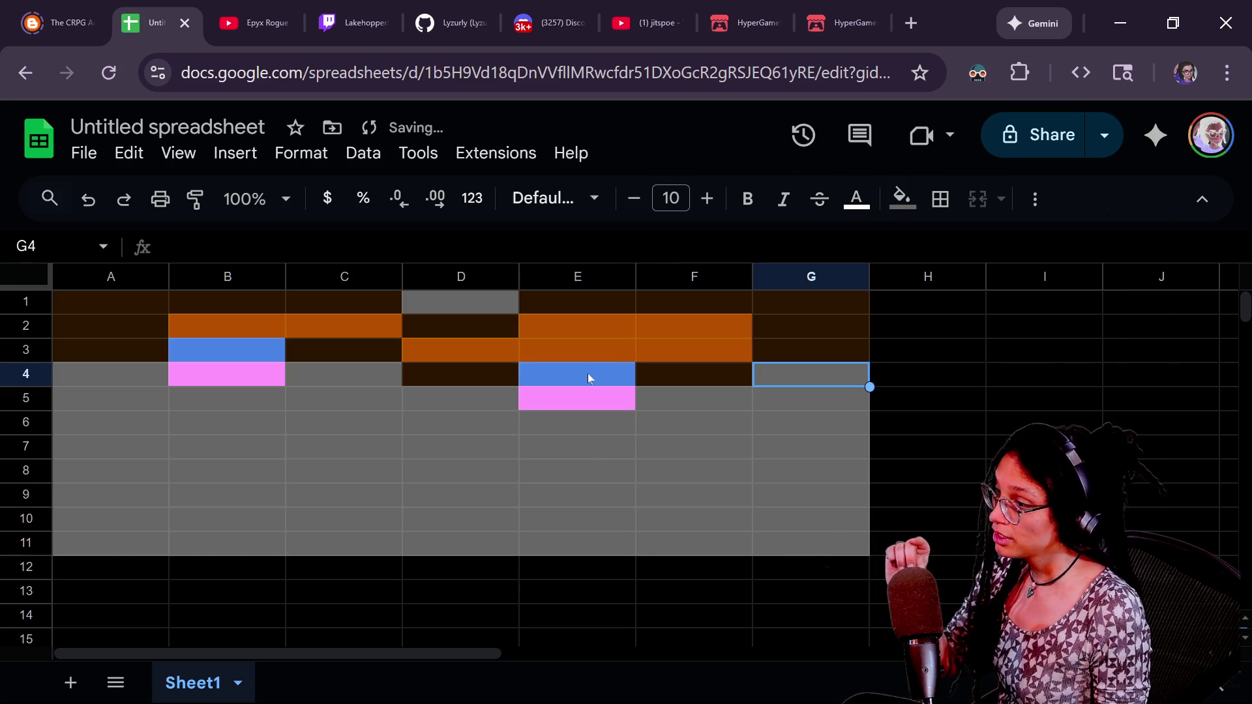
- Select cell B5 and fill it pink
left_click(104, 409)
left_click(237, 385)
left_click(241, 403)
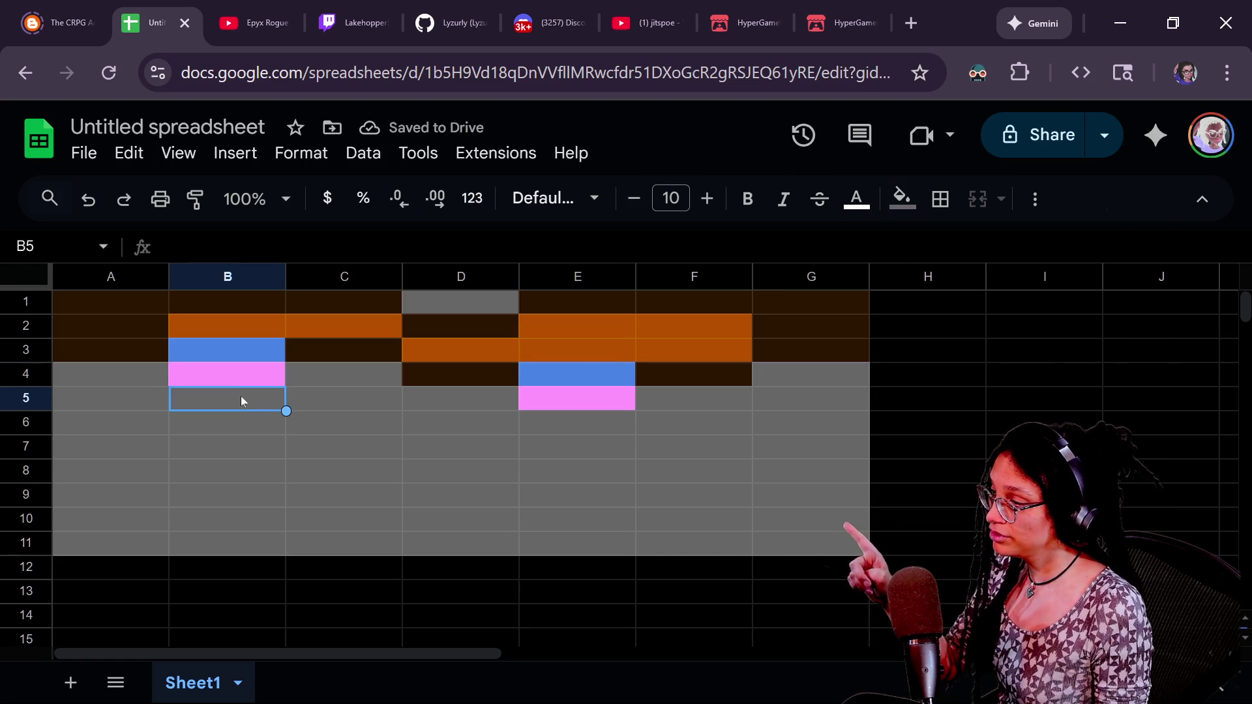
left_click(900, 200)
left_click(1111, 304)
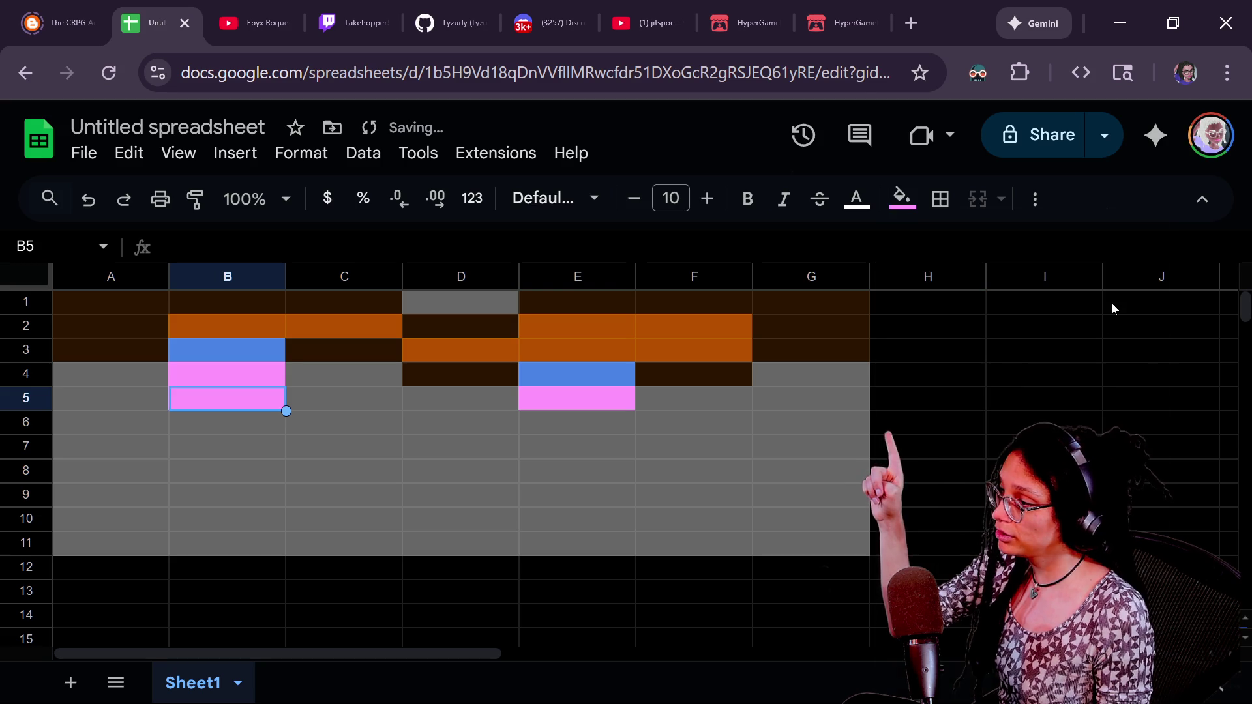
left_click(365, 418)
key("Up")
key("Right")
key("Right")
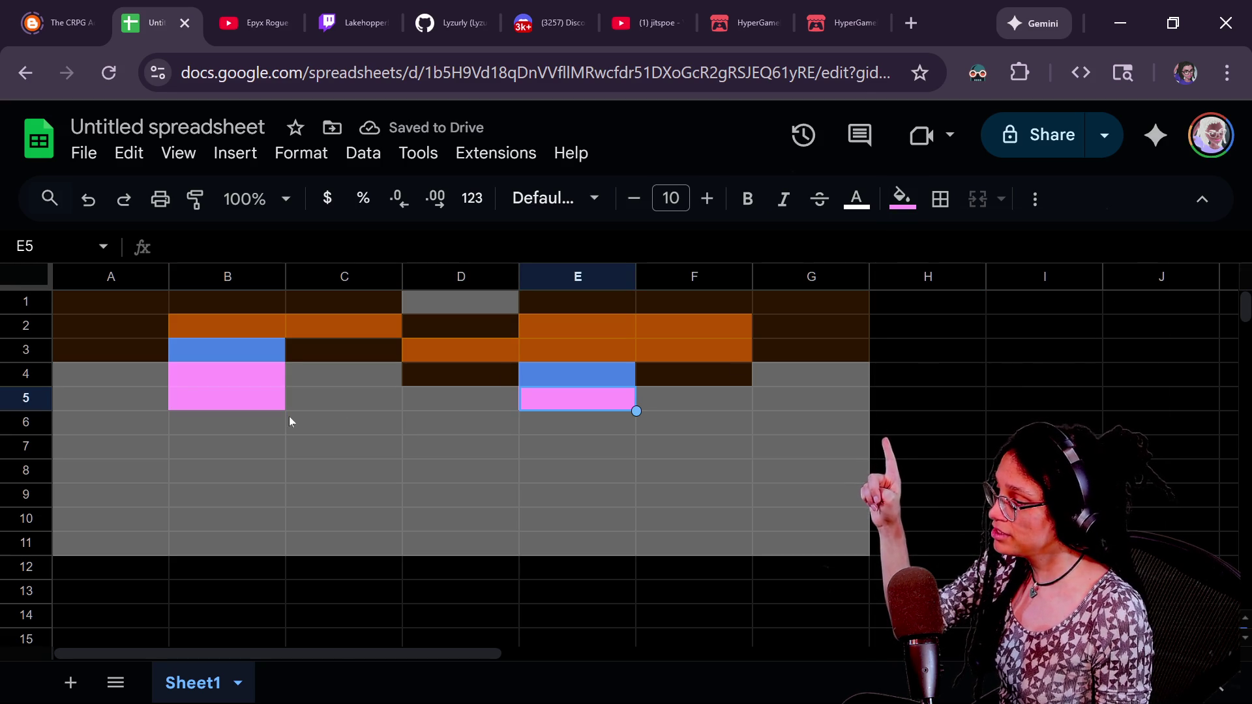
- Fill cells B6 and E6 pink
left_click(201, 359)
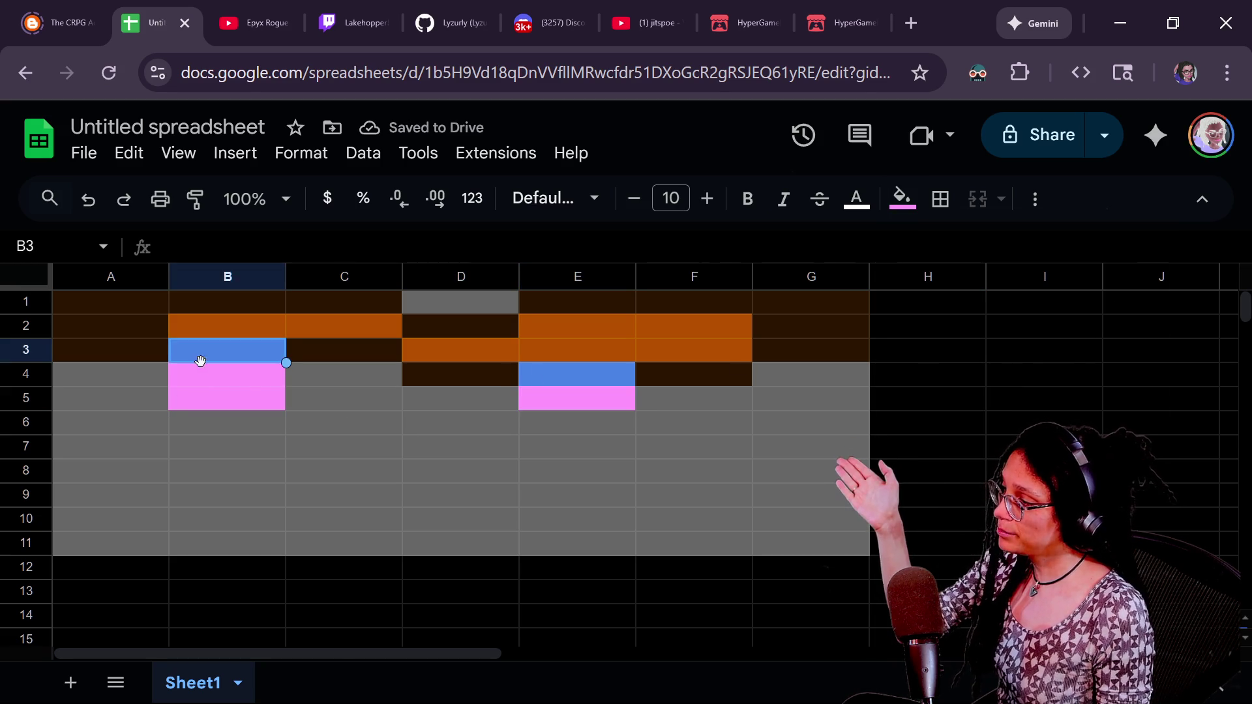
left_click(243, 377)
left_click(229, 397)
left_click(546, 394)
key("Right")
key("Right")
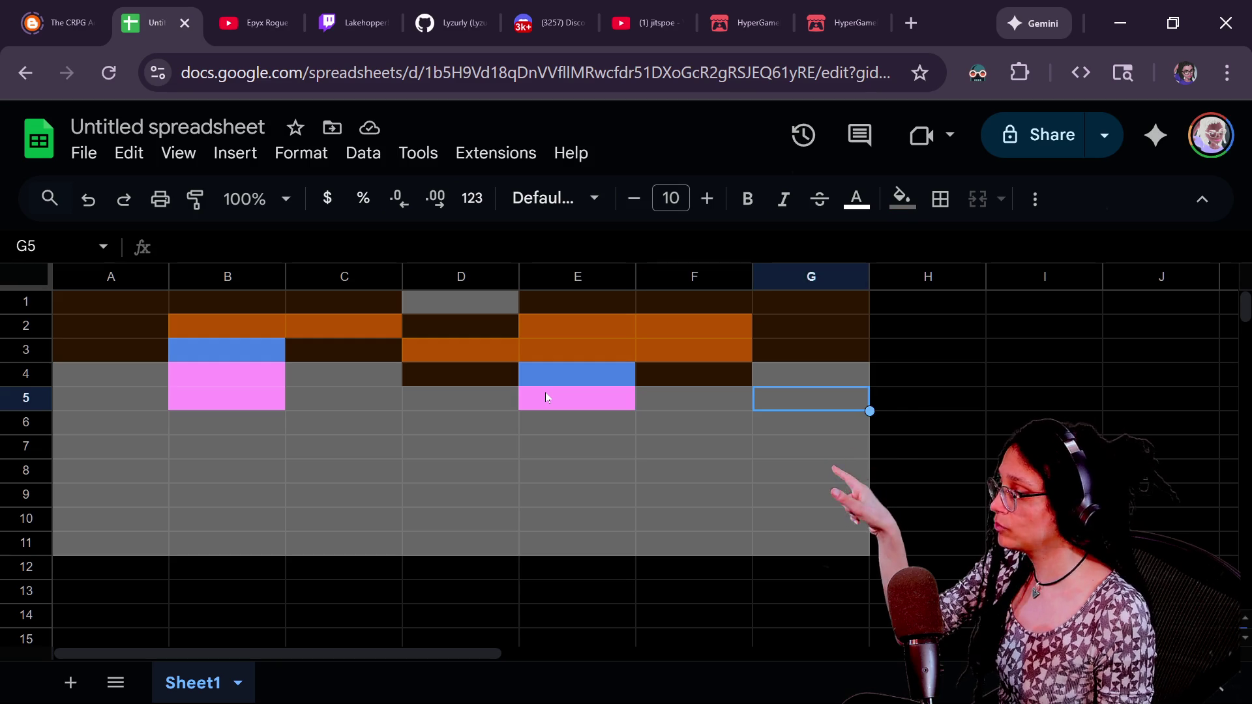
left_click(187, 427)
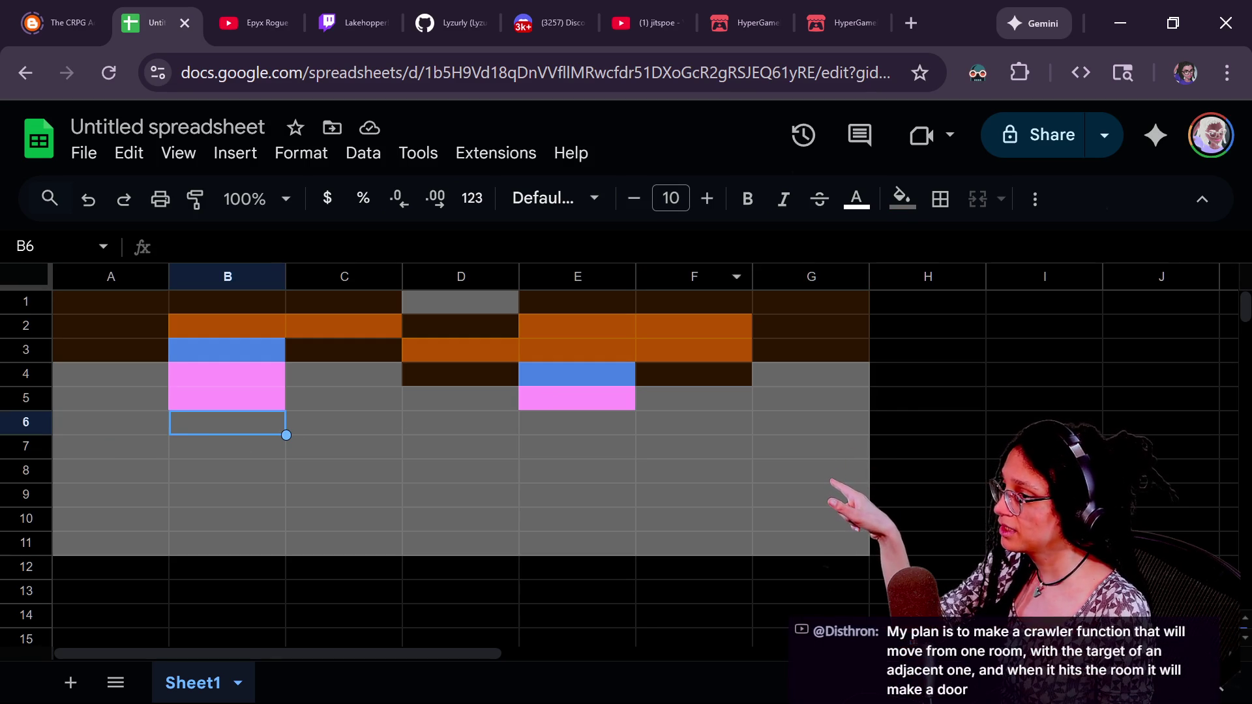
left_click(902, 198)
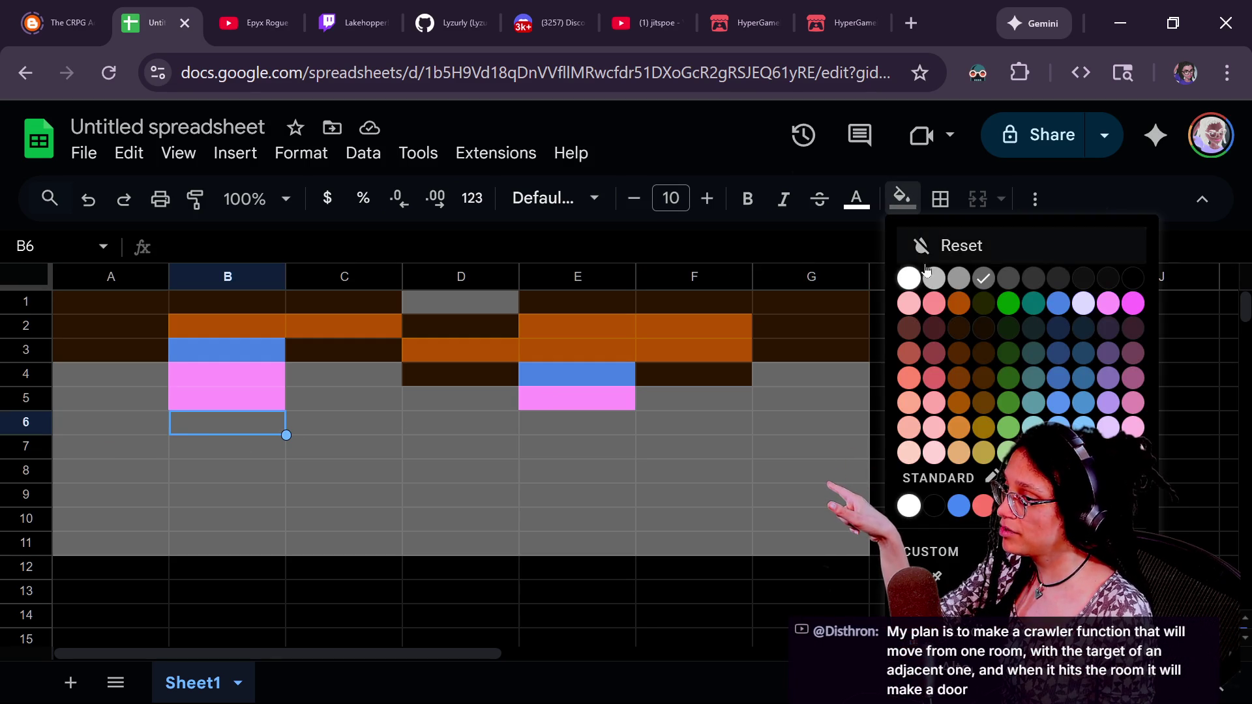
left_click(1108, 303)
key("Right")
key("Right")
key("Right")
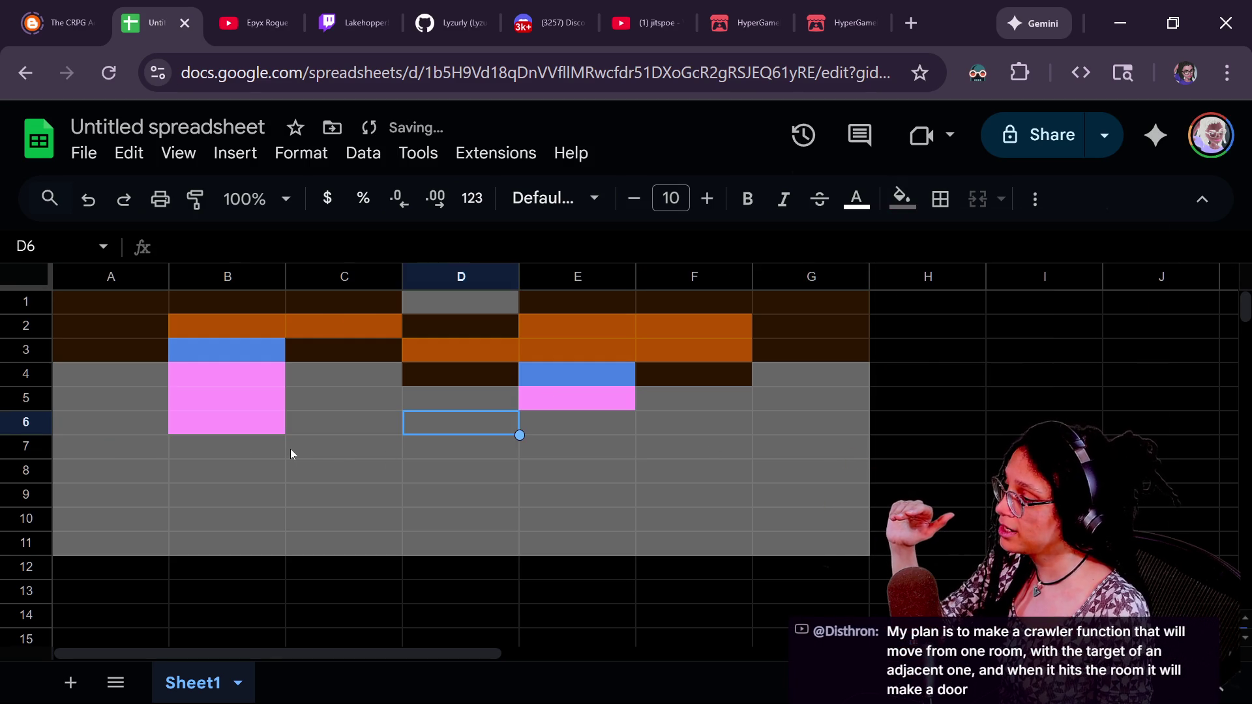
left_click(902, 198)
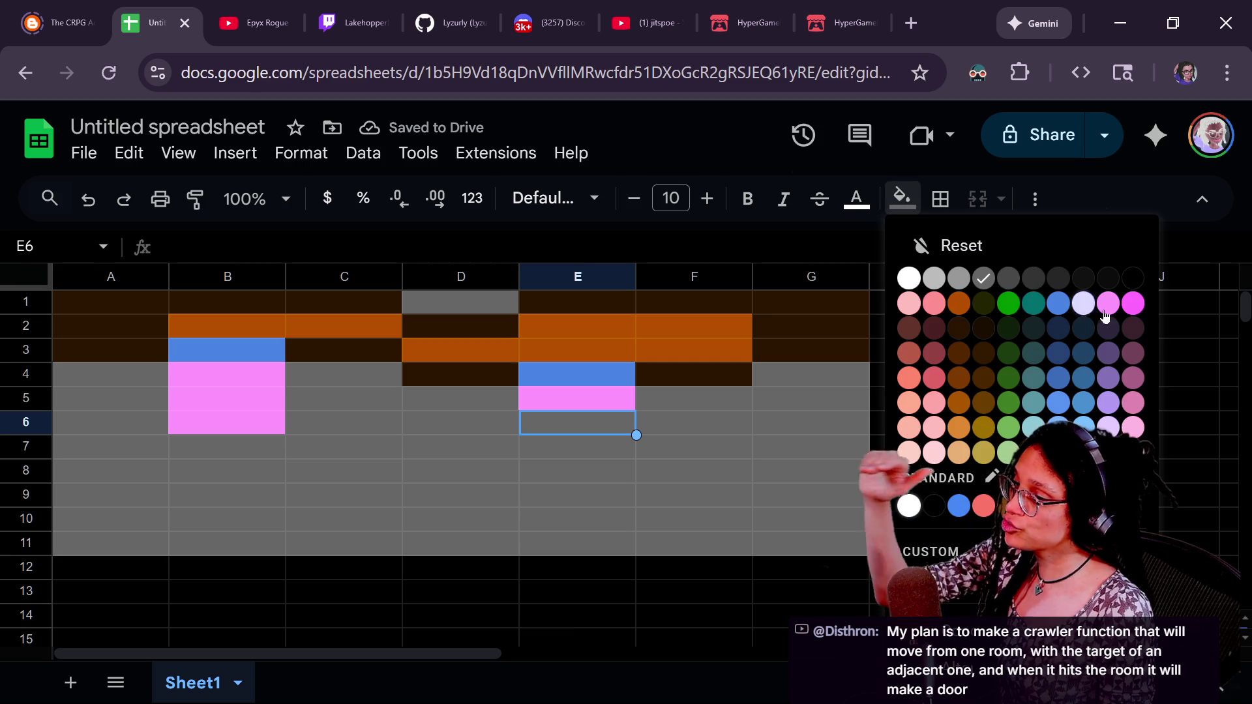
left_click(1108, 303)
- Step the selection around rows 6 and 7 to review the pink cells
left_click(479, 414)
key("Right")
key("Right")
key("Right")
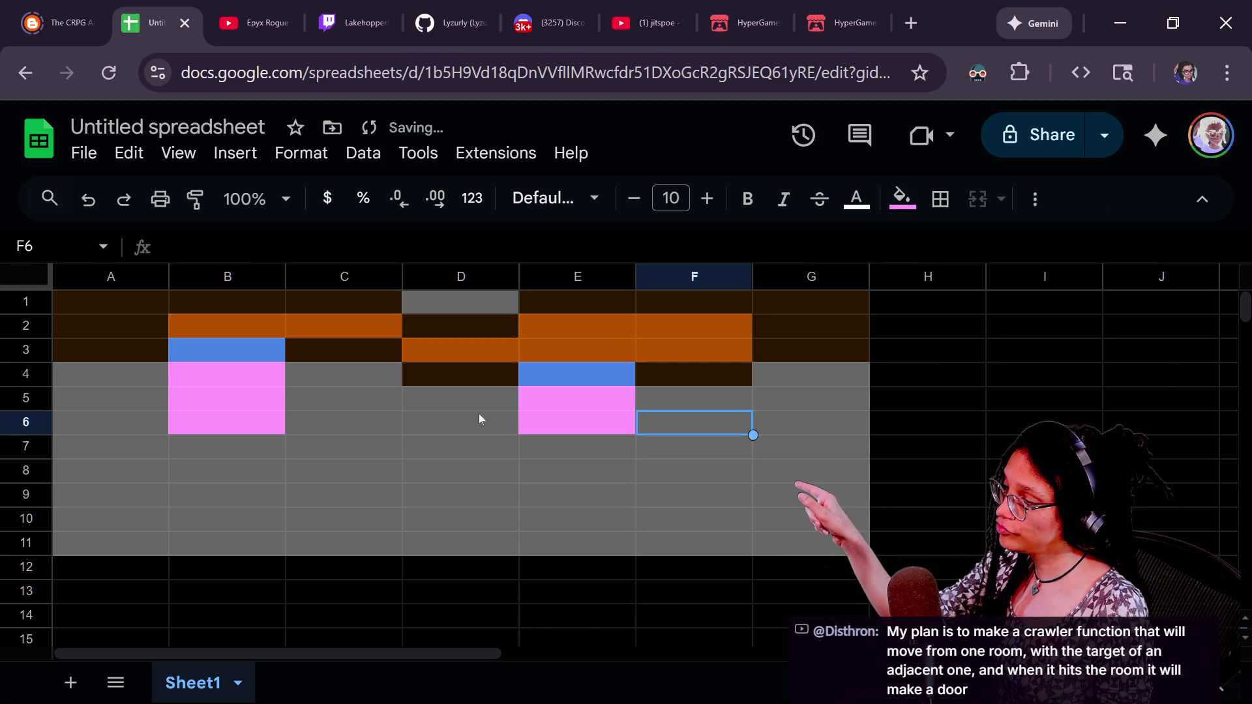
key("Left")
left_click(138, 450)
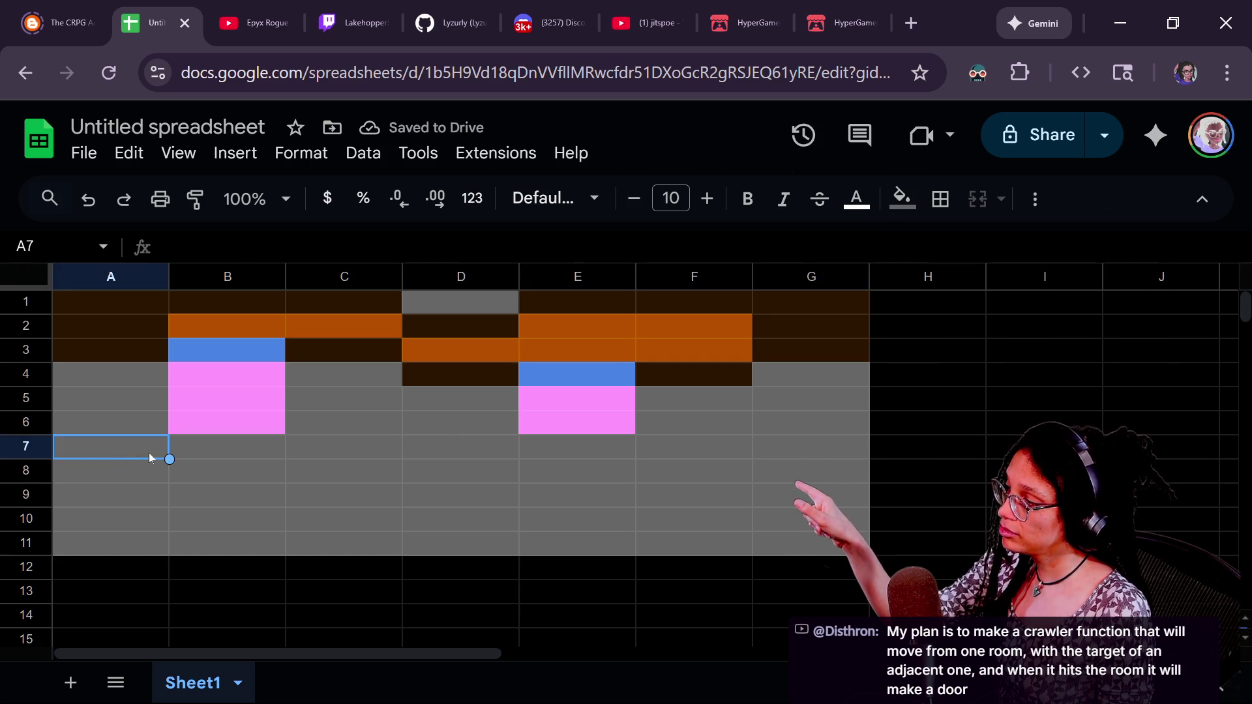
key("Right")
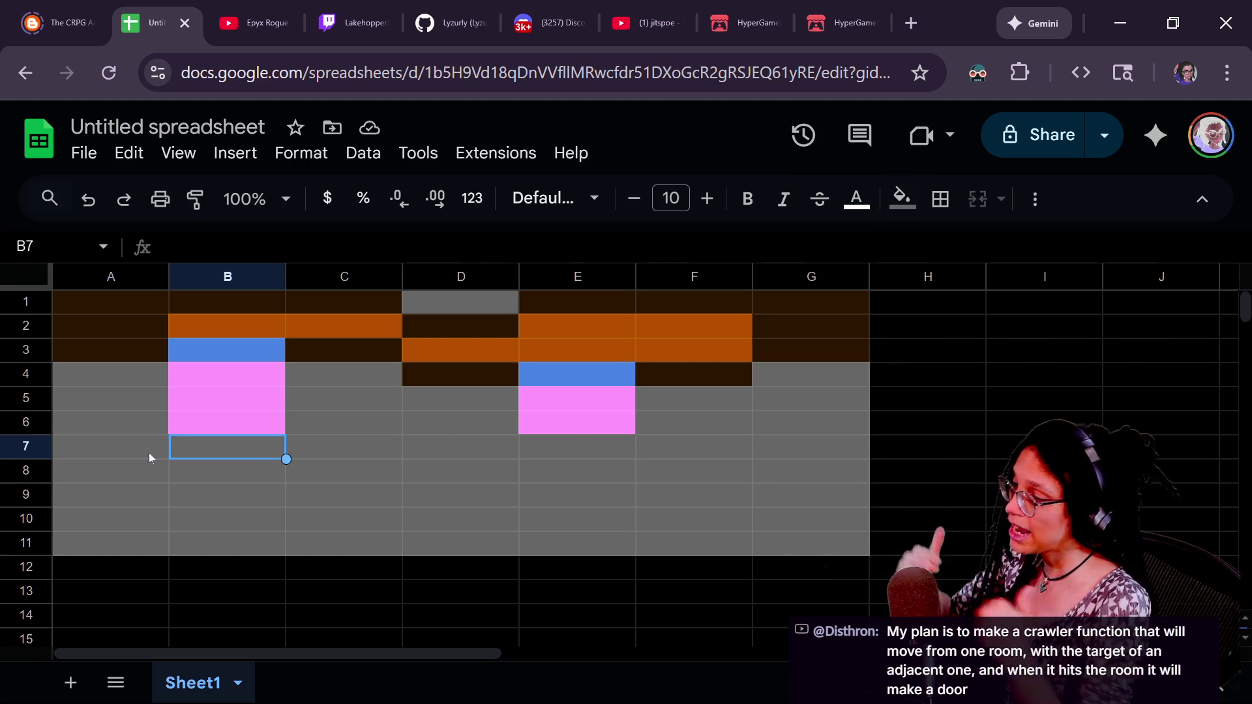
key("Right")
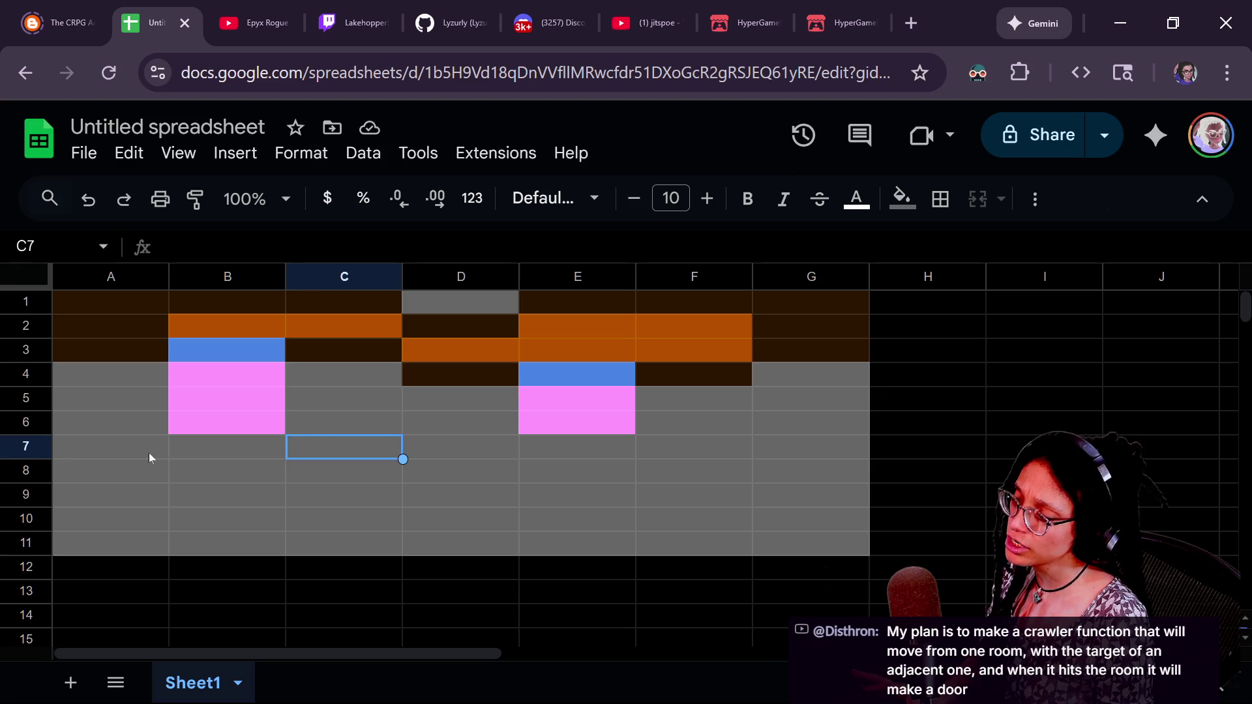
key("Up")
key("Right")
key("Left")
key("Right")
key("Left")
key("Right")
key("Down")
key("Left")
key("Left")
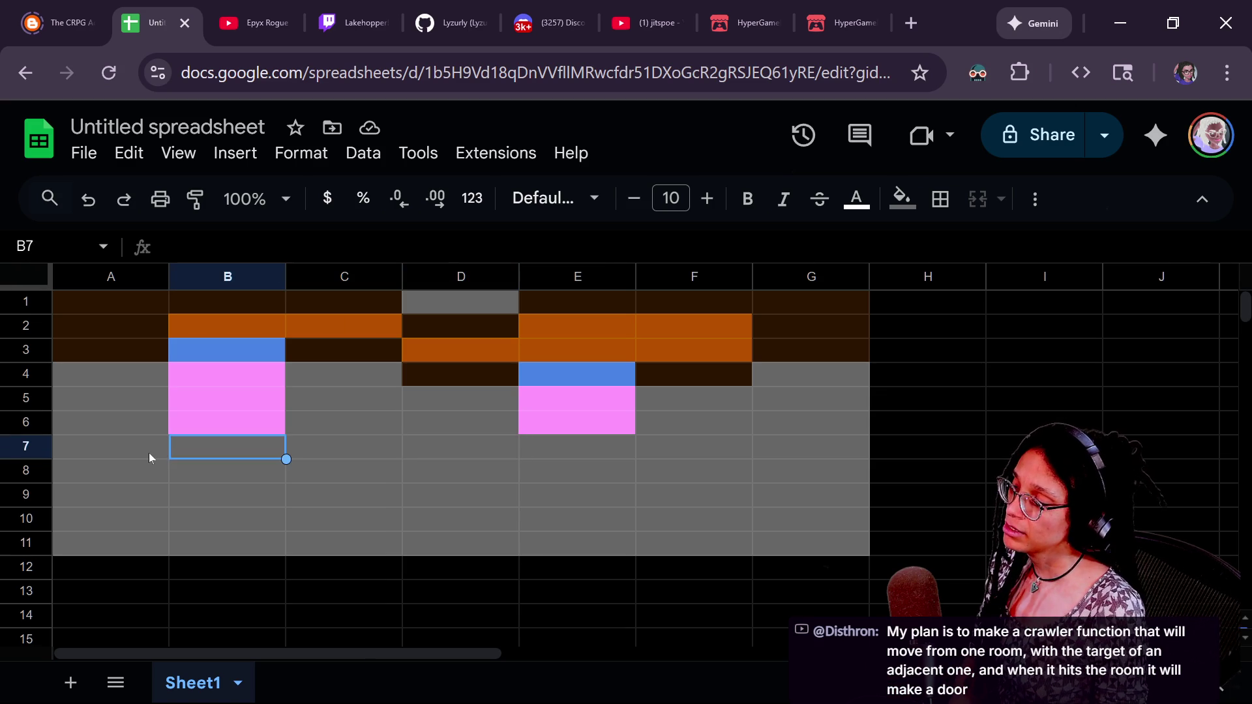
key("Up")
key("Down")
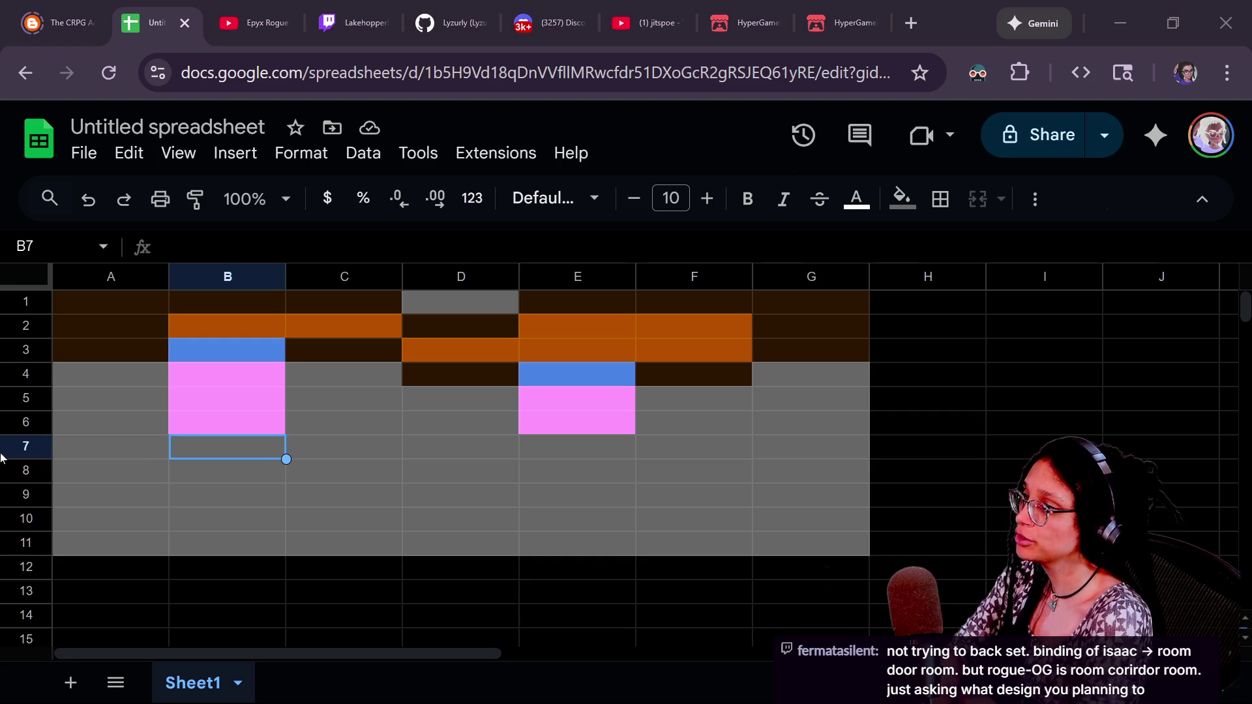
- Open the Rogue-like jam page from the HyperGame itch.io page and copy its address
left_click(811, 5)
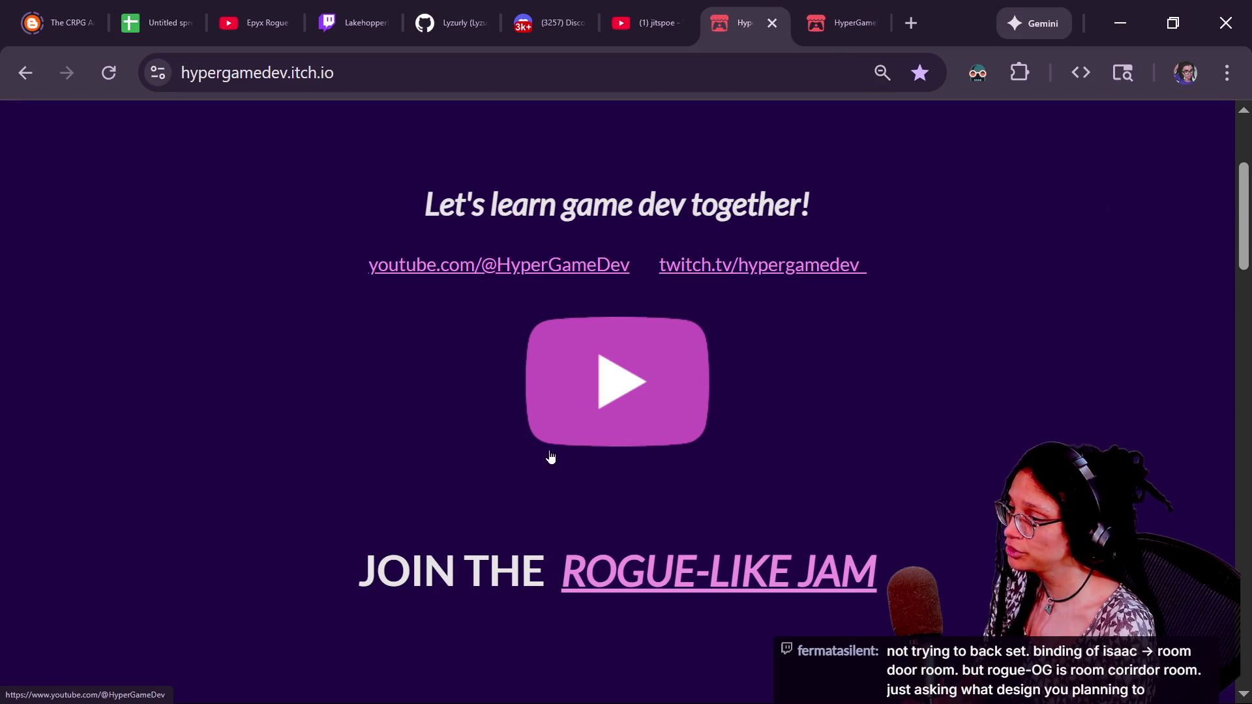
left_click(722, 572)
scroll(752, 526, "down", 8)
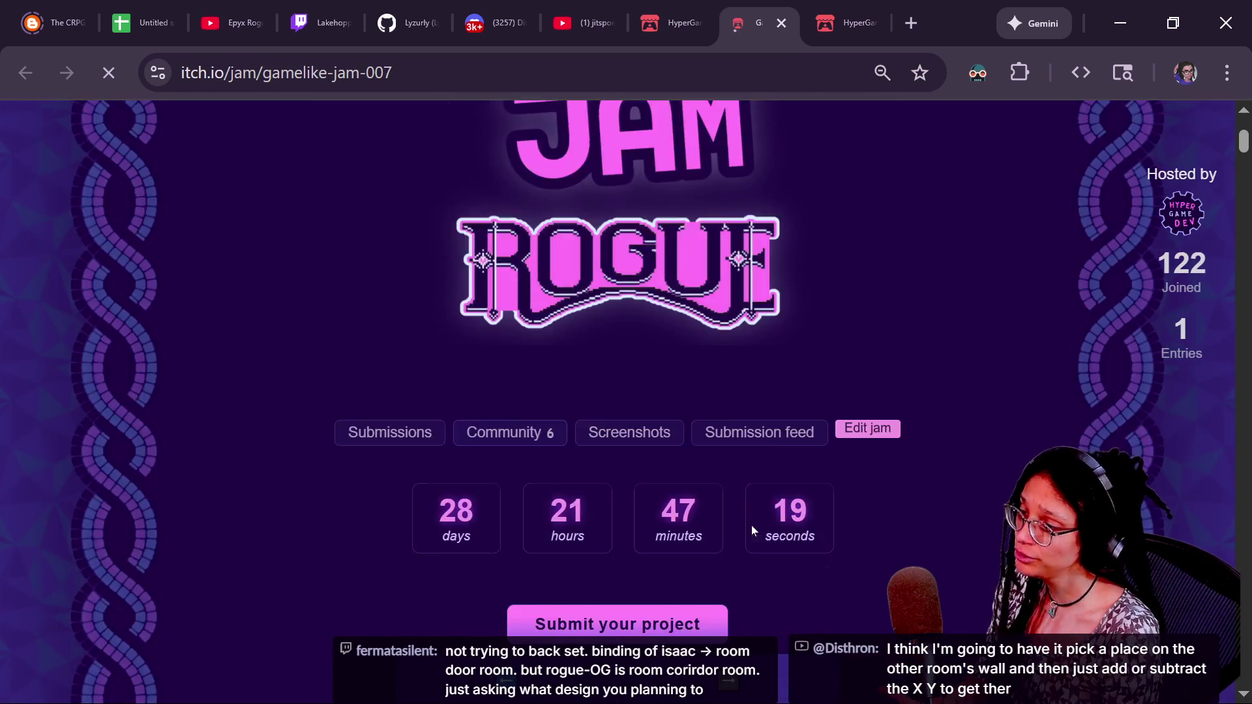
scroll(755, 531, "down", 3)
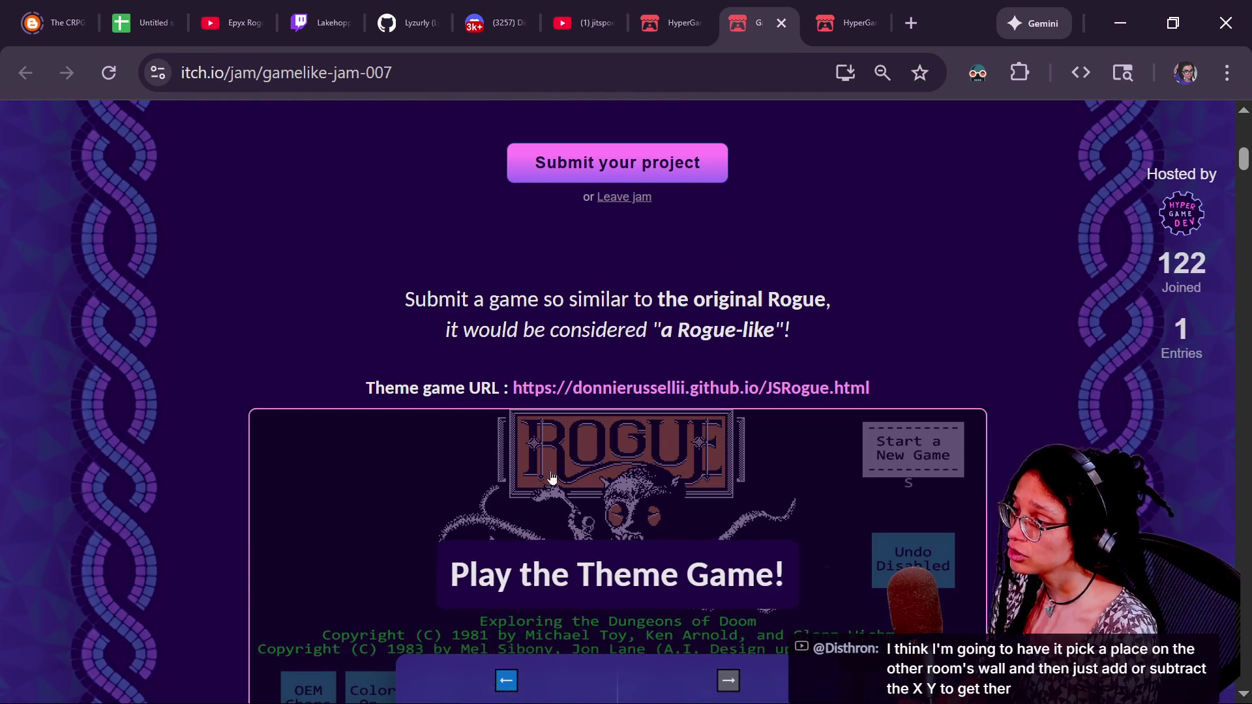
left_click(473, 82)
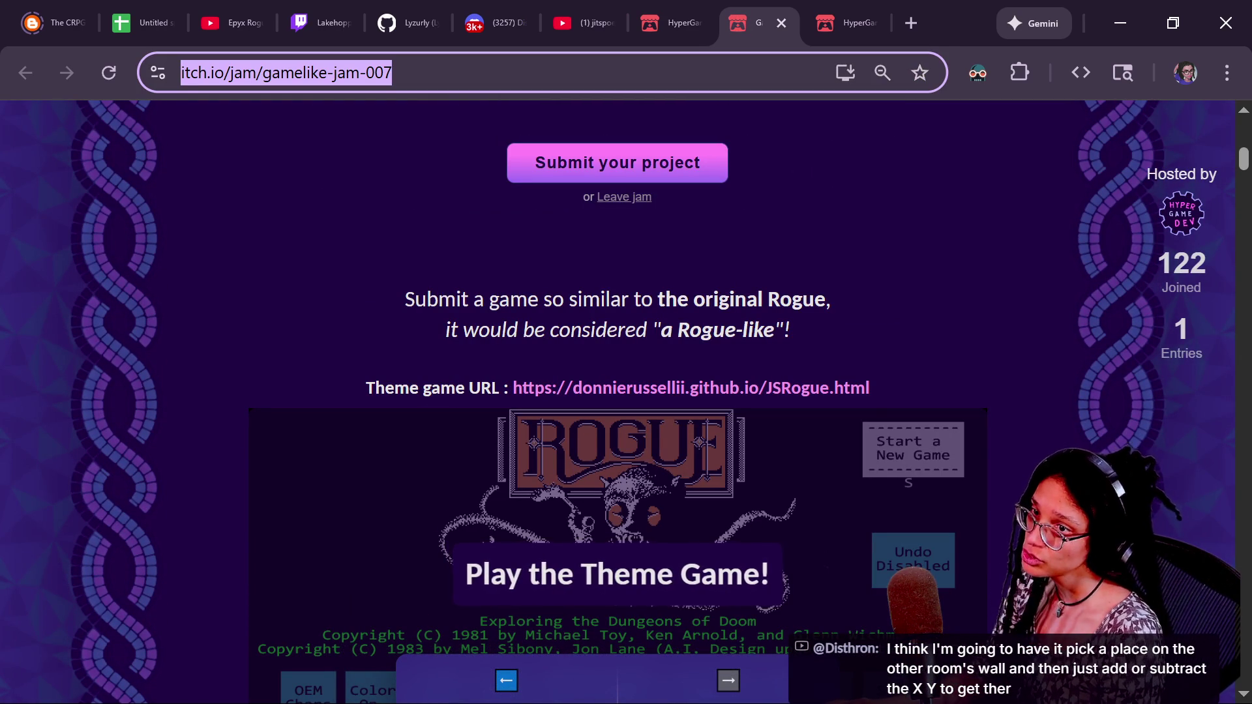
key("alt+Tab")
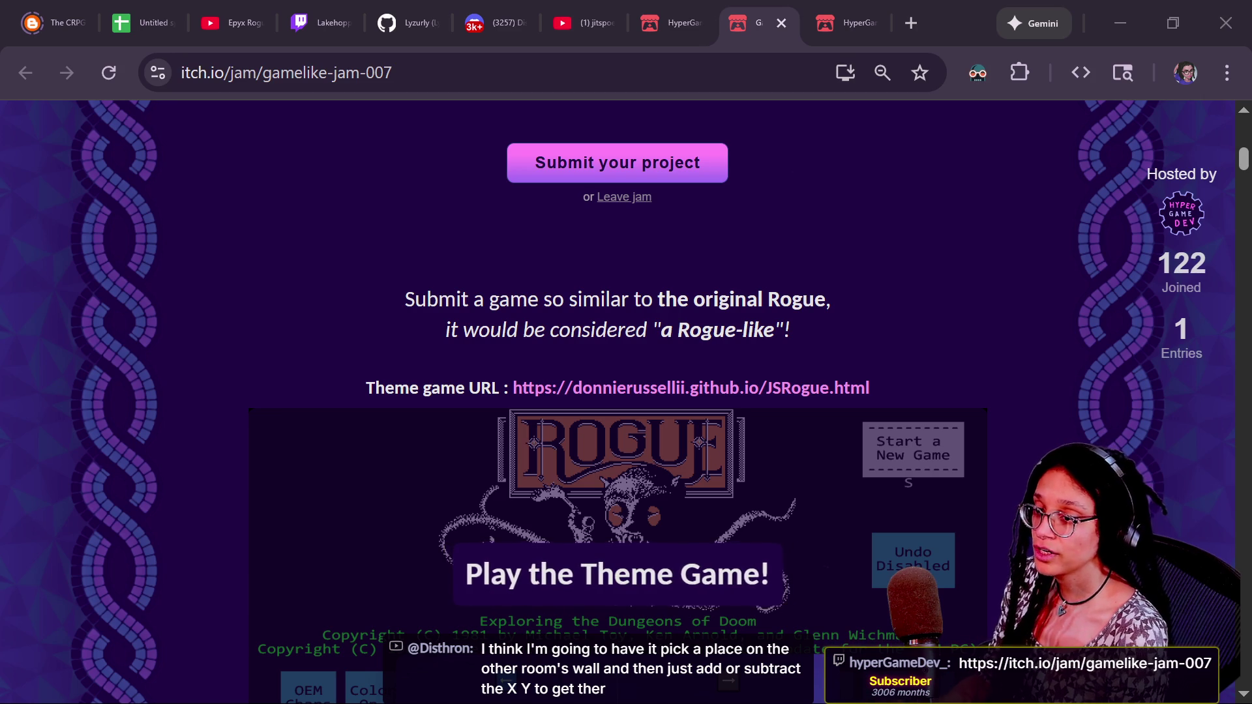
- Load the embedded Rogue theme game and start a new game
scroll(844, 504, "down", 2)
scroll(845, 504, "down", 2)
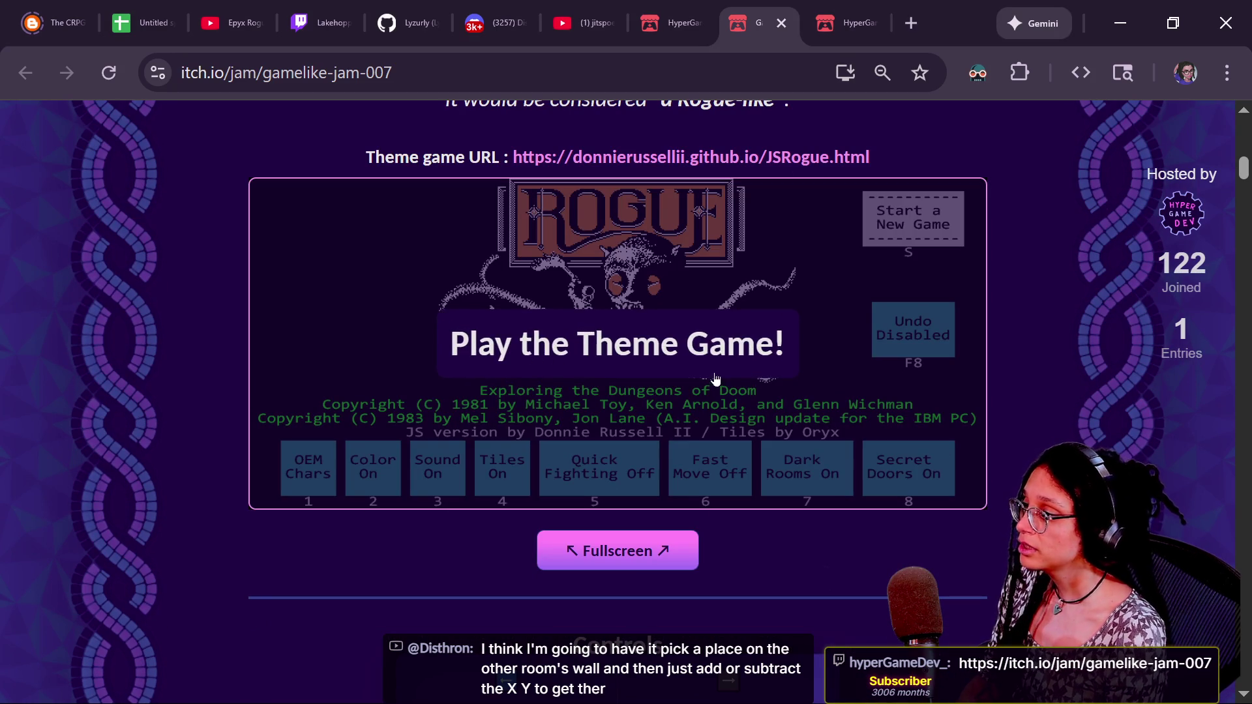
left_click(560, 360)
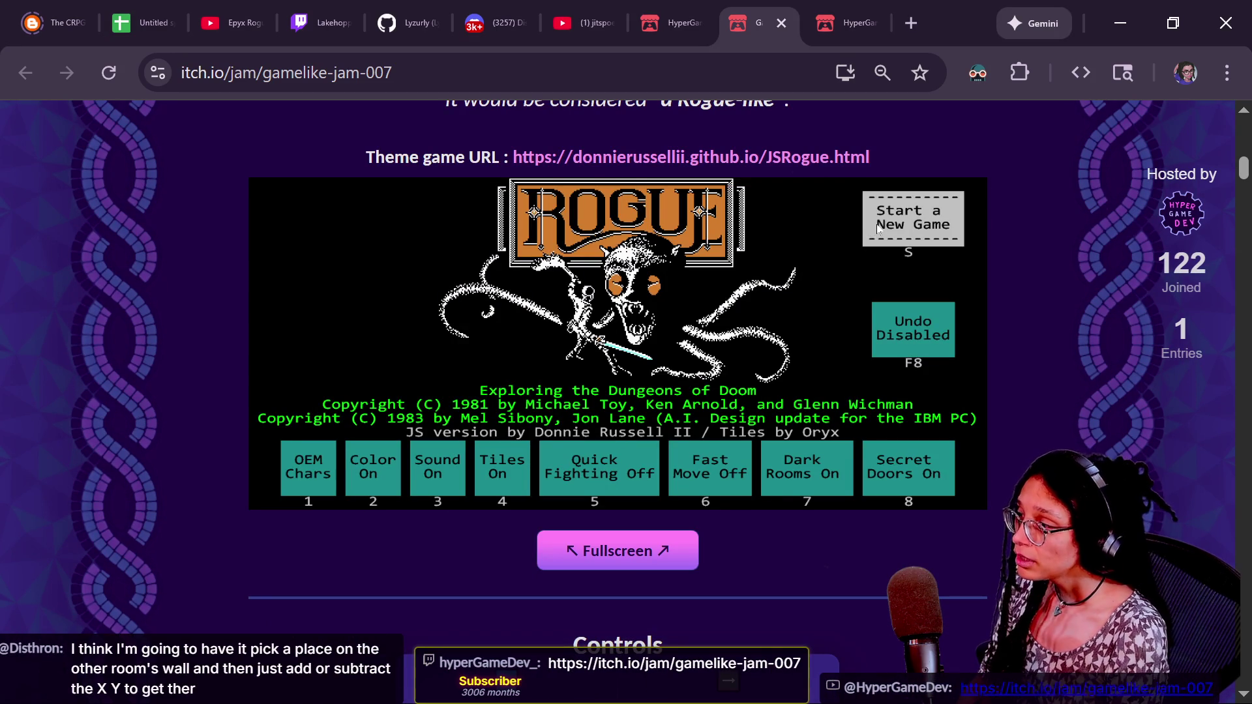
left_click(877, 228)
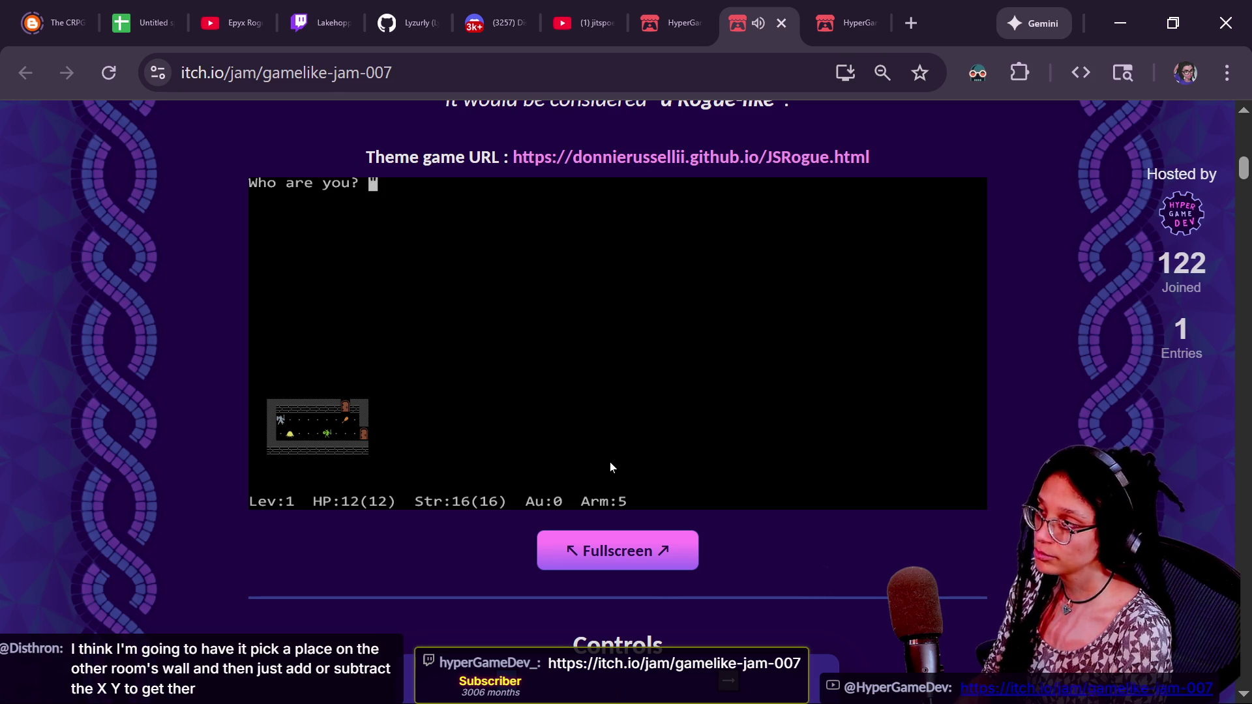
- Answer the Rogue prompts with name 'cod' and favourite fruit 'fs'
type("cod")
key("Return")
type("fs")
key("Return")
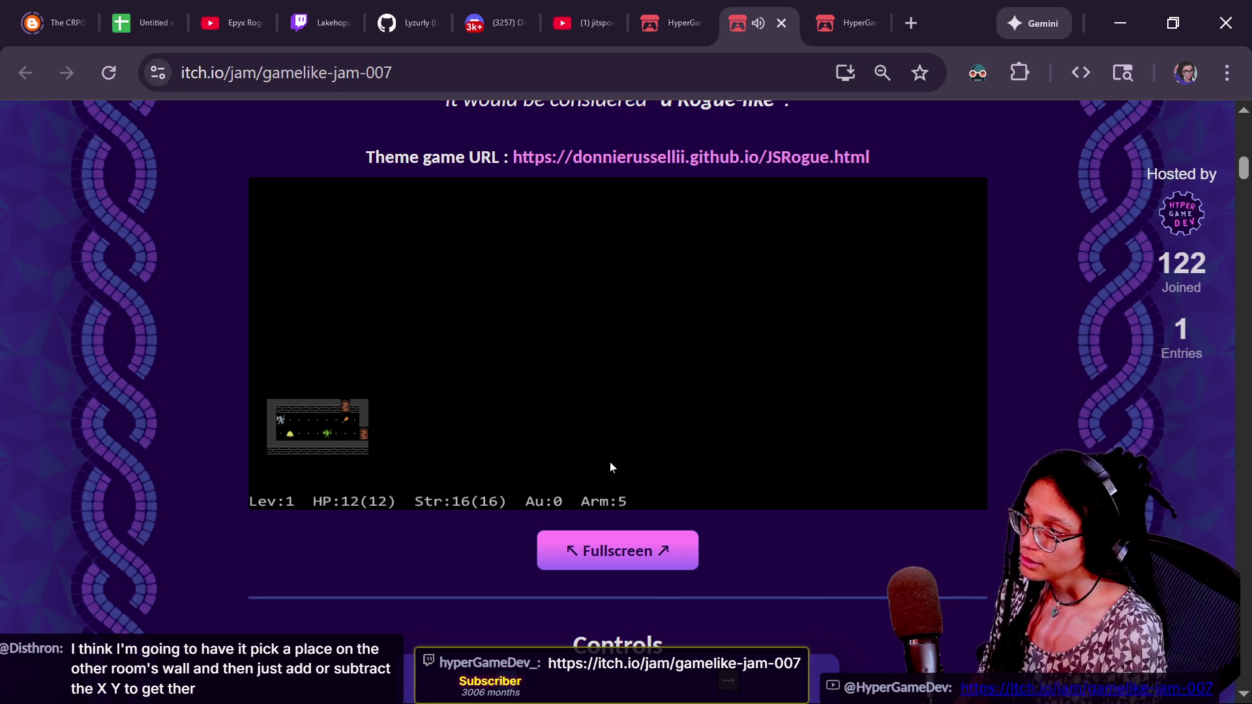
- Move the player onto the 3 gold, then bring up the StreamerBot chat window
key("n")
key("l")
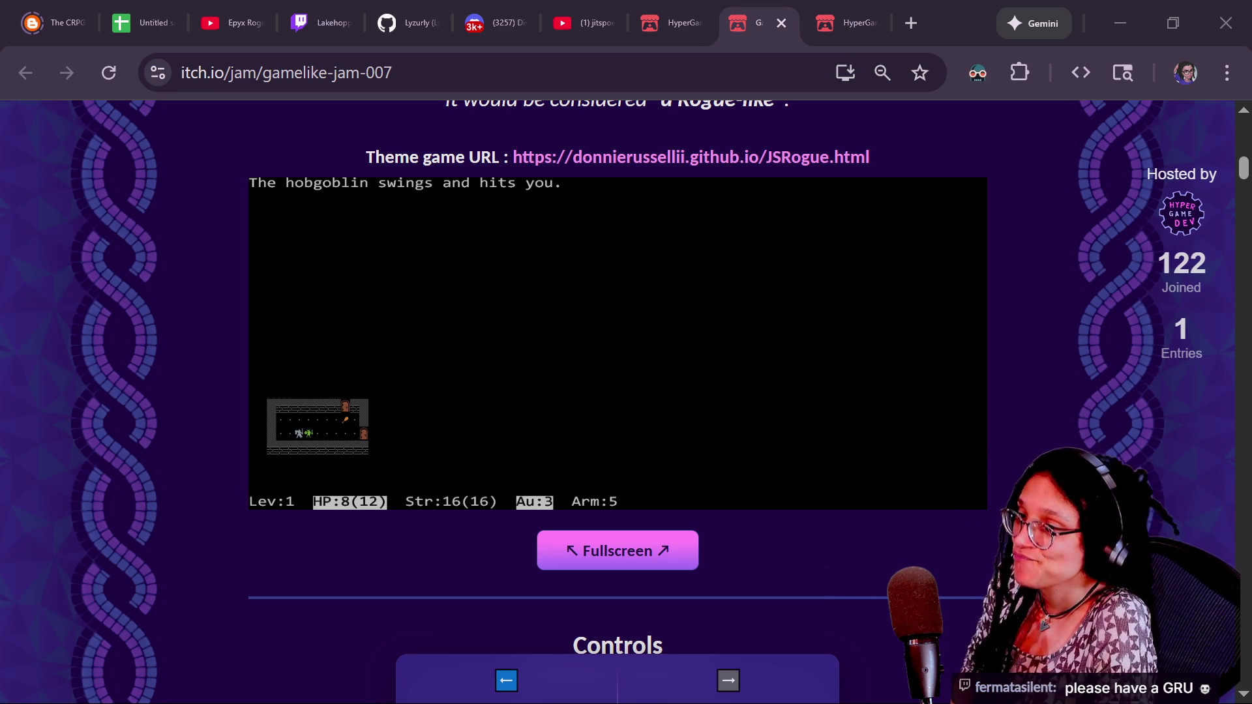
key("alt+Tab")
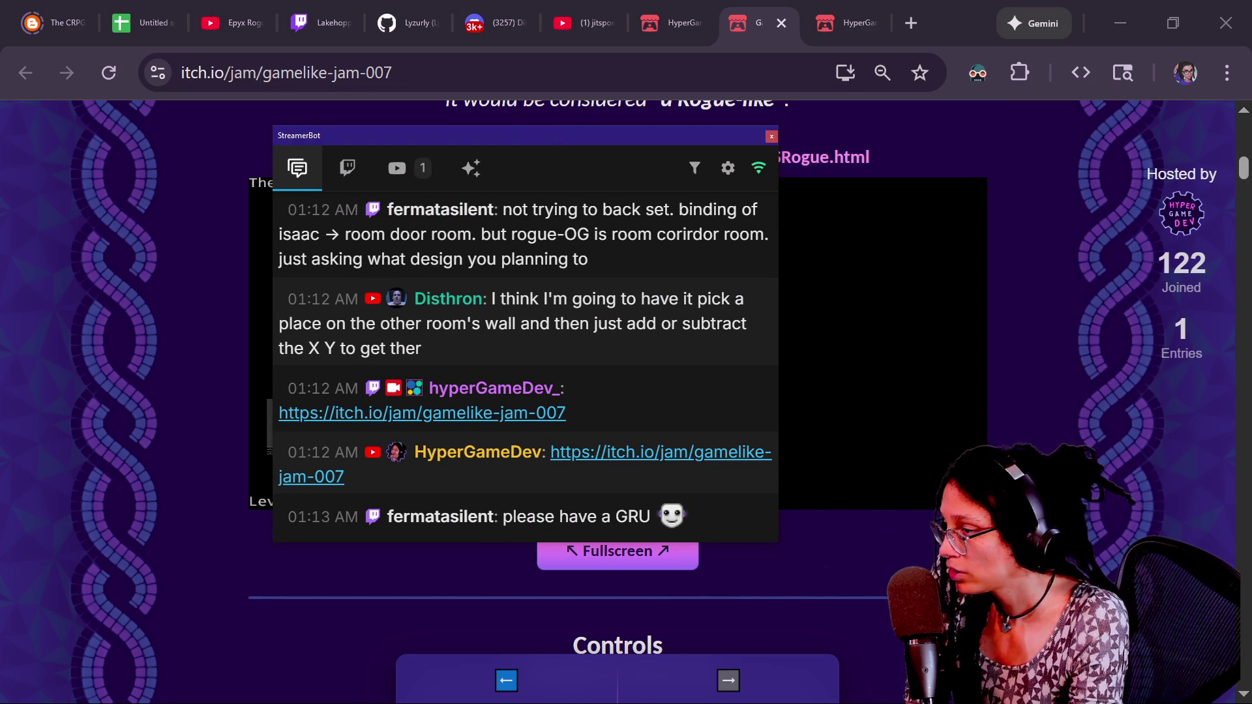
- Scroll the chat up to the crawler and room-door messages, then return to the jam page
mouse_move(646, 350)
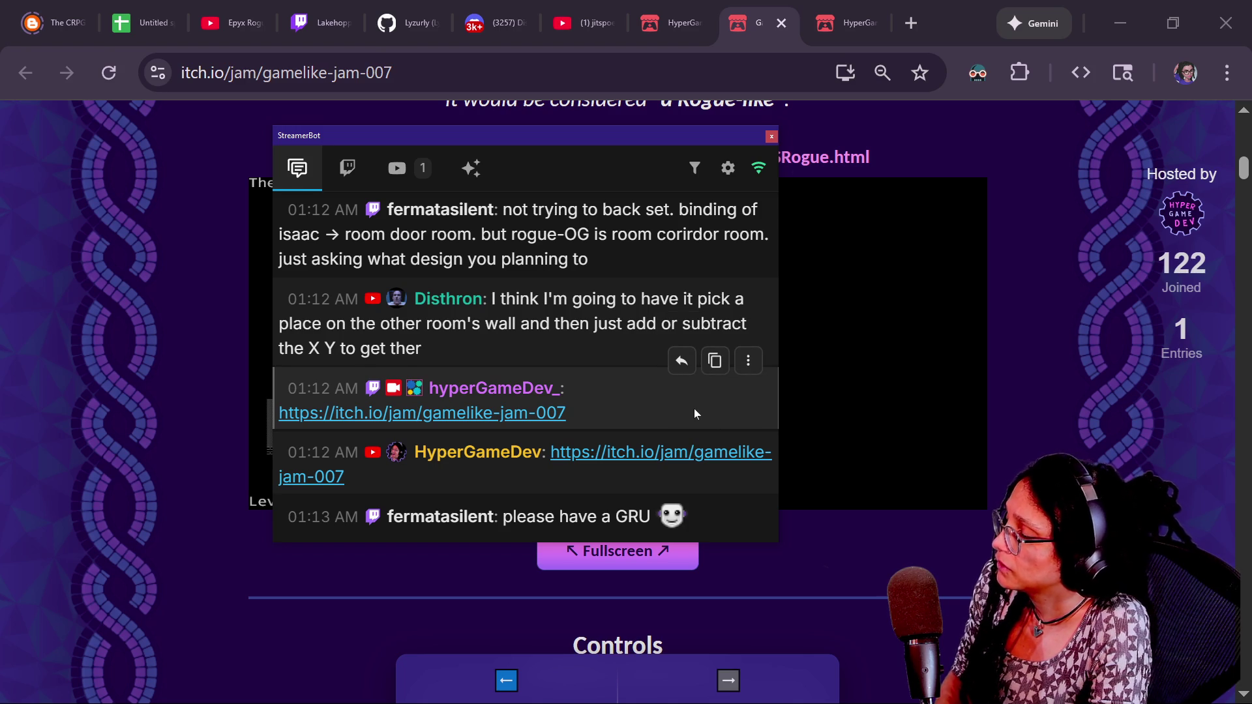
scroll(694, 408, "up", 2)
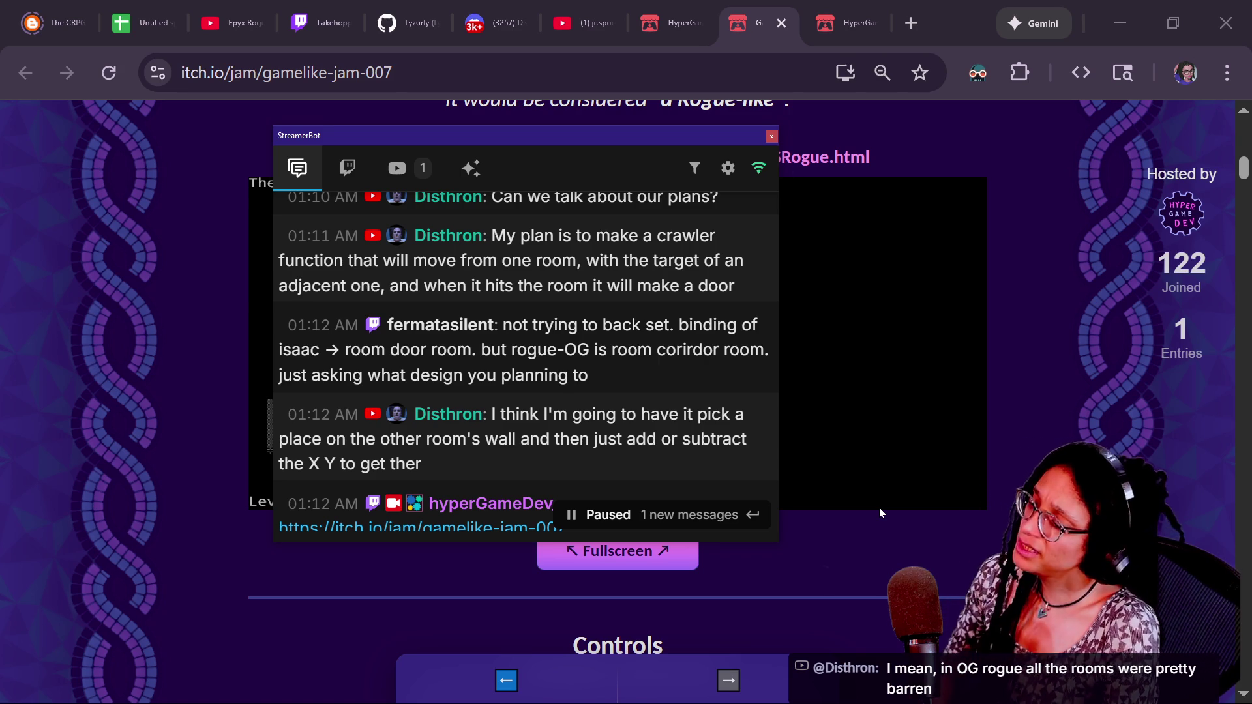
left_click(879, 512)
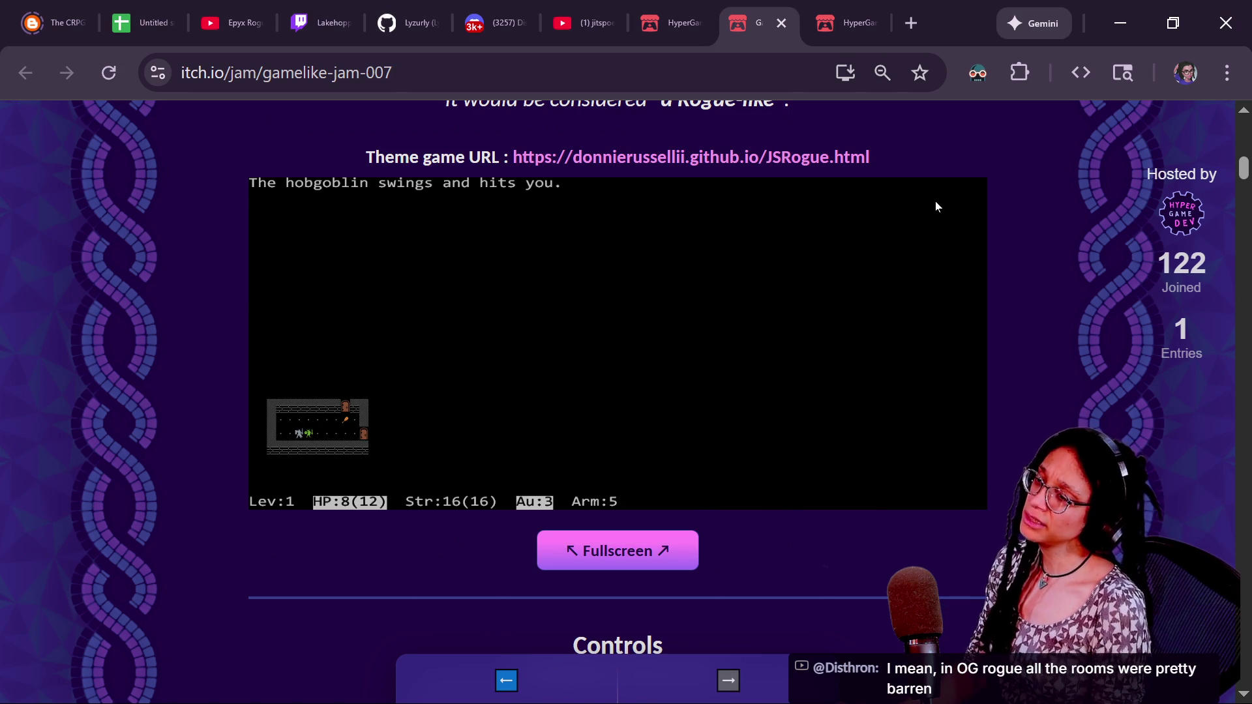
- Drag the StreamerBot window off the game and scroll down to the Game Manual links and Notes
key("alt+Tab")
left_click_drag(634, 133, 1251, 153)
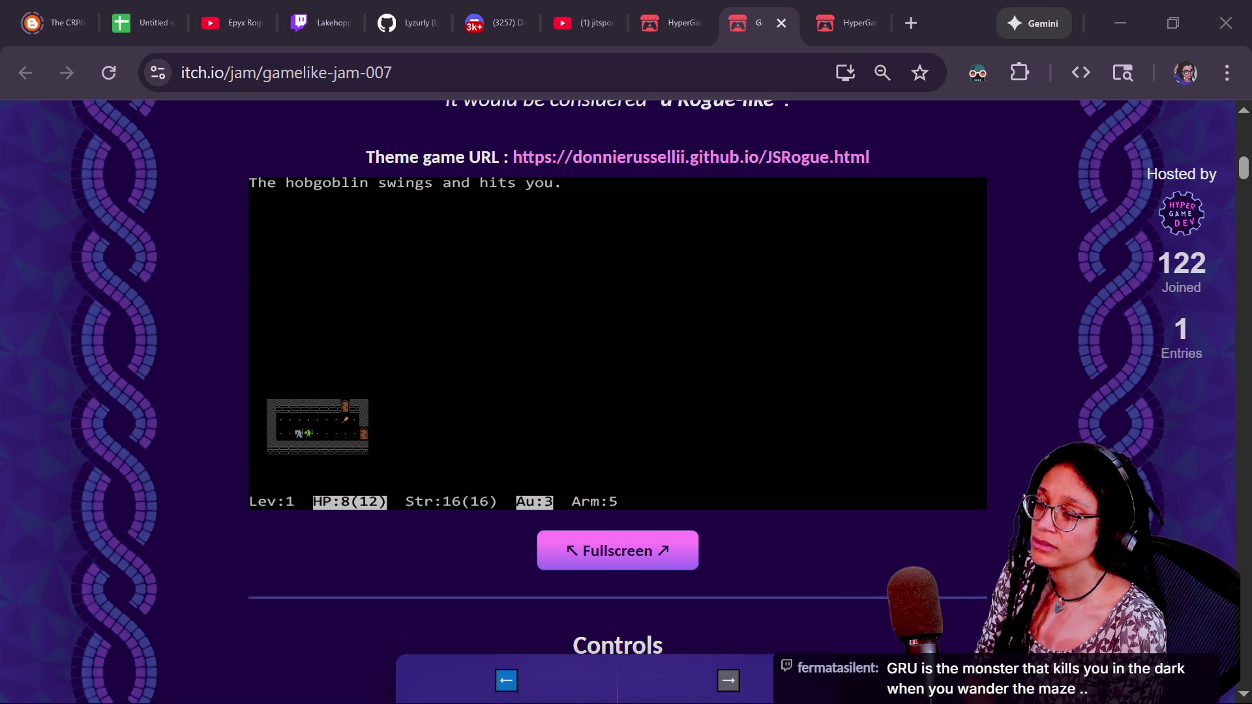
scroll(228, 607, "down", 10)
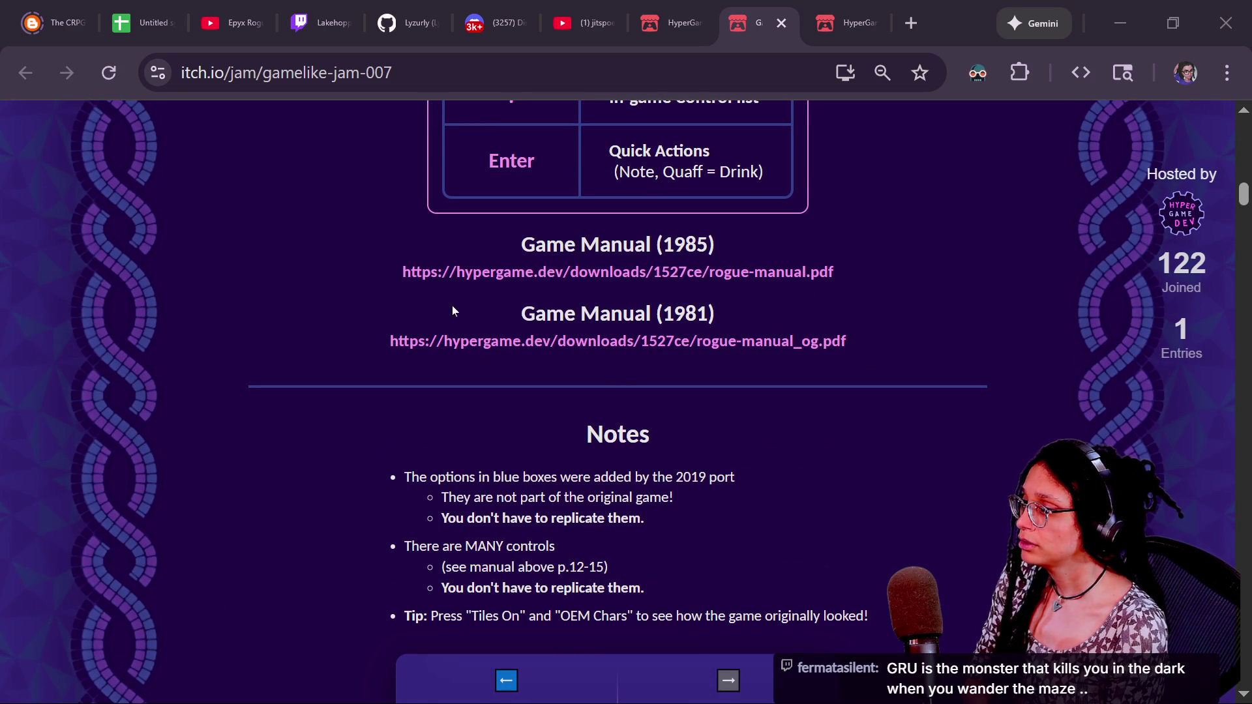
- Open the 1985 Rogue manual PDF, search it for 'gru', and close it
left_click(456, 274)
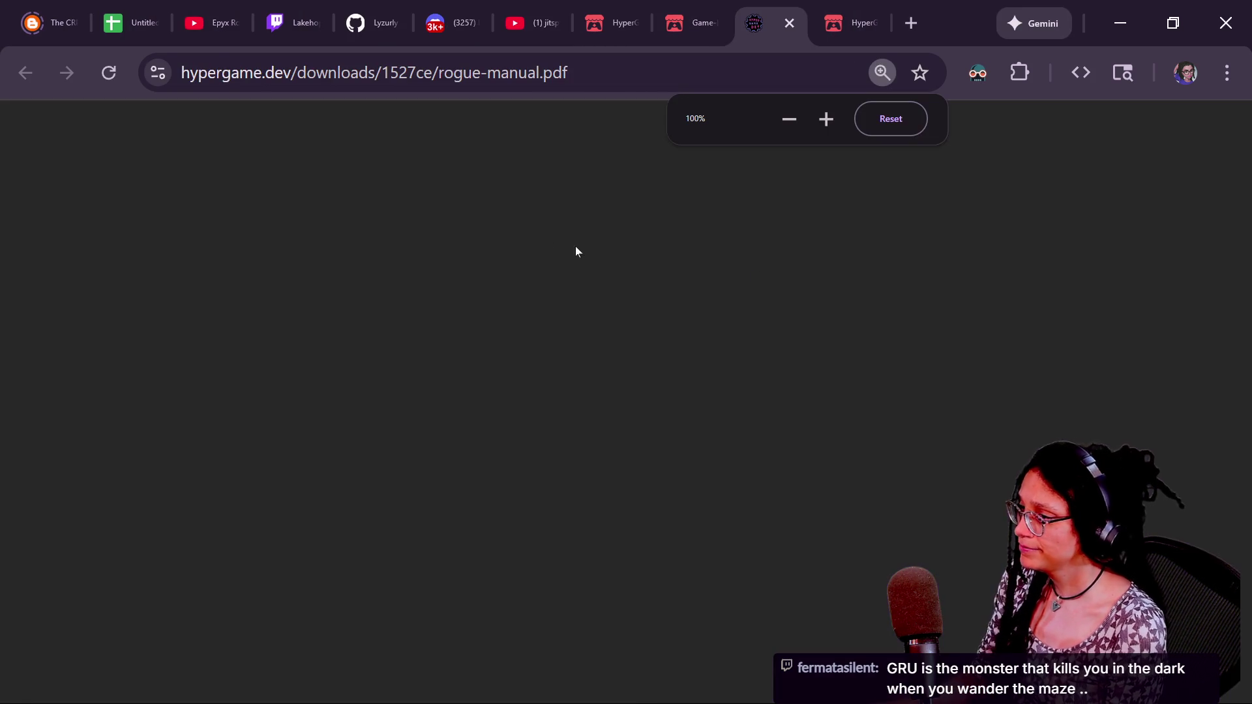
key("ctrl+f")
type("gru")
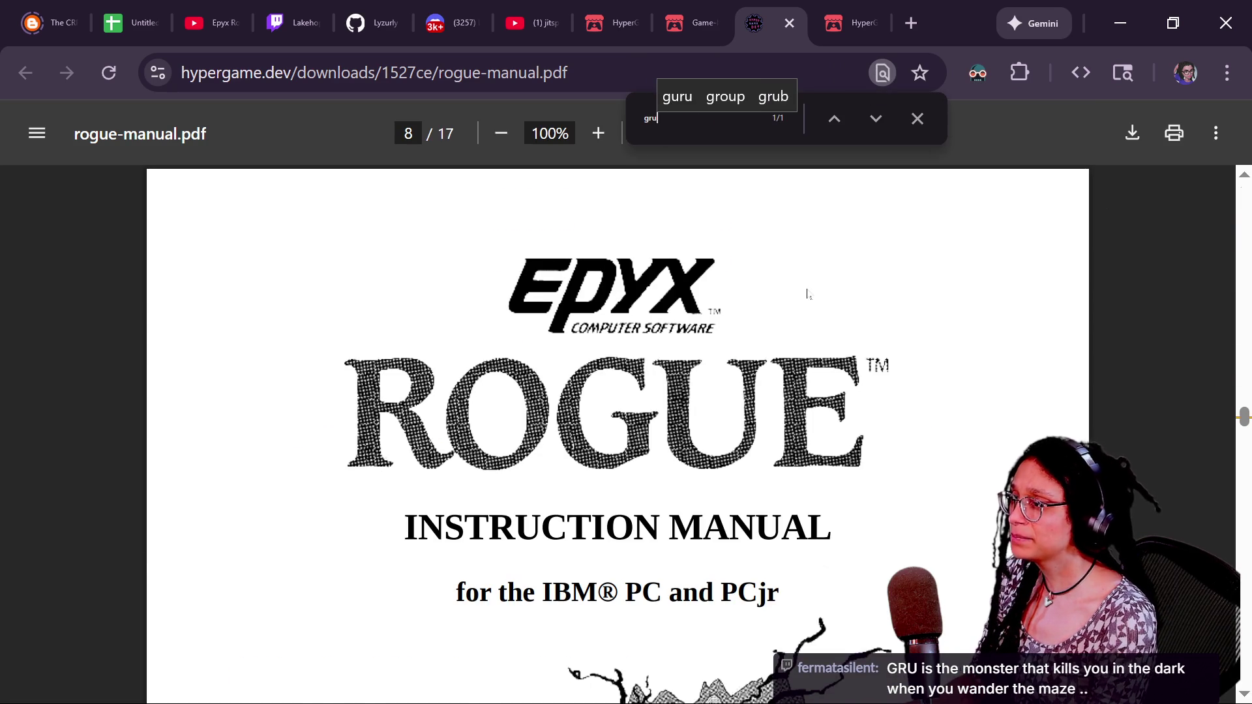
key("BackSpace")
key("BackSpace")
key("BackSpace")
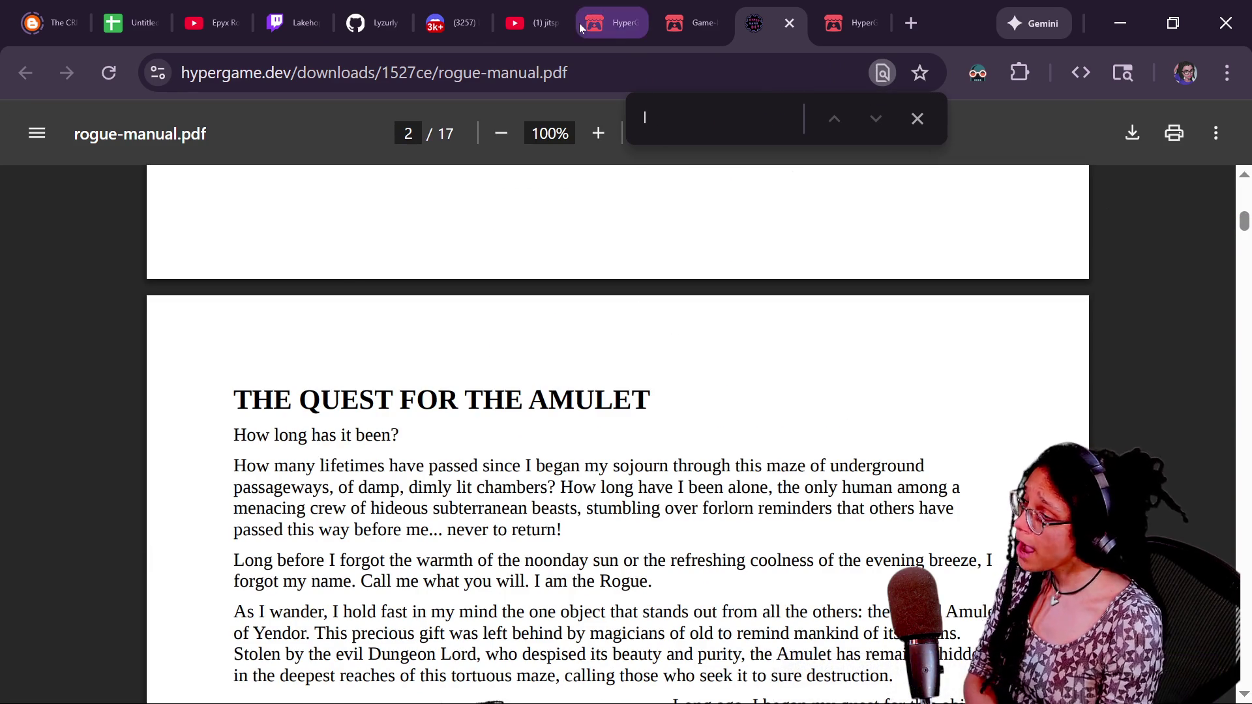
left_click(789, 23)
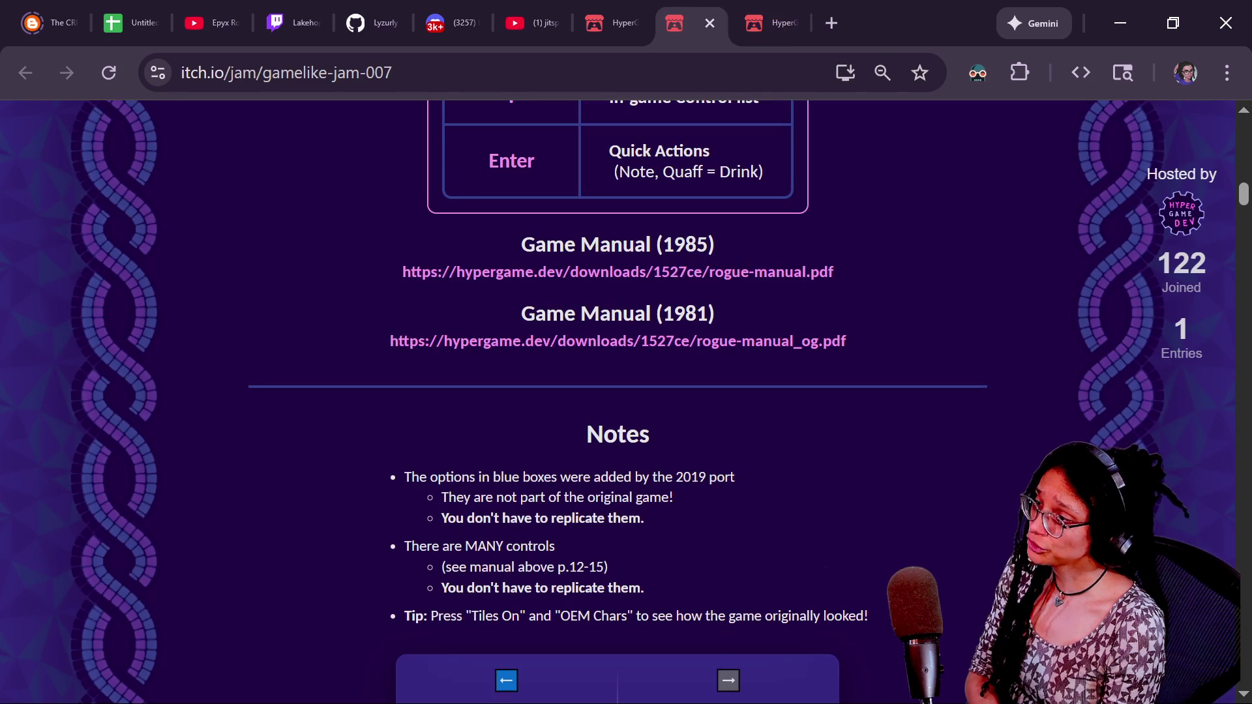
- Open the 1981 Rogue manual PDF, search it for 'gr', and close it
left_click(672, 341)
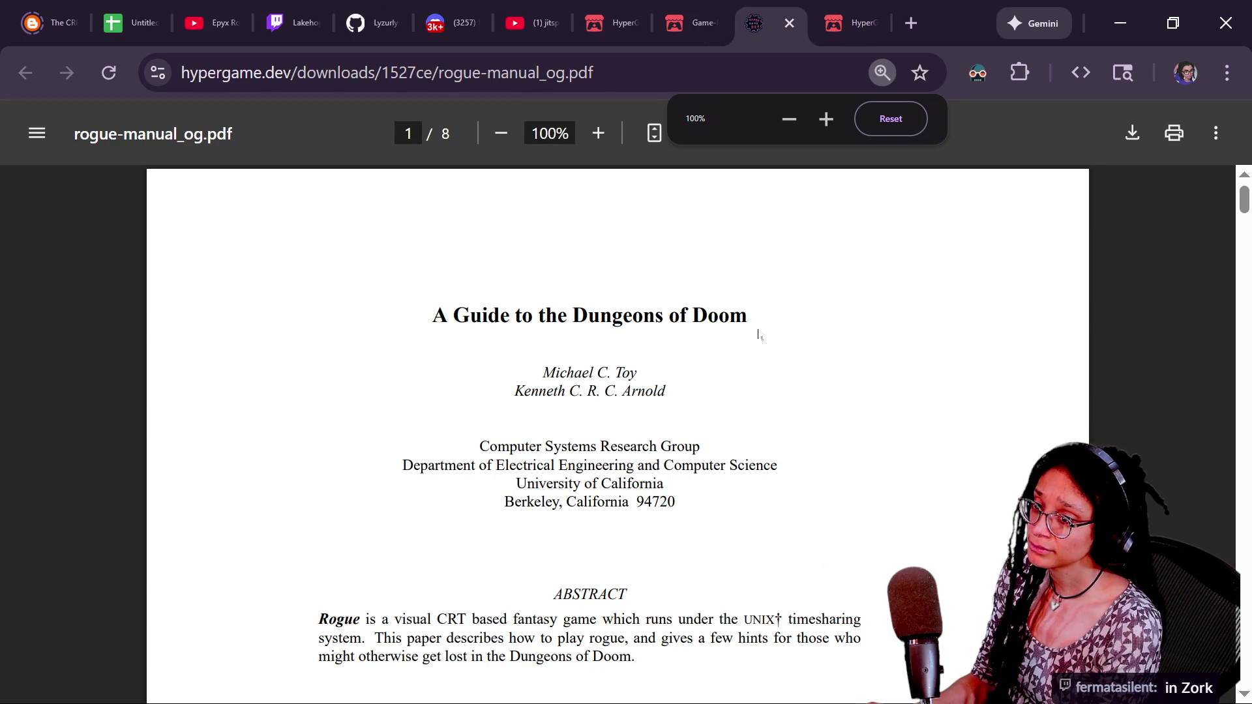
key("ctrl+f")
type("gri")
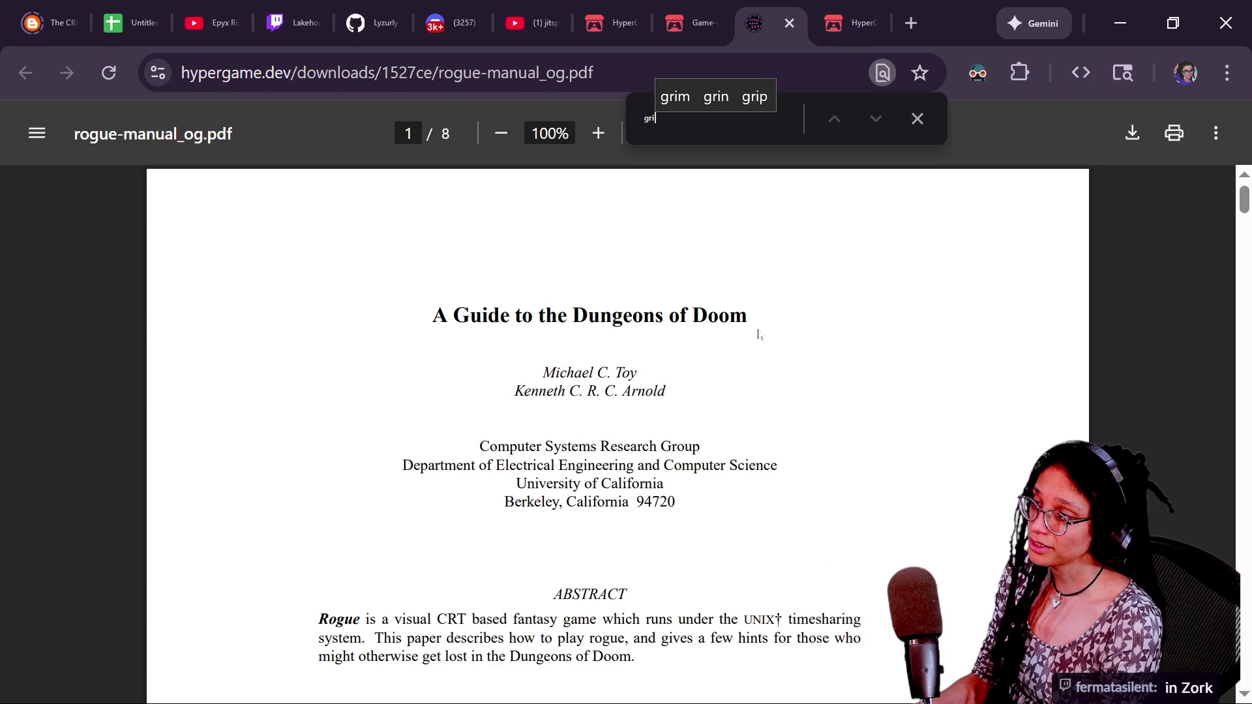
key("BackSpace")
key("BackSpace")
left_click(796, 23)
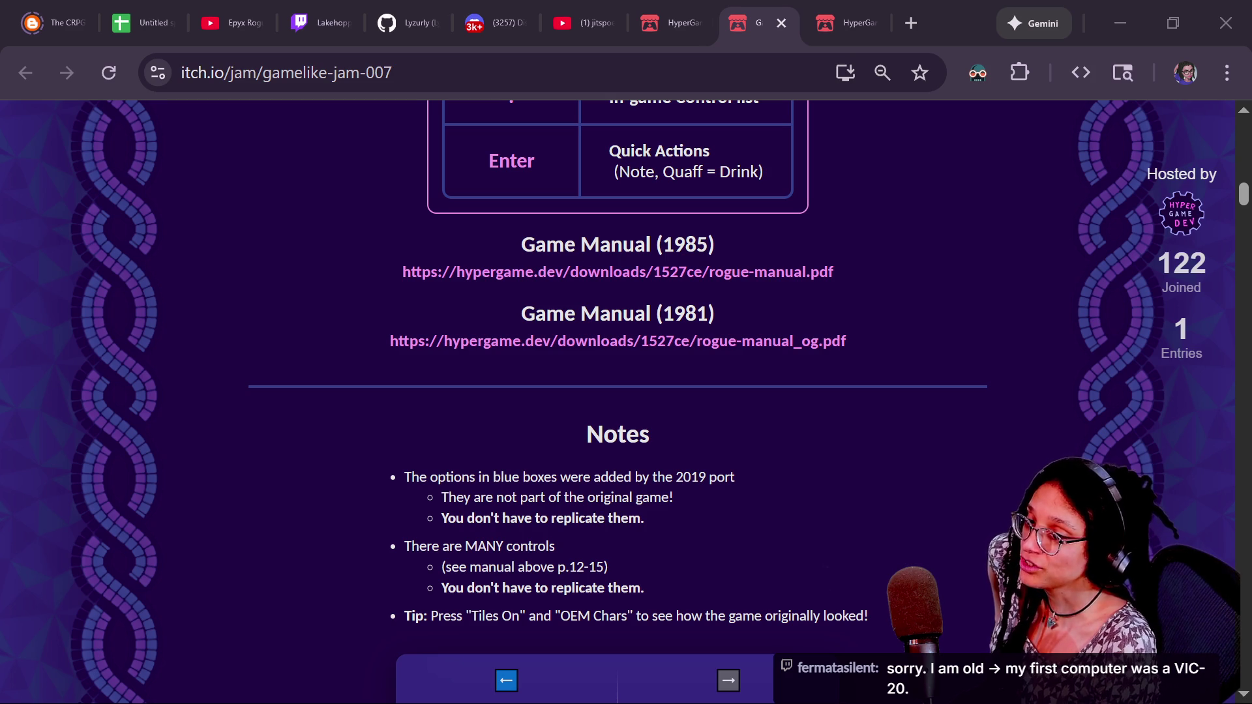
- Type VIC-20 in Chrome's address bar, clear it unsent, and switch to the HyperGameDev tab
left_click(808, 515)
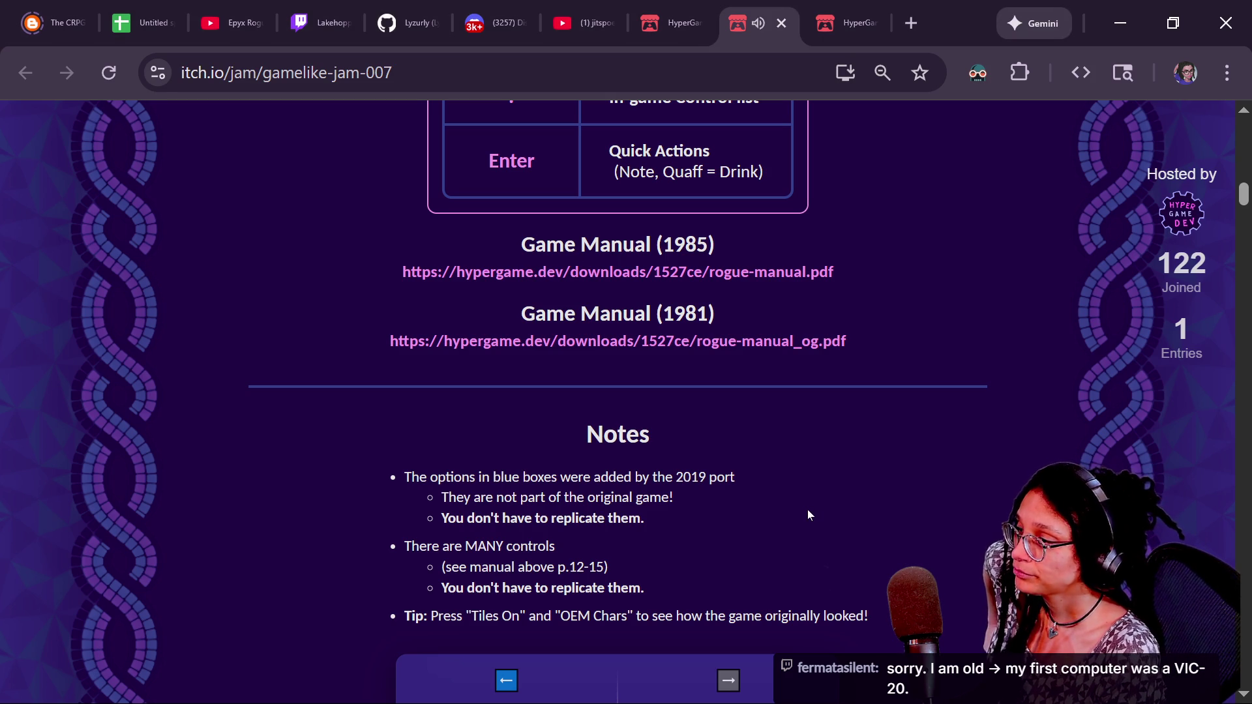
key("ctrl+l")
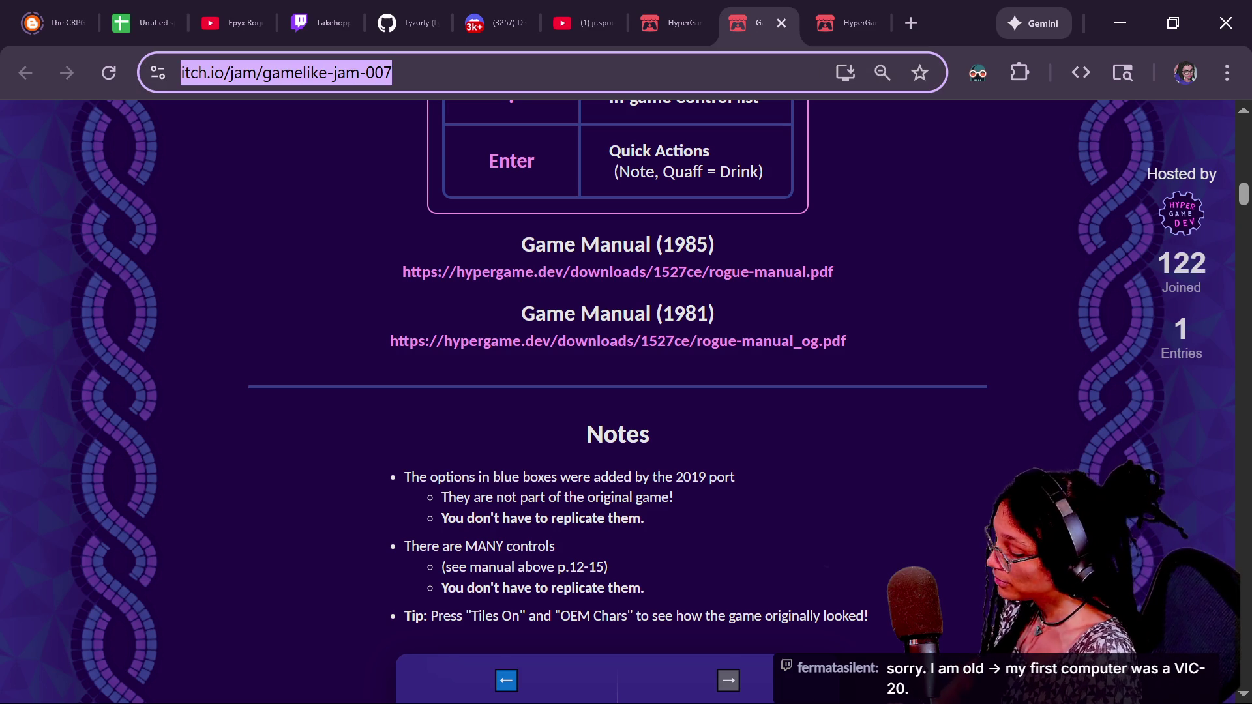
type("VIC-")
type("2")
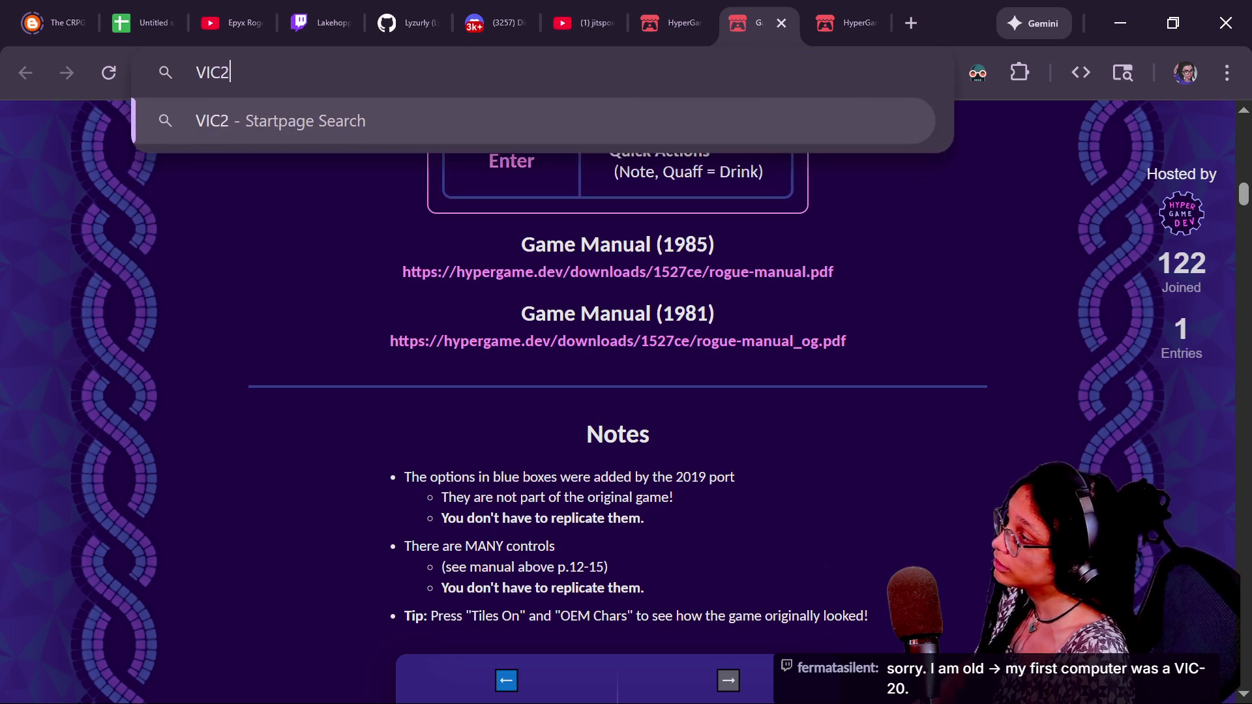
key("BackSpace")
type("-20")
key("ctrl+a")
key("BackSpace")
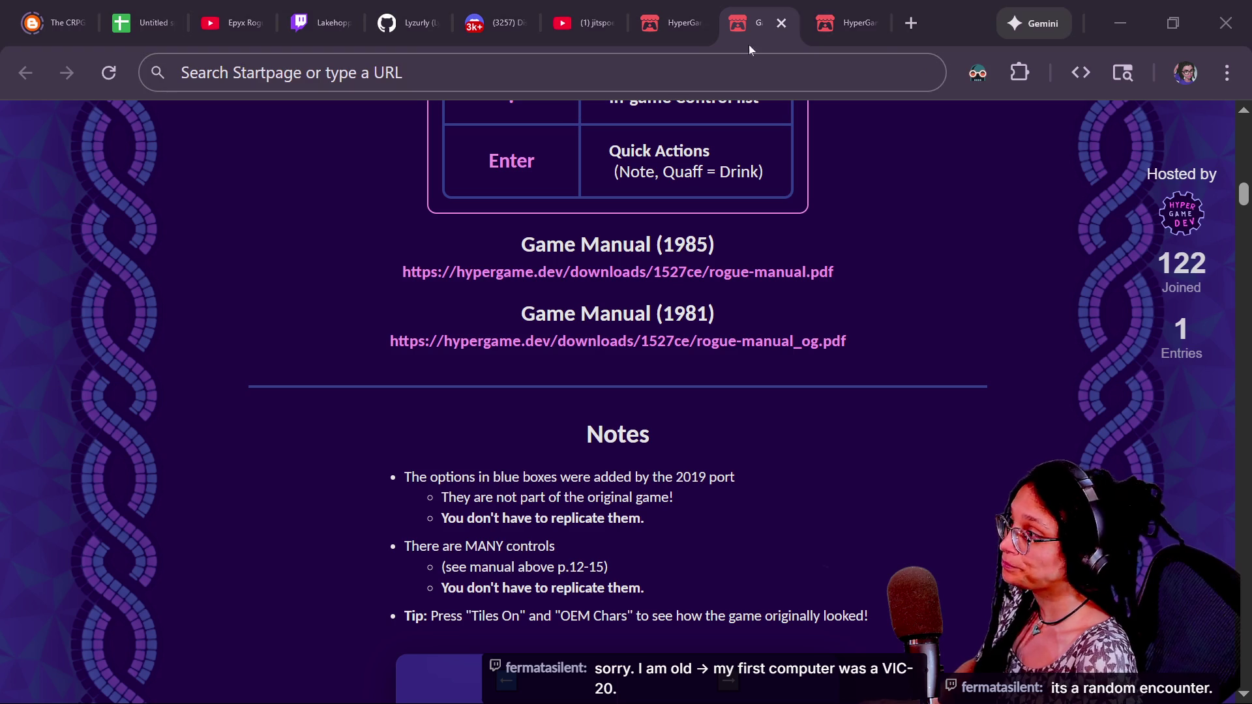
left_click(848, 26)
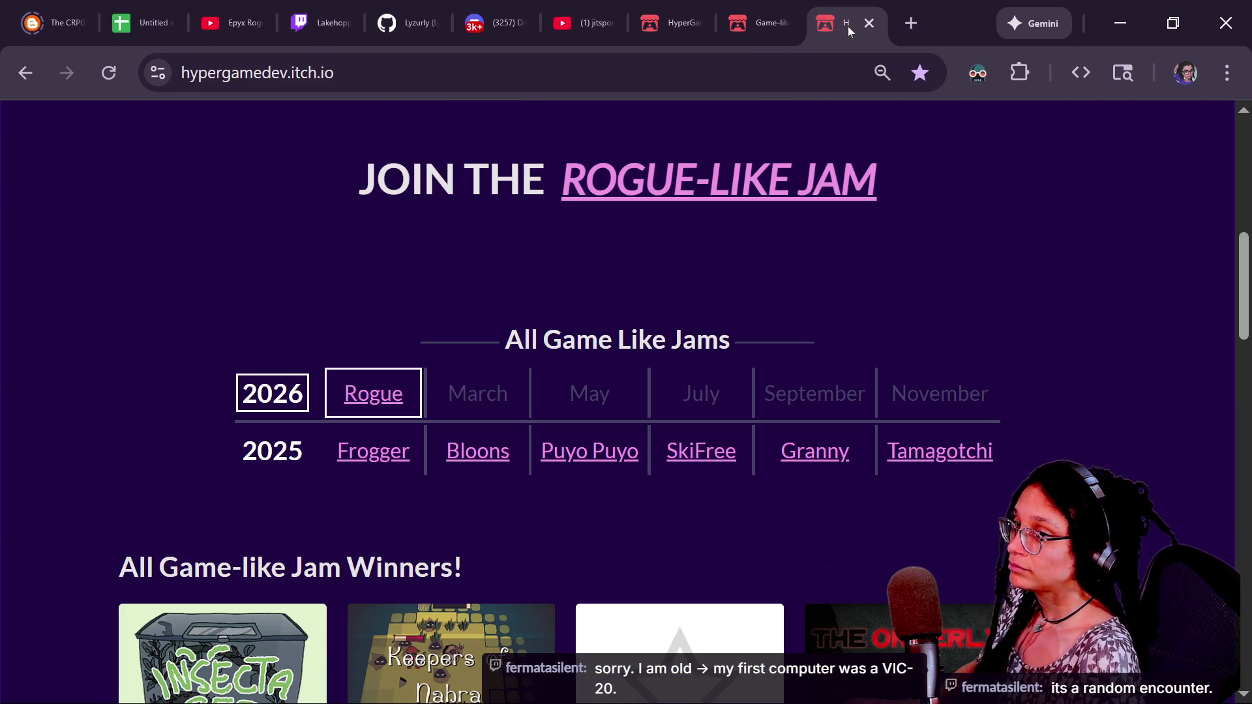
- Search for VIC-20 on Startpage from Firefox's address bar
key("alt+Tab")
key("ctrl+l")
type("VIC-20")
key("Return")
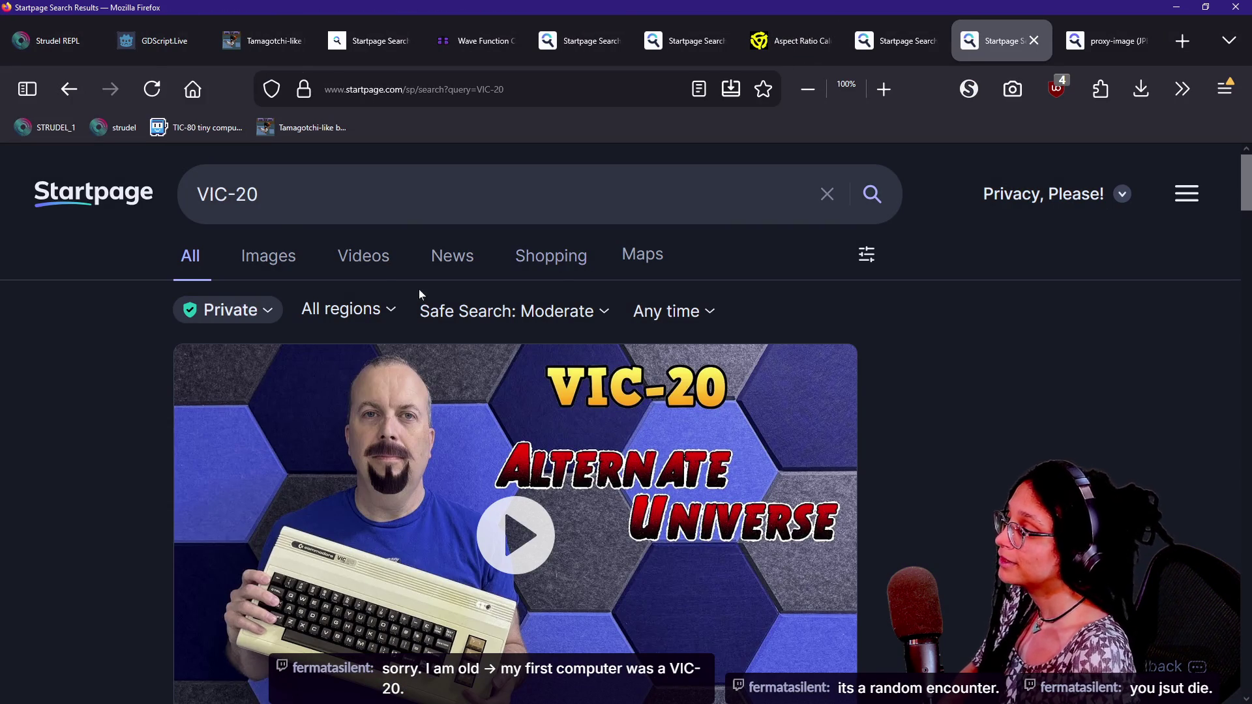
- Scroll through the Startpage VIC-20 image results
left_click(281, 255)
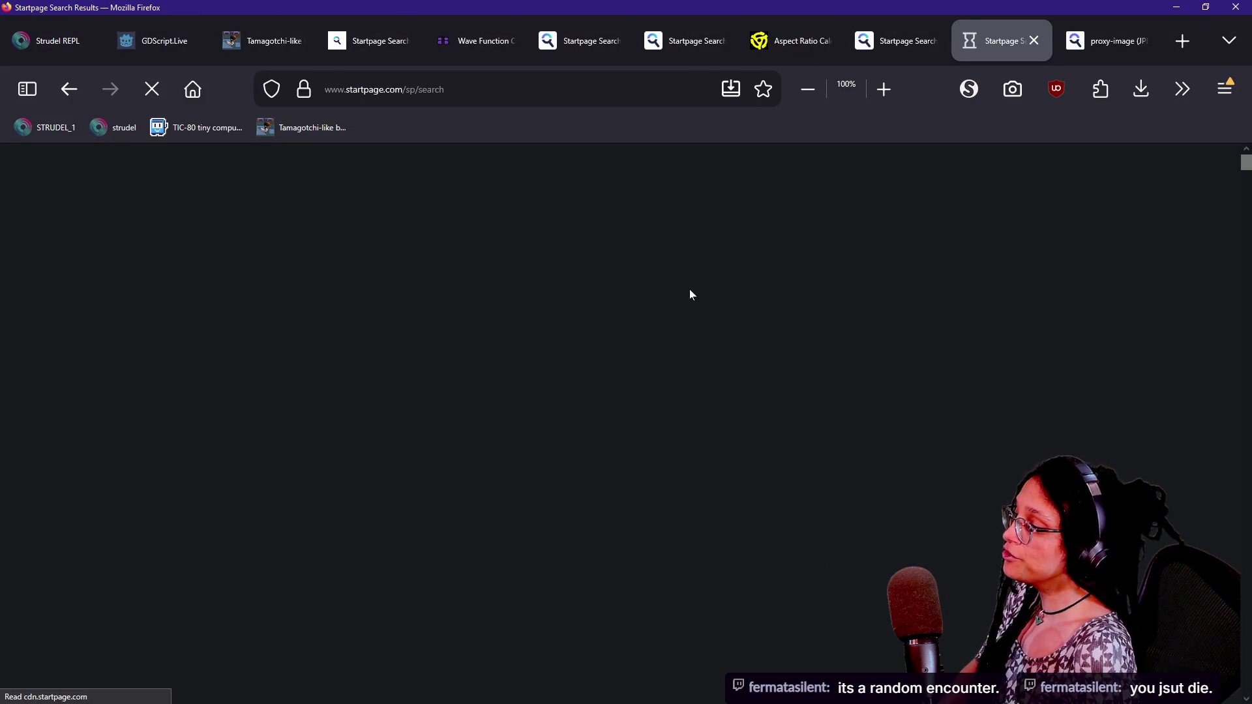
scroll(771, 406, "down", 2)
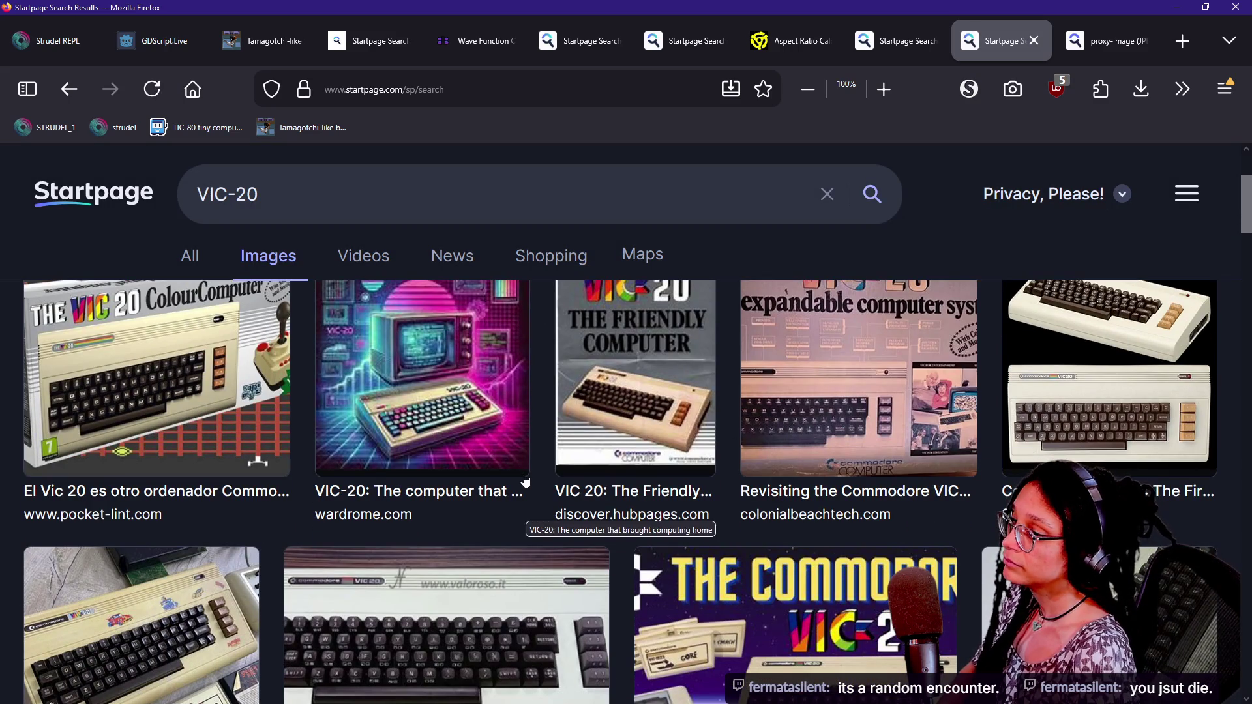
scroll(567, 496, "down", 5)
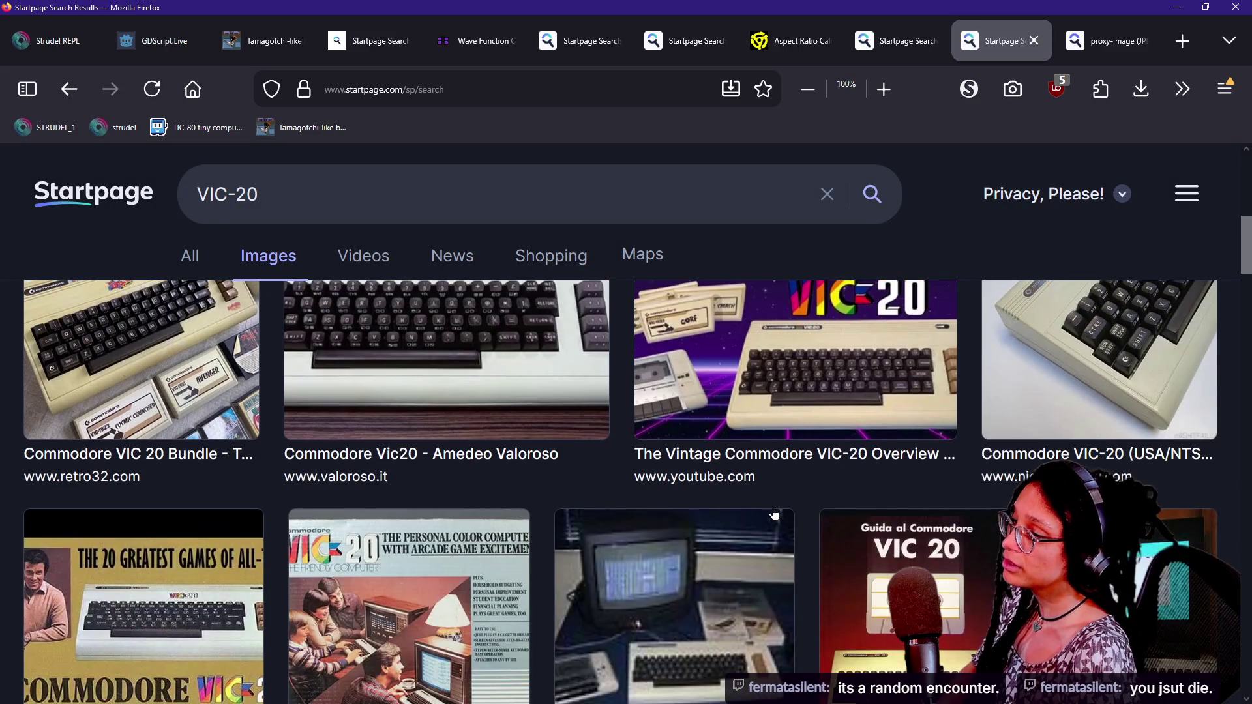
scroll(568, 518, "down", 5)
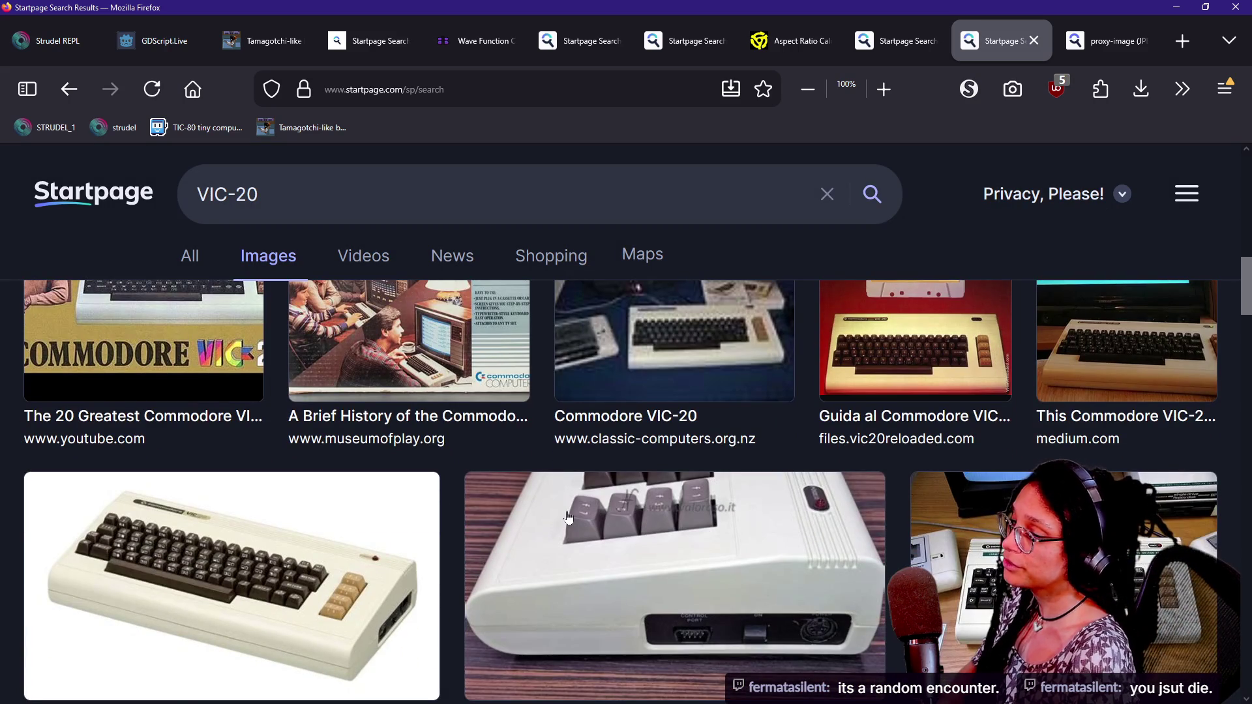
scroll(568, 517, "down", 5)
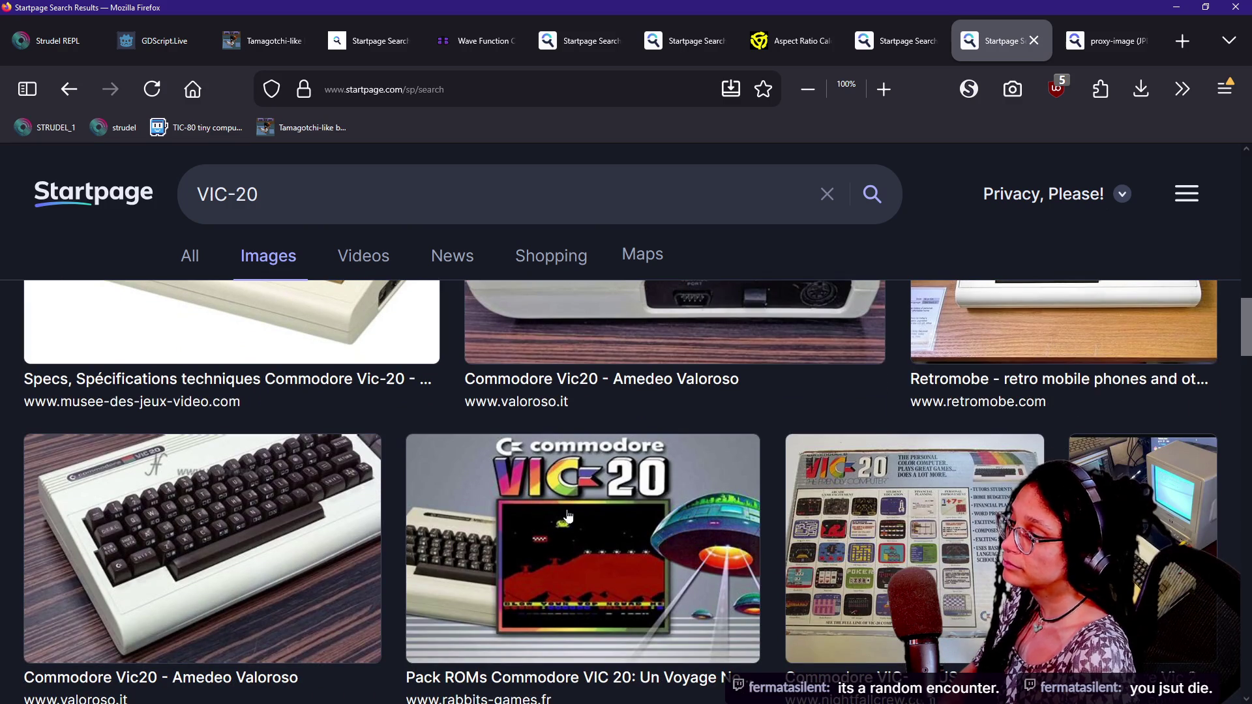
scroll(568, 517, "down", 8)
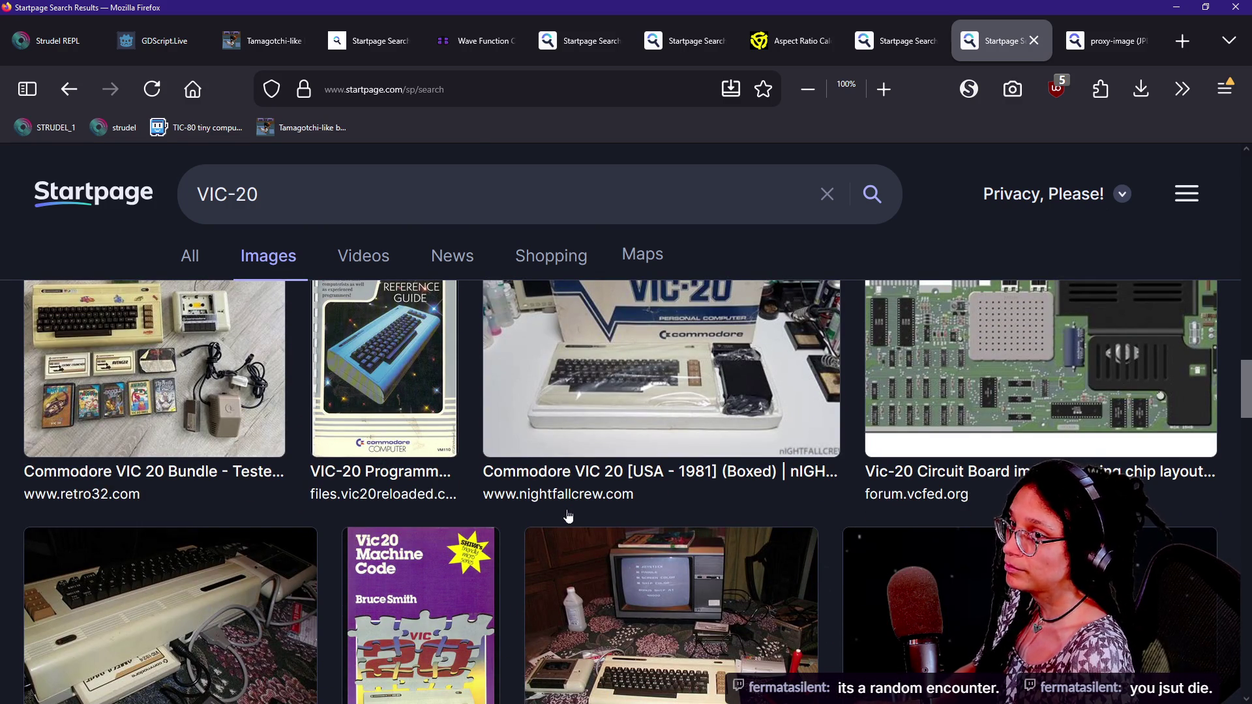
- Back in Godot, step through the _tiles_data entries for TILES.EMPTY, ROOM and PATH
key("alt+Tab")
key("Up")
key("Up")
key("Up")
key("End")
key("Down")
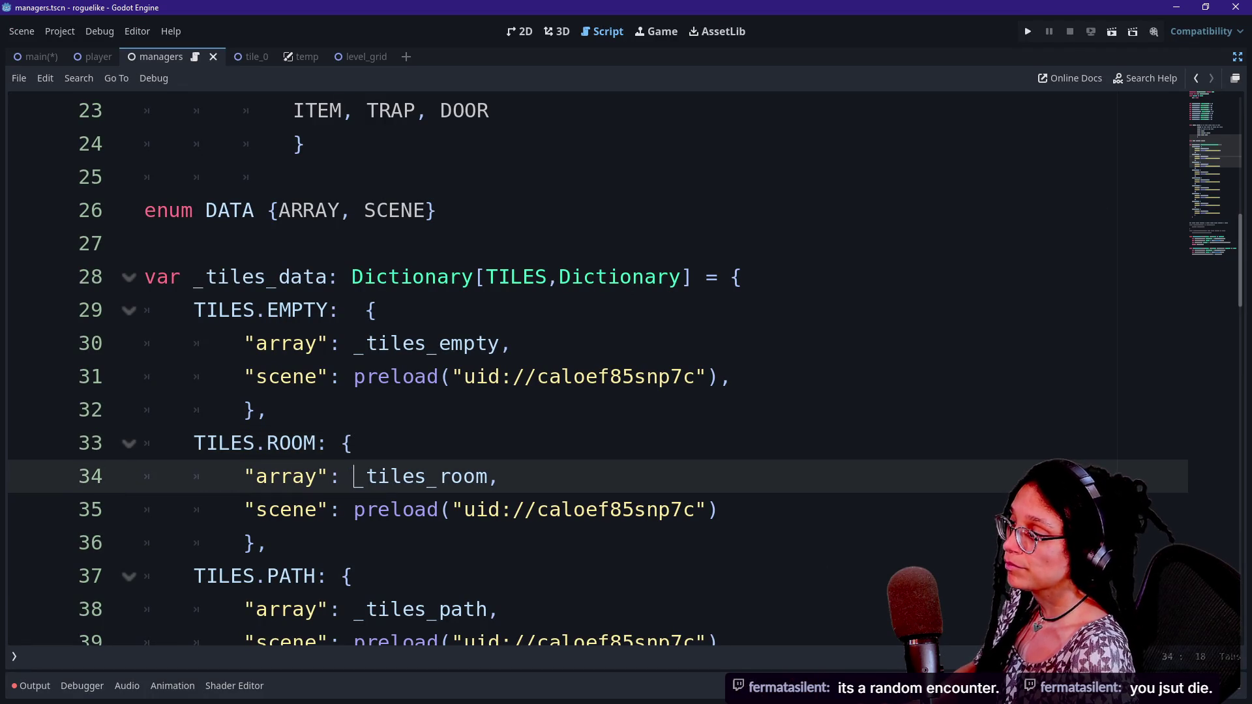
- Review the TILES enum, dismiss the file search unused, and place the cursor after ENEMY on line 22
key("Up")
key("Up")
key("Up")
key("Up")
key("Up")
scroll(878, 296, "up", 2)
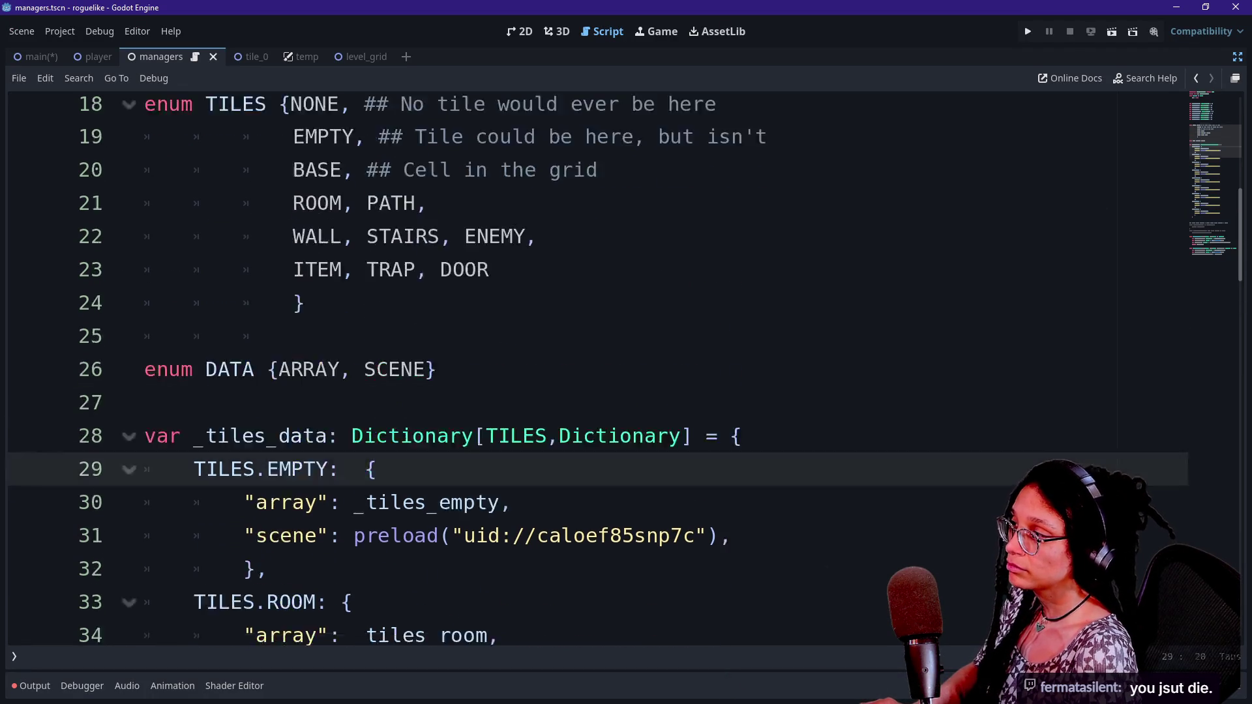
key("shift+alt+o")
key("Down")
key("Down")
key("Down")
key("Up")
key("Up")
key("Down")
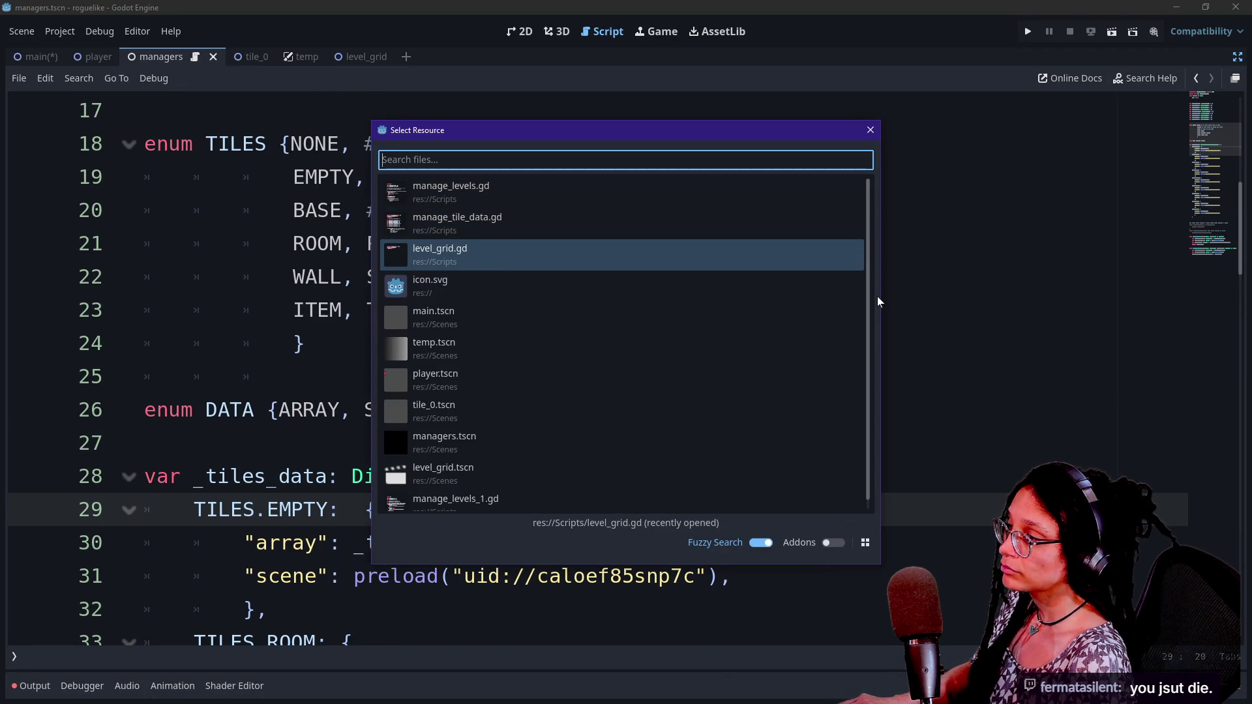
key("Escape")
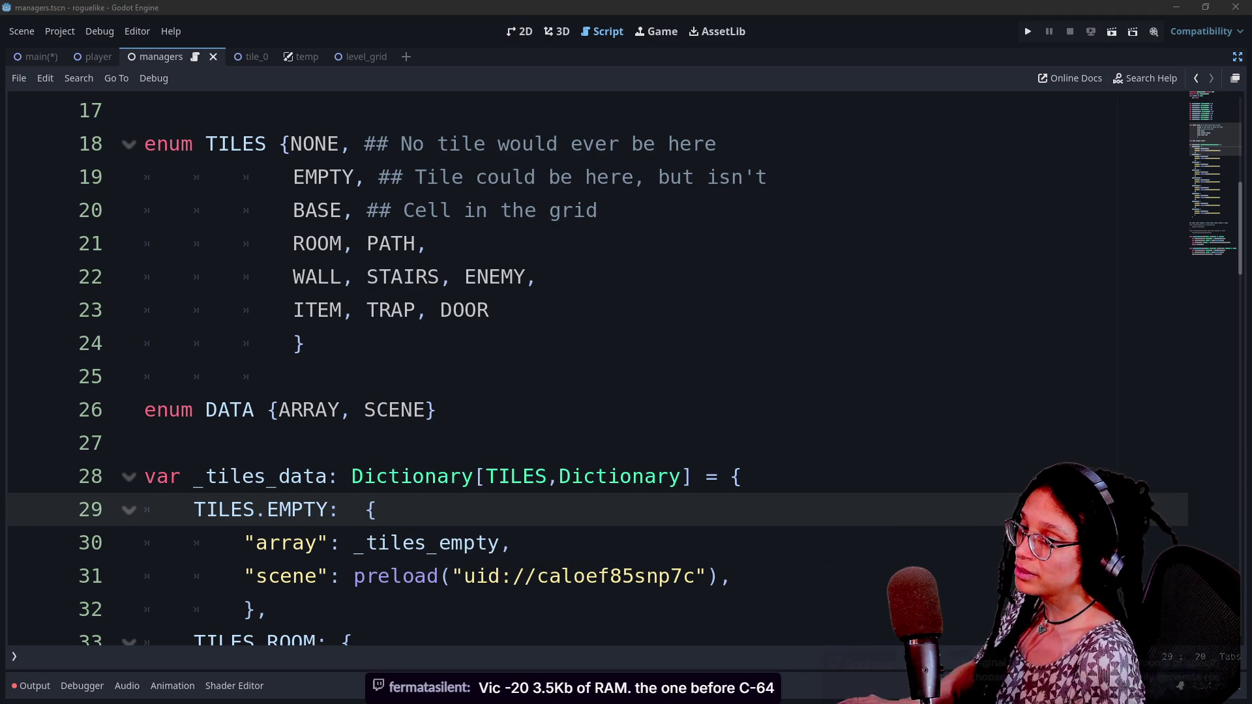
left_click(538, 276)
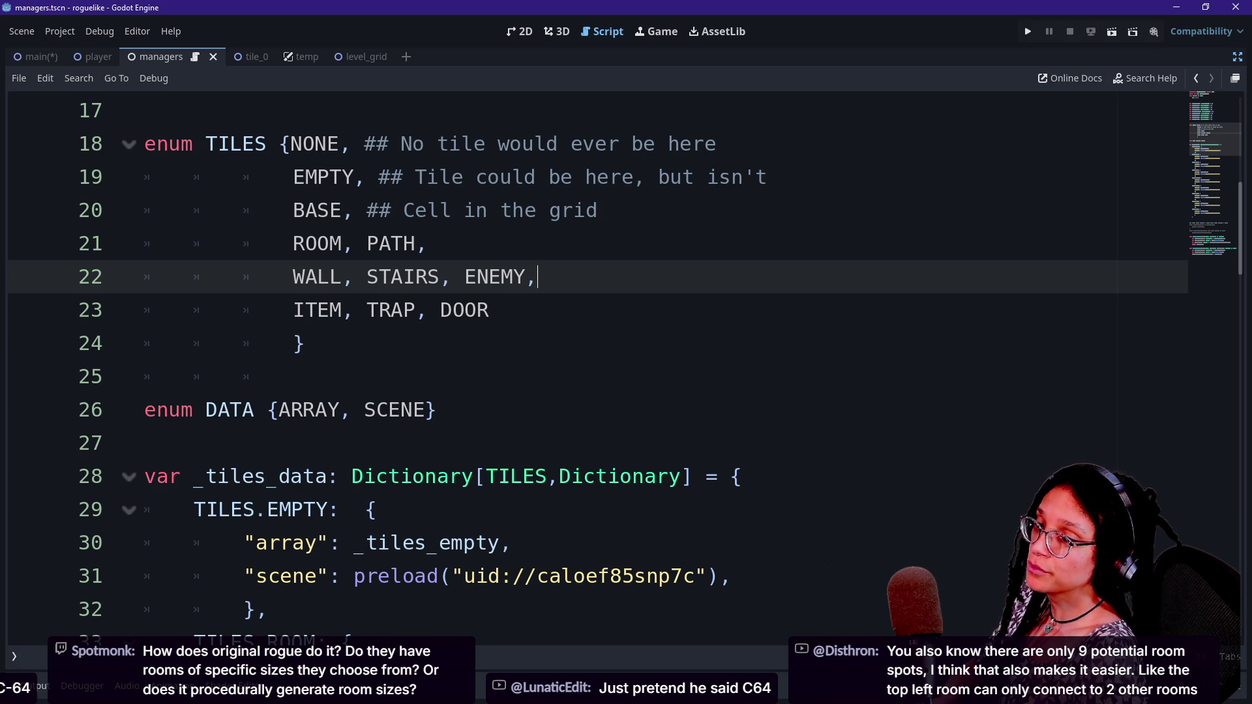
key("alt+Tab")
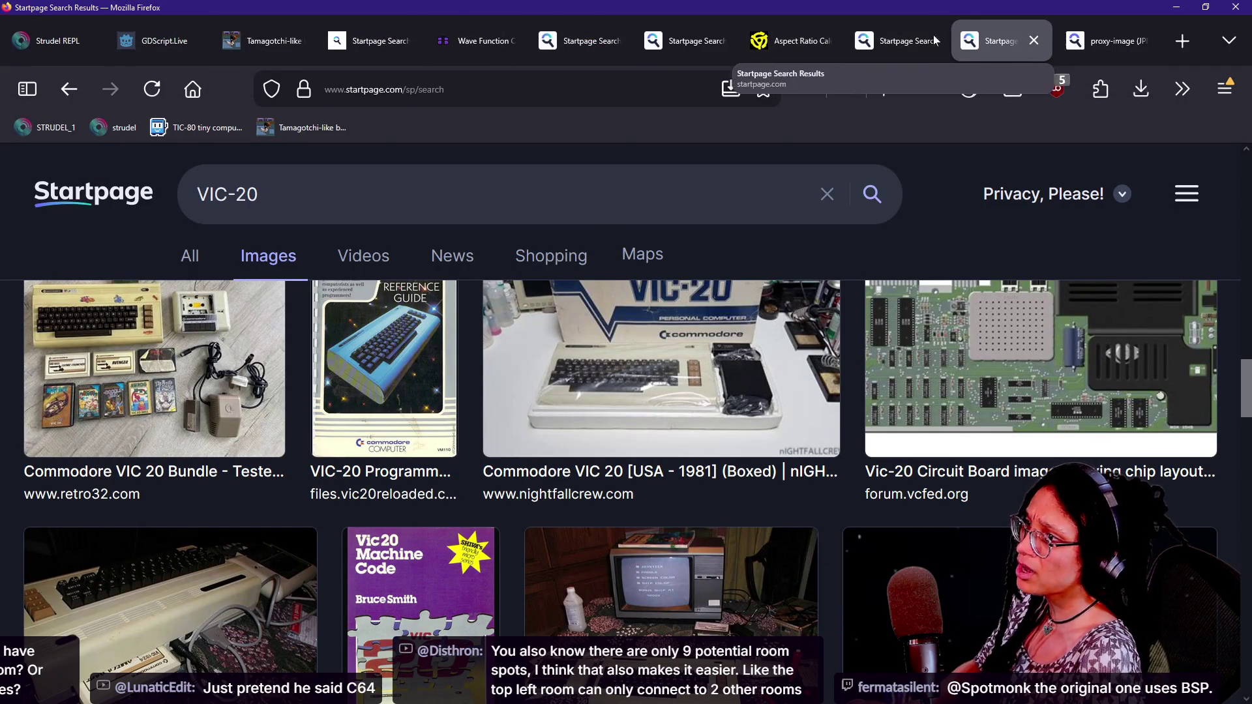
- Flip between Godot and Firefox, then bring up the YouTube channel tab in Chrome
key("alt+Tab")
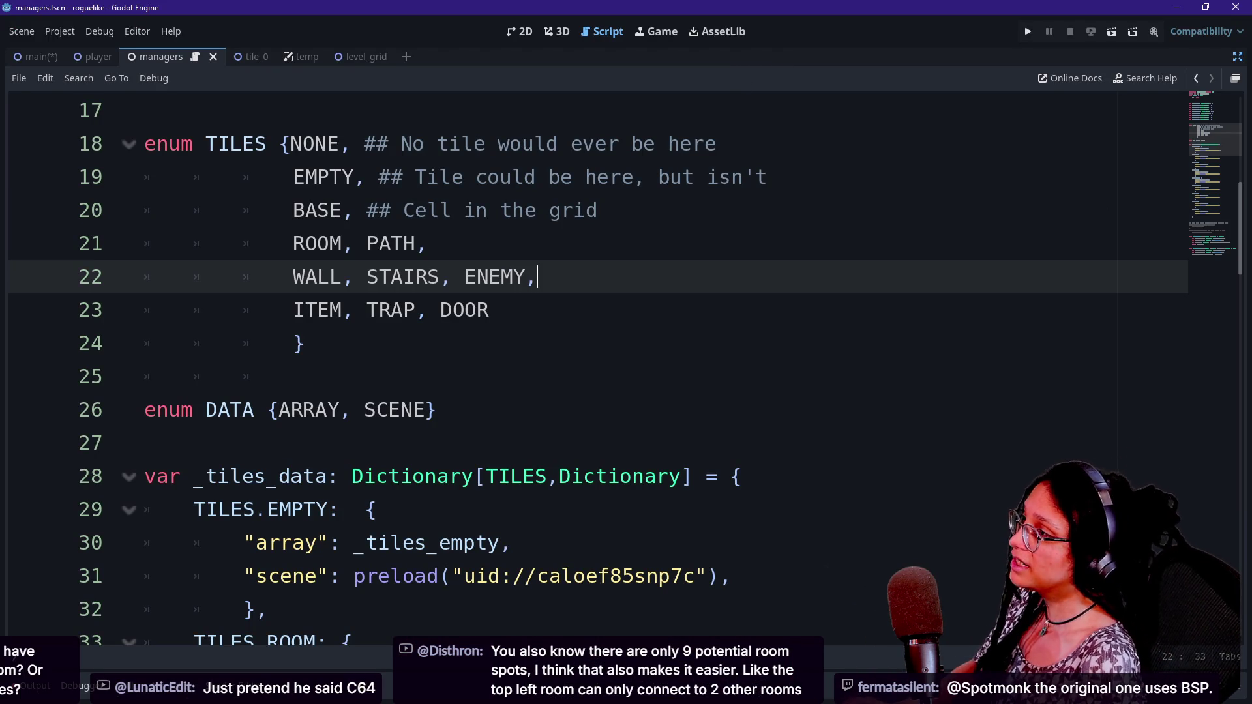
key("alt+Tab")
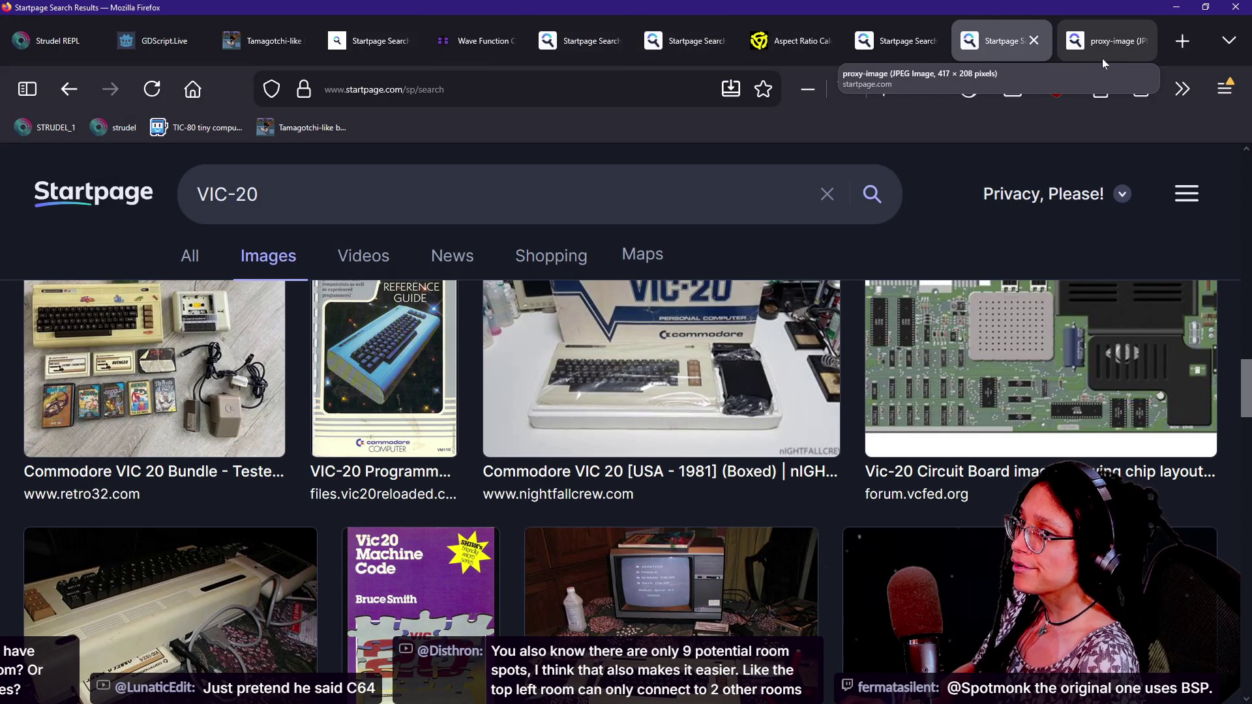
key("alt+Tab")
left_click(566, 26)
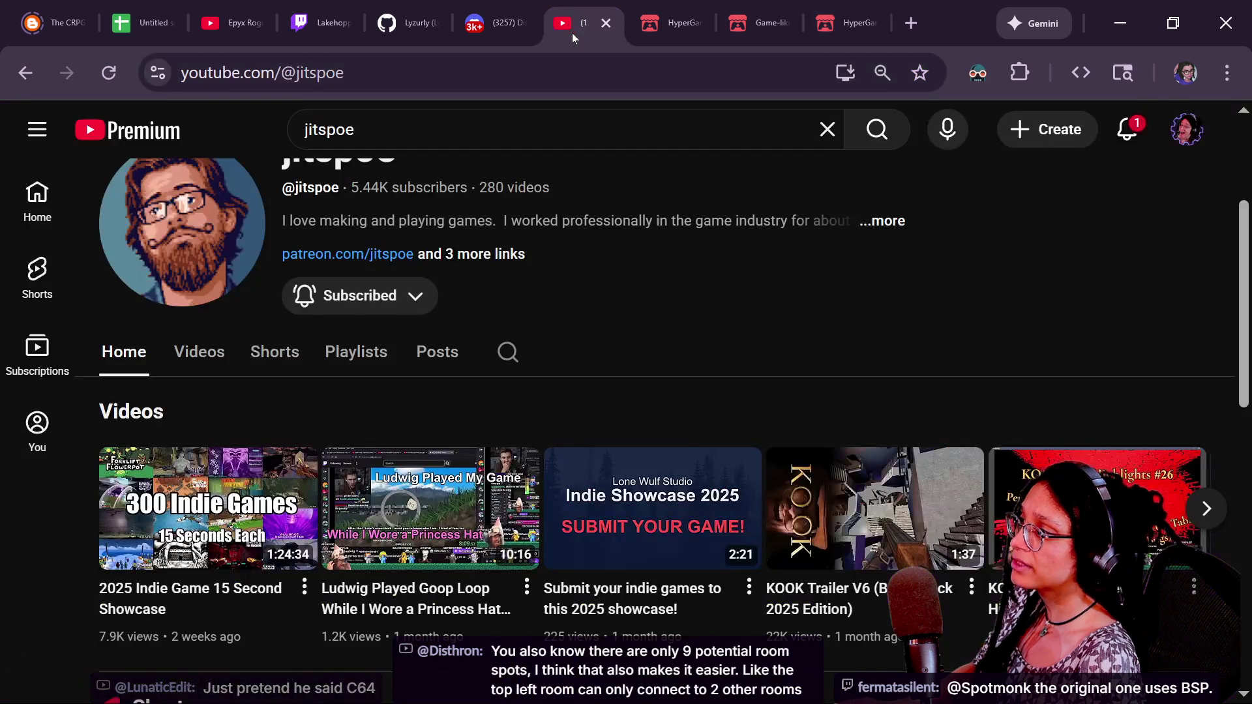
- Leave the Epyx Rogue walkthrough and search 'binary' in a new tab to open the BSP dungeon-generation video
right_click(33, 79)
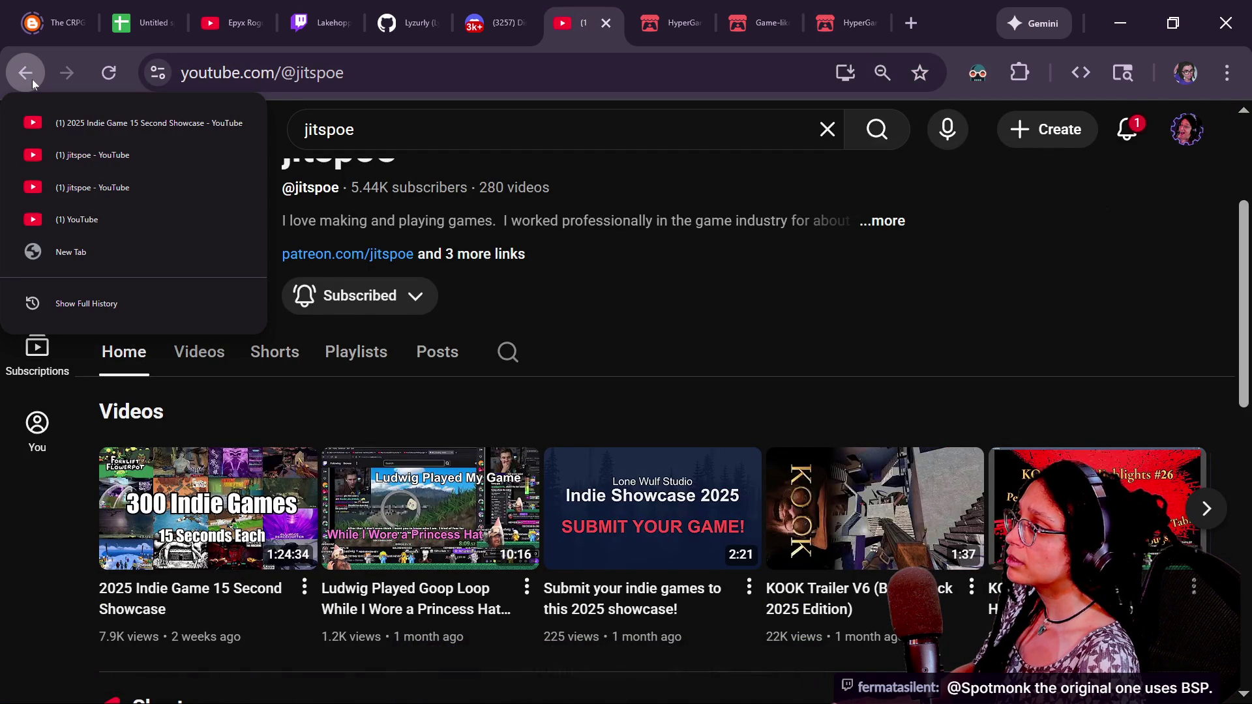
left_click(243, 10)
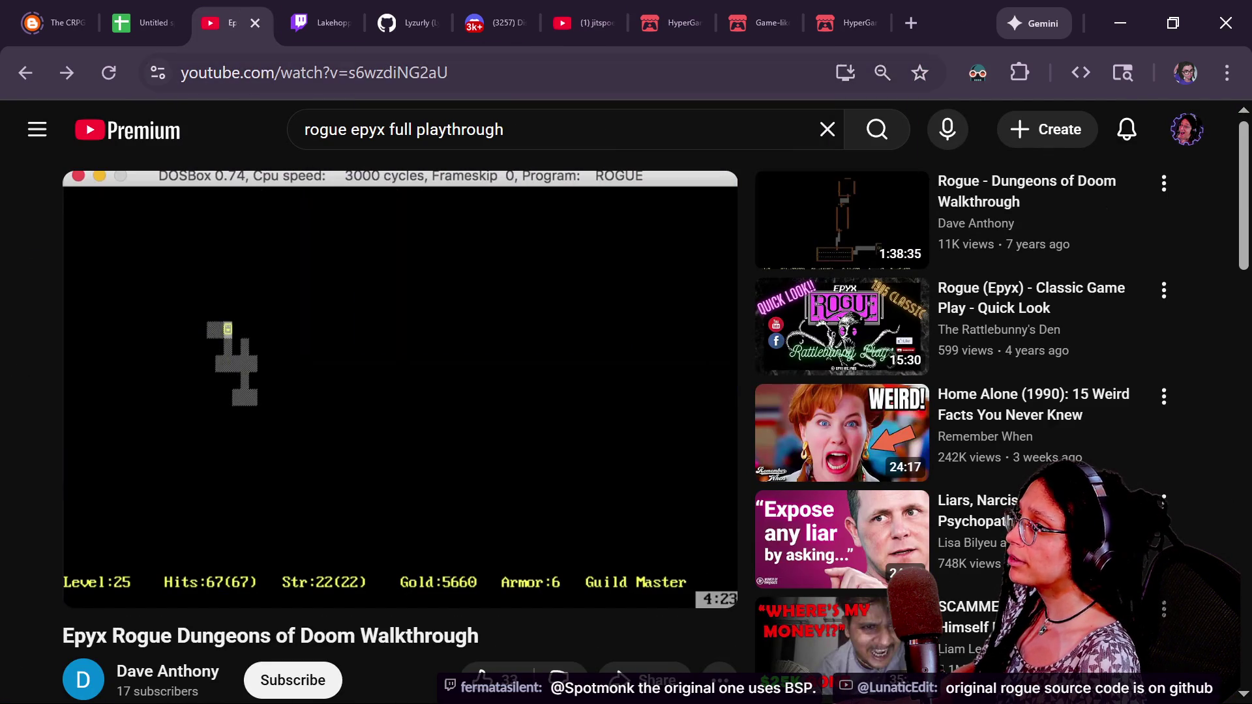
left_click(902, 30)
type("binary")
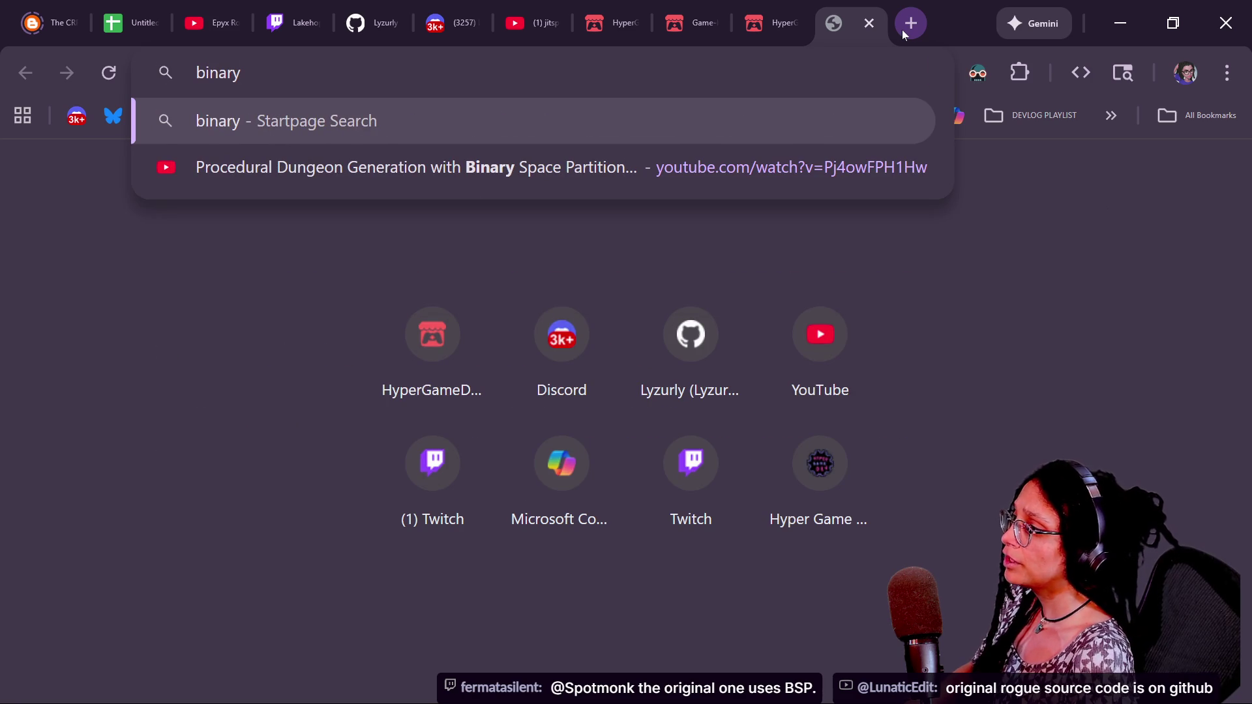
key("Down")
key("Return")
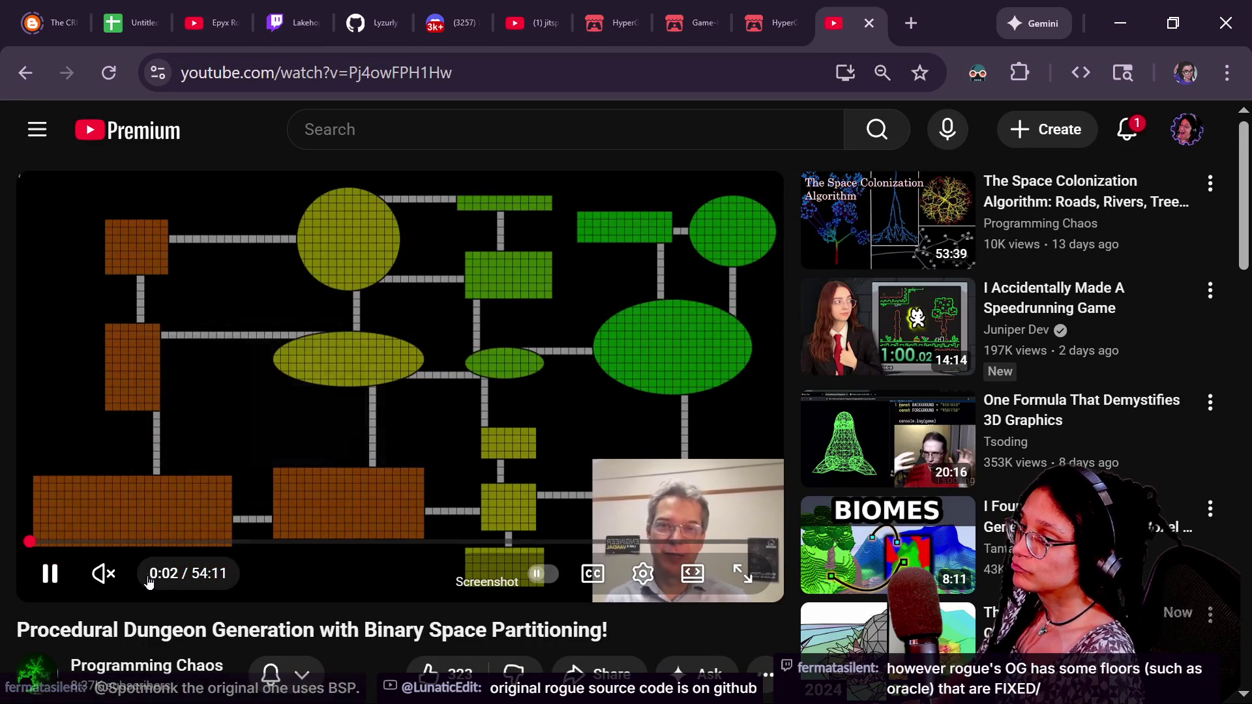
- Rewind the BSP video to about 0:54, resume playback, then return to the Godot tile-data script
left_click(57, 542)
key("Left")
key("Left")
key("Left")
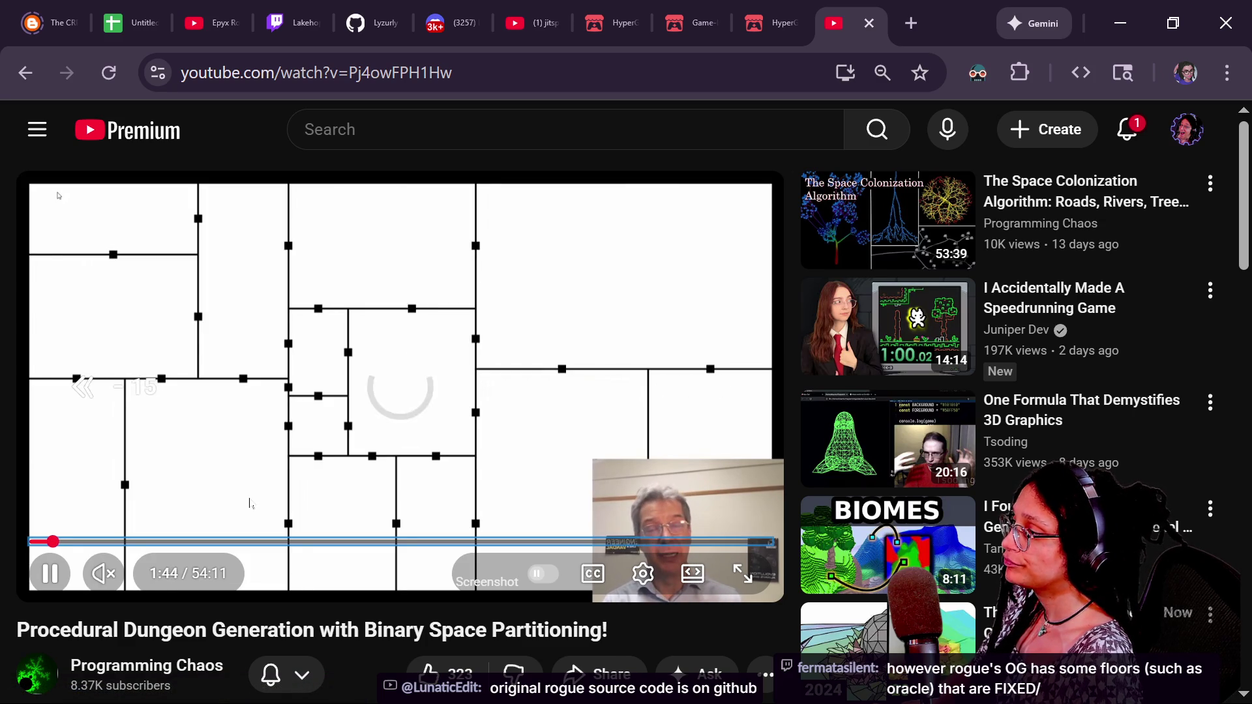
left_click_drag(52, 542, 34, 544)
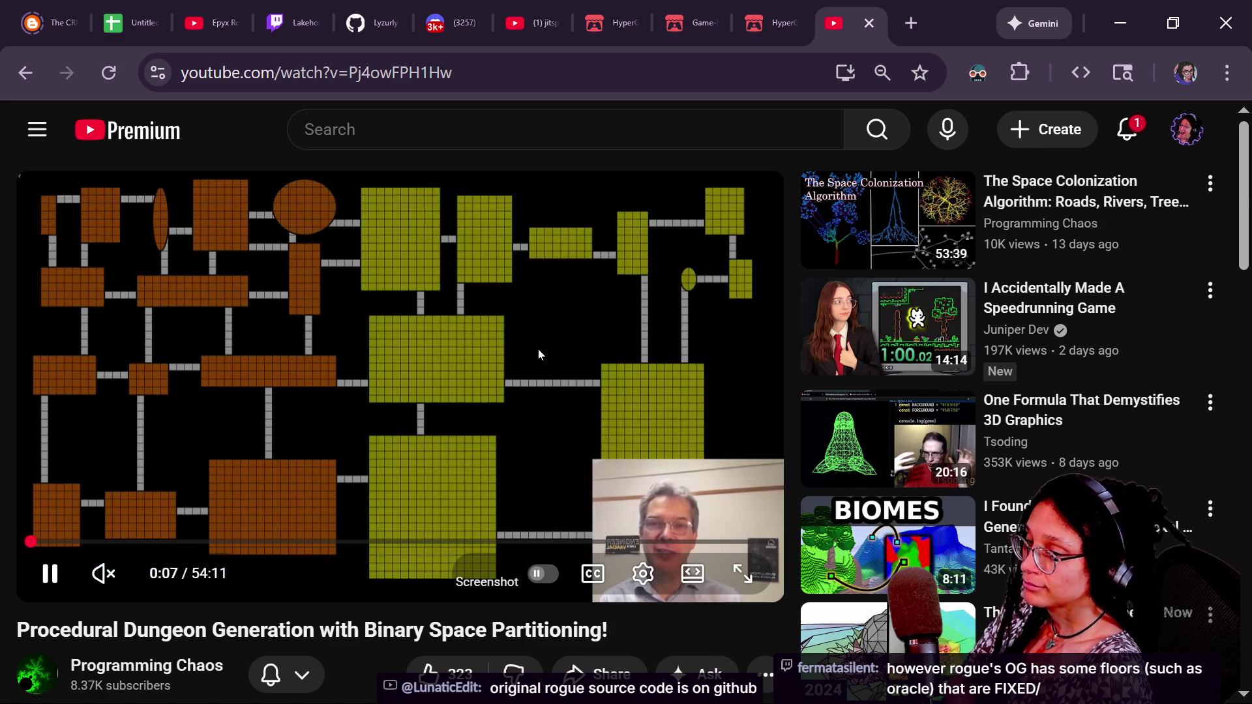
key("space")
key("alt+Tab")
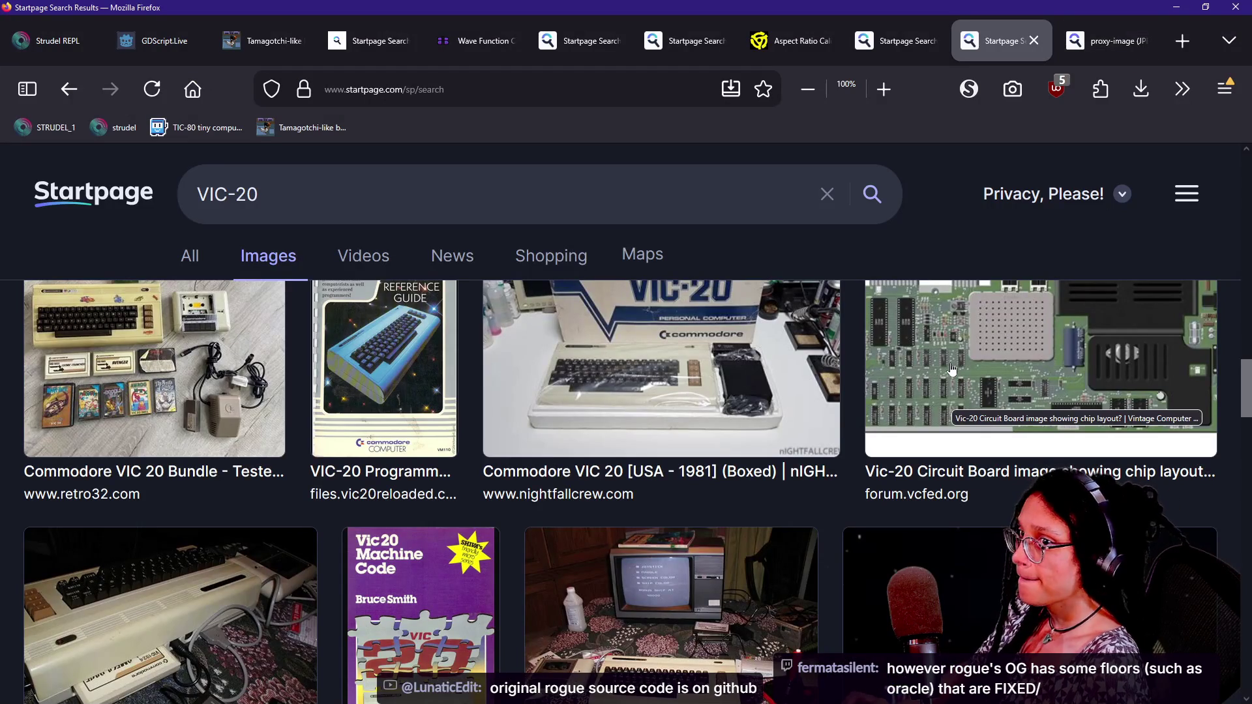
key("alt+Tab")
- Review the TILES and DATA enums, placing the caret after DOOR on line 23 and the DATA enum
left_click(429, 243)
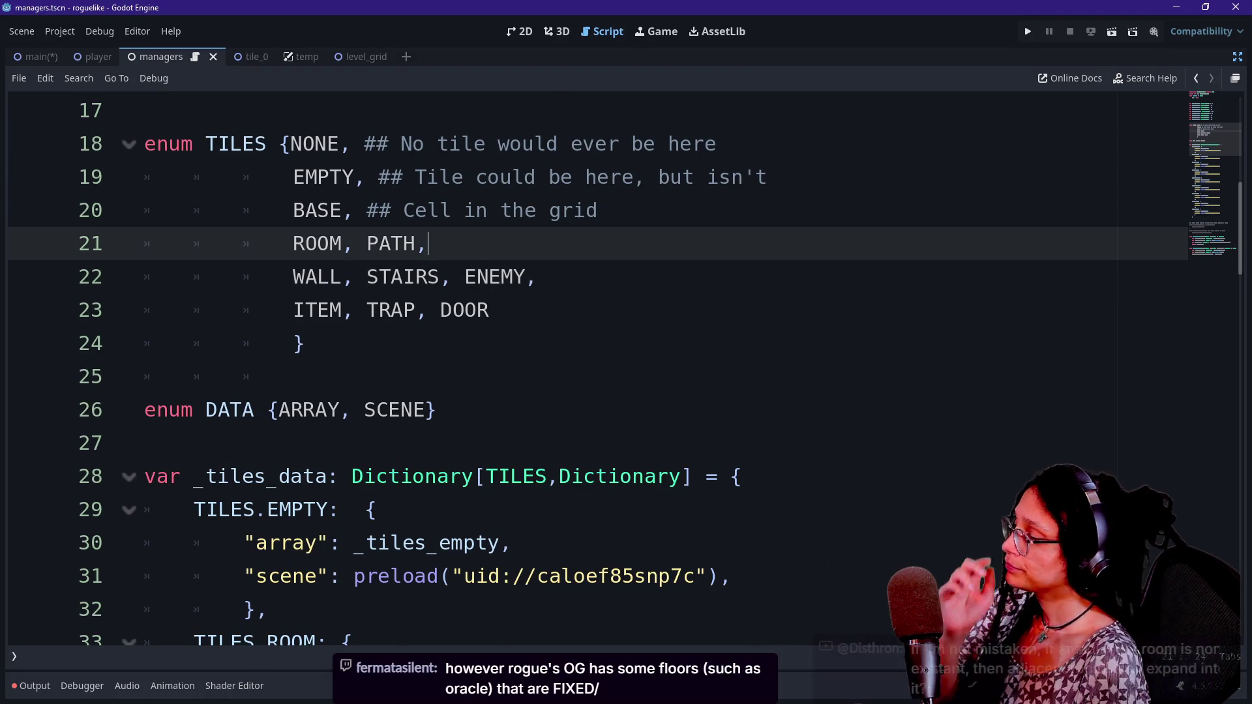
scroll(598, 371, "up", 1)
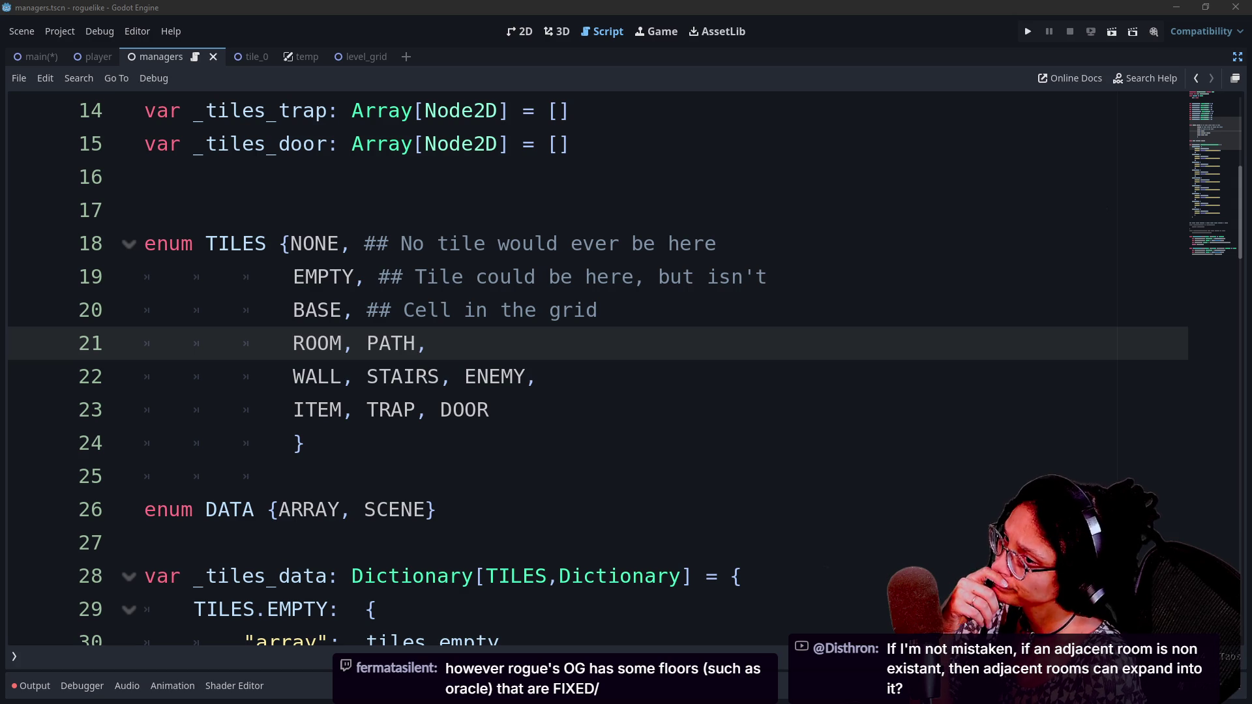
left_click(536, 377)
left_click(490, 410)
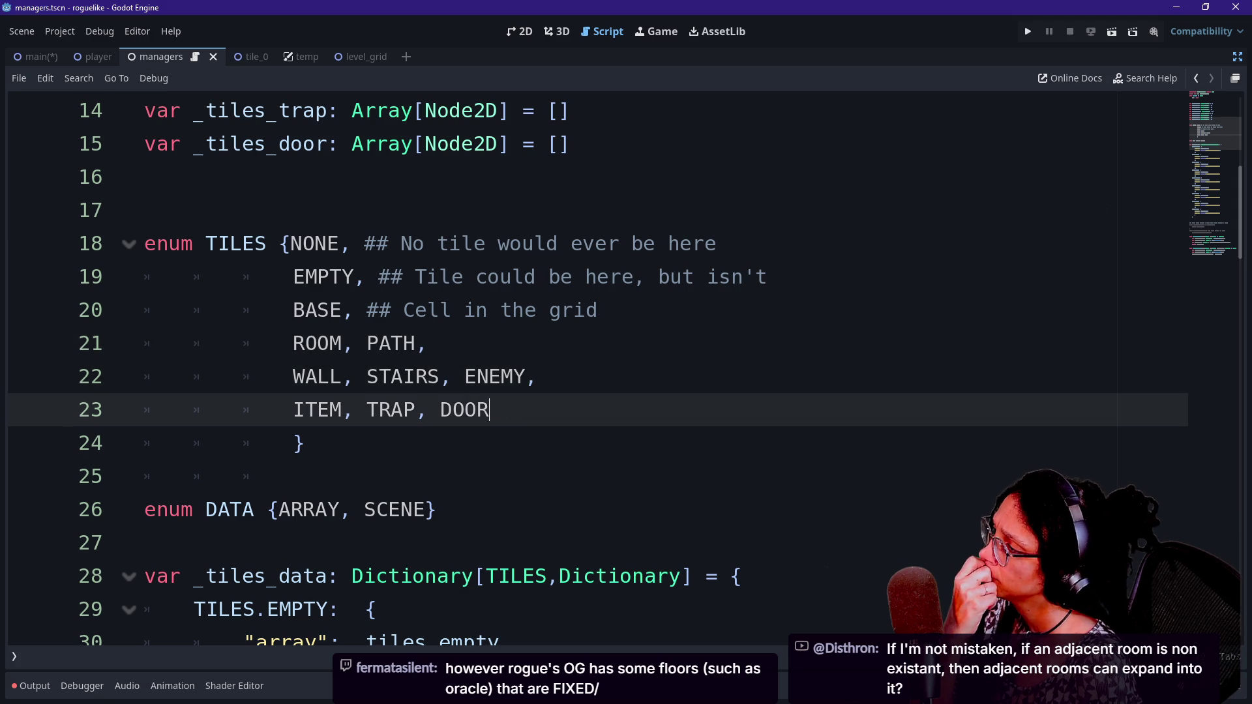
scroll(597, 365, "down", 2)
left_click(438, 310)
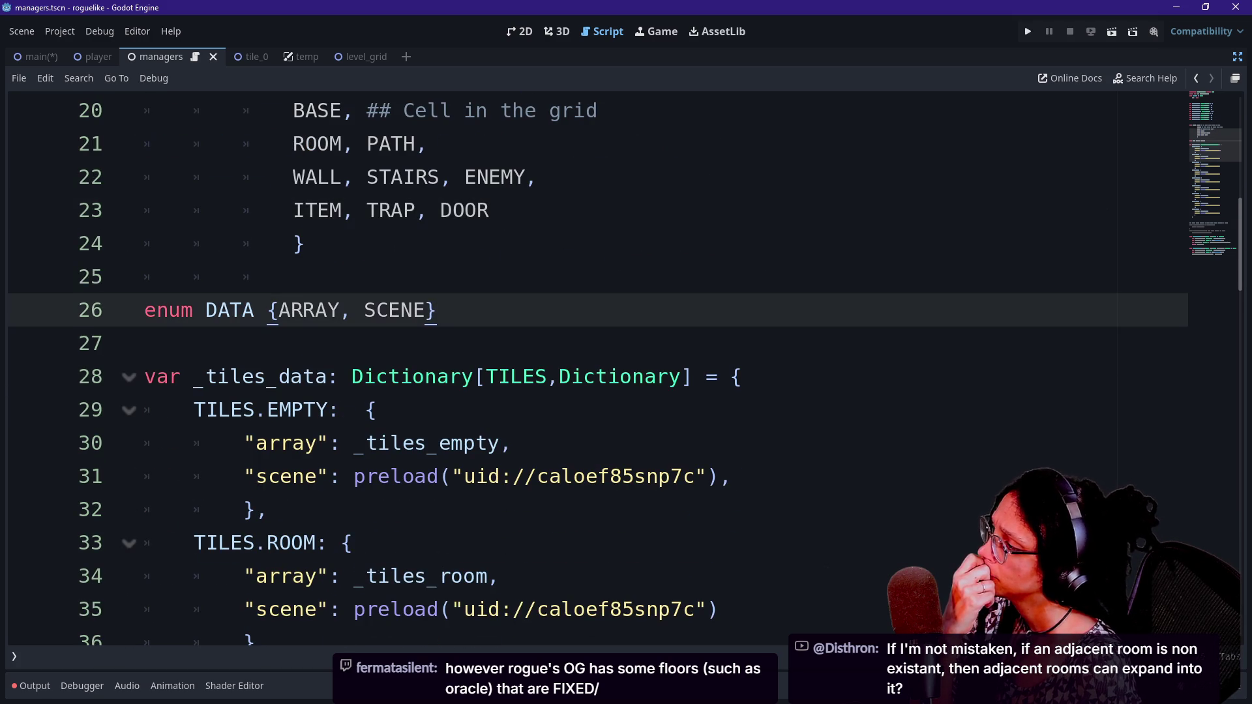
scroll(597, 365, "down", 2)
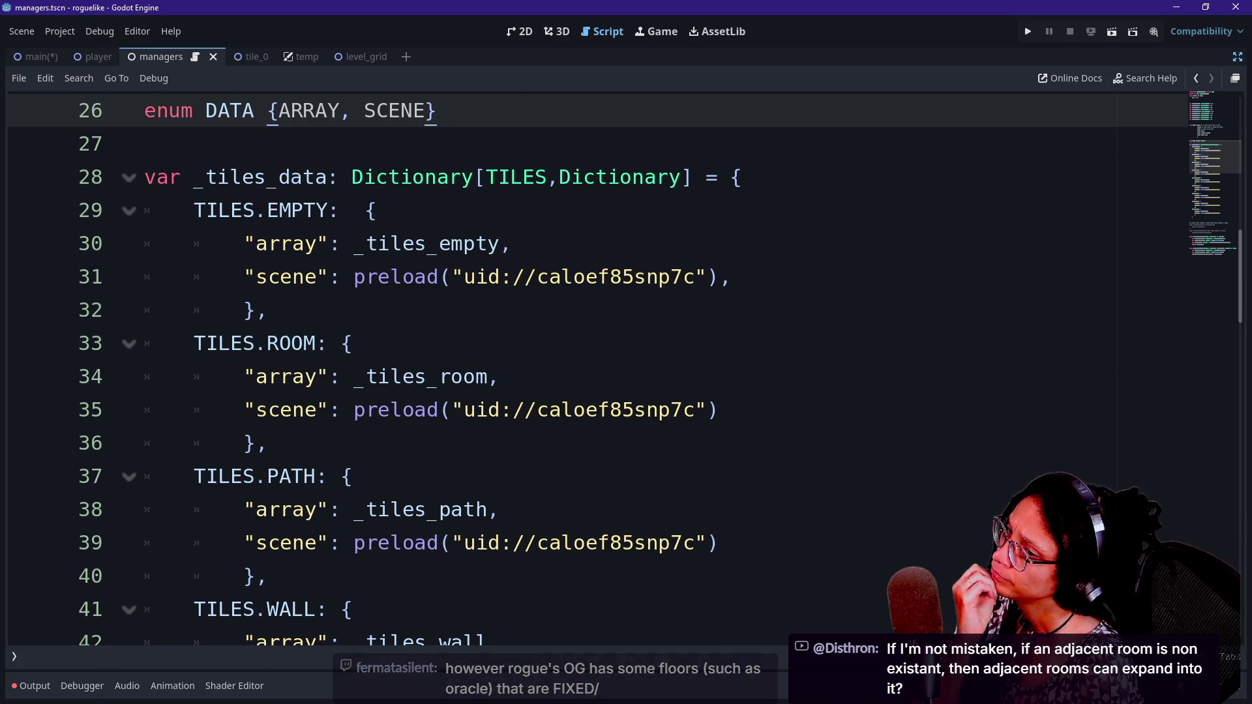
scroll(598, 365, "down", 1)
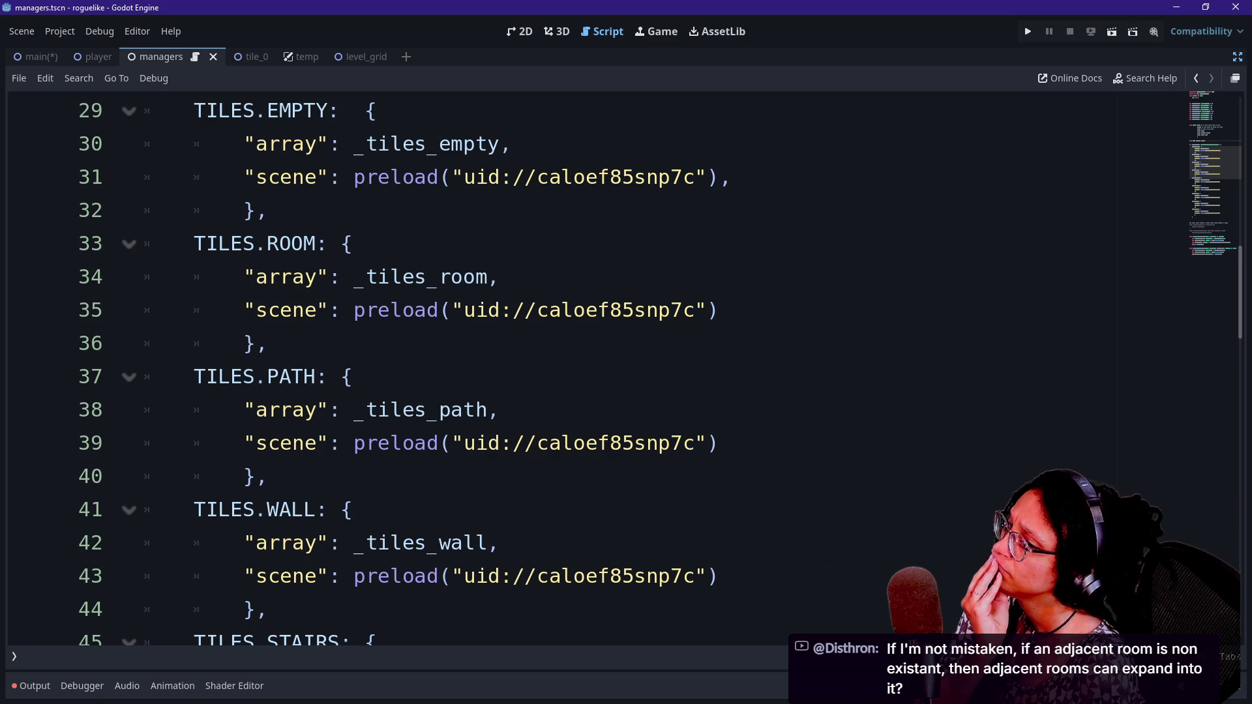
scroll(598, 365, "down", 7)
key("End")
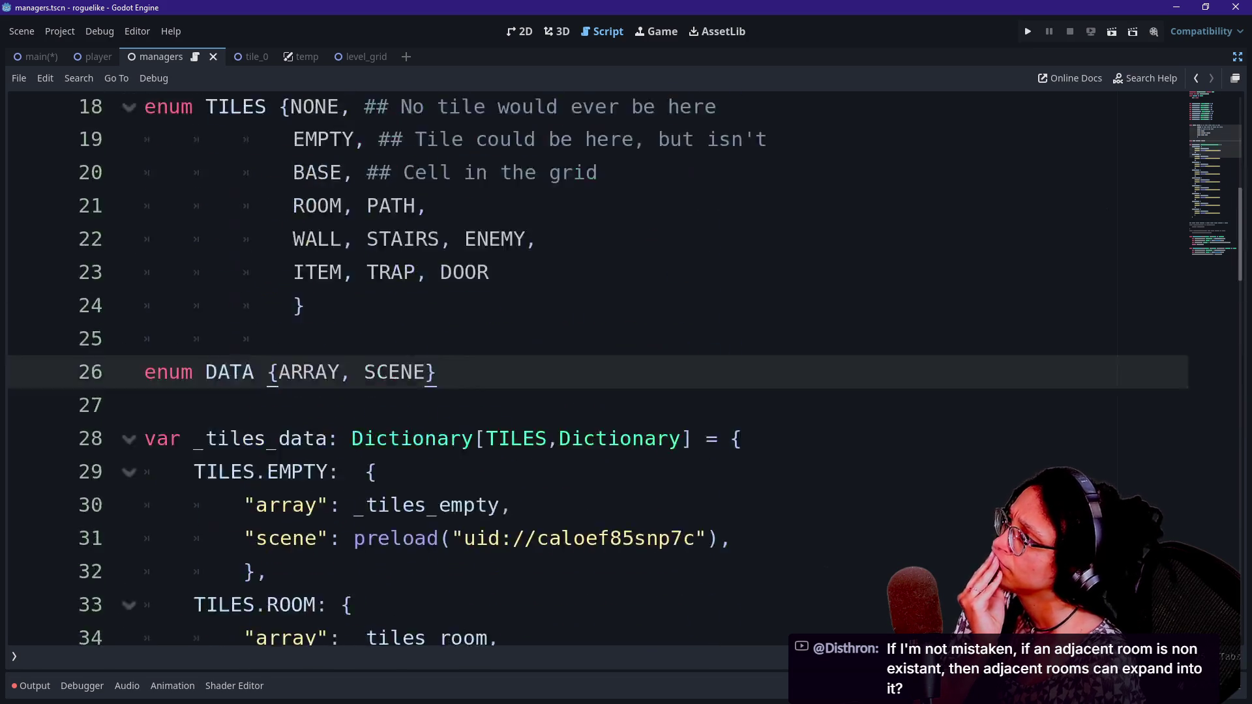
- From the top of the script, bring up the project file list and move toward level_grid.gd
key("ctrl+Home")
key("shift+alt+o")
key("Down")
key("Down")
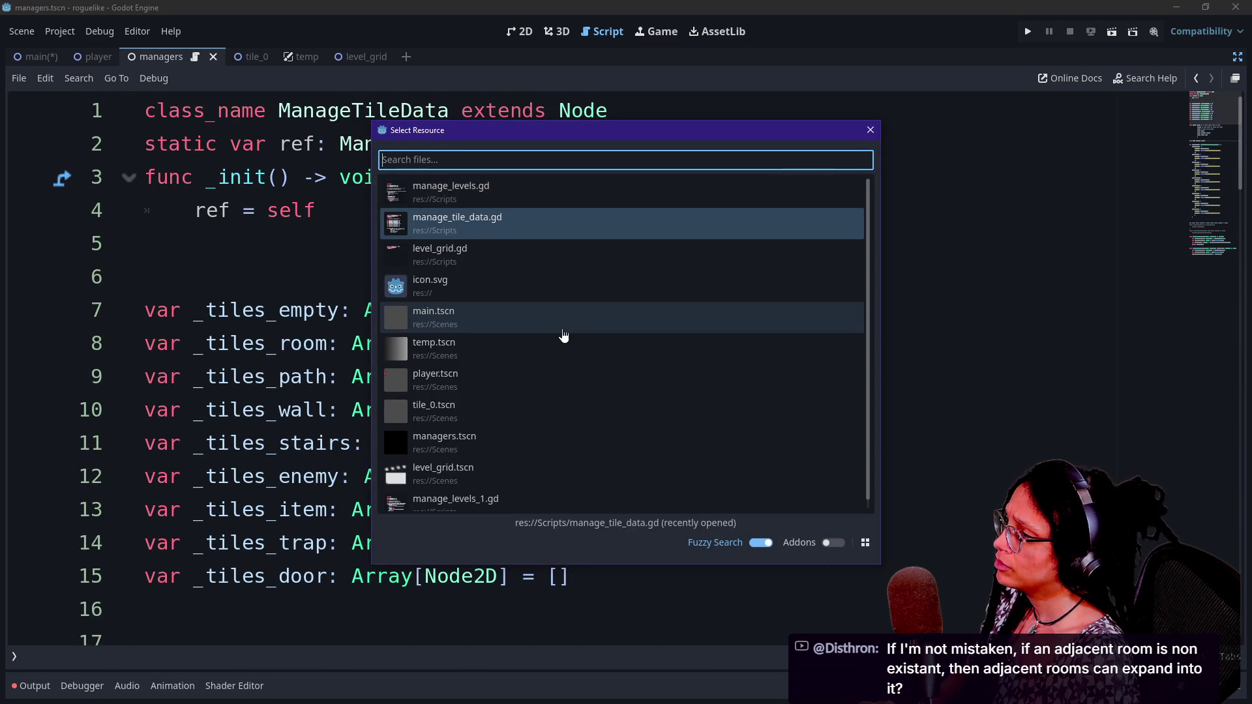
- Open the level script containing _generate_tiles by searching 'level' in the quick-open list
key("Return")
key("shift+alt+o")
type("level")
key("Down")
key("Down")
key("Return")
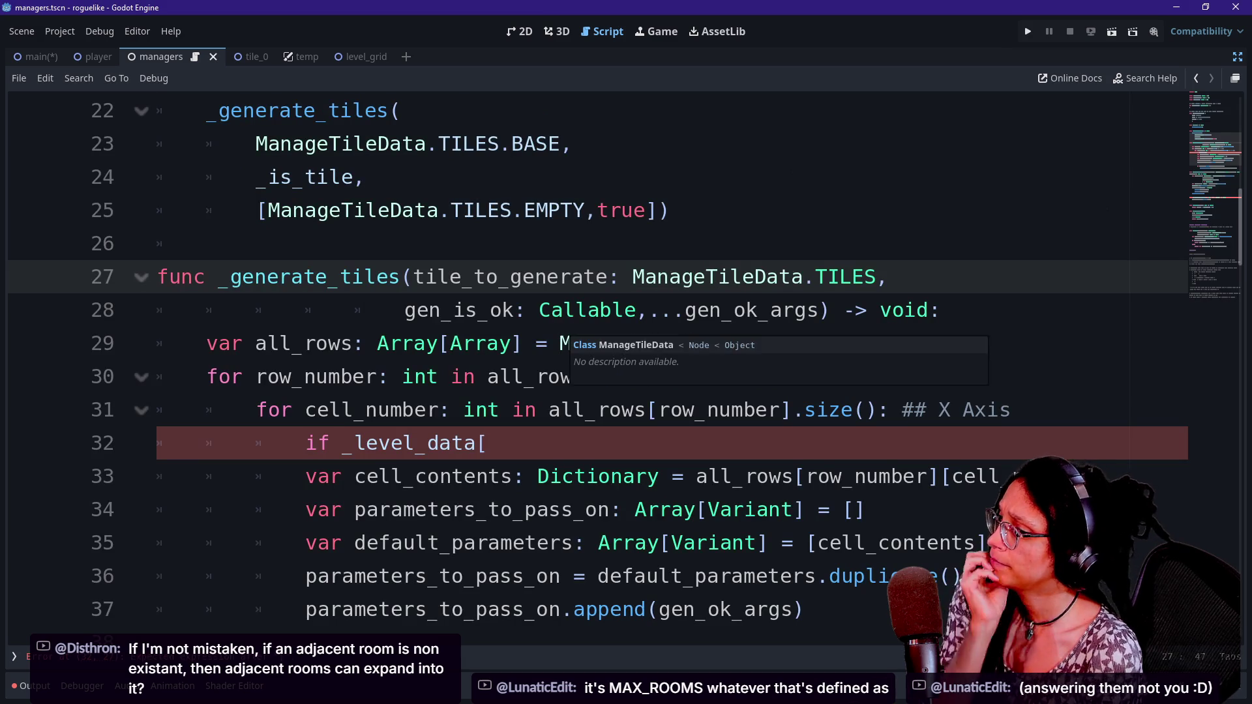
- Inspect the unfinished 'if _level_data[' on line 32 and the all_rows[ access on line 33
scroll(587, 359, "down", 1)
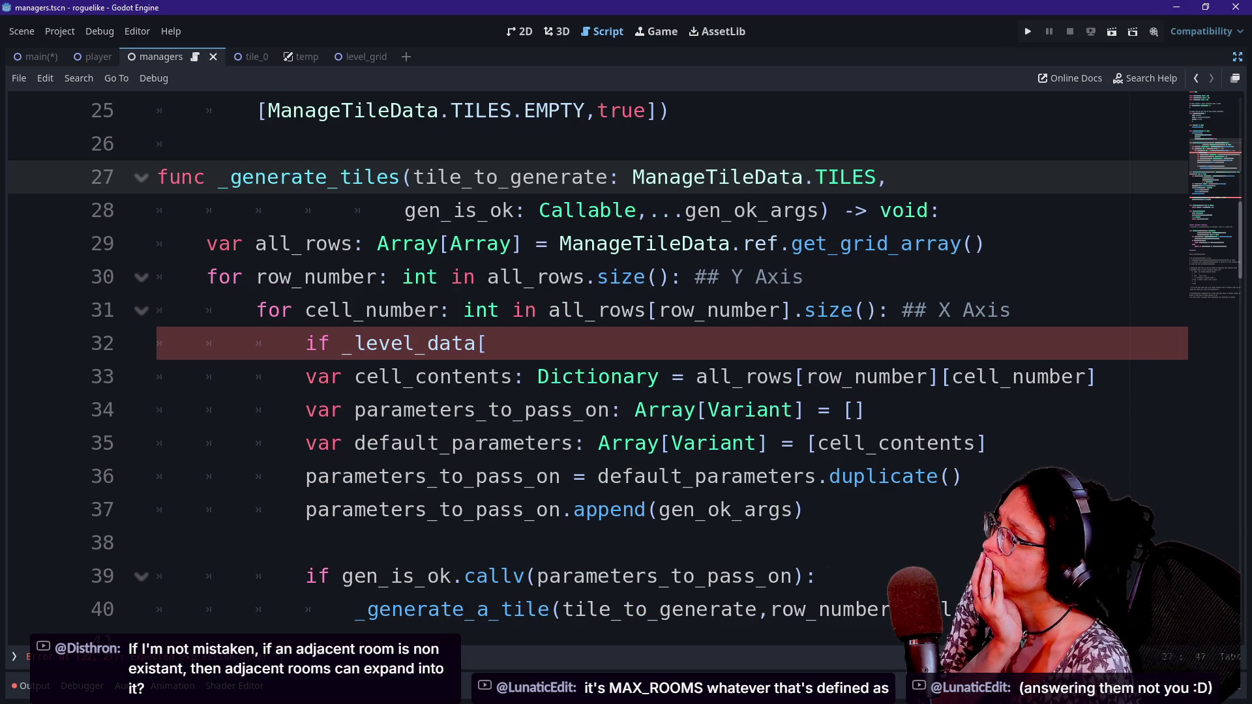
left_click(606, 336)
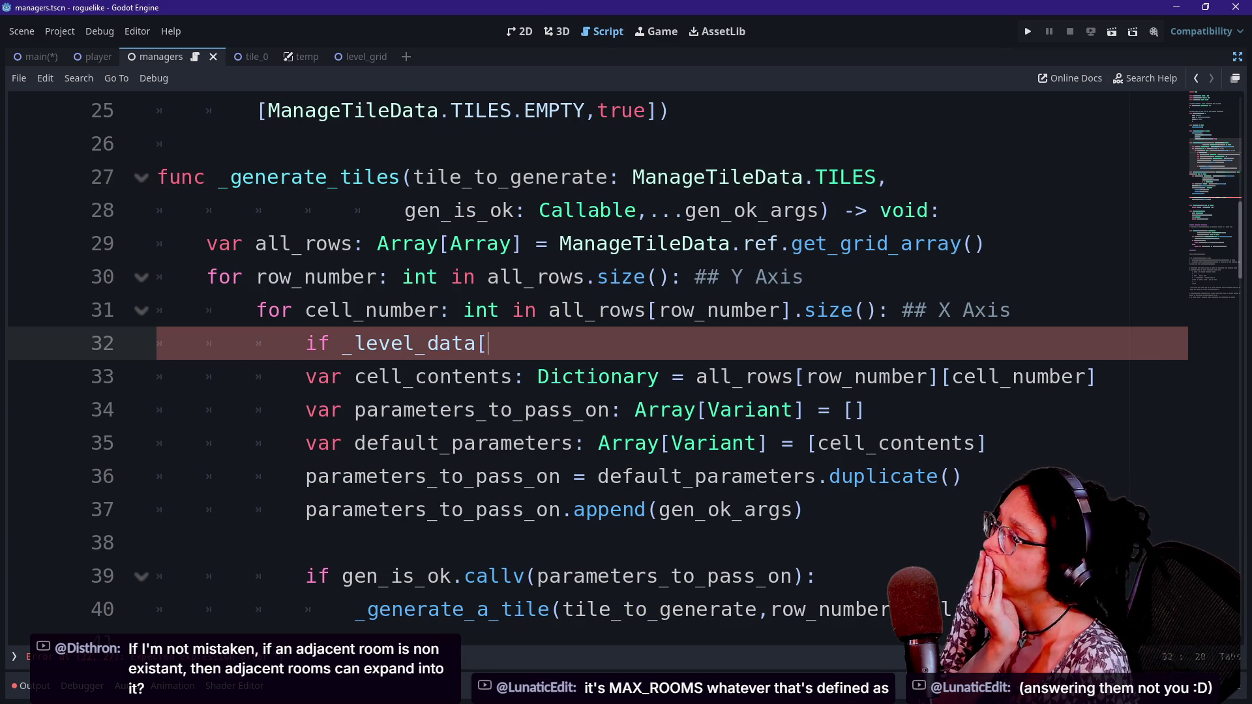
key("Down")
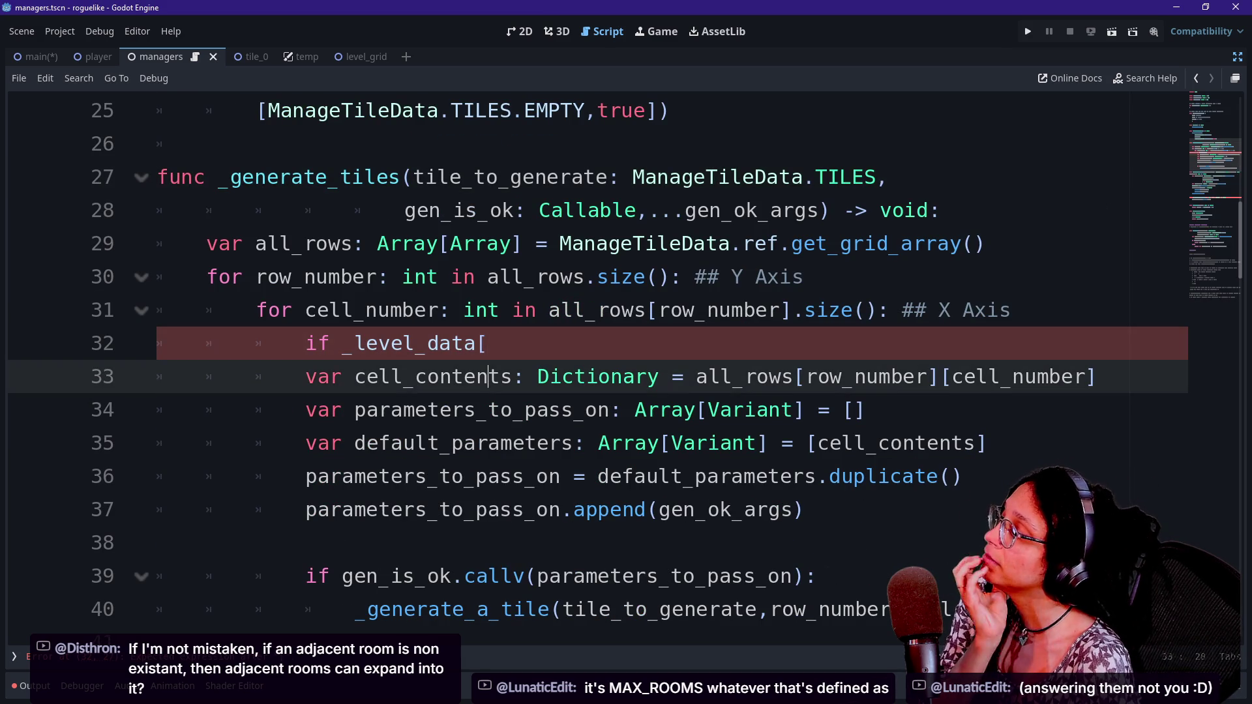
left_click(488, 343)
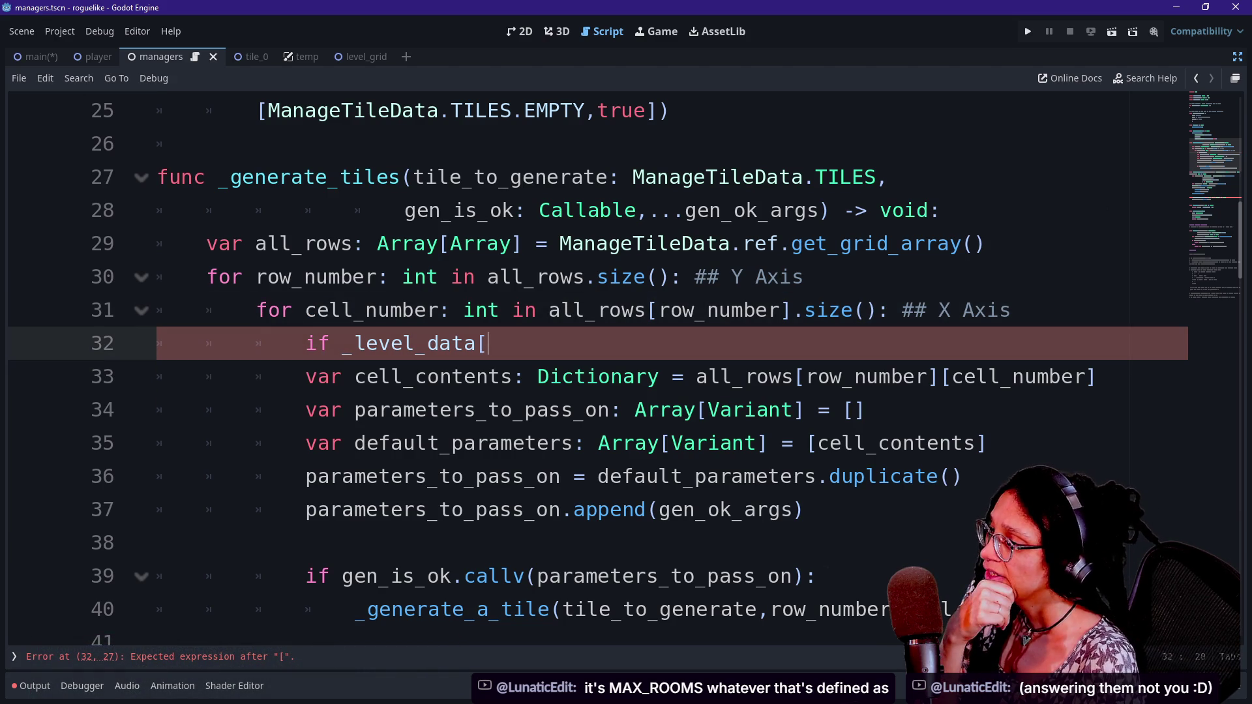
left_click(806, 376)
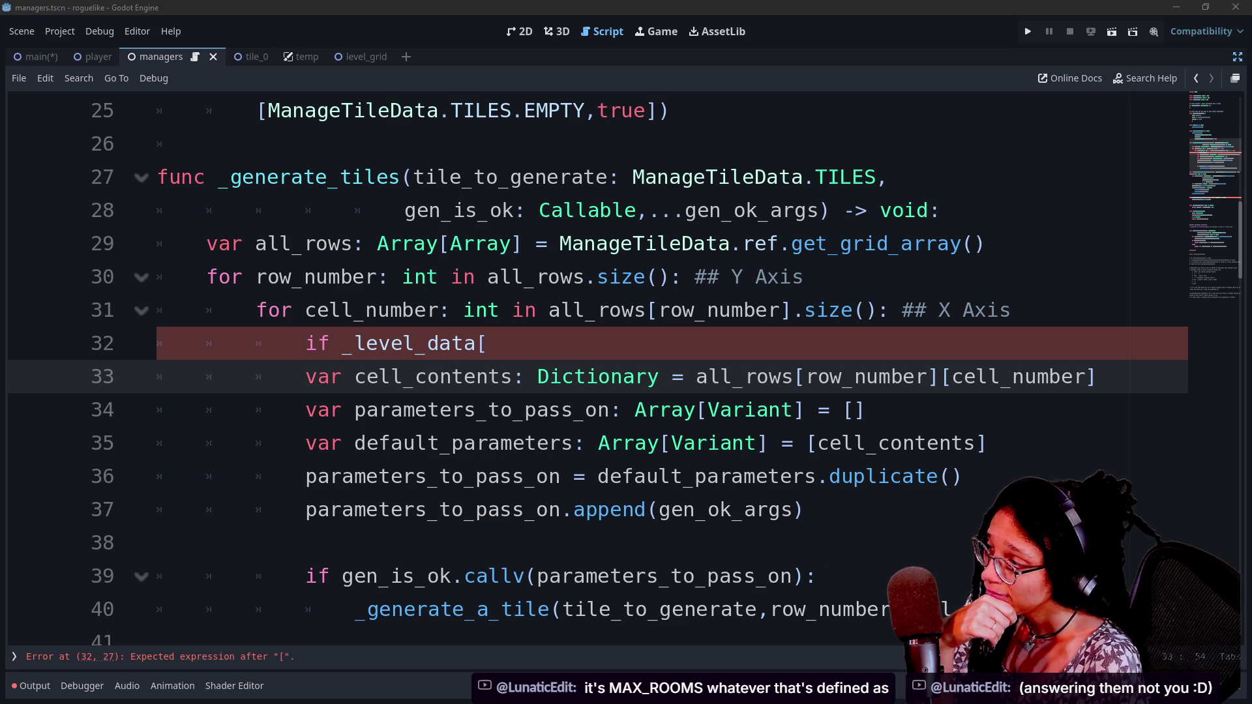
mouse_move(418, 343)
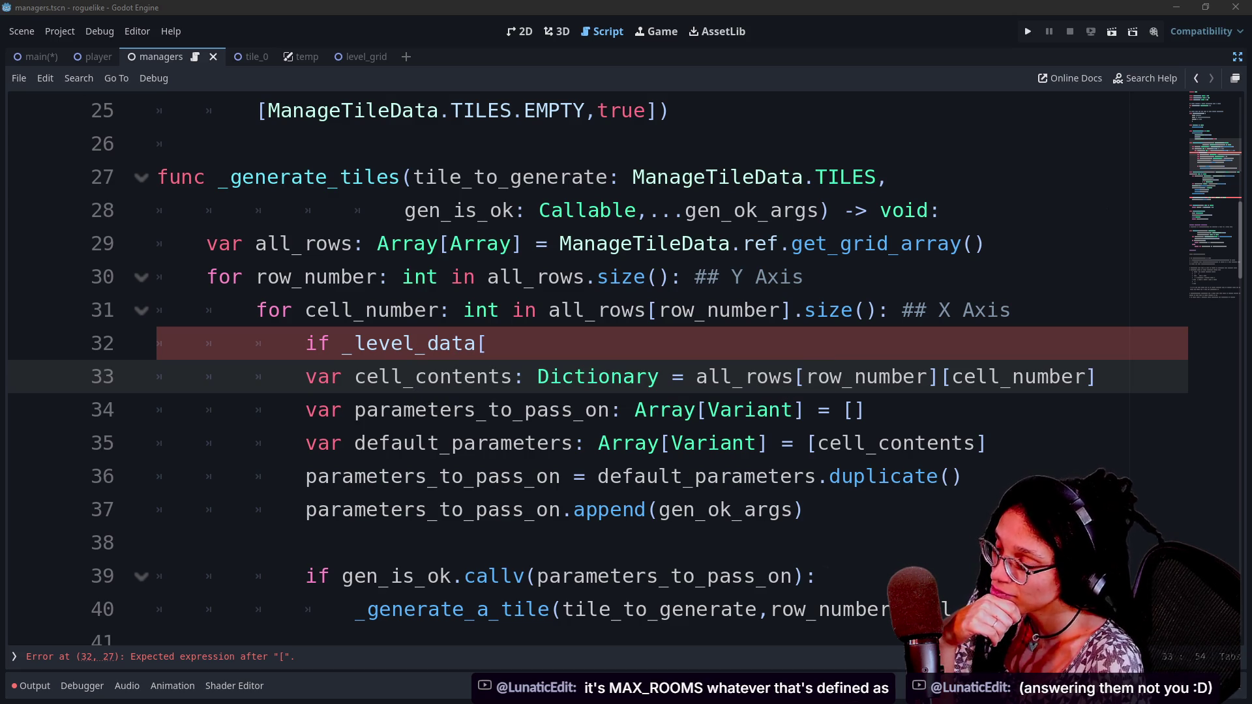
left_click(489, 344)
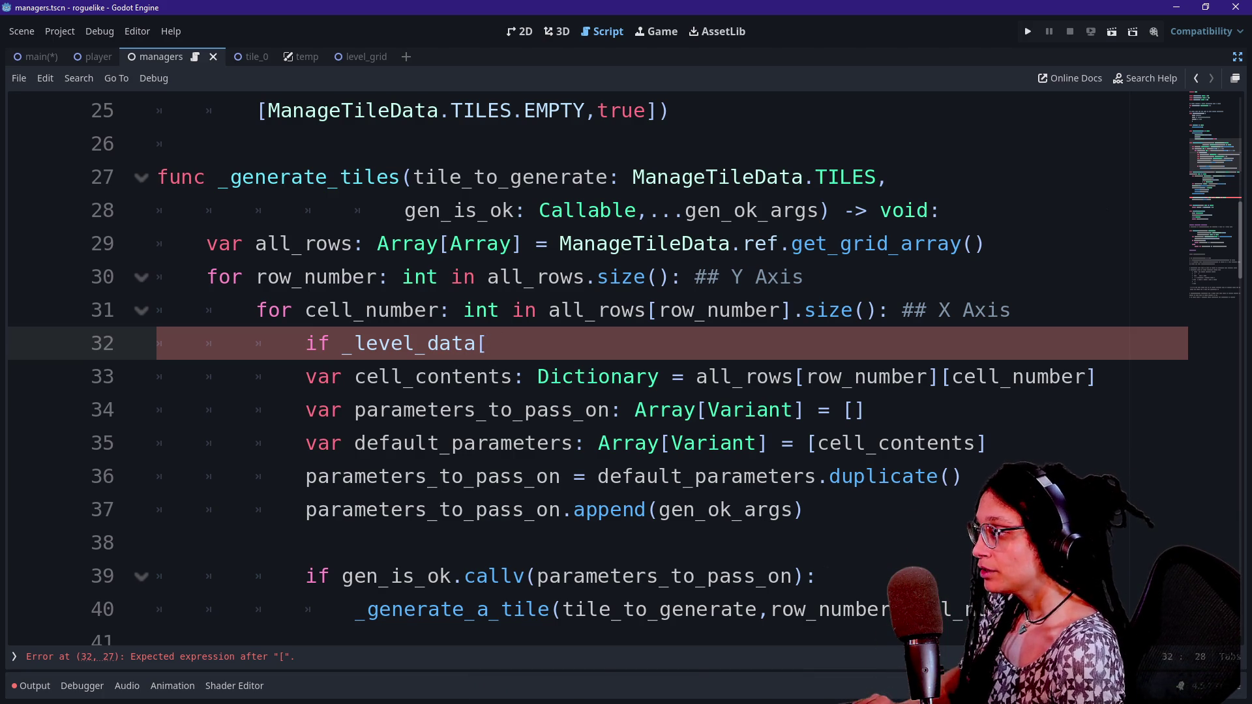
- Check the _level_data declaration on line 8, then return to all_rows on line 30
scroll(626, 365, "up", 8)
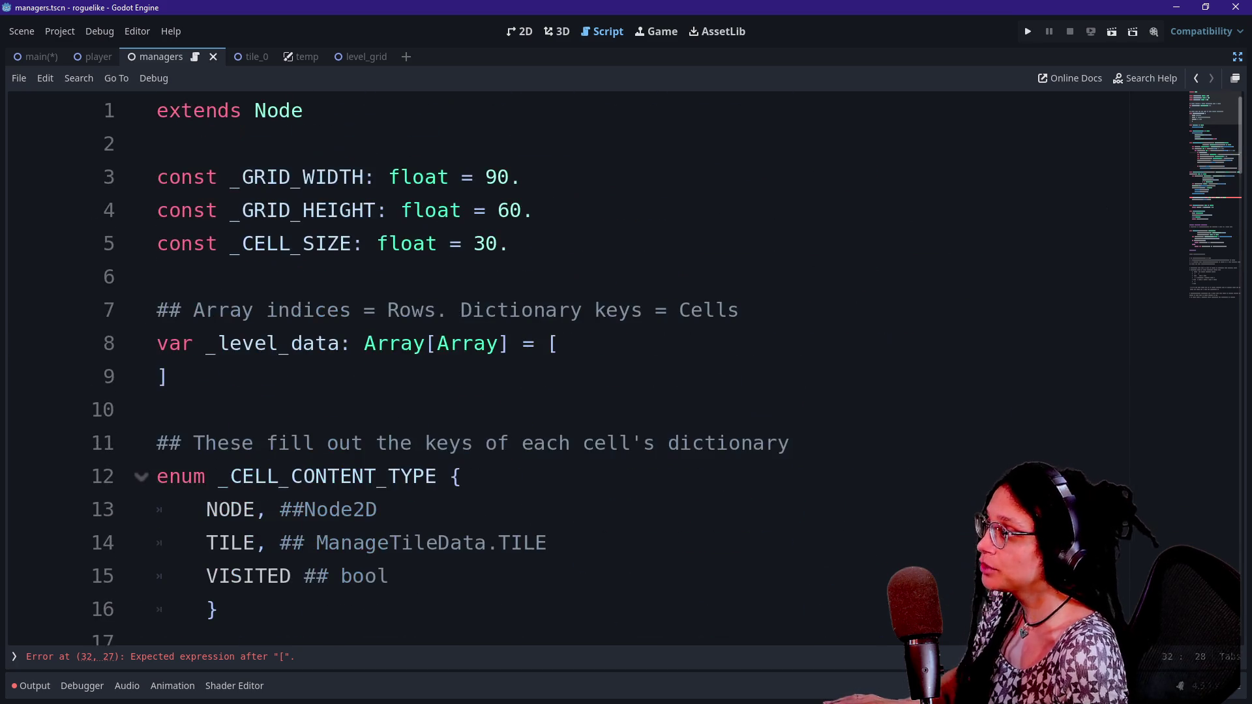
left_click_drag(302, 344, 462, 344)
left_click(553, 343)
left_click(510, 344)
scroll(627, 365, "down", 6)
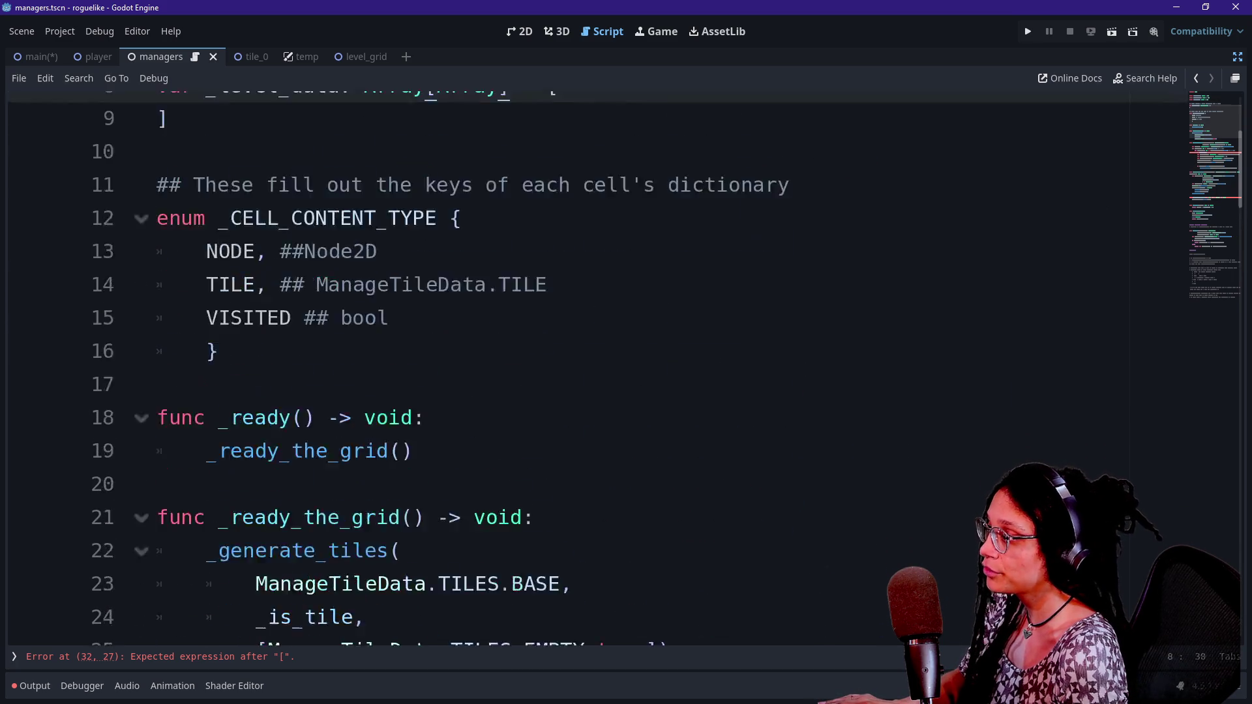
scroll(627, 365, "down", 9)
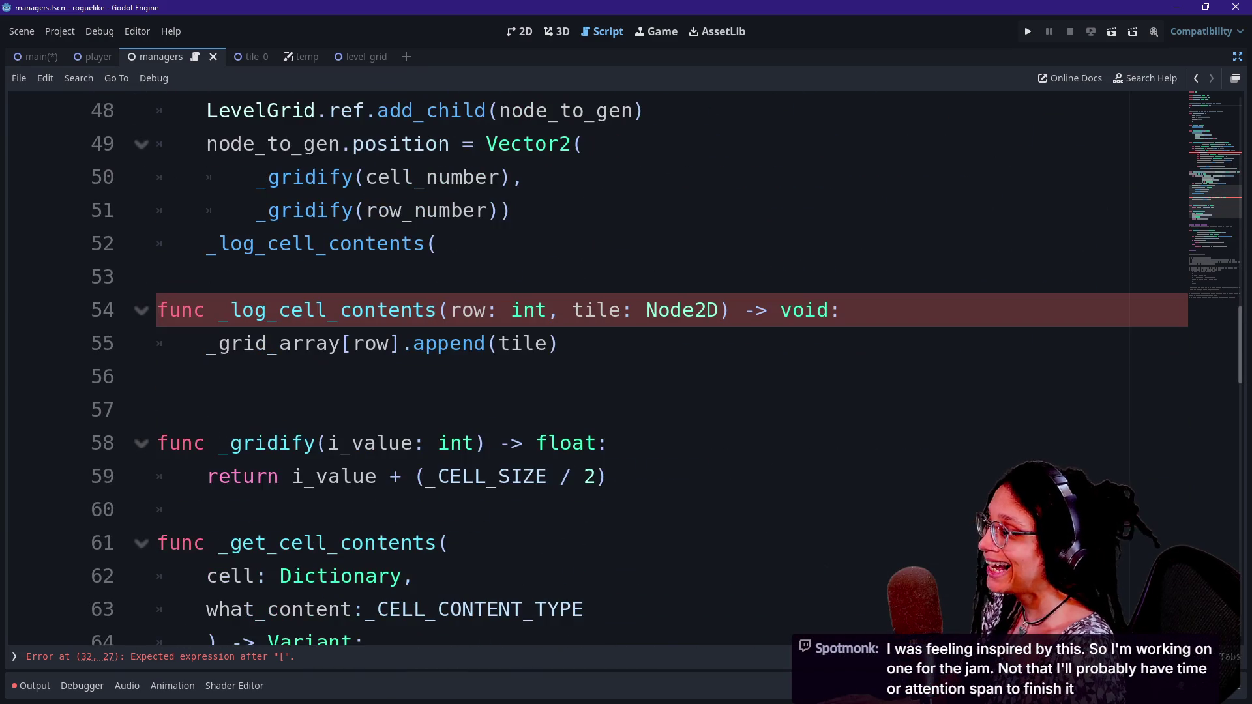
scroll(626, 365, "up", 5)
scroll(627, 365, "down", 4)
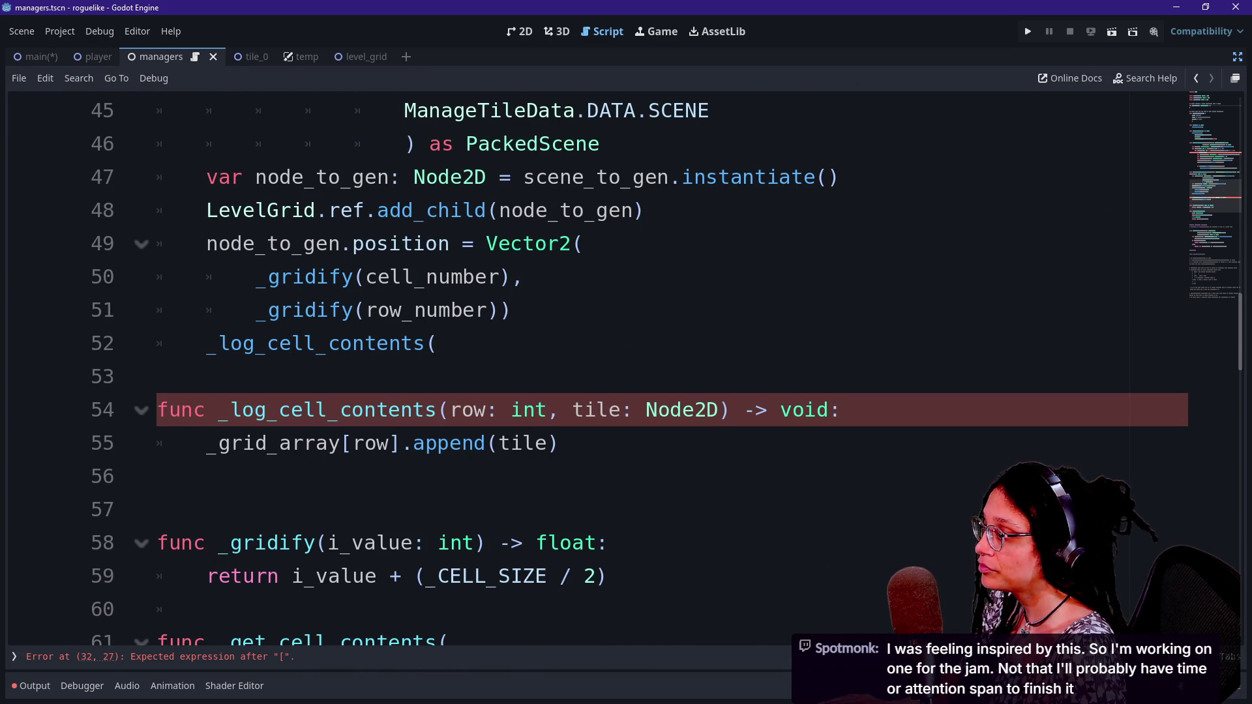
scroll(513, 365, "up", 8)
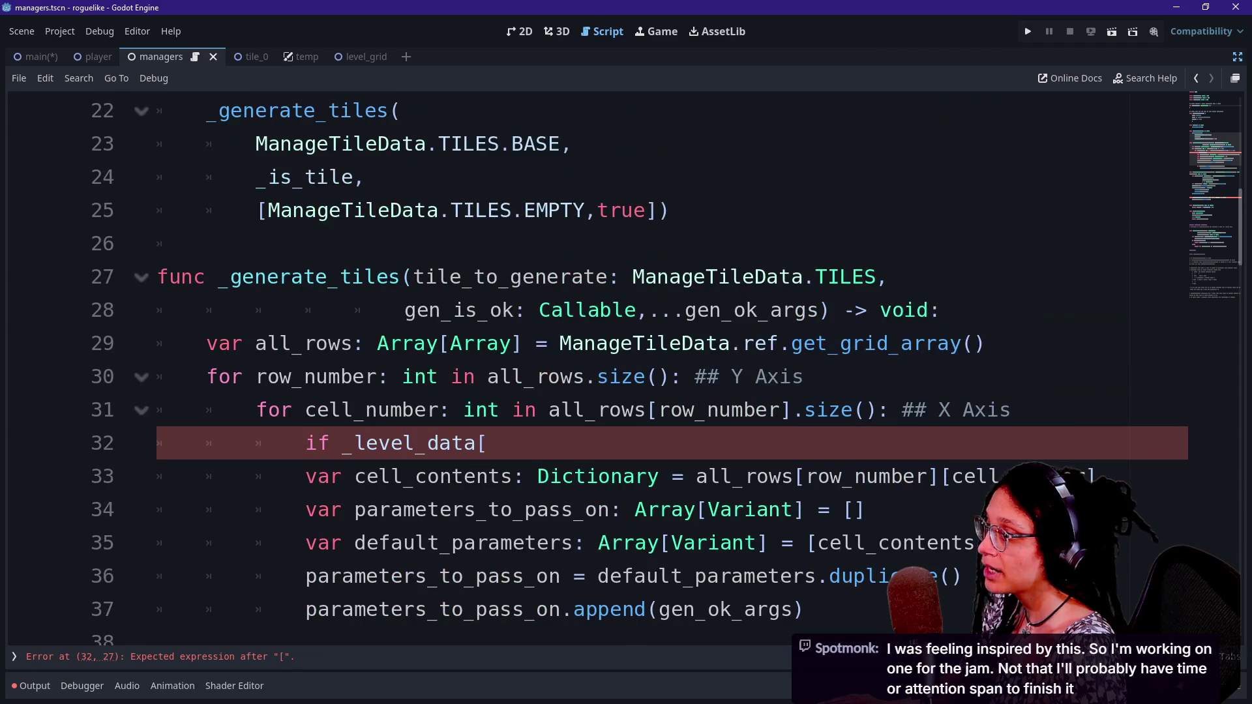
left_click(512, 376)
mouse_move(513, 377)
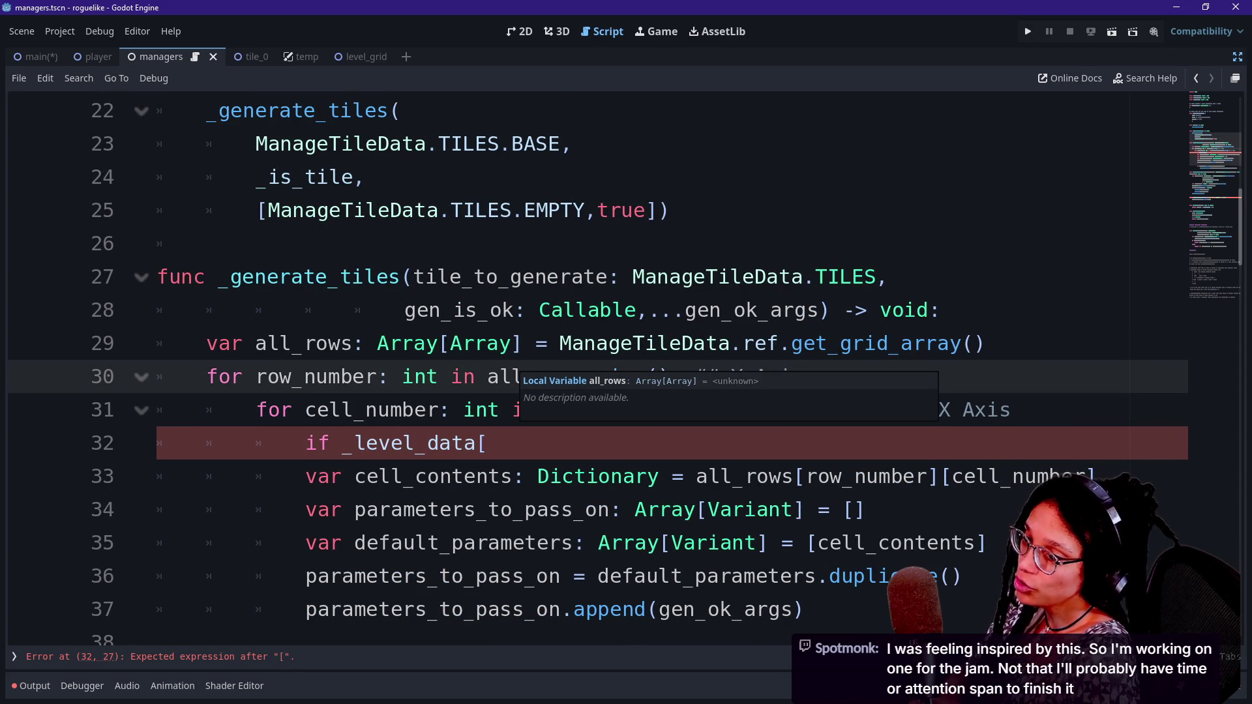
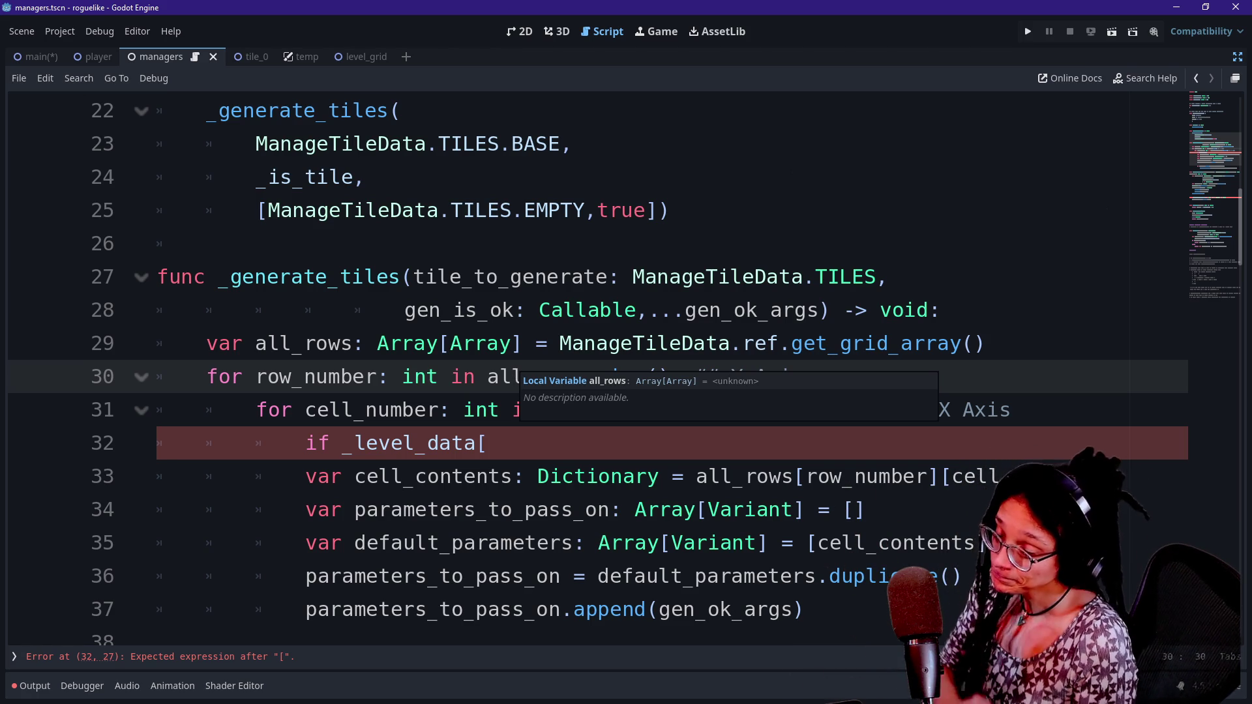
- Clear the incomplete _level_data[ condition, leaving line 32 empty
key("Down")
key("Down")
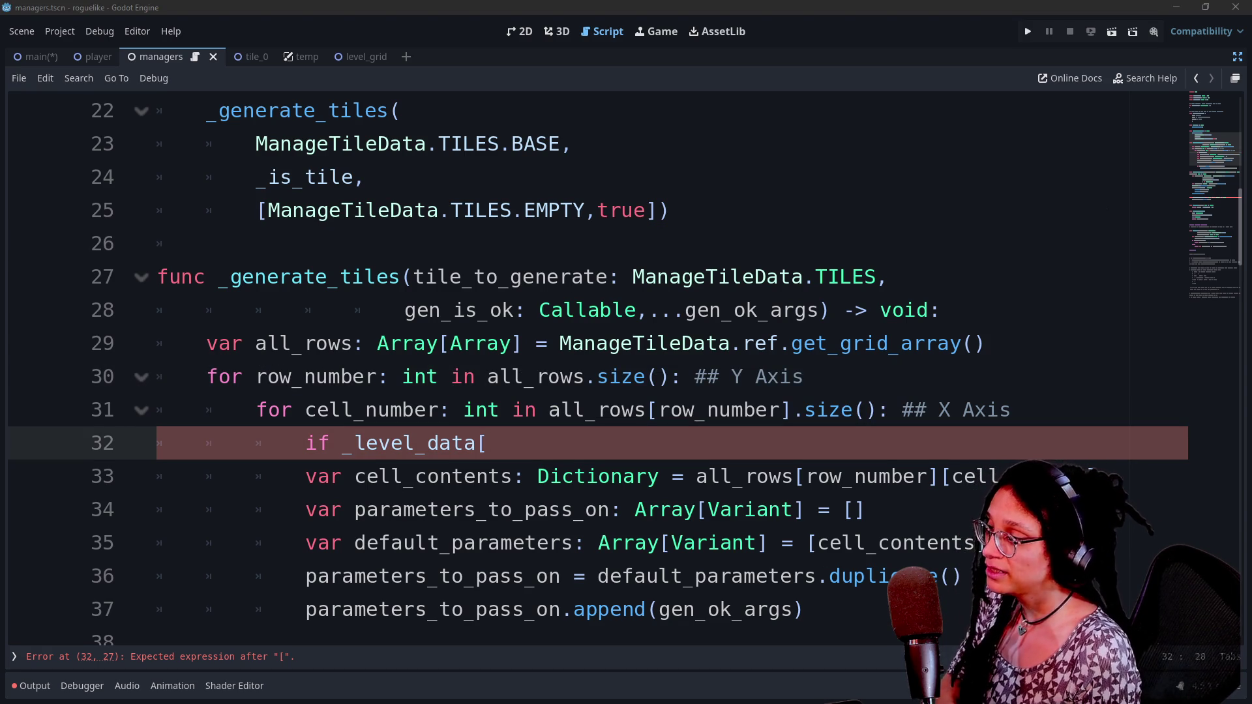
key("alt+Tab")
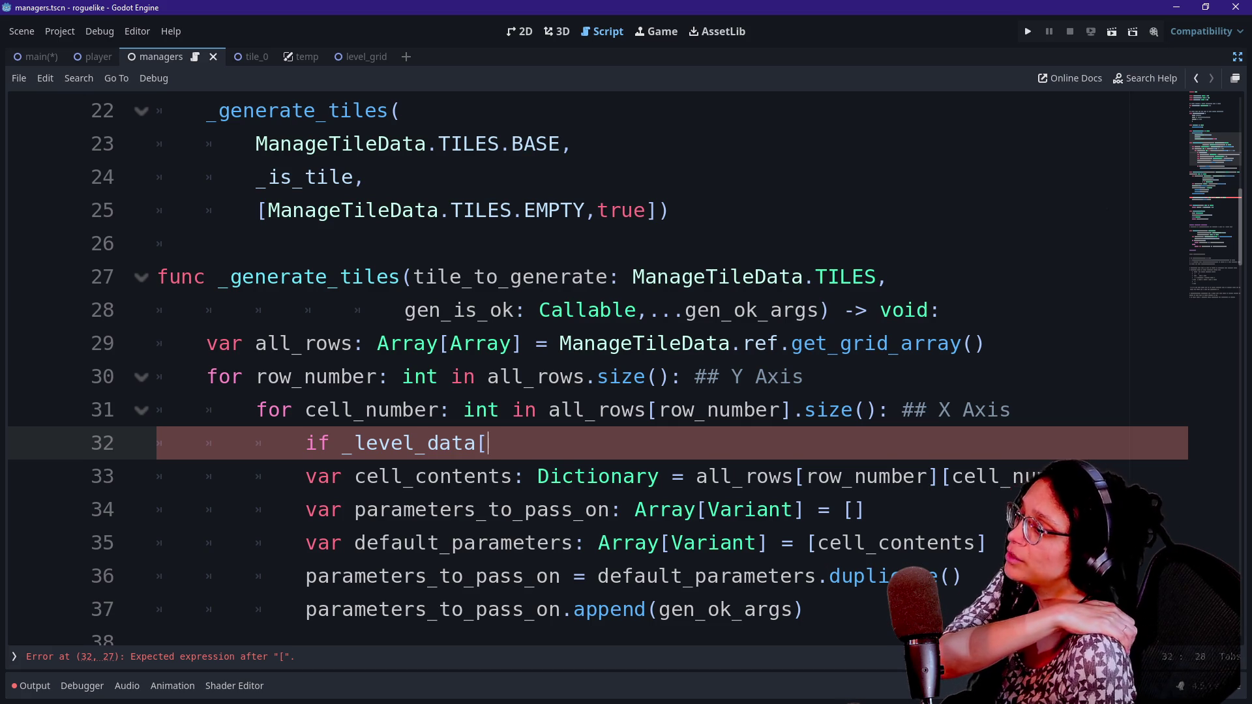
key("BackSpace")
key("BackSpace")
key("BackSpace")
key("Return")
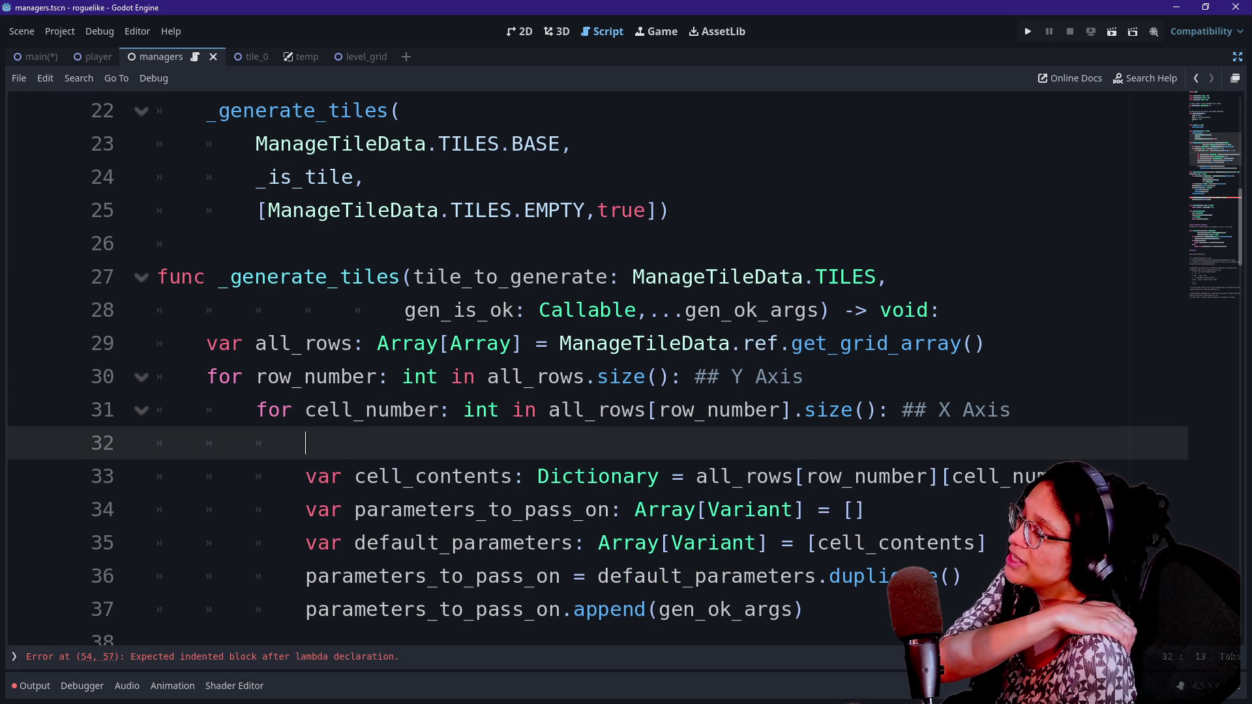
scroll(587, 365, "up", 2)
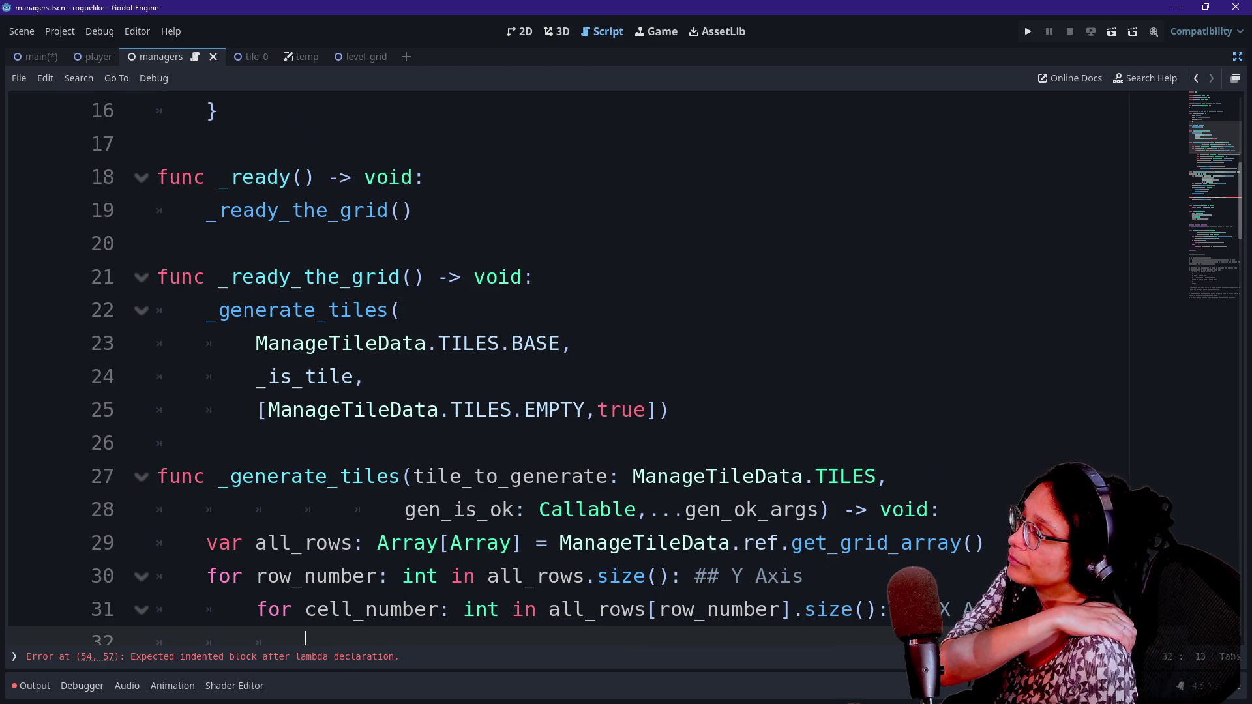
left_click(366, 344)
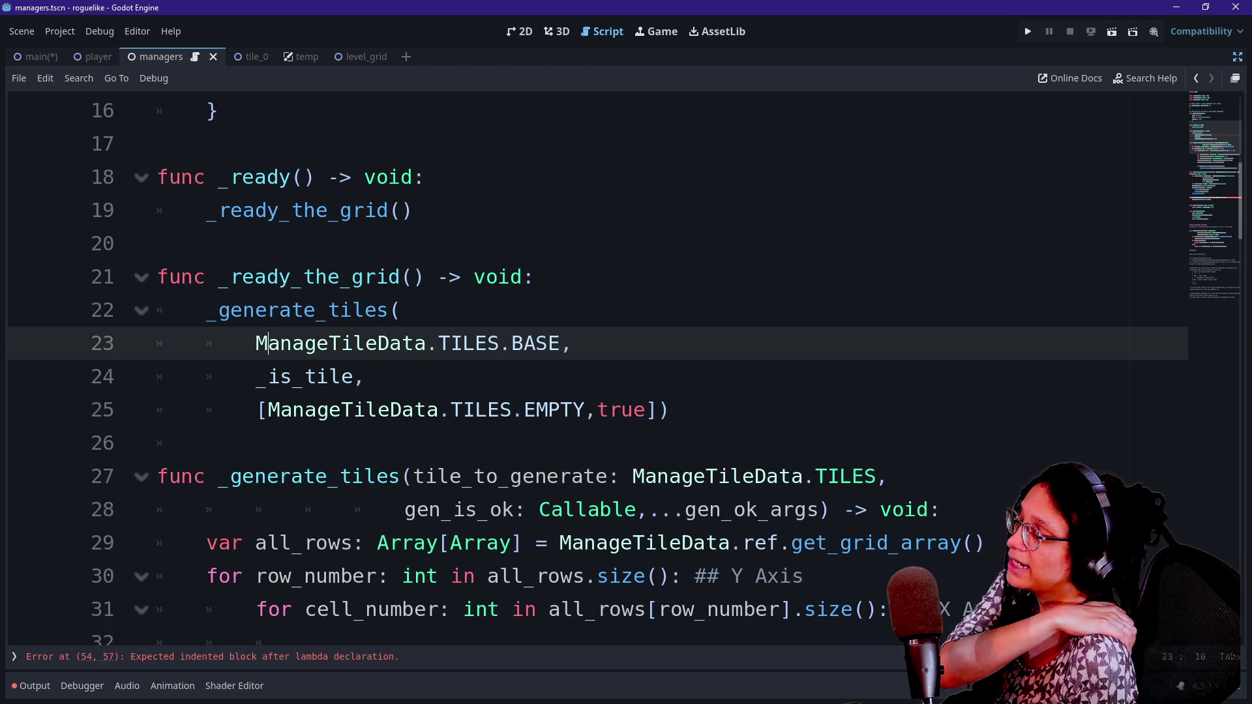
left_click(366, 377)
left_click(131, 357)
key("alt+Left")
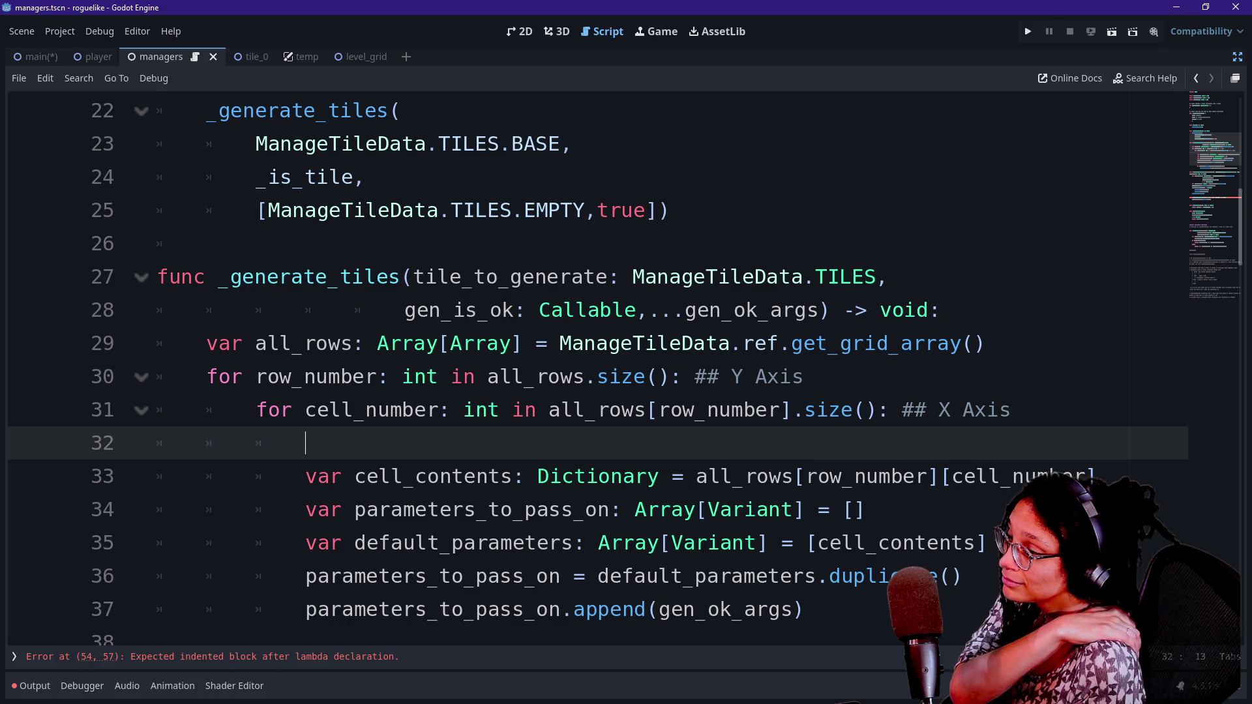
- Write the guard 'if not _level_data:' on line 32 with an indented line below
type("if not ")
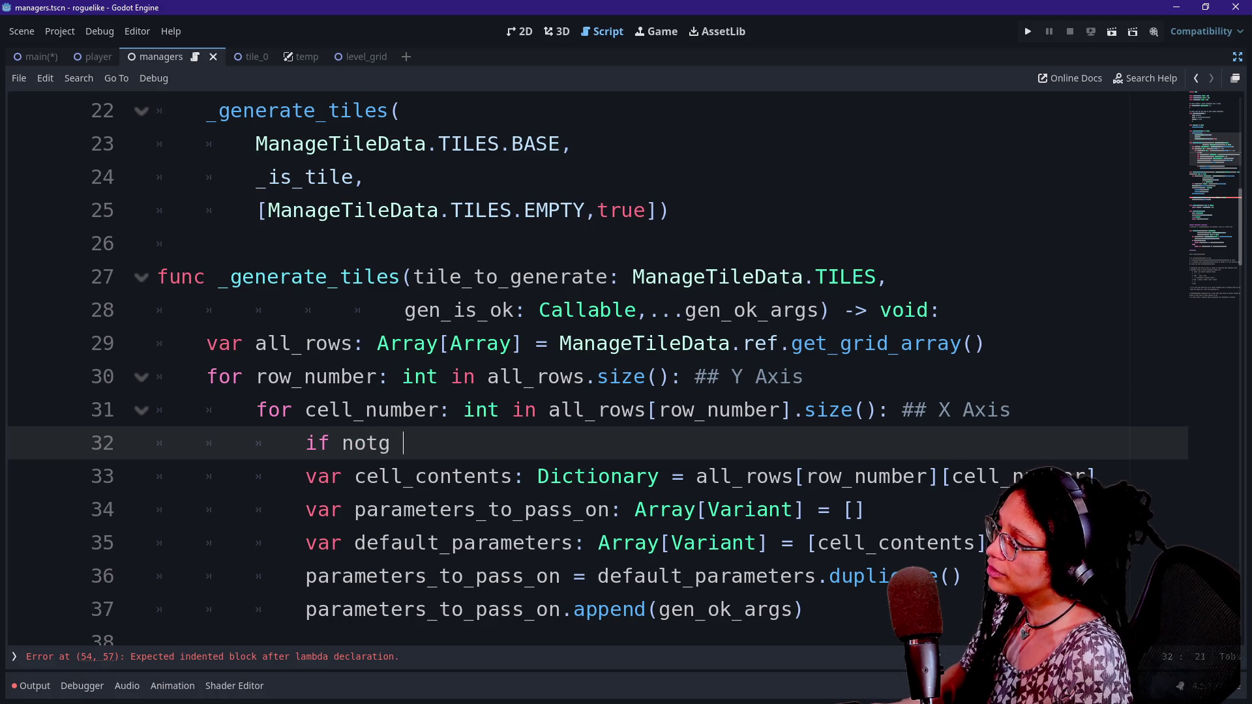
type("leve")
key("BackSpace")
key("BackSpace")
key("BackSpace")
key("BackSpace")
type("_")
key("Return")
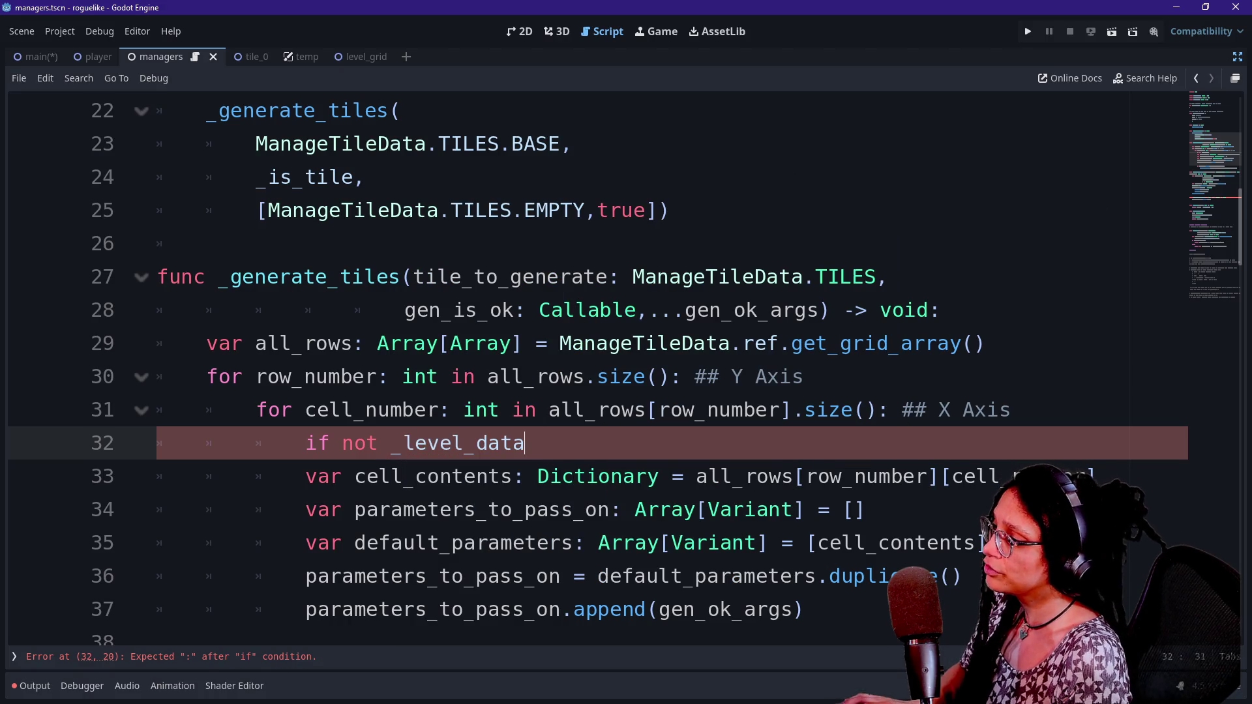
type(":")
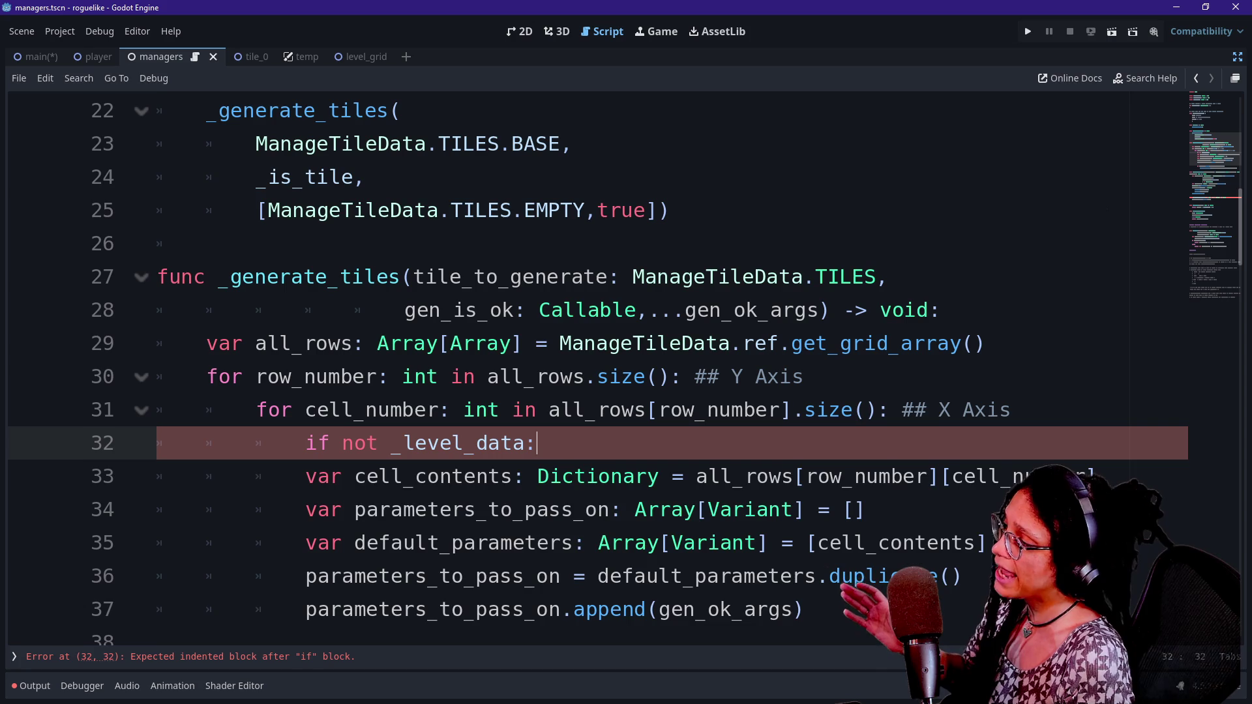
key("Return")
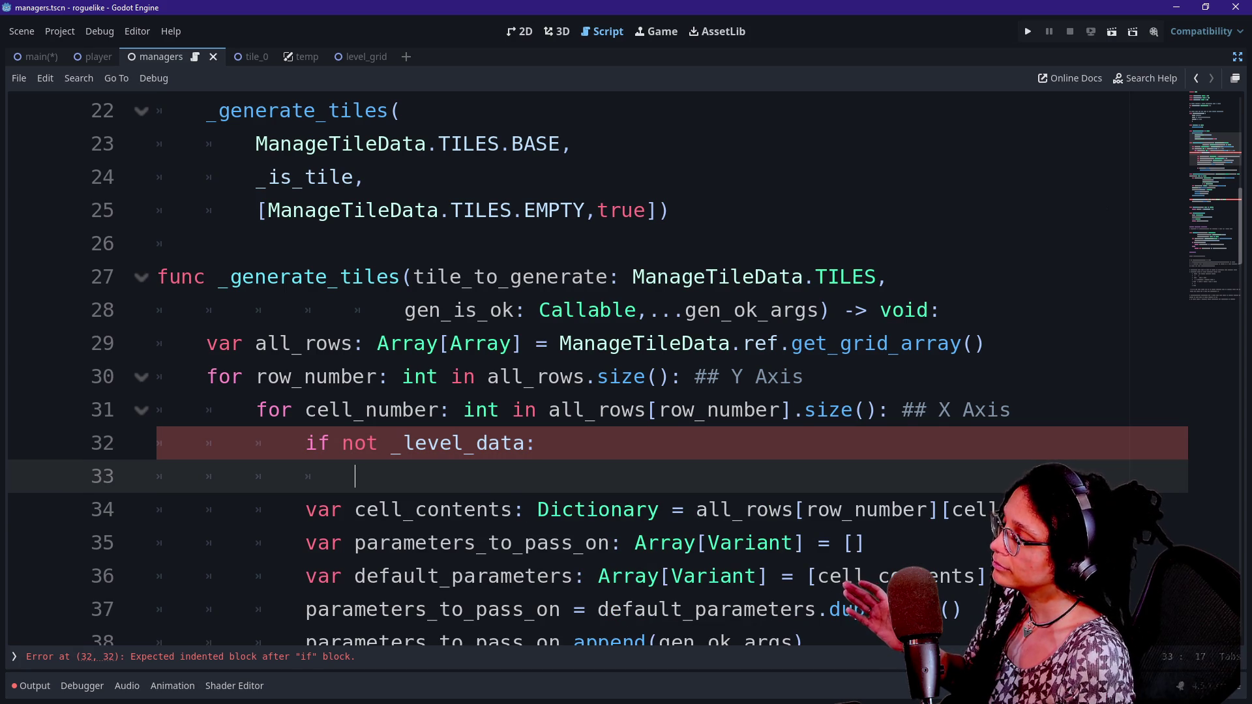
- Select the _level_data declaration on lines 8–9 and switch to the browser
scroll(587, 365, "up", 7)
scroll(587, 365, "down", 1)
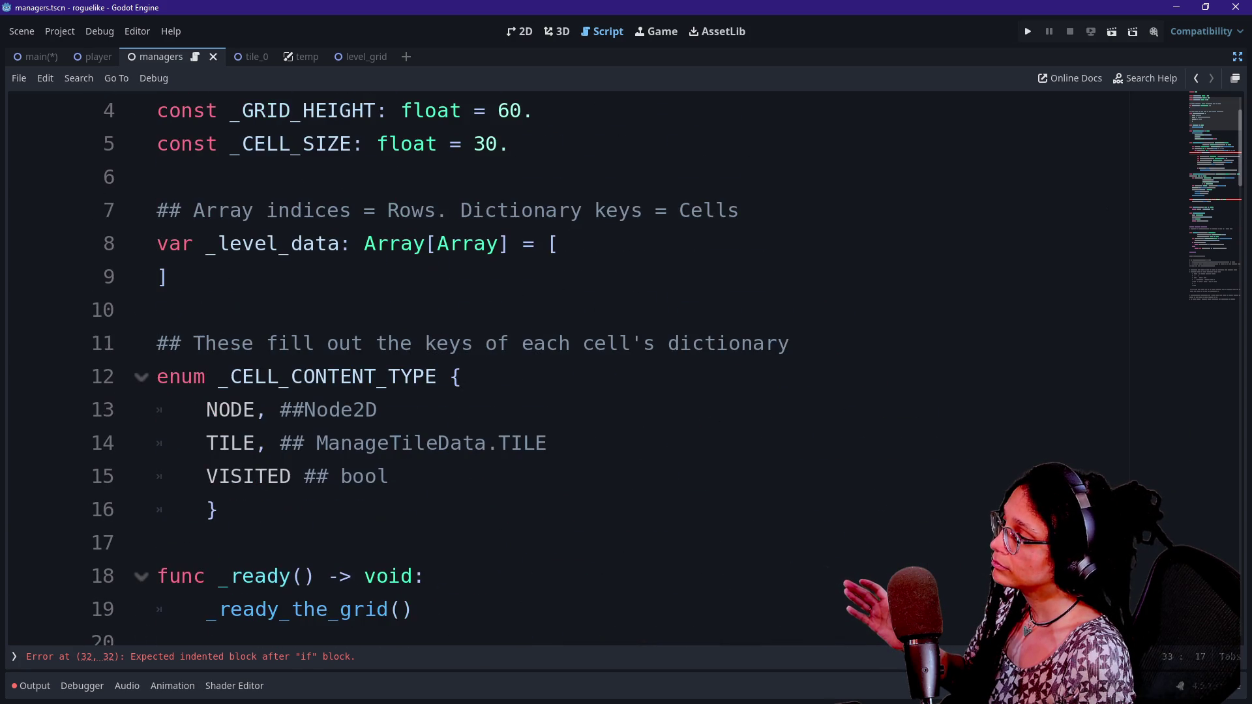
left_click(168, 276)
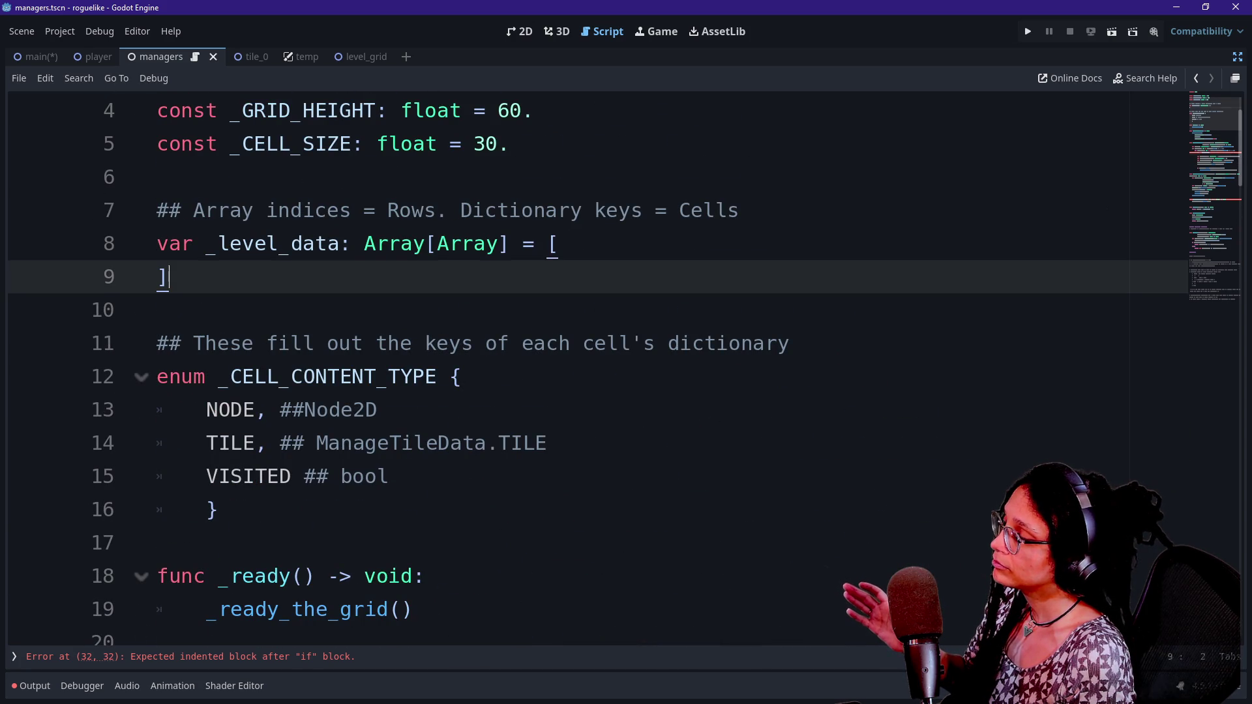
left_click(158, 210, "shift")
key("shift+Down")
key("ctrl+c")
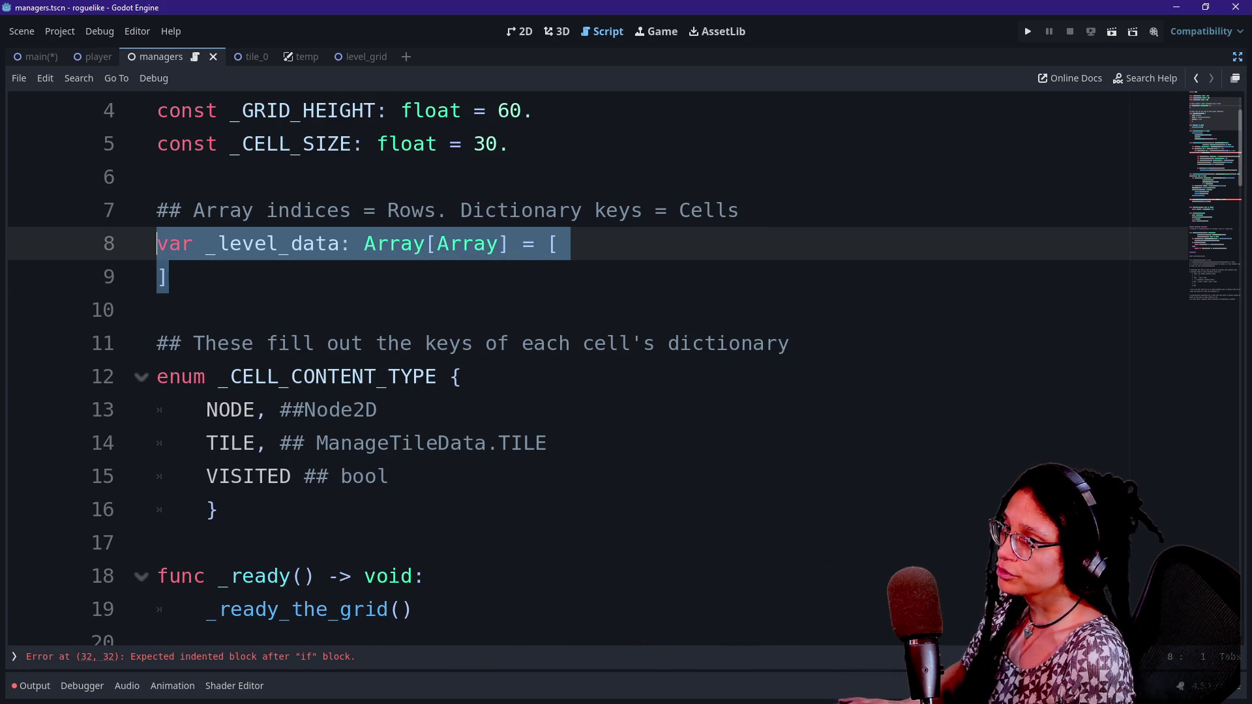
key("alt+Tab")
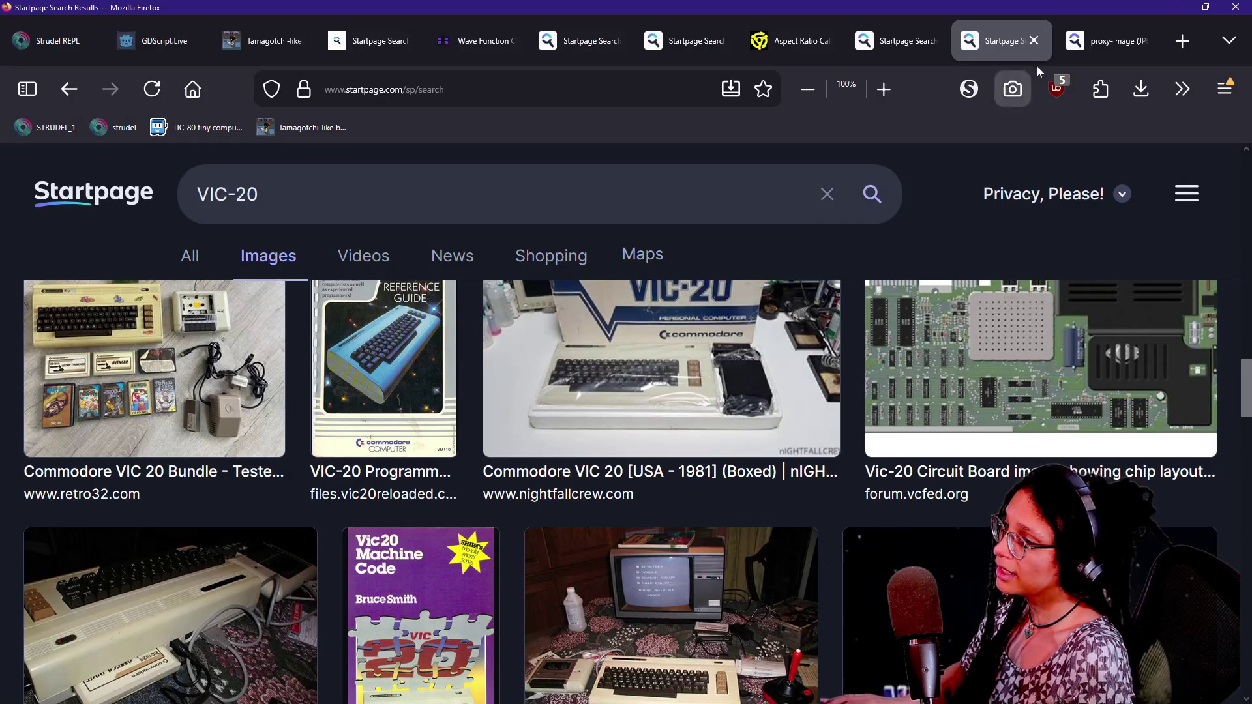
- Paste the _level_data declaration above func main in the GDScript.Live playground
left_click(1182, 40)
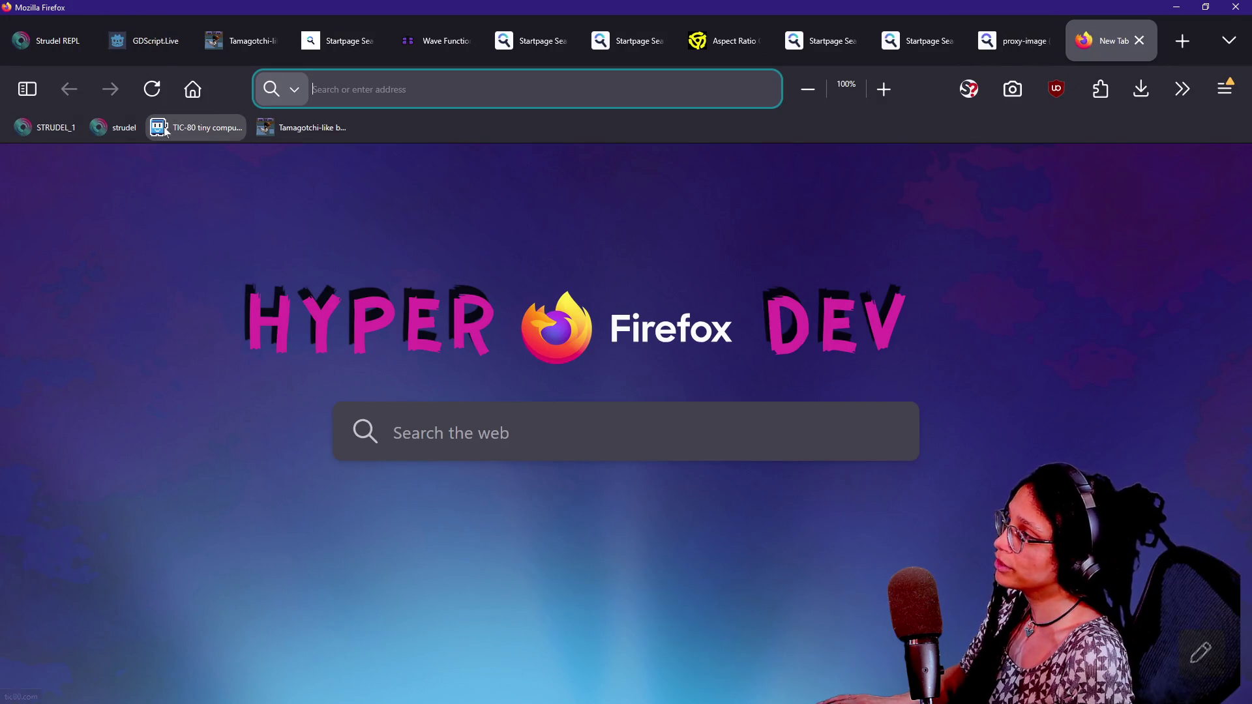
left_click(149, 61)
left_click(280, 455)
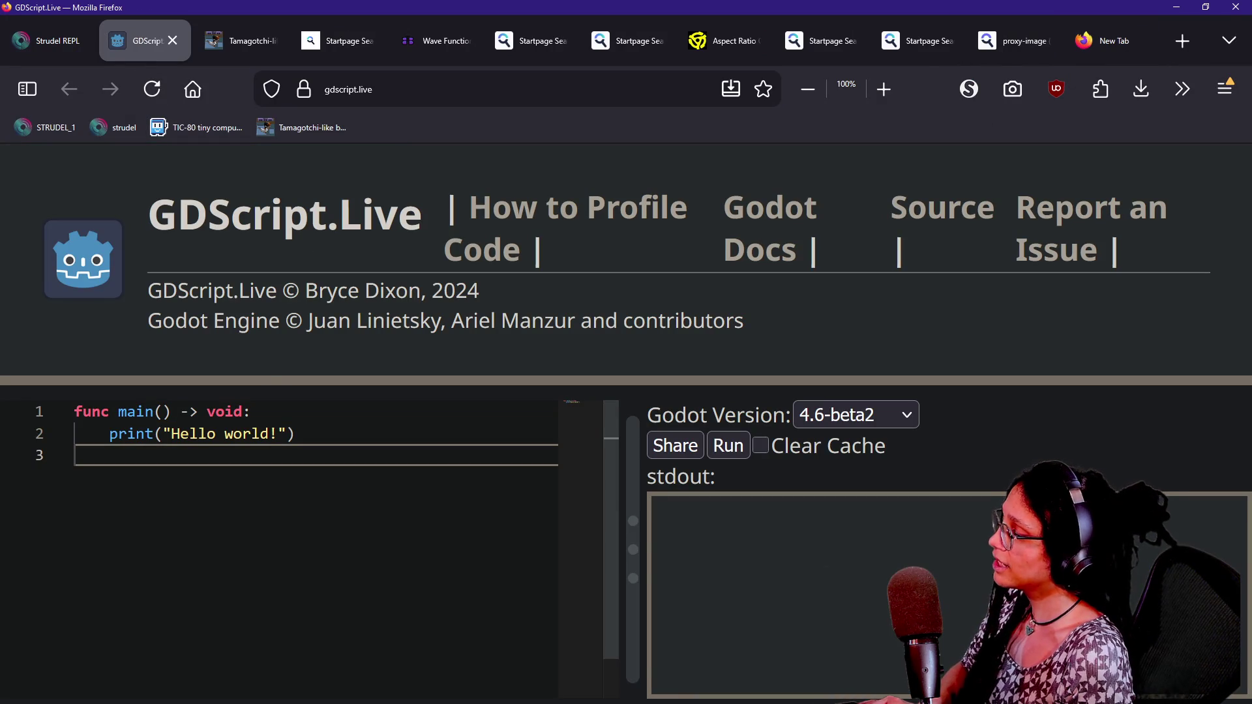
key("Up")
key("Up")
key("Down")
key("Down")
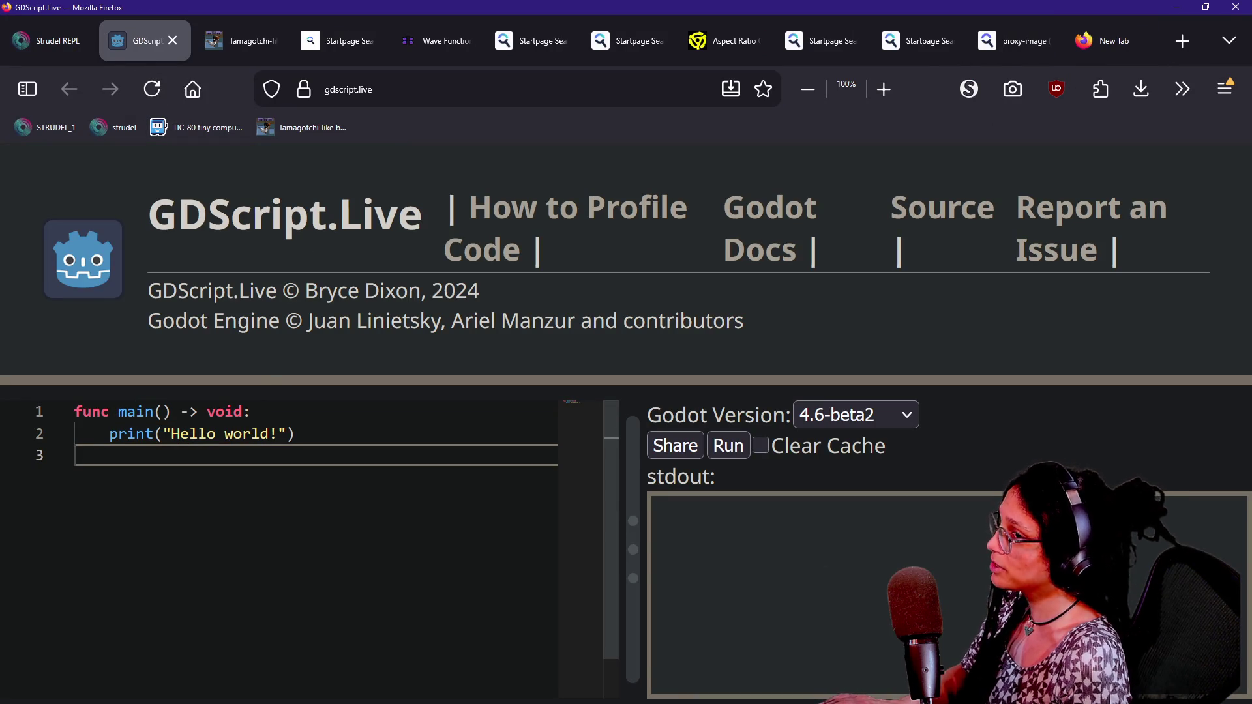
key("Up")
key("Up")
key("Return")
key("Up")
type("v")
key("BackSpace")
key("ctrl+v")
key("ctrl+v")
key("ctrl+z")
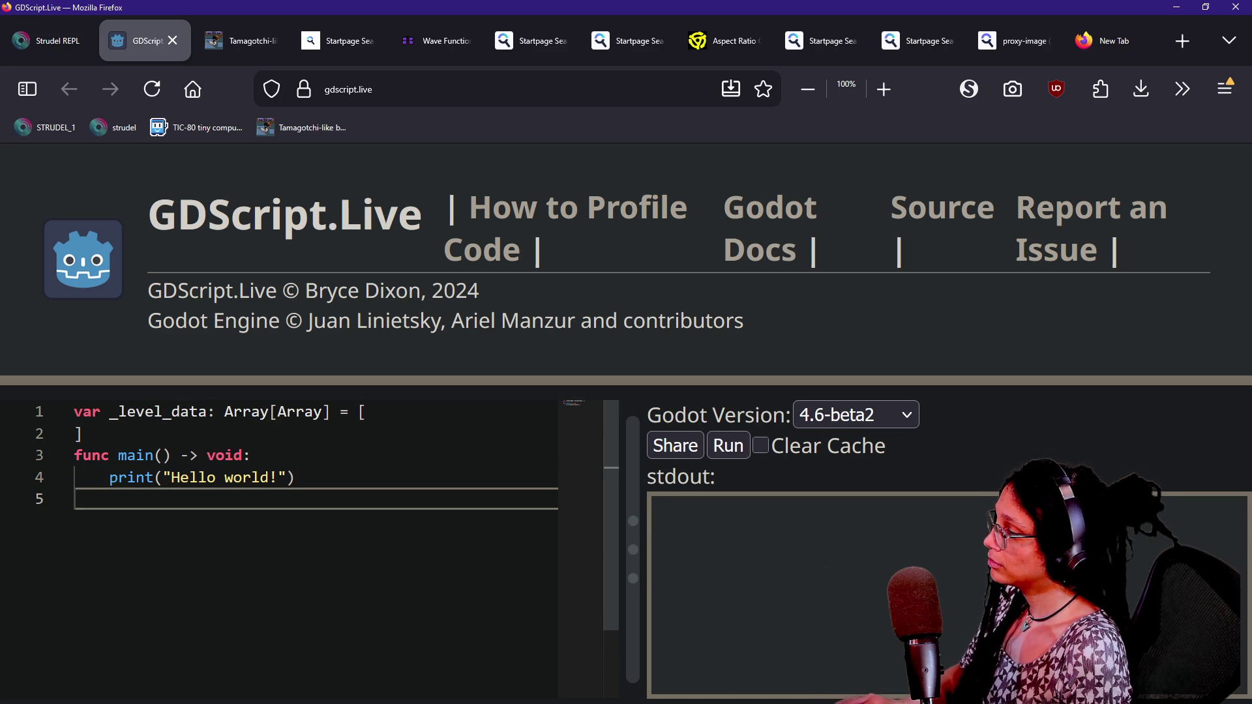
- Add an 'if not _level_data:' line above the print call
left_click(278, 478)
key("Up")
key("End")
key("Return")
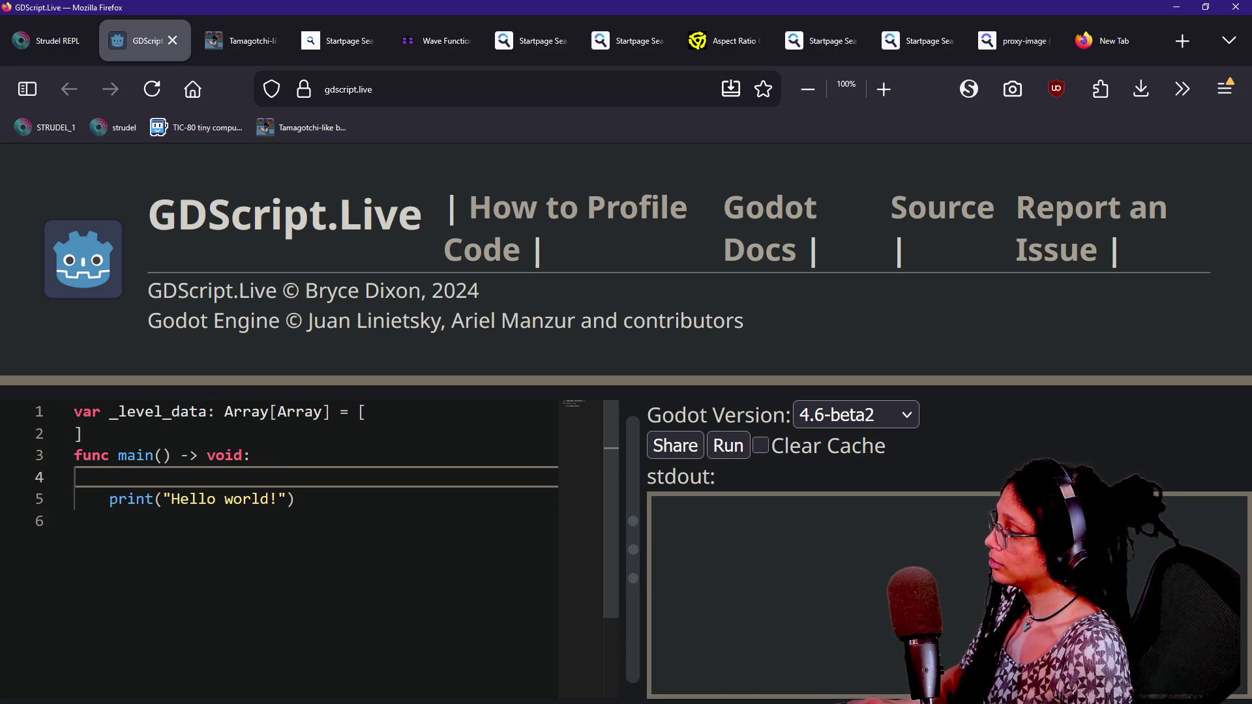
type("i")
key("BackSpace")
type("if ")
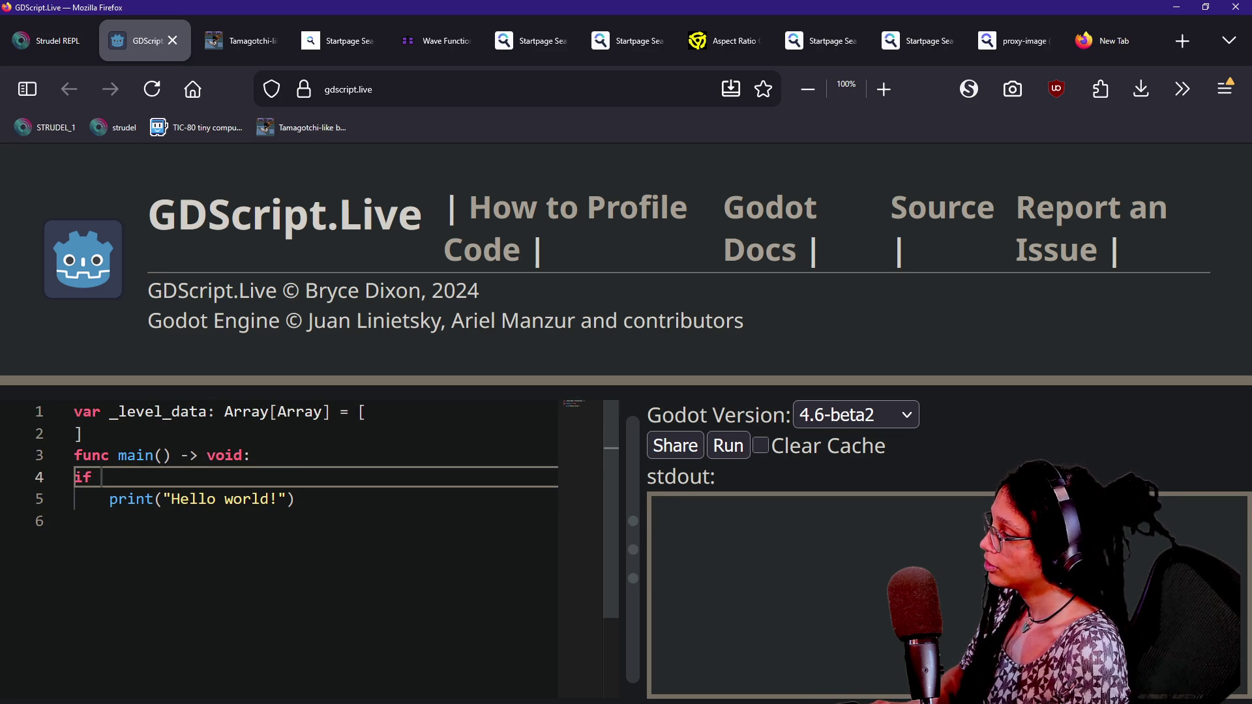
type("not _level_data:")
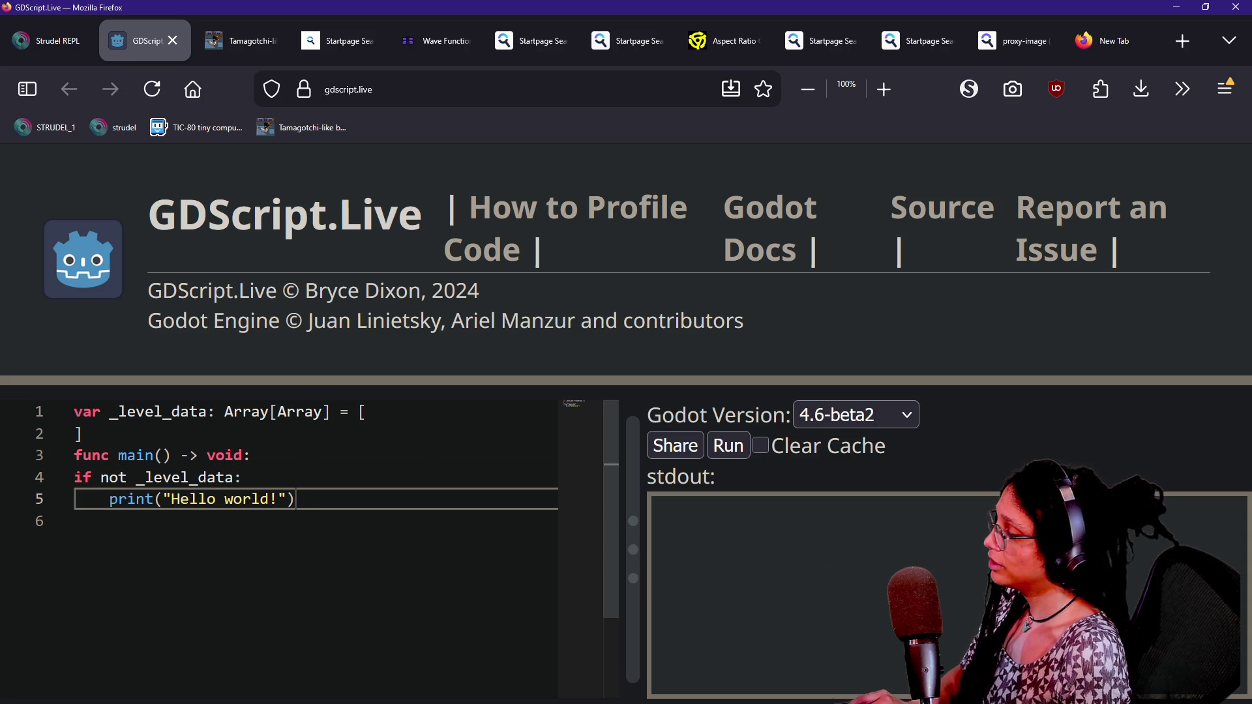
- Indent the guard and print into main, then run it to print Hello world!
left_click_drag(75, 478, 129, 501)
key("Tab")
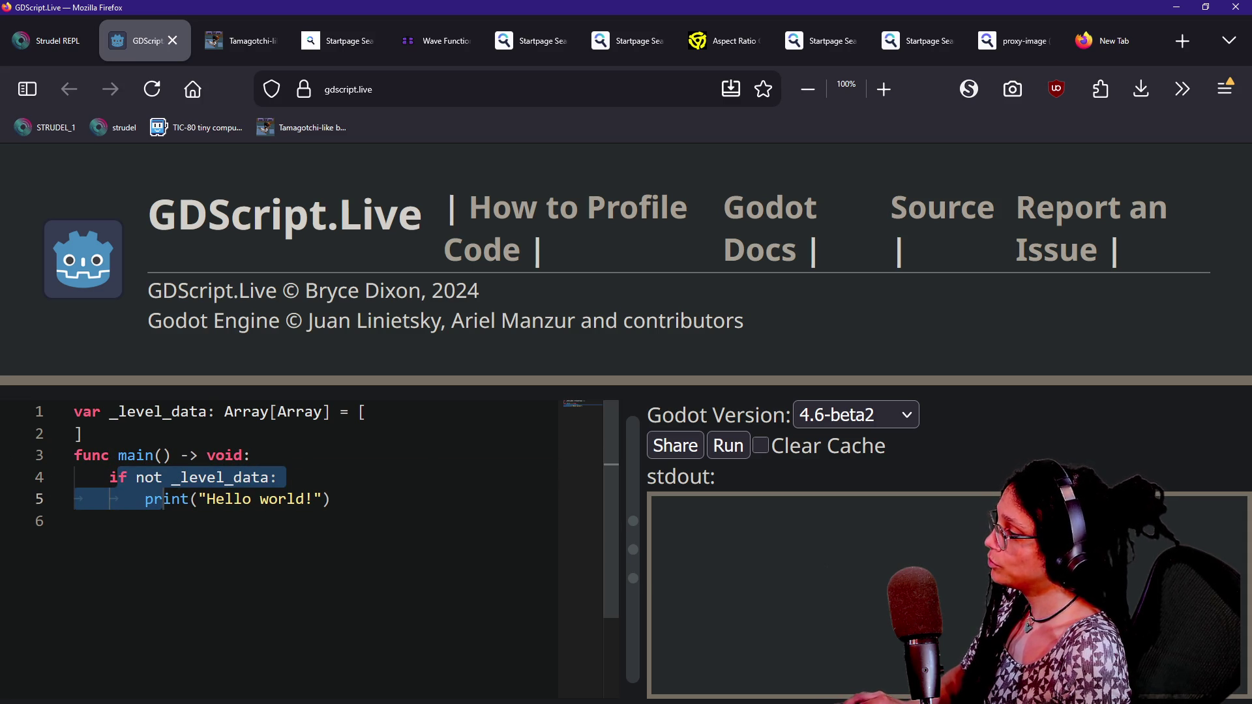
left_click(726, 447)
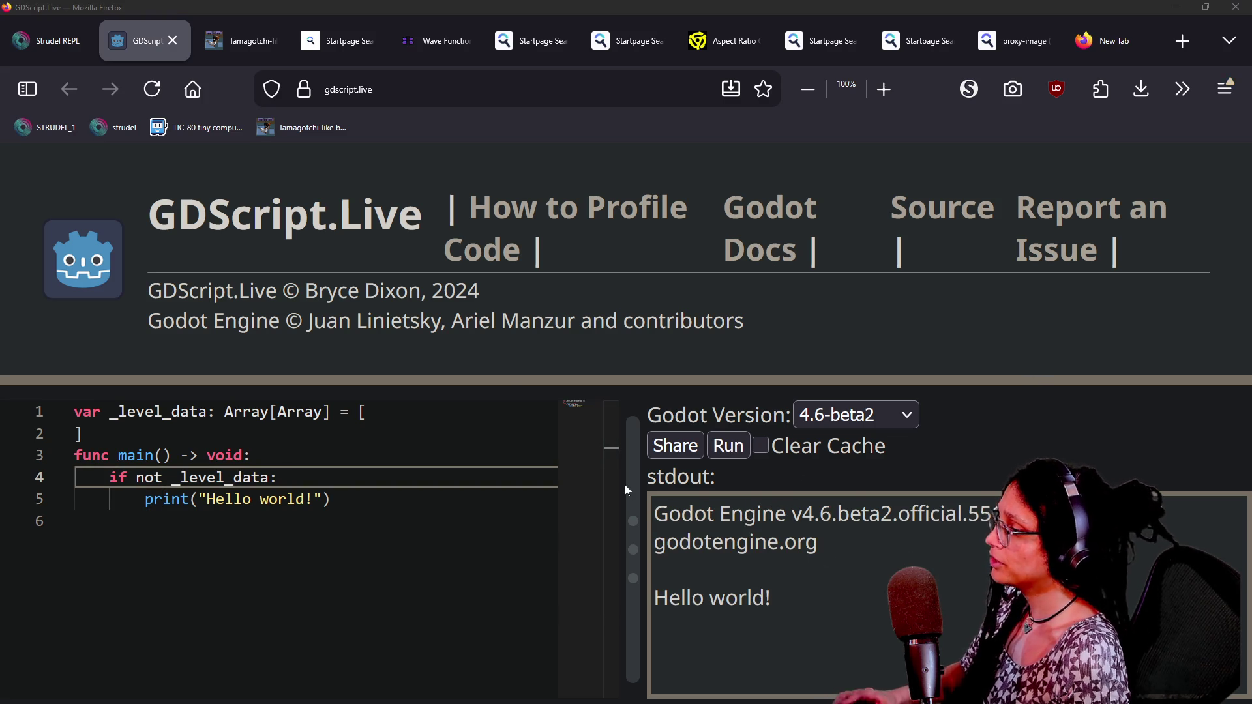
key("alt+Tab")
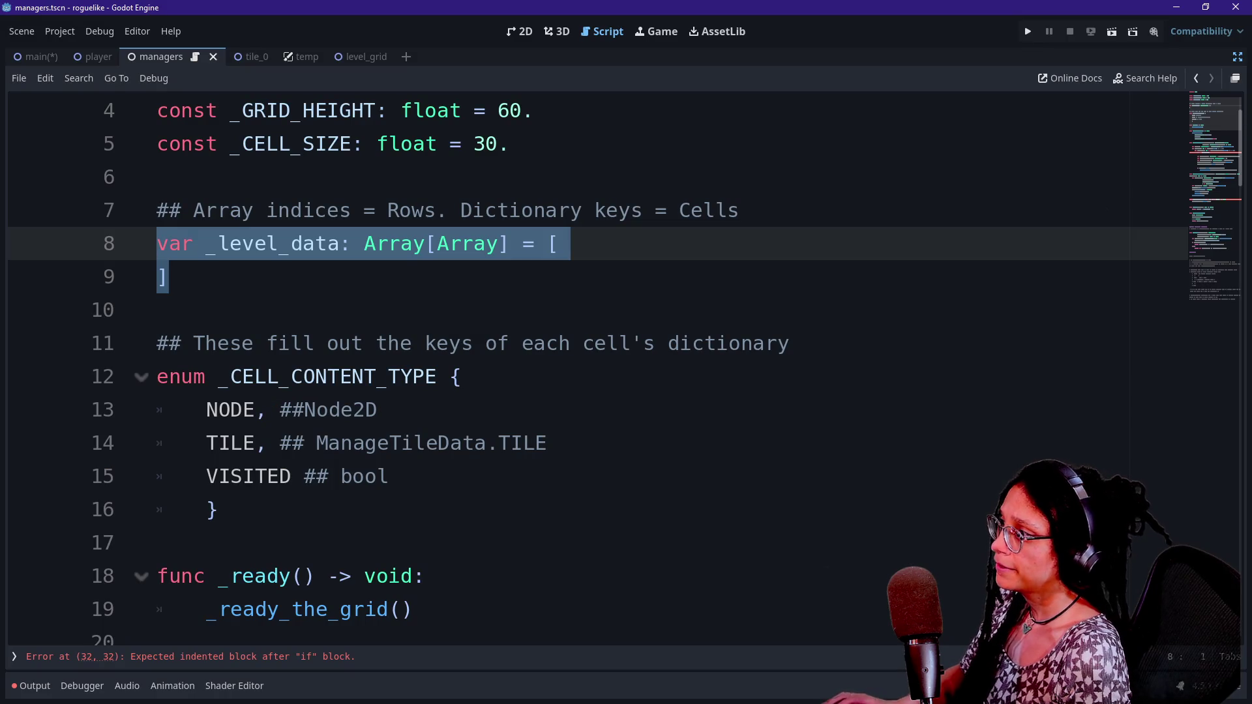
- Append 'and' before the colon in line 32's 'if not _level_data' condition
scroll(587, 365, "down", 8)
scroll(587, 365, "down", 1)
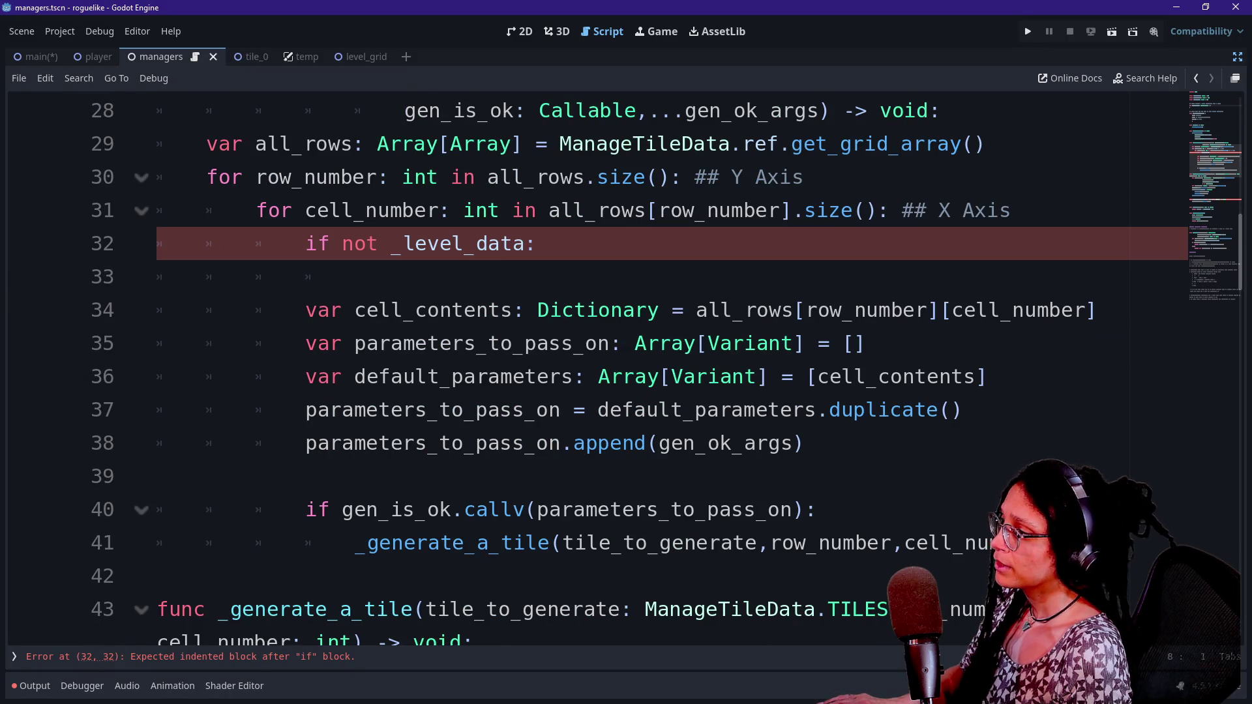
left_click(355, 277)
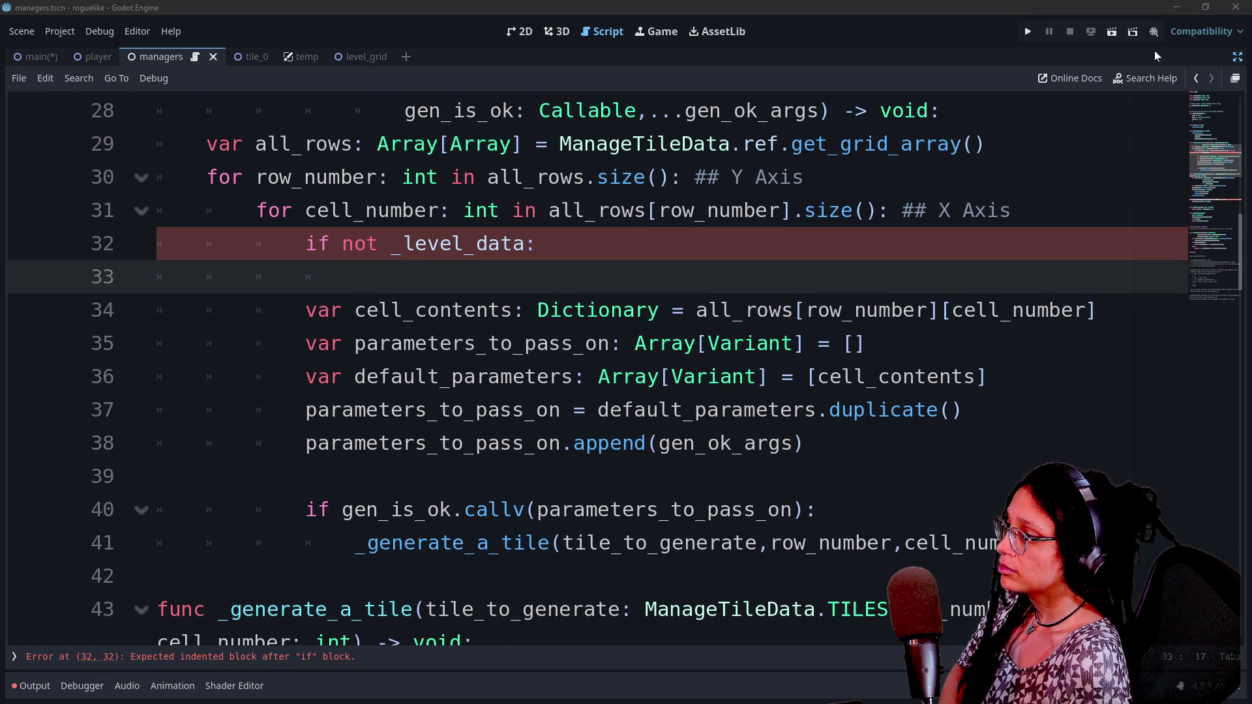
scroll(587, 365, "up", 2)
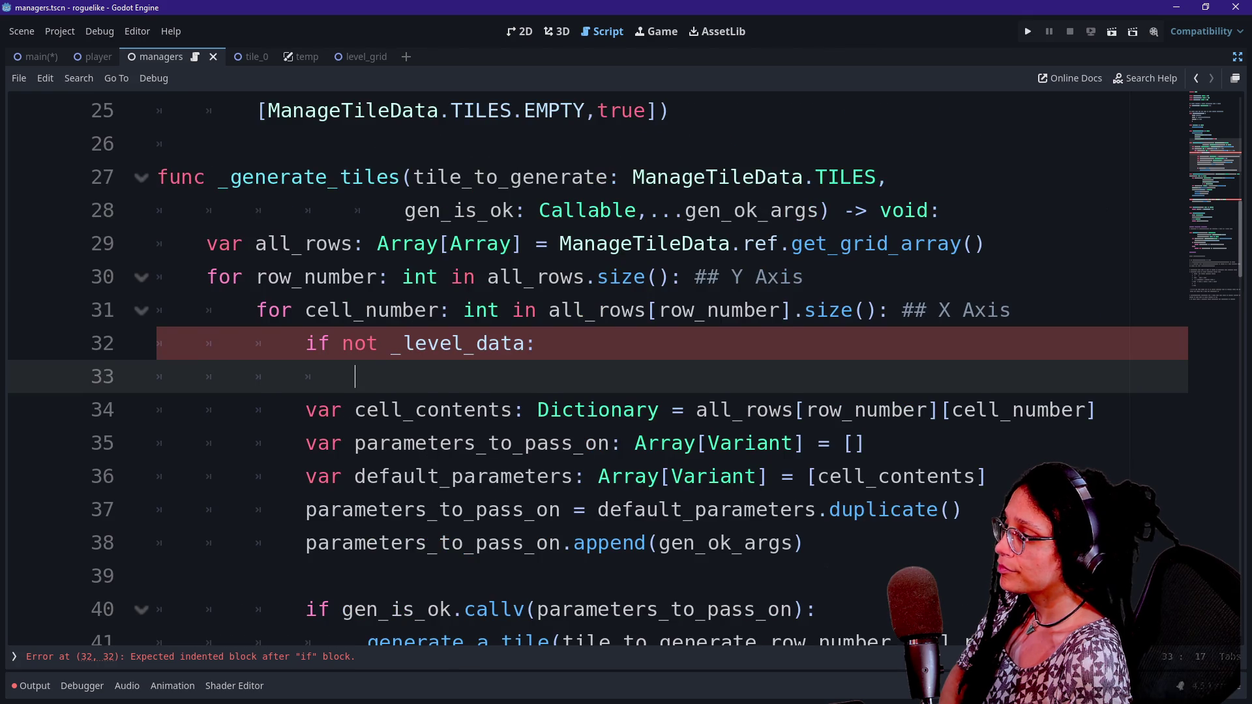
scroll(587, 365, "up", 2)
left_click(530, 443)
type("and")
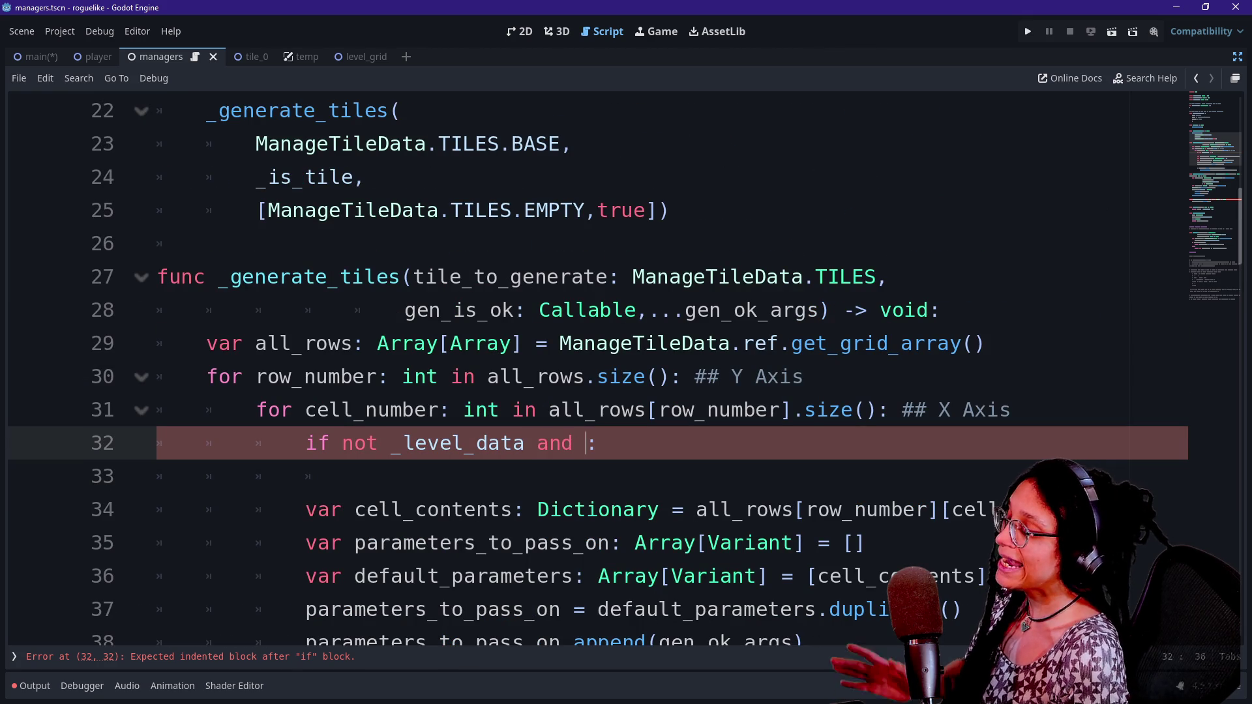
mouse_move(480, 344)
left_click(353, 377)
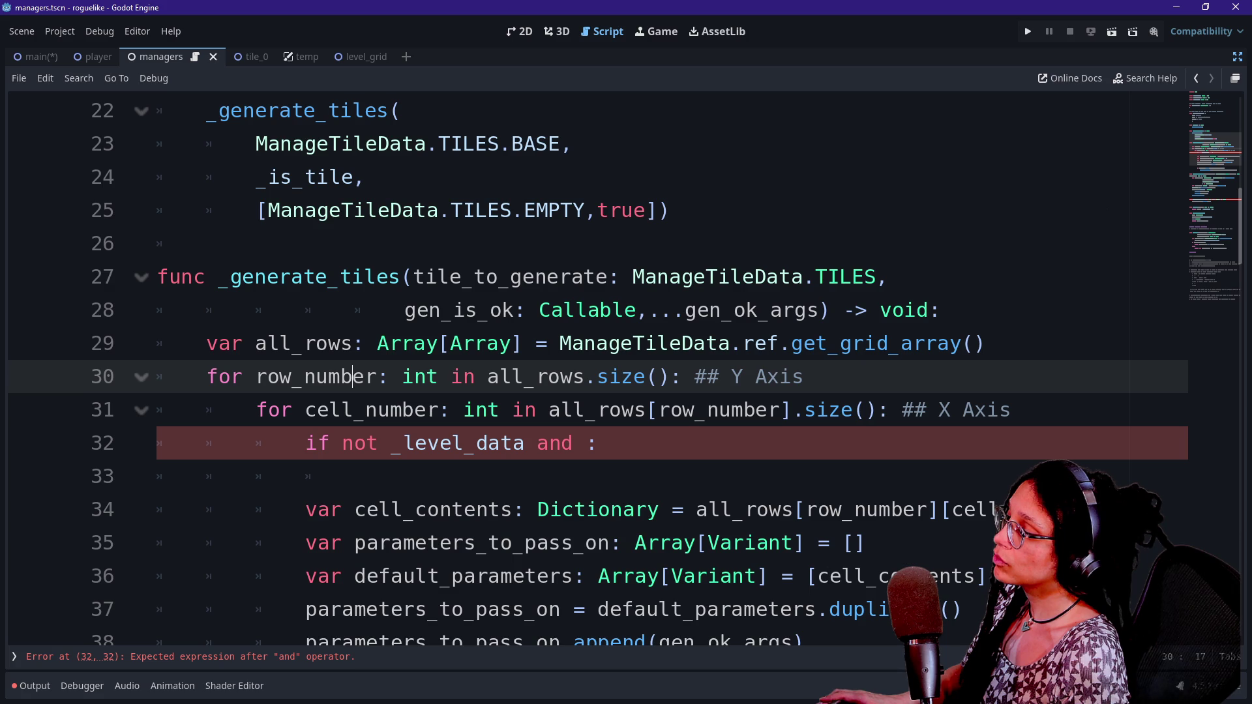
- Keep line 32 as 'if not _level_data and', dropping the trailing colon
left_click(598, 443)
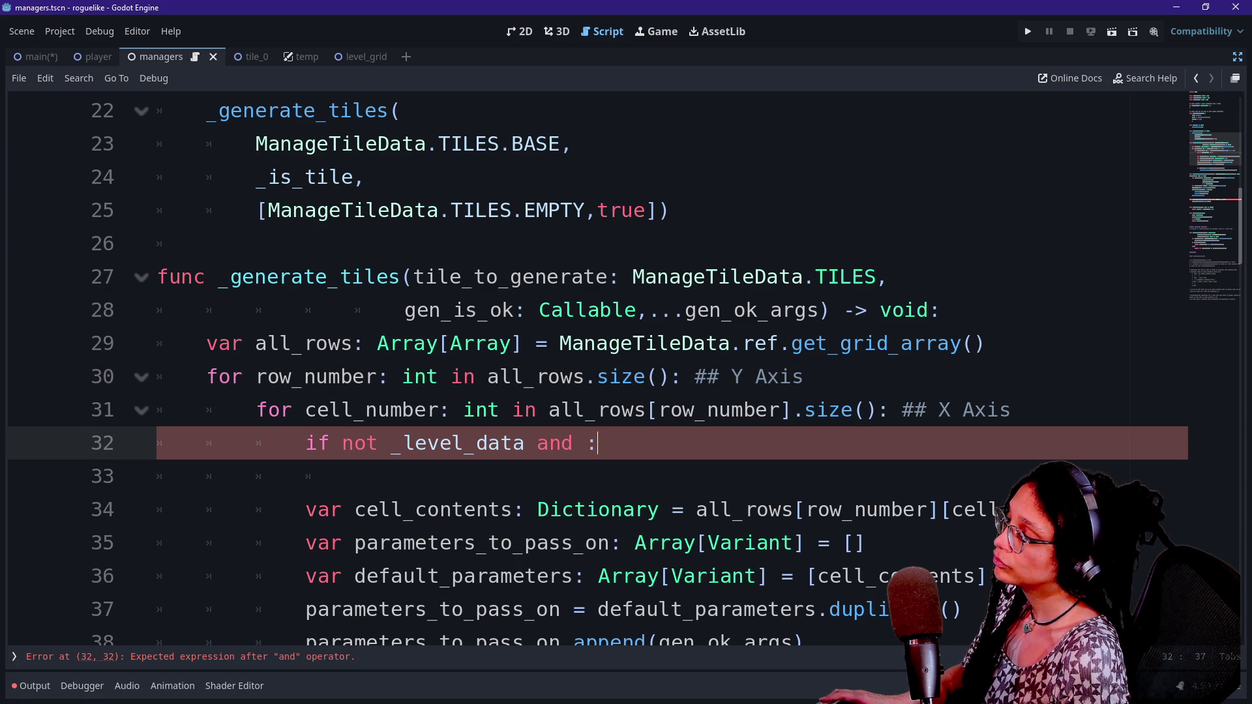
left_click(378, 443)
key("BackSpace")
key("BackSpace")
key("BackSpace")
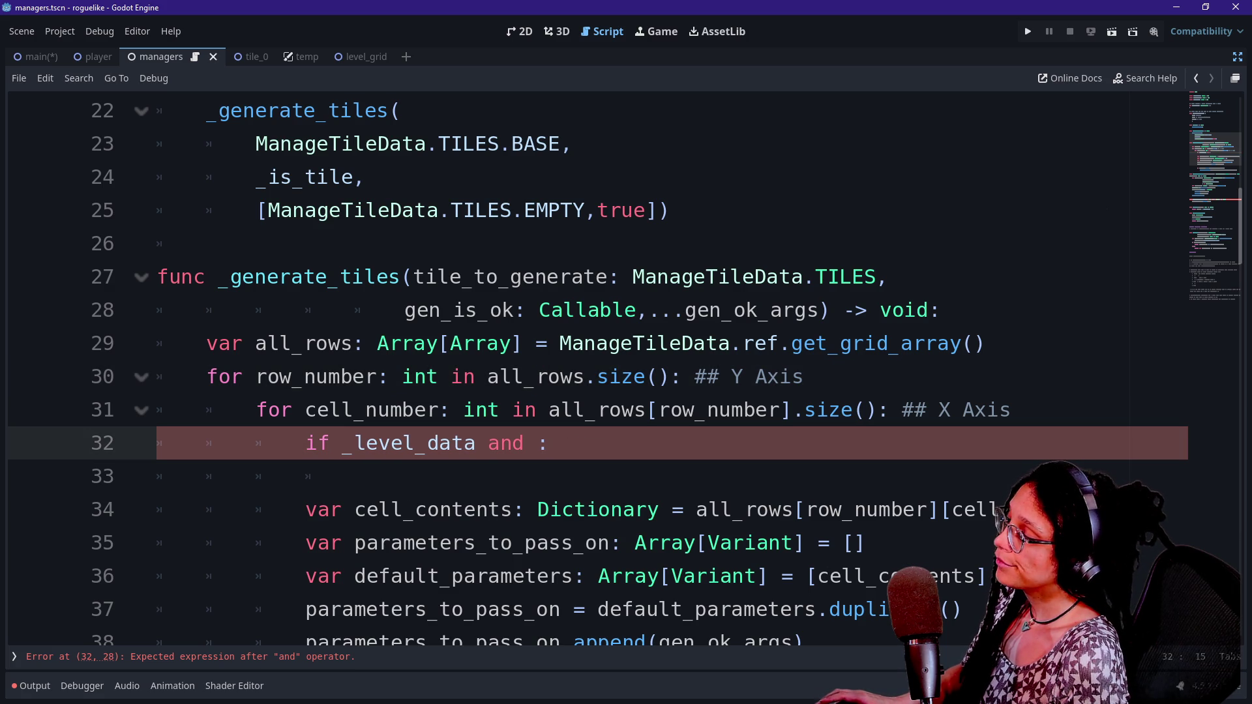
key("shift+Right")
key("shift+Right")
key("shift+Right")
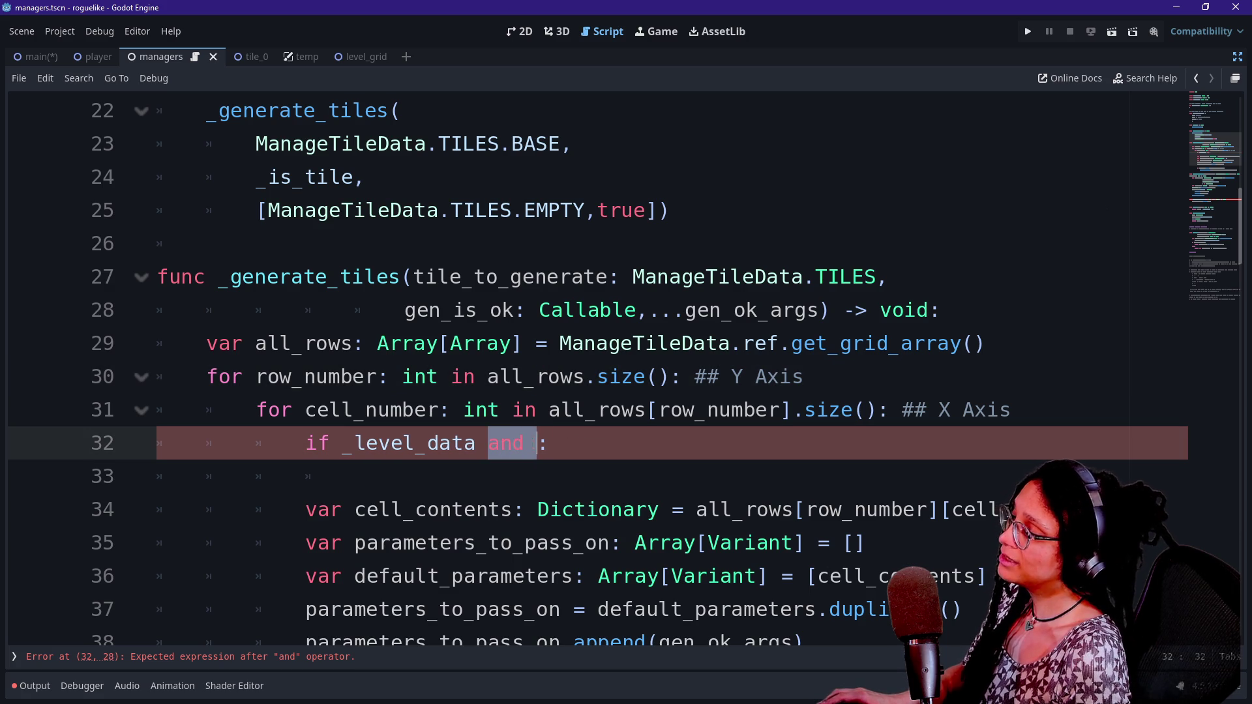
key("Right")
key("BackSpace")
key("BackSpace")
key("BackSpace")
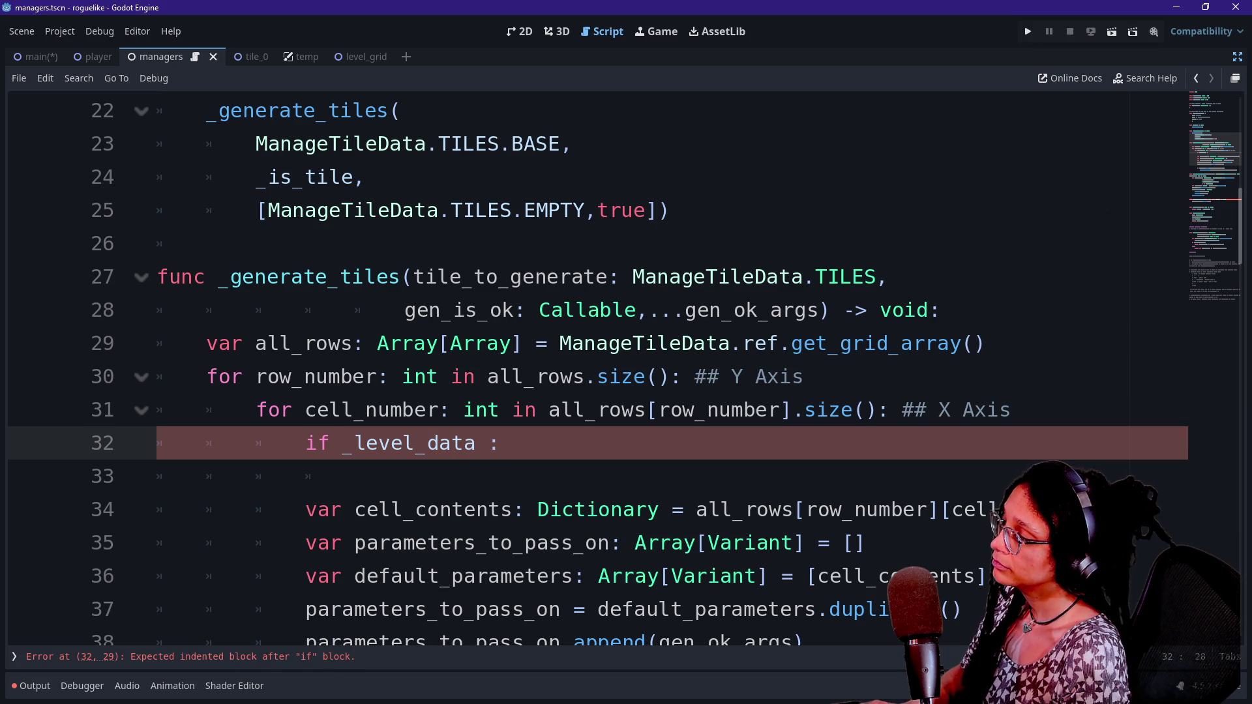
key("ctrl+z")
key("ctrl+z")
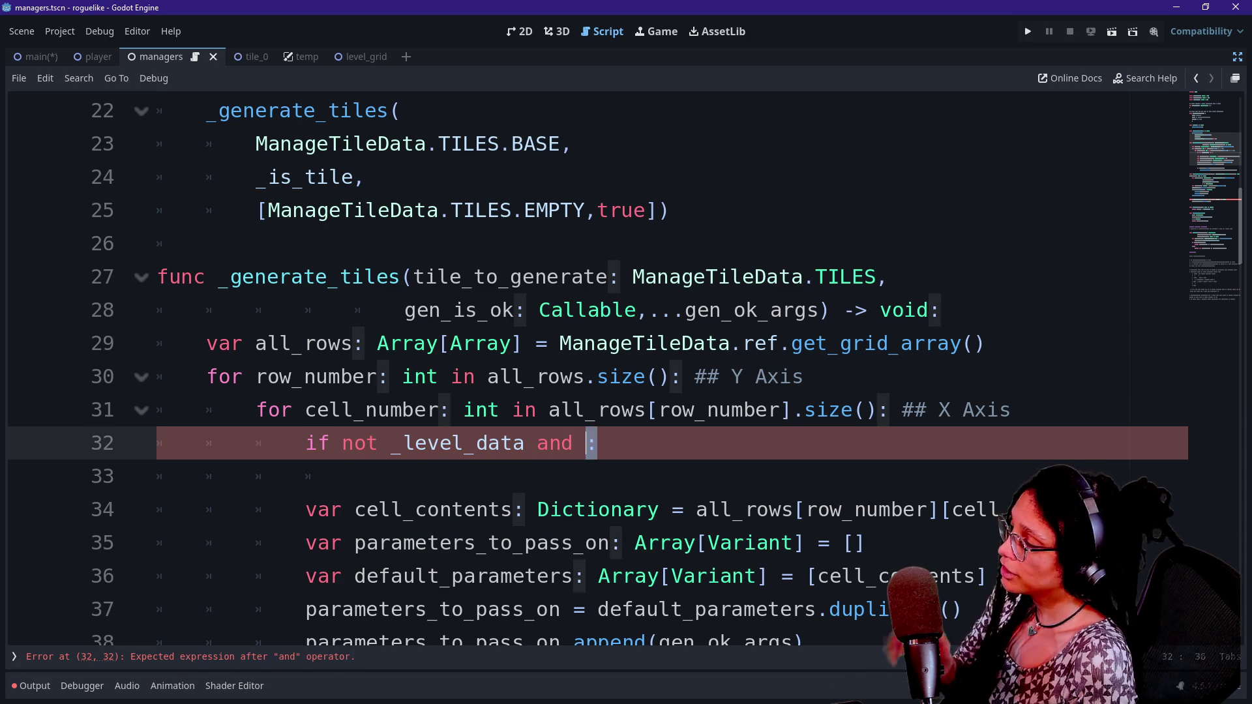
mouse_move(729, 507)
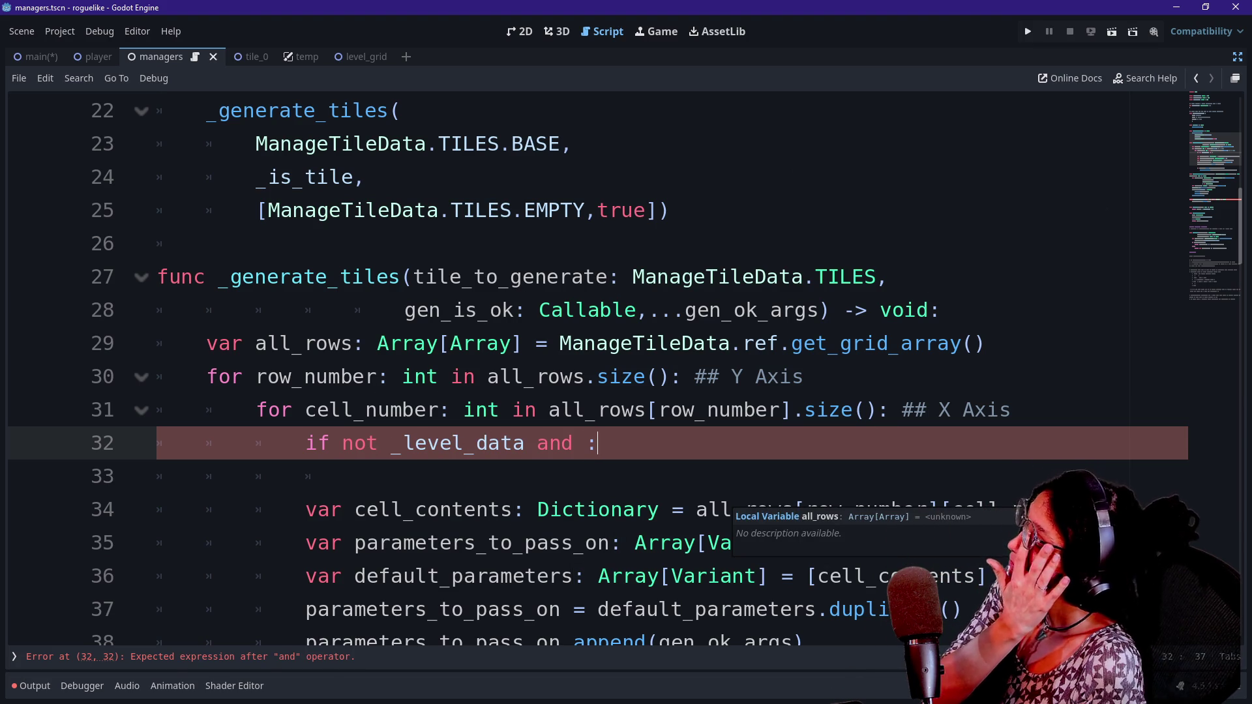
key("BackSpace")
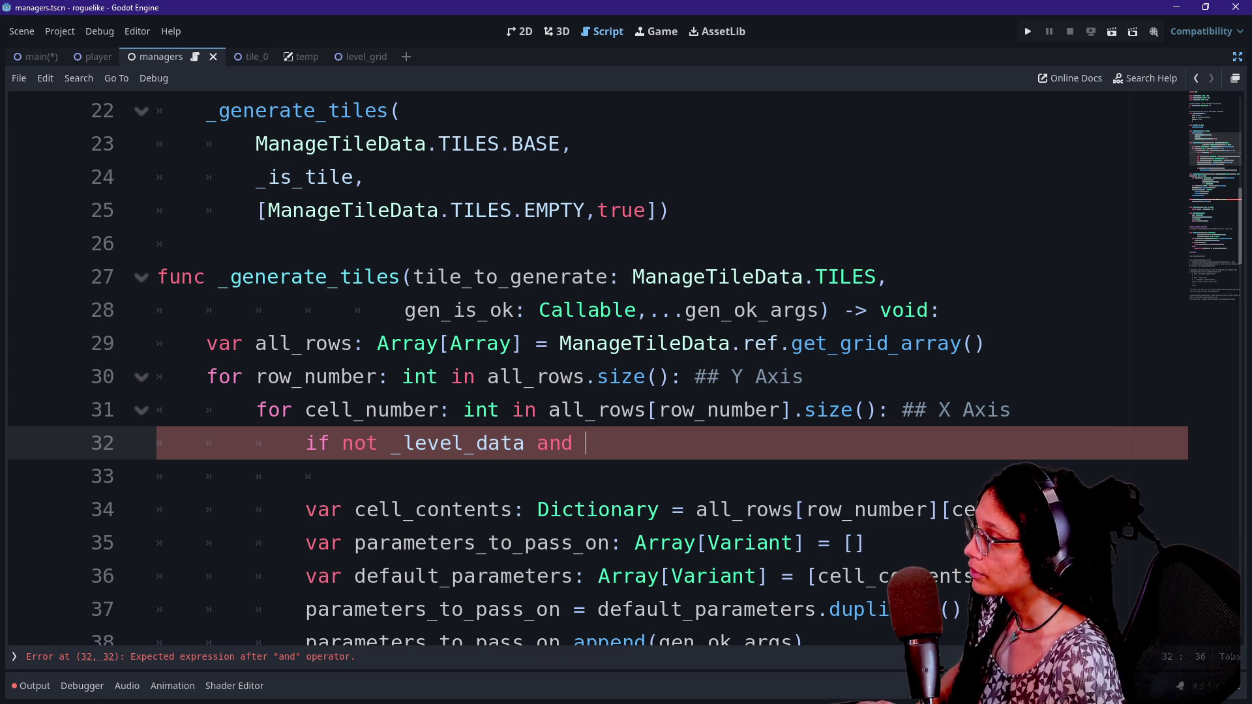
- Complete the condition with 'tile_to_generate == ManageTileData.TILES.BASE:' and start an indented body
type("ti")
key("Return")
type("==")
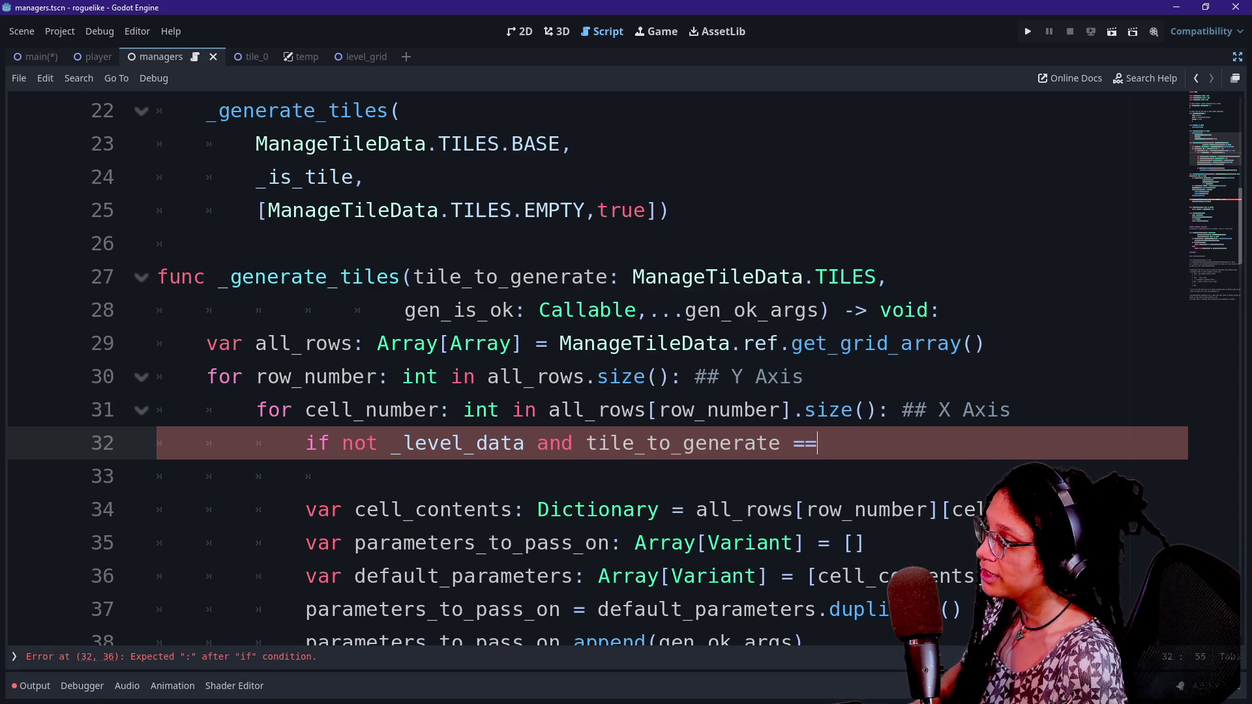
type(" Ma")
key("Return")
type(".T")
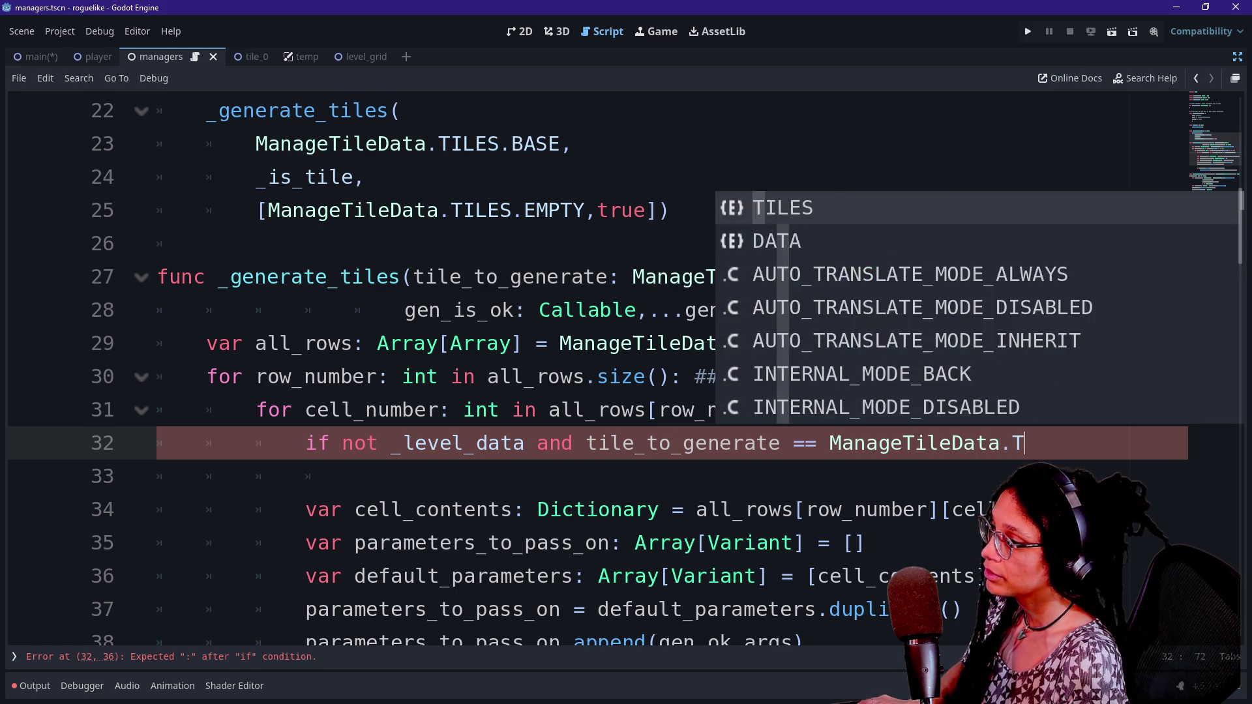
type("ILES.")
key("Down")
key("Down")
key("Return")
type(":")
key("Return")
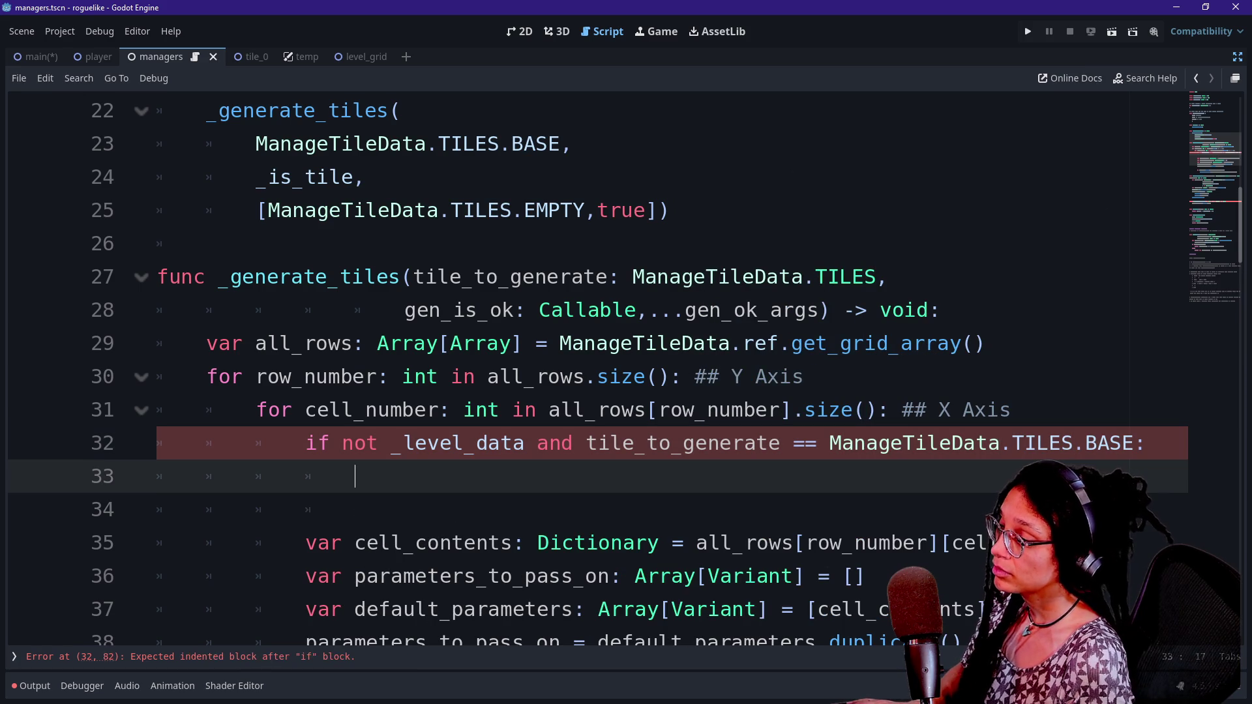
scroll(598, 365, "down", 1)
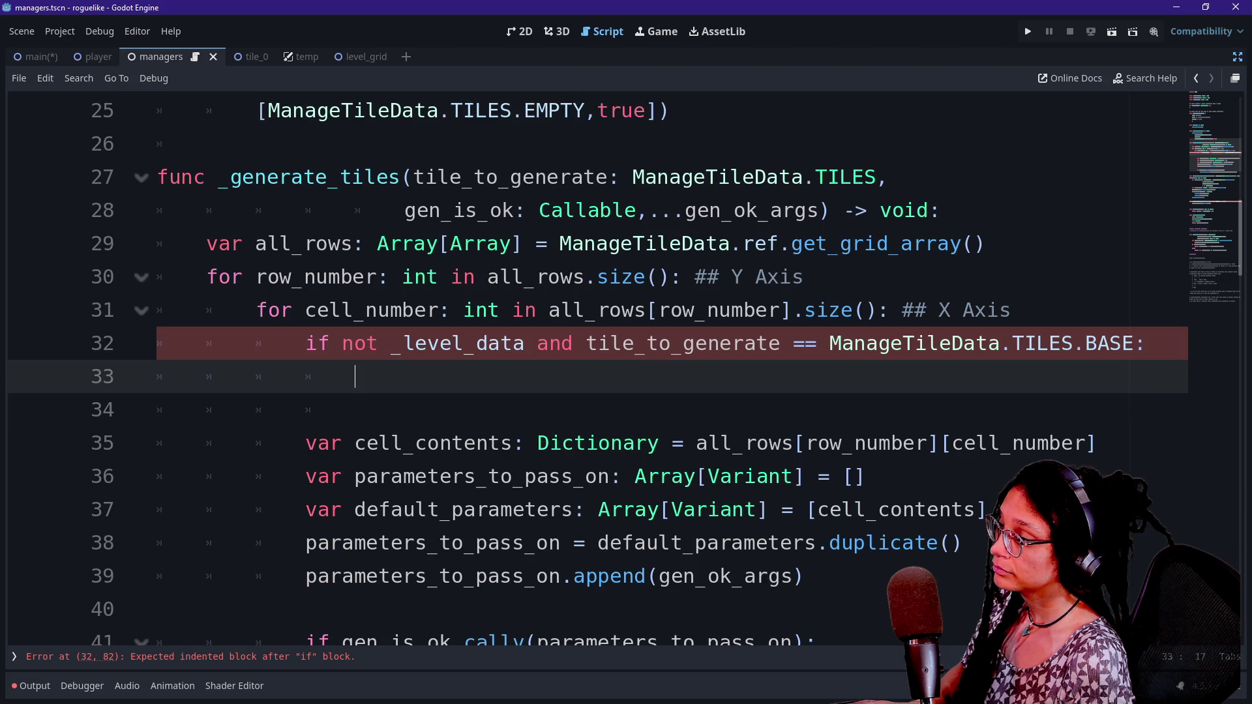
scroll(597, 365, "down", 1)
mouse_move(979, 577)
left_mouse_down()
mouse_move(417, 542)
mouse_move(585, 576)
mouse_move(823, 542)
mouse_move(463, 543)
mouse_move(389, 577)
mouse_move(306, 543)
mouse_move(586, 542)
left_mouse_up()
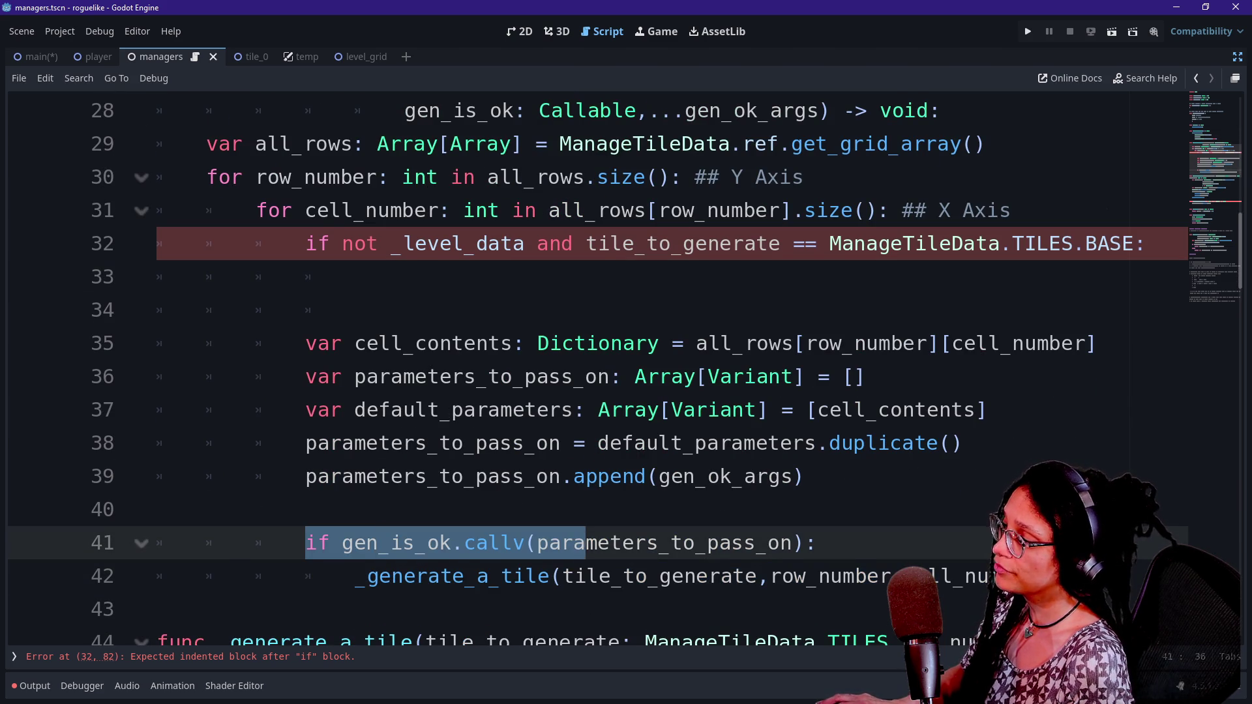
scroll(586, 542, "down", 1)
mouse_move(355, 443)
left_mouse_down()
mouse_move(709, 443)
mouse_move(646, 443)
left_mouse_up()
scroll(646, 443, "down", 3)
scroll(645, 144, "up", 2)
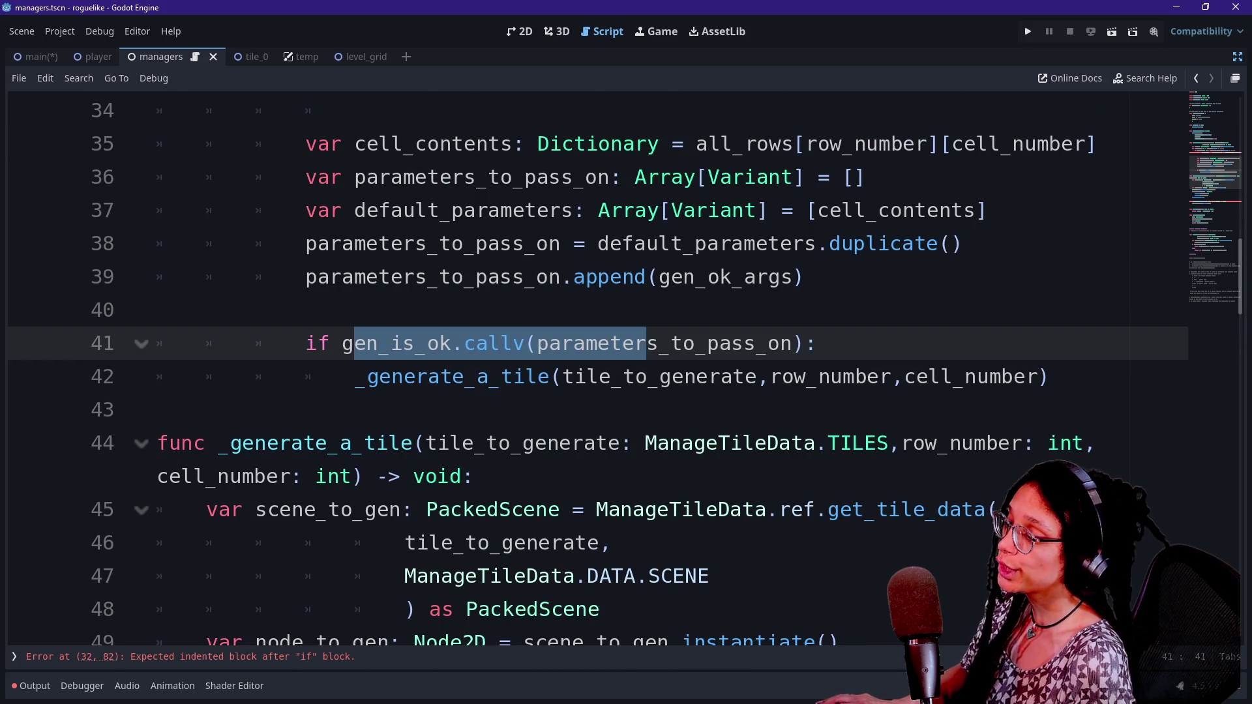
left_click(611, 377)
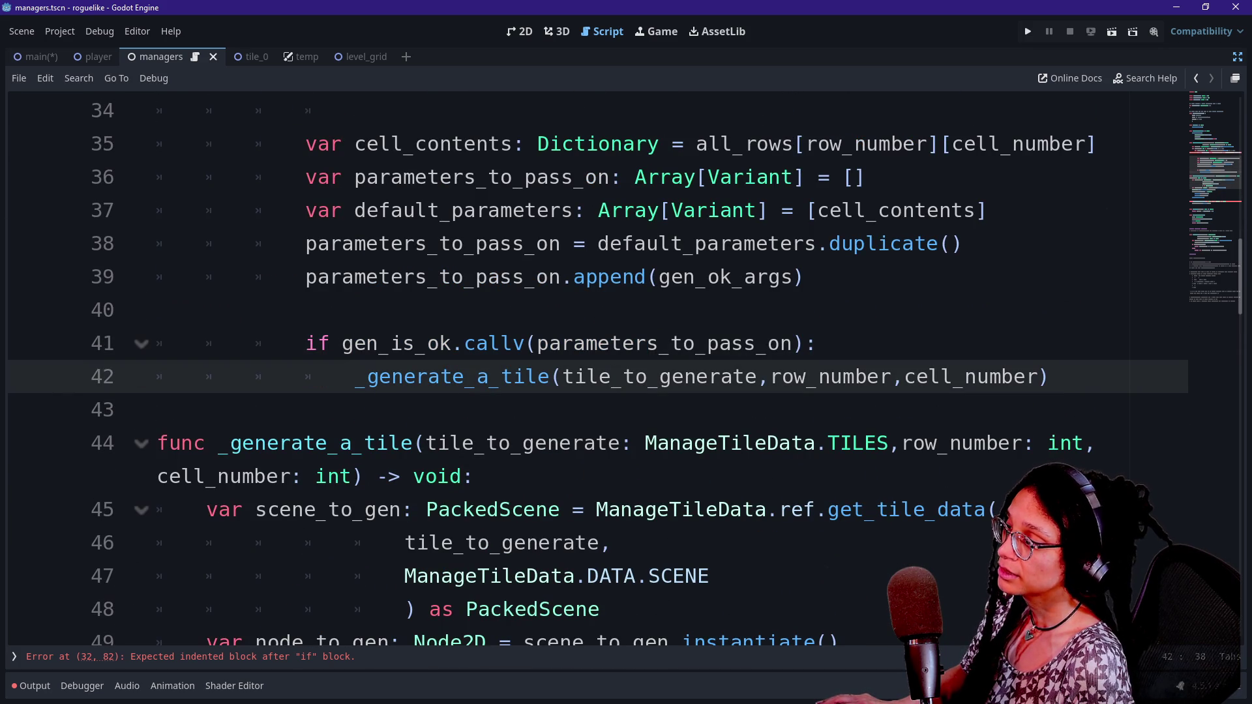
left_click(427, 343)
scroll(587, 366, "up", 1)
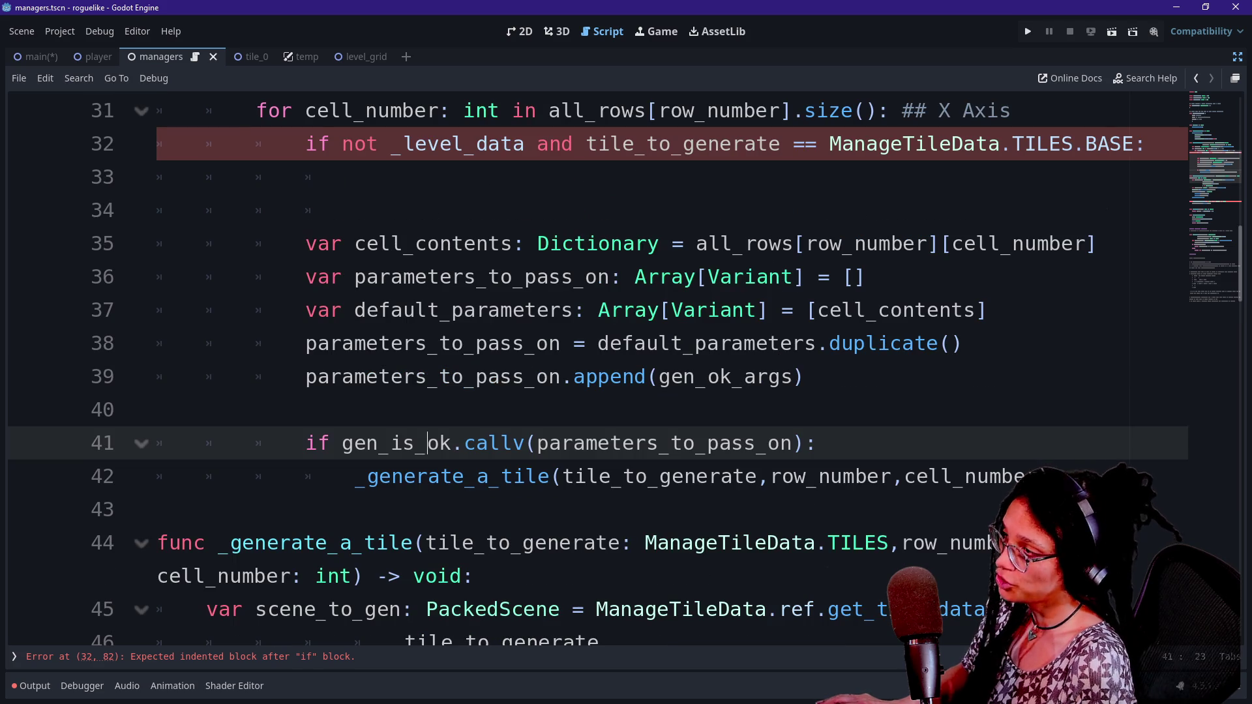
left_click(356, 177)
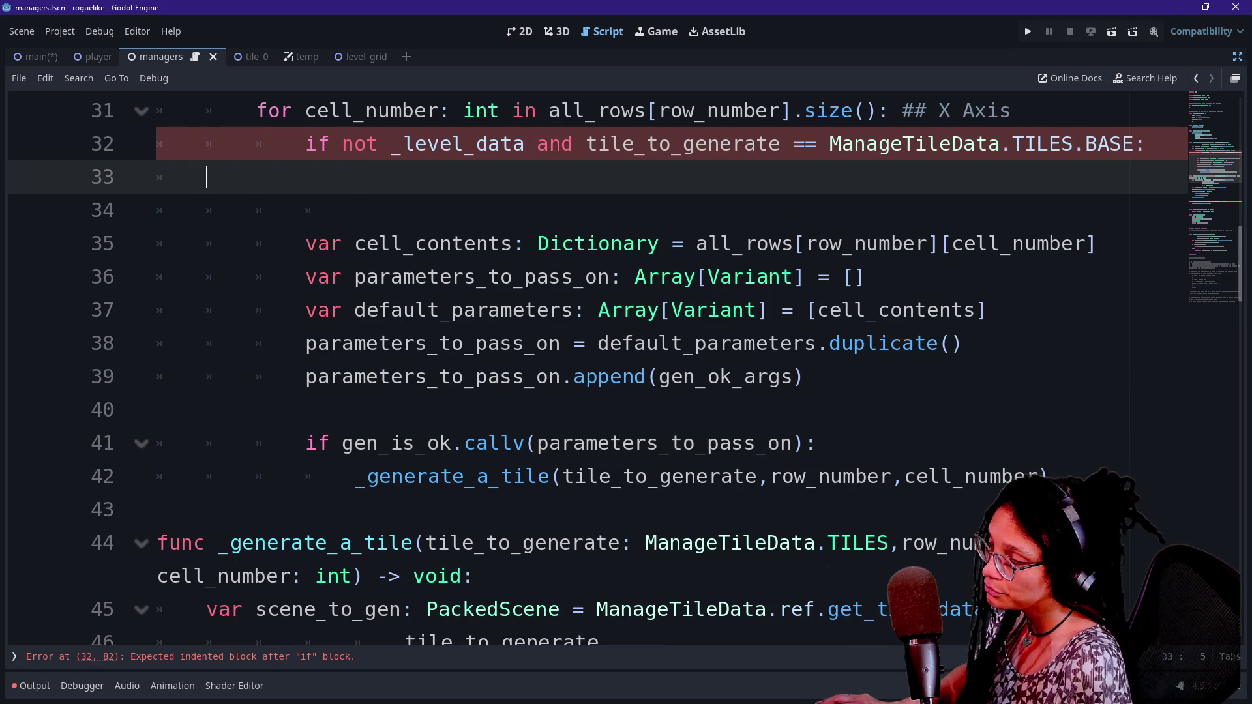
- Remove the blank line below line 32's condition
key("BackSpace")
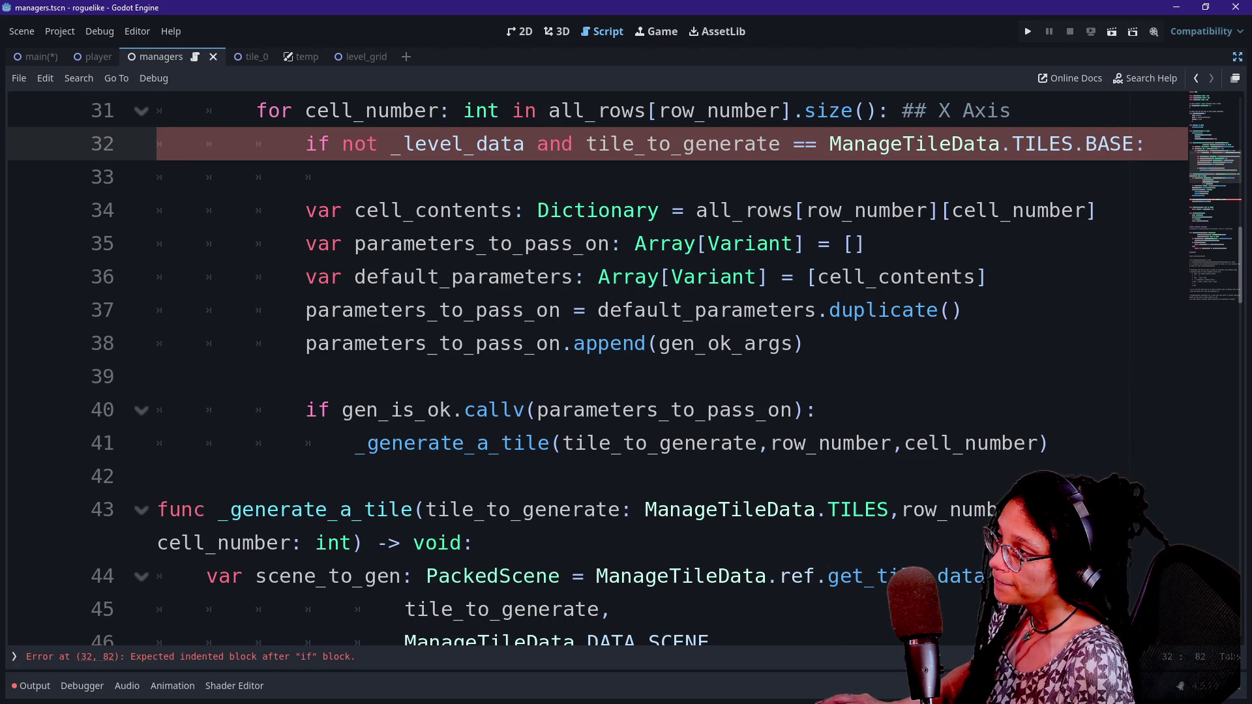
left_click(356, 177)
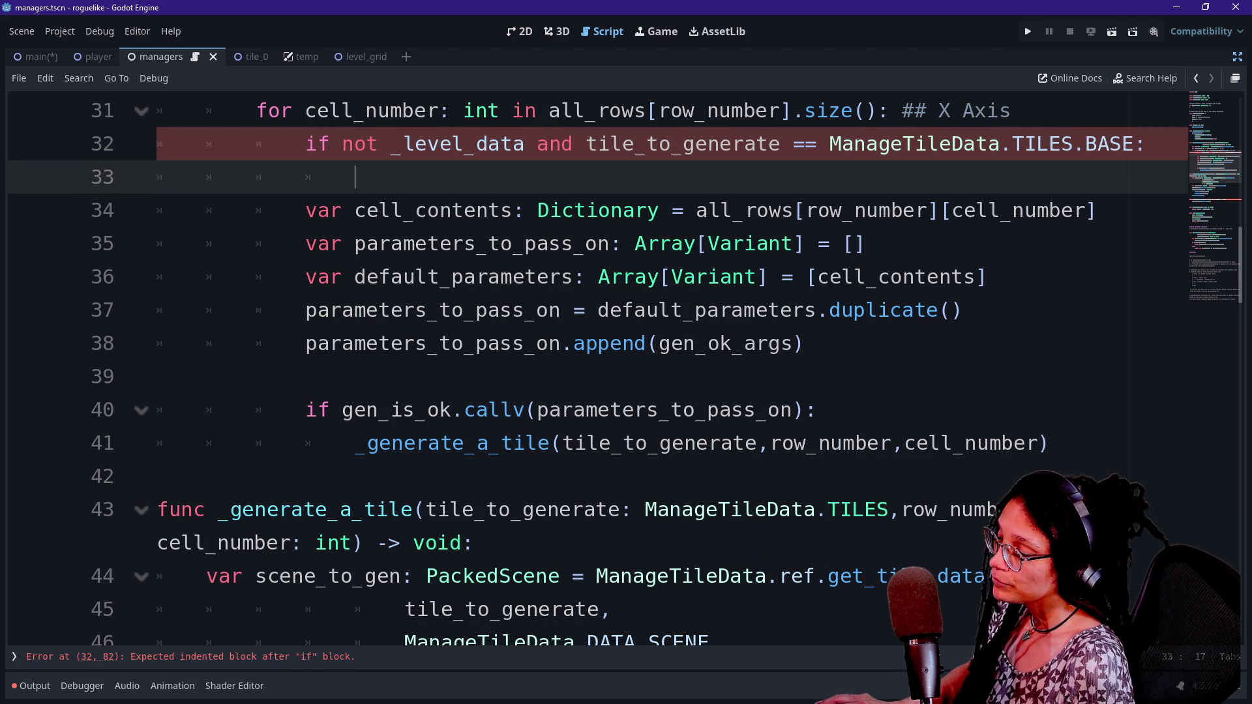
key("Up")
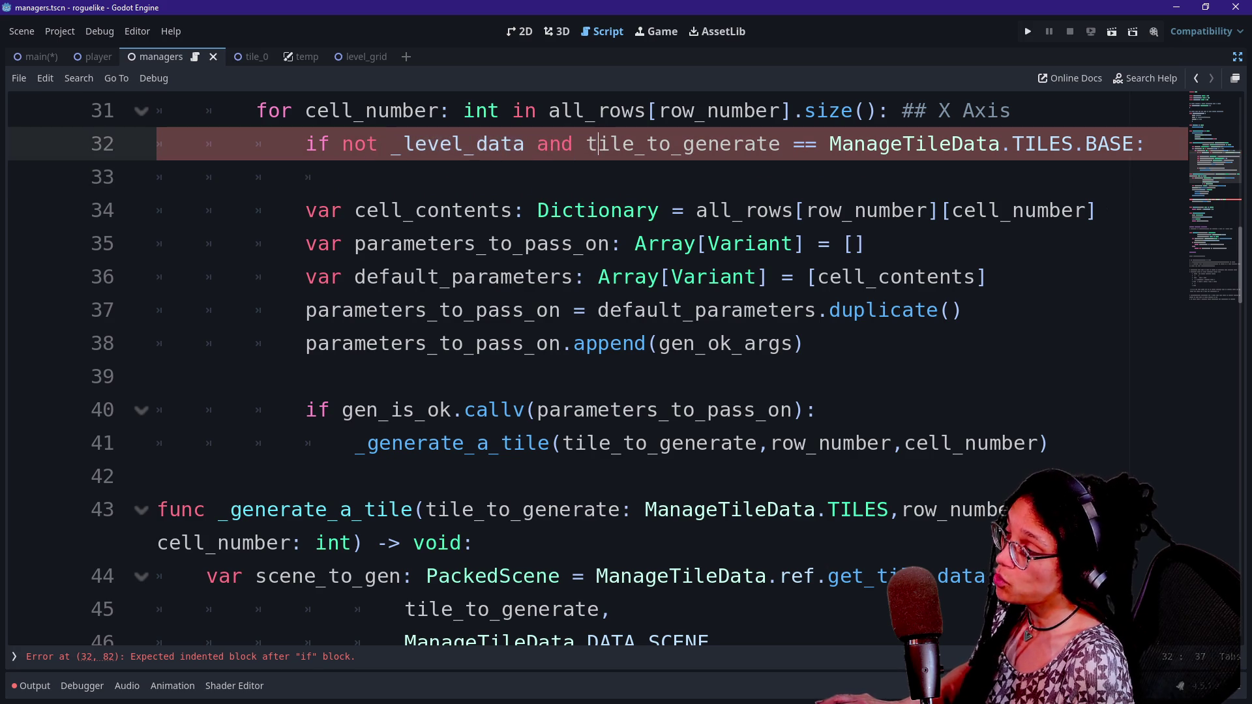
key("Down")
key("Down")
key("Up")
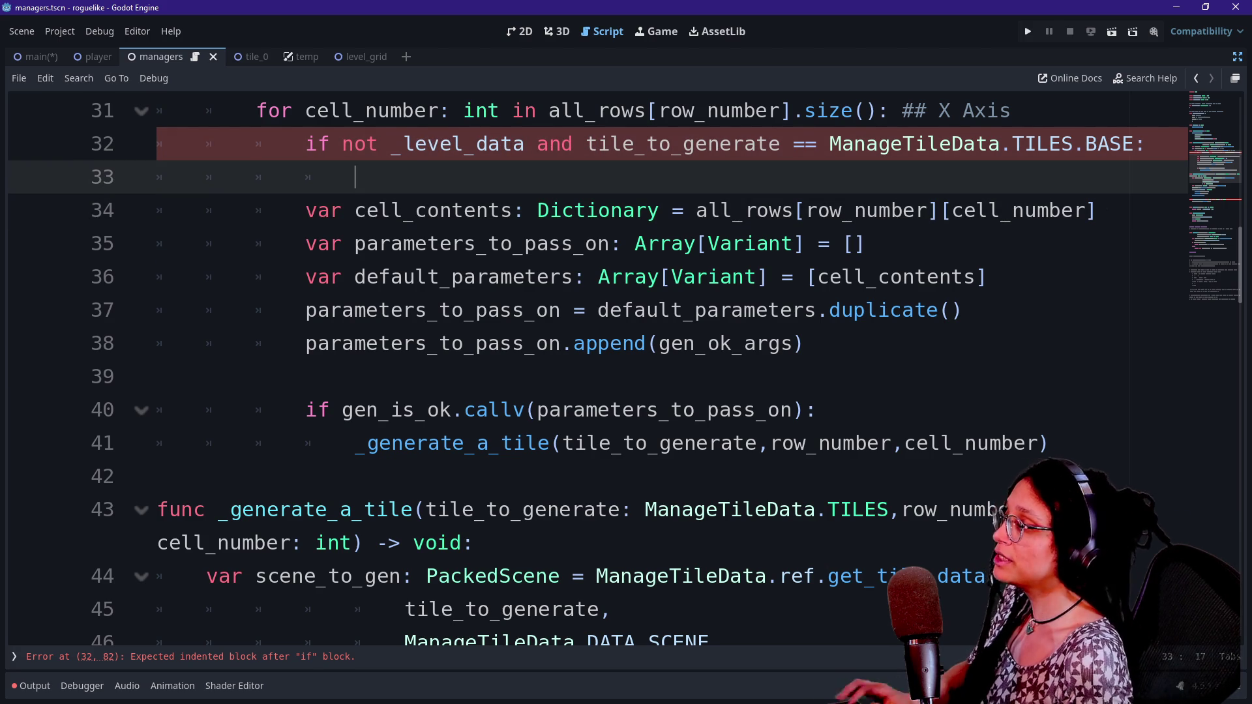
- Delete the condition and blank line so line 32 is a bare 'if'
right_click(370, 129)
key("Escape")
left_click(354, 144, "shift")
key("shift+Left")
key("BackSpace")
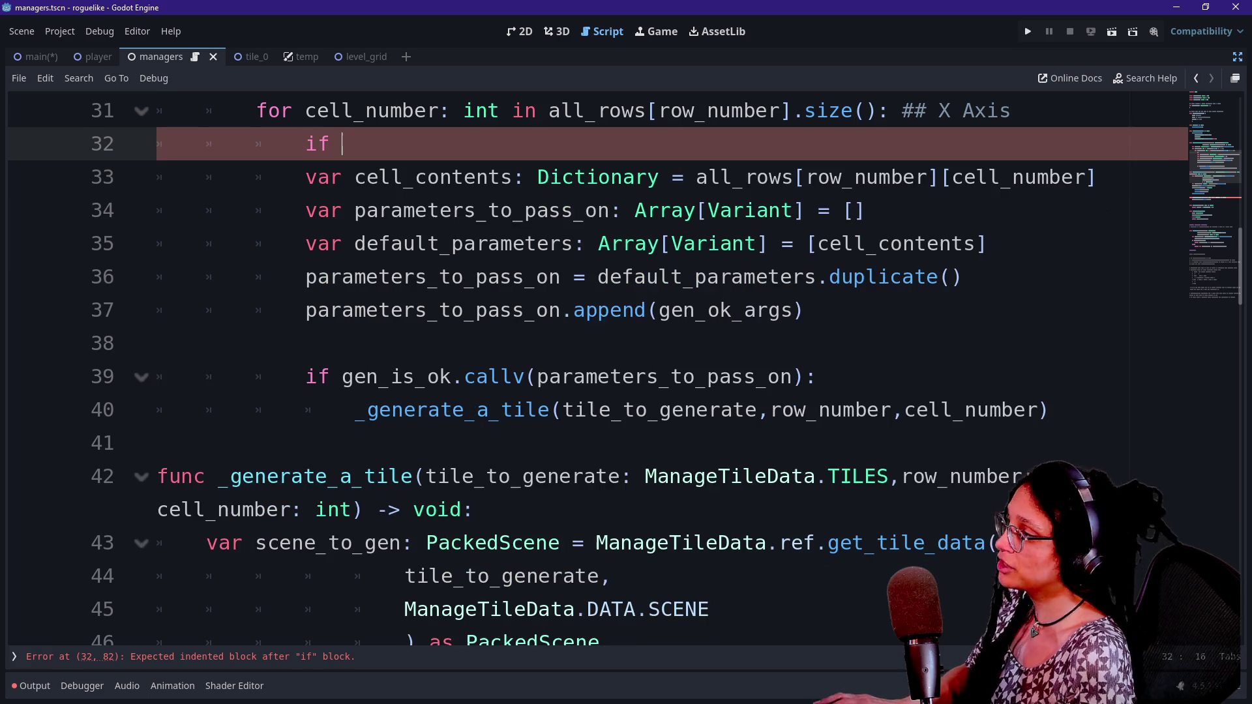
scroll(626, 366, "up", 2)
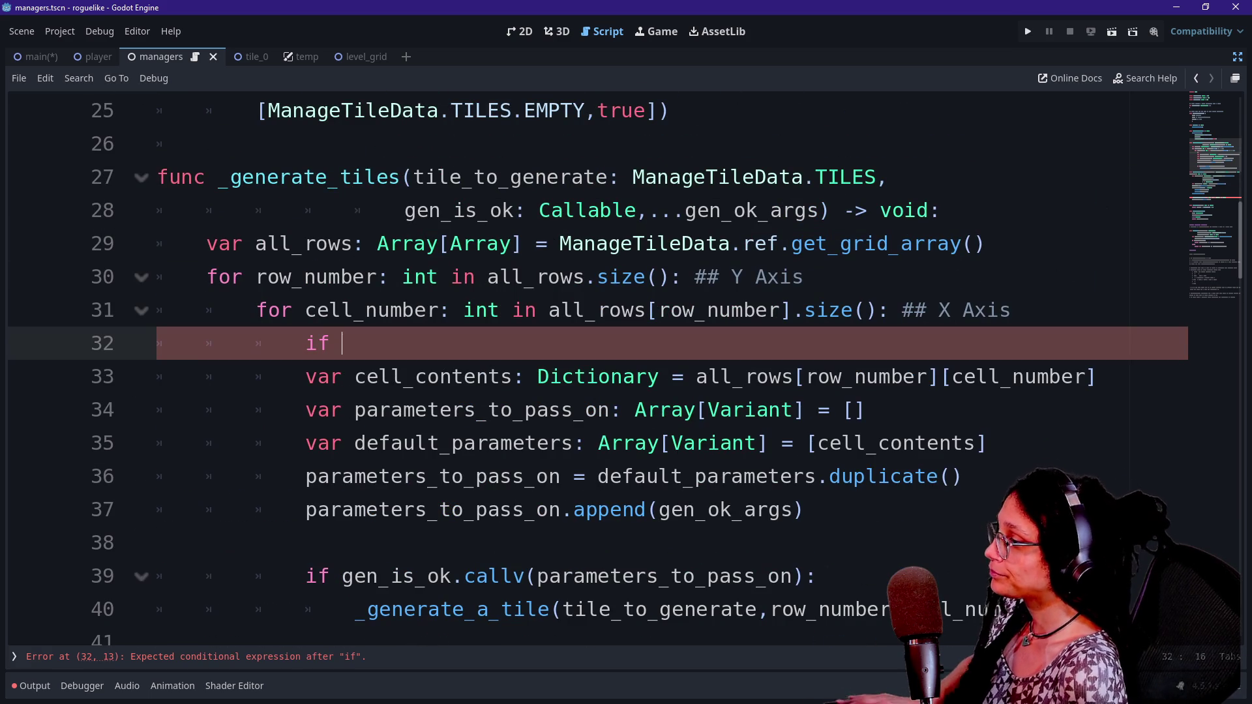
scroll(626, 366, "down", 3)
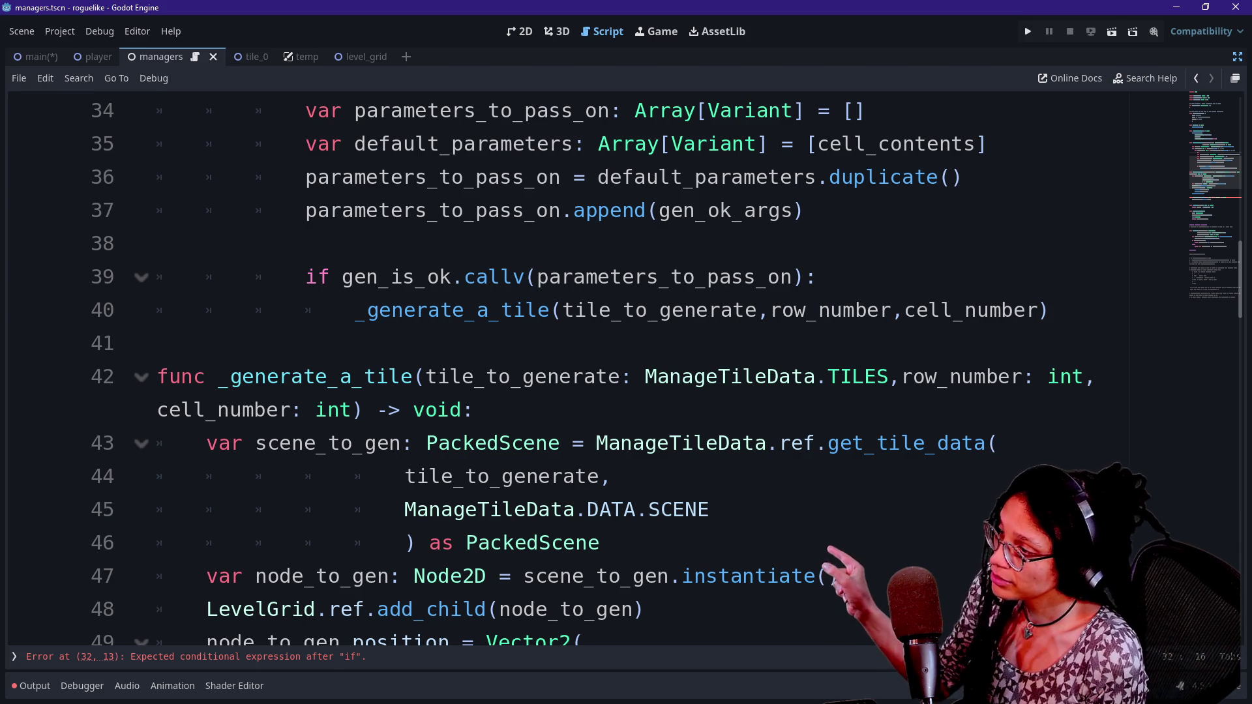
left_click(450, 278)
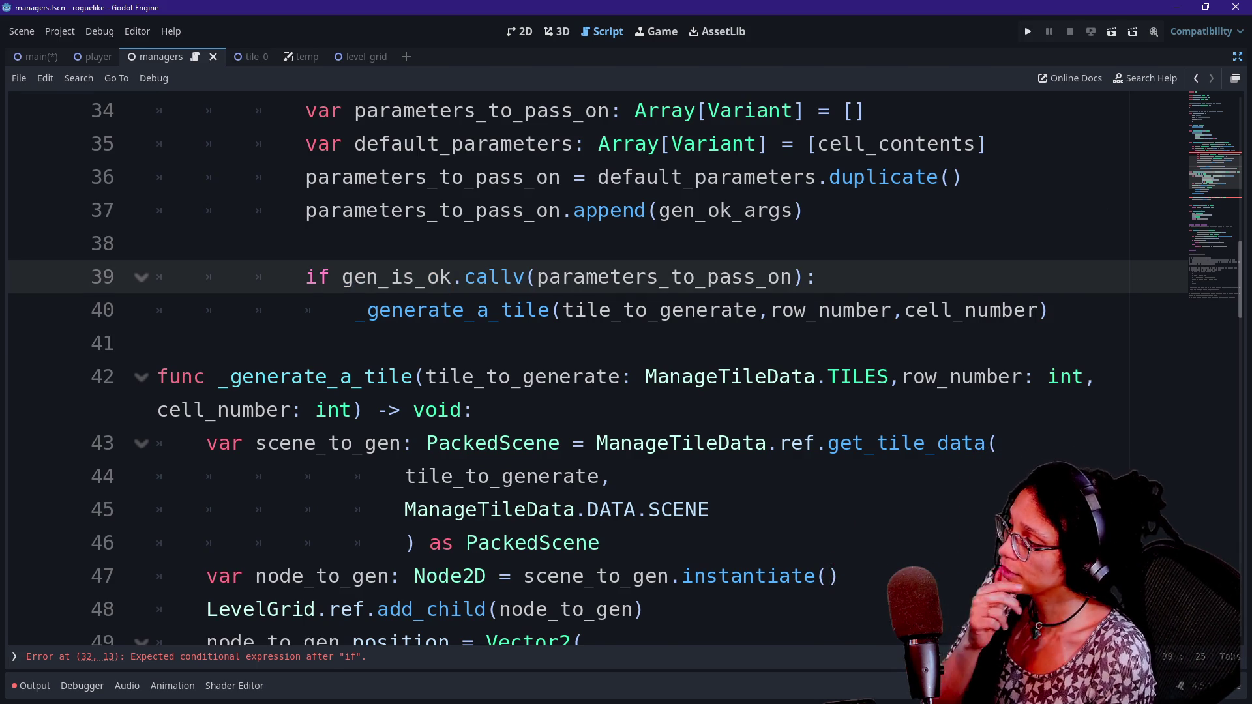
scroll(451, 277, "up", 4)
left_click(343, 443)
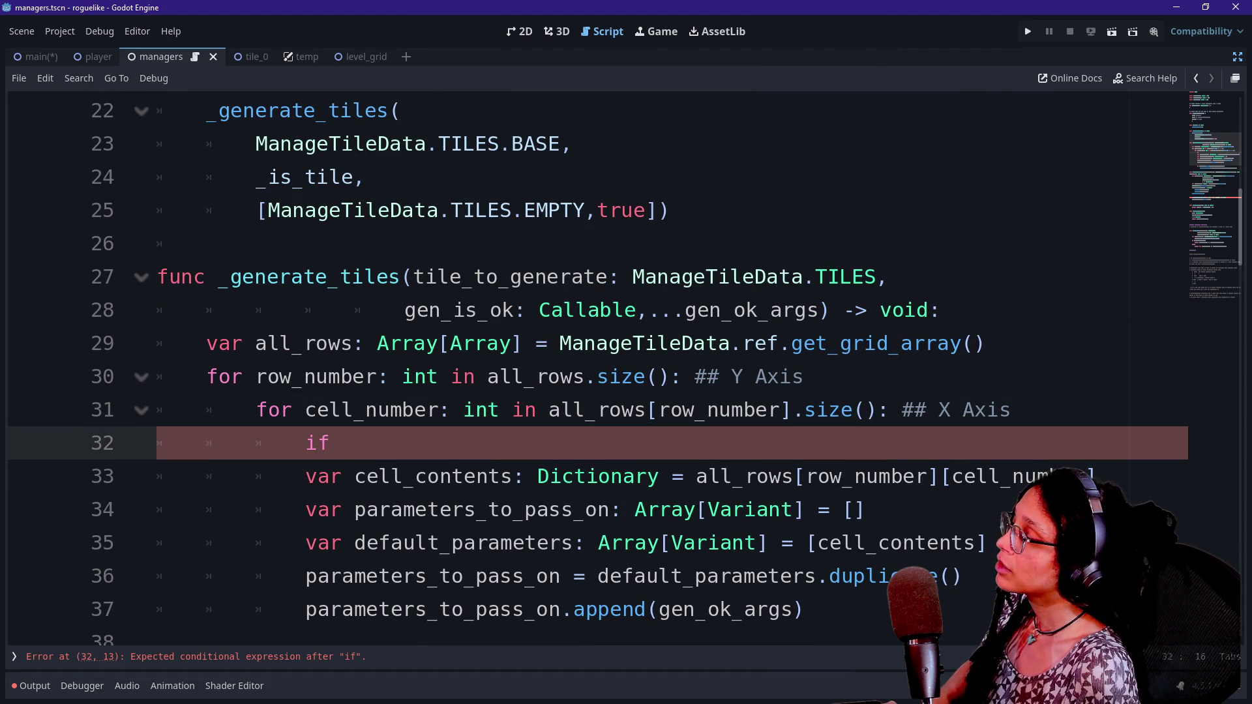
- Write 'if _level_data[row_number][cell_number]:' on line 32 with an indented line below
type("_l")
key("Return")
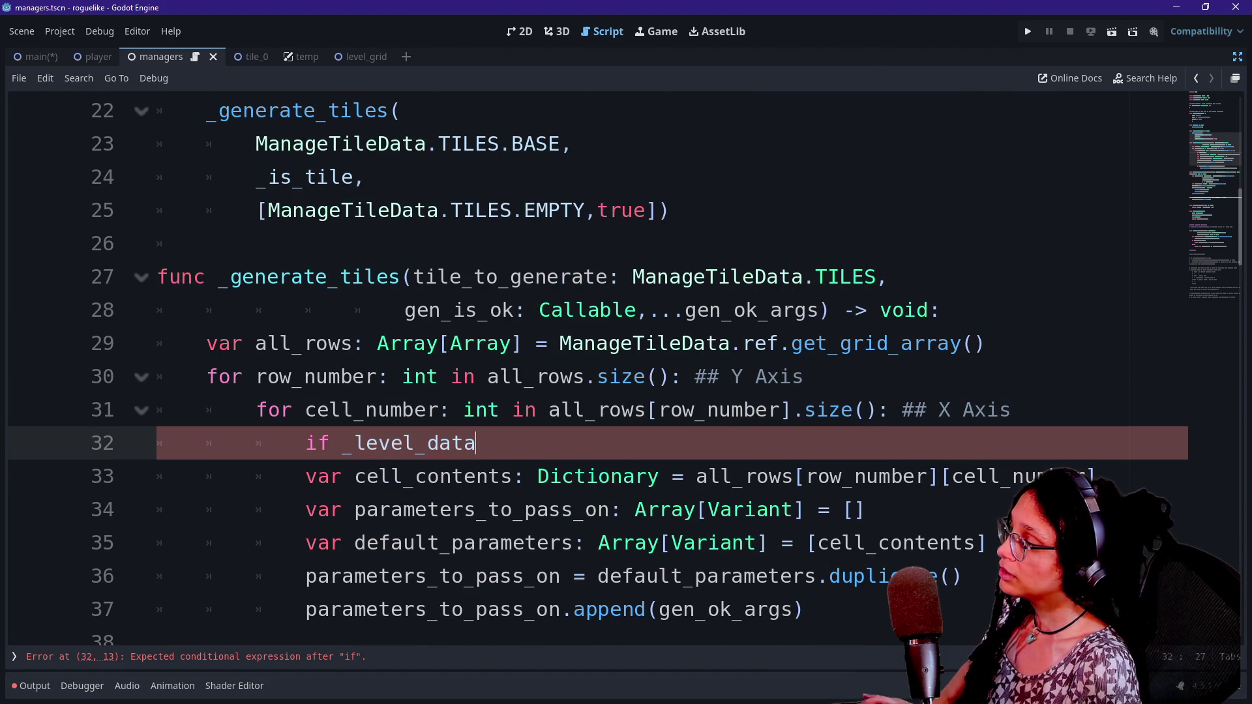
type("[")
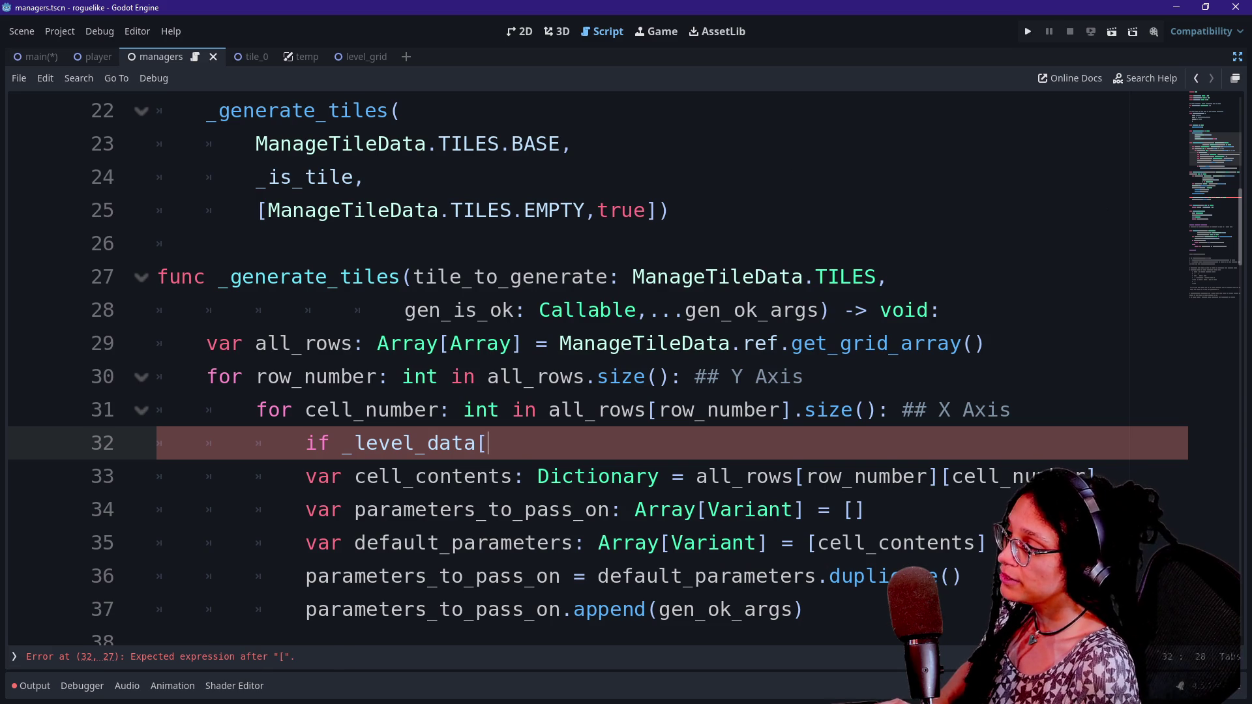
type("a")
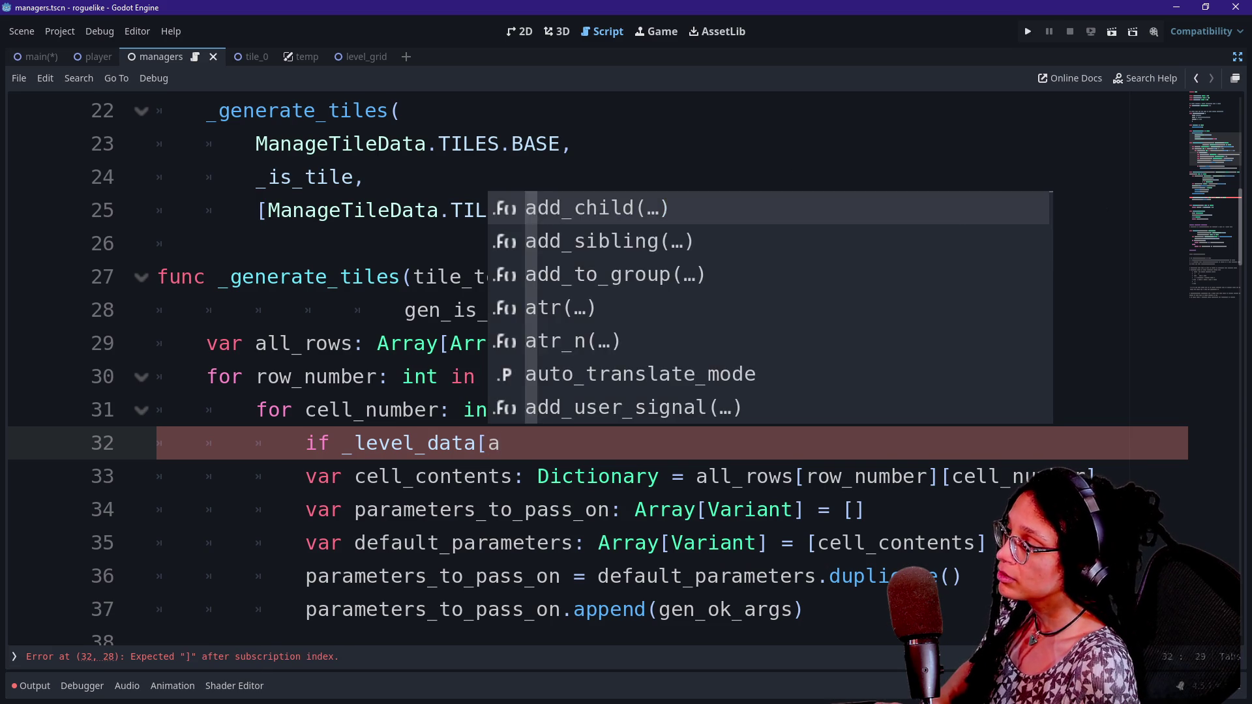
key("BackSpace")
type("row_number][c")
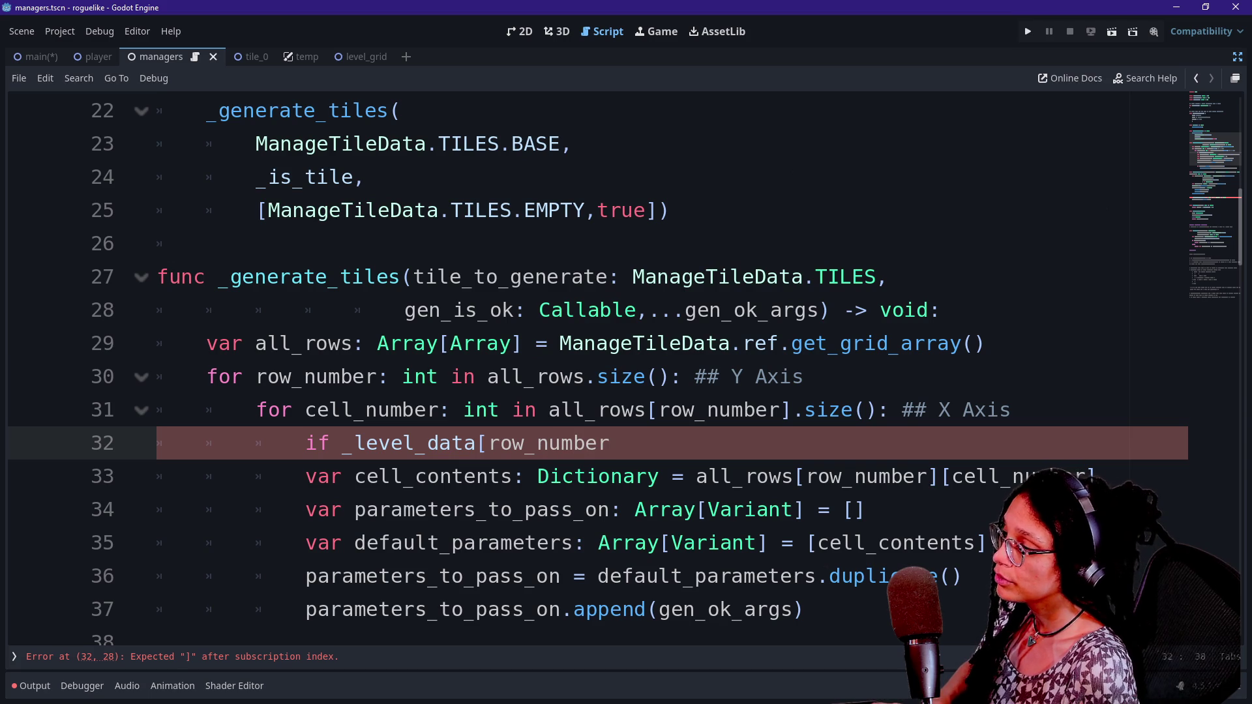
type("ell_")
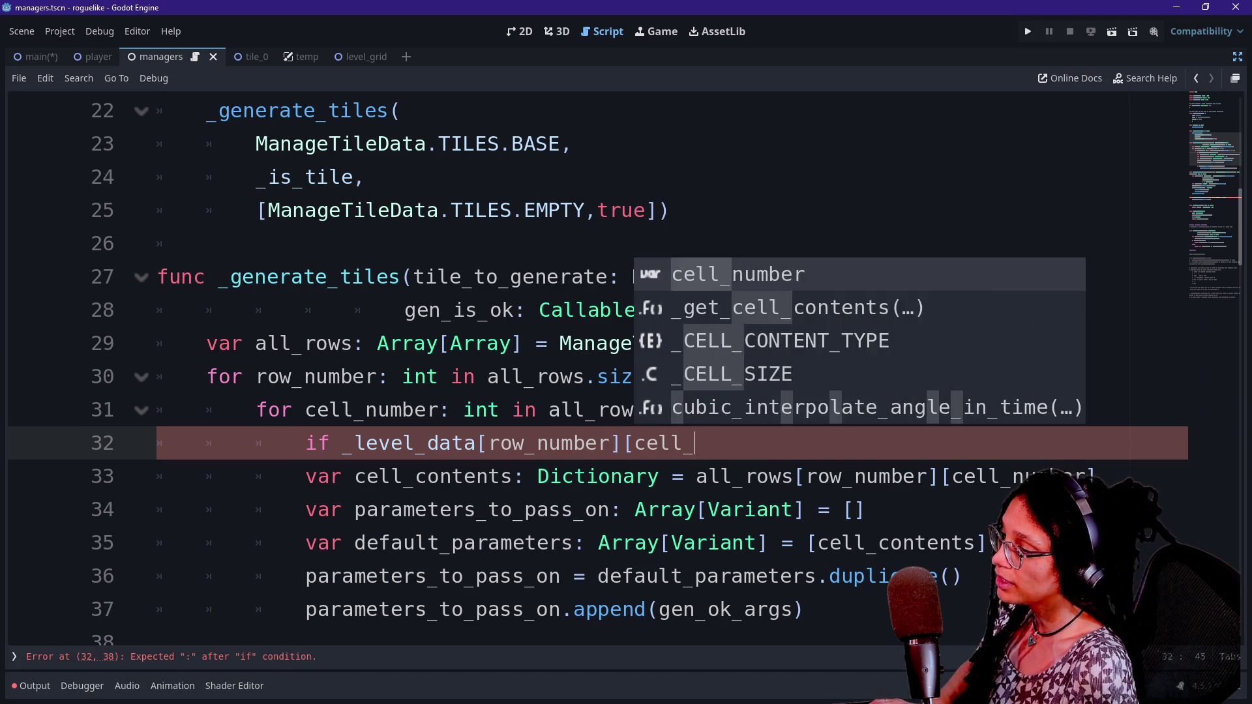
type("number]")
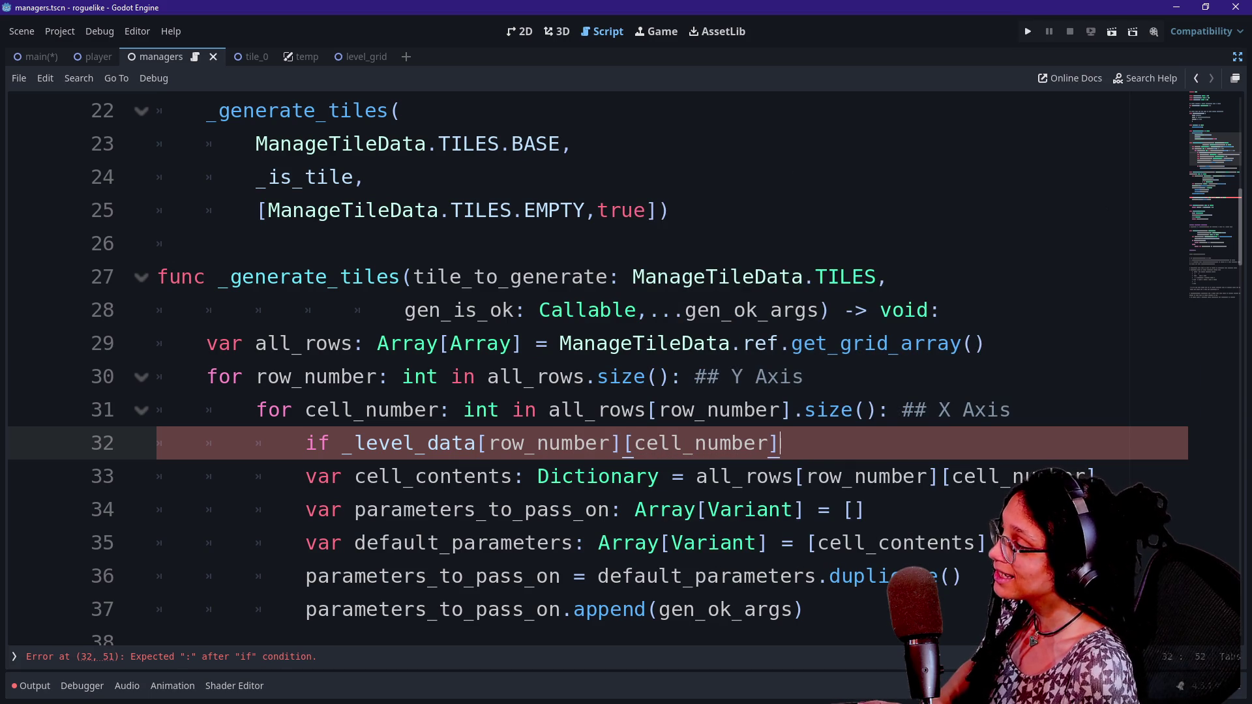
type(":")
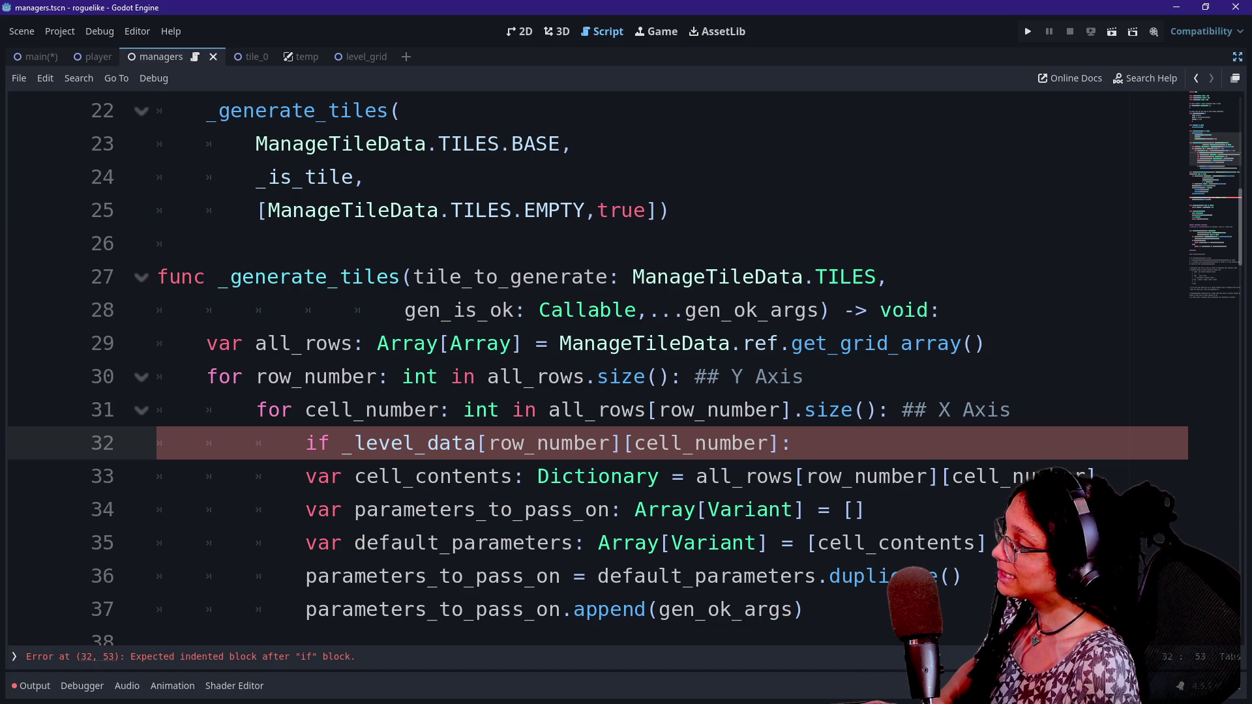
key("Return")
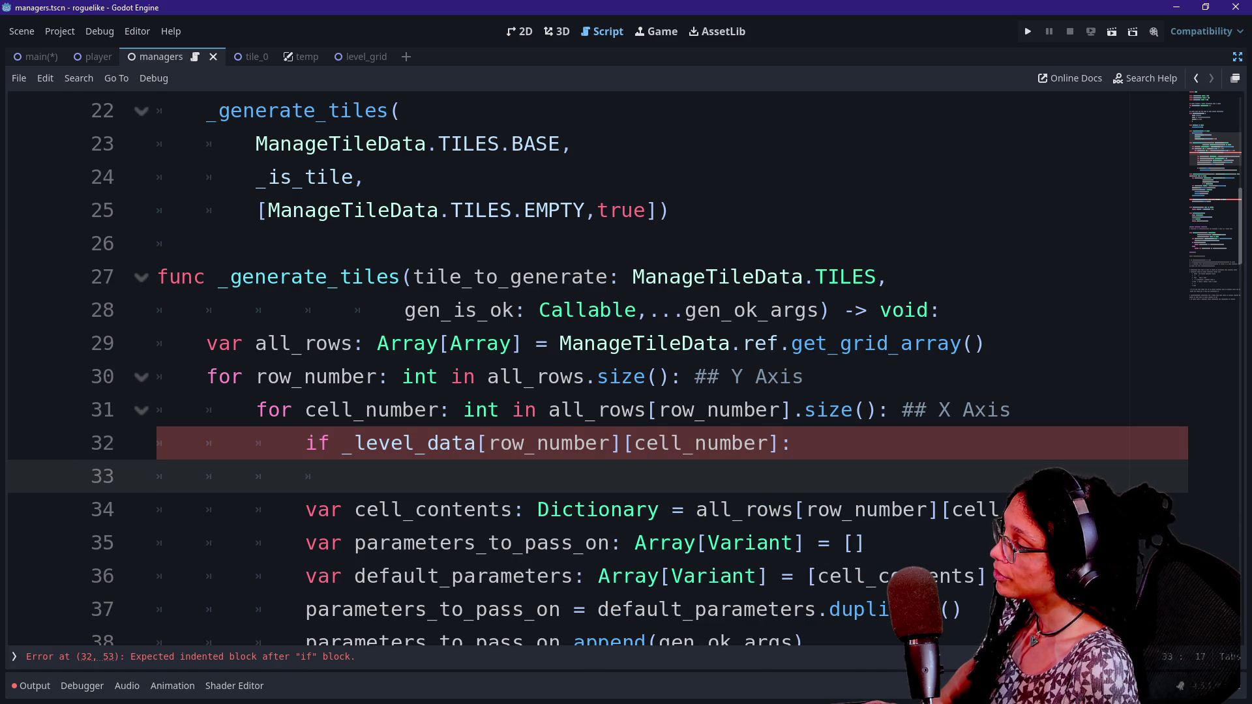
scroll(626, 365, "down", 1)
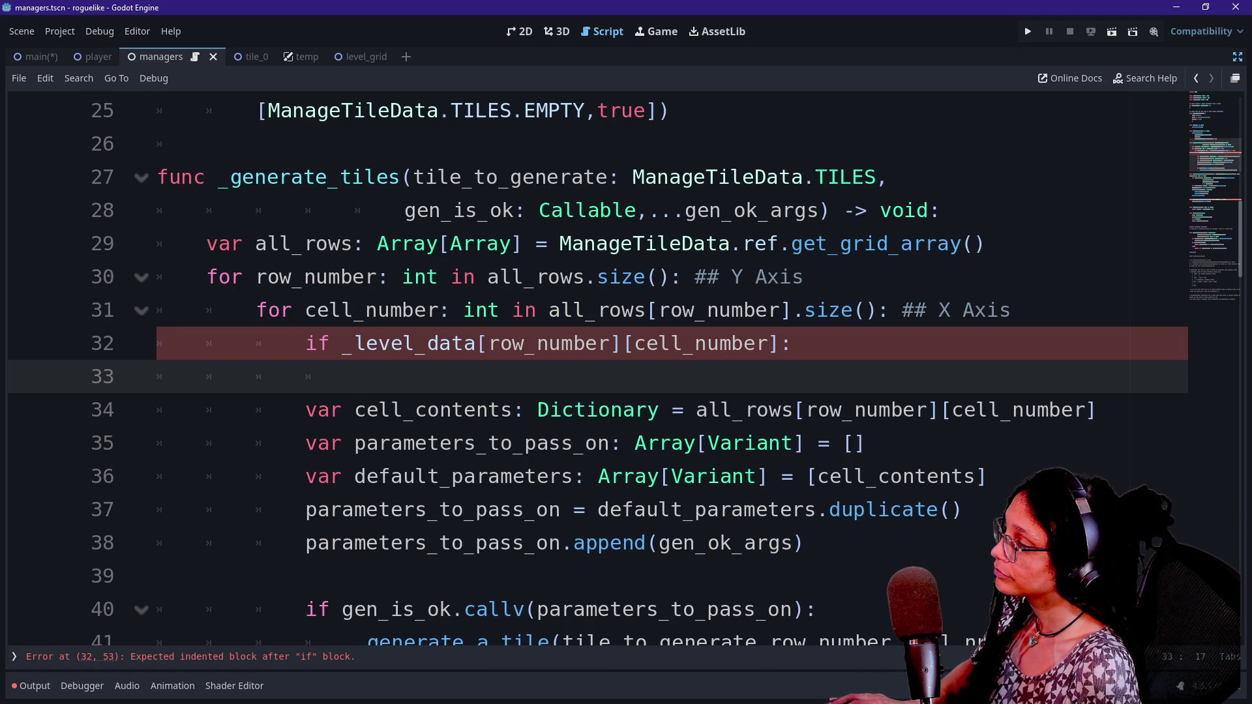
left_click_drag(366, 409, 477, 476)
left_click(477, 476)
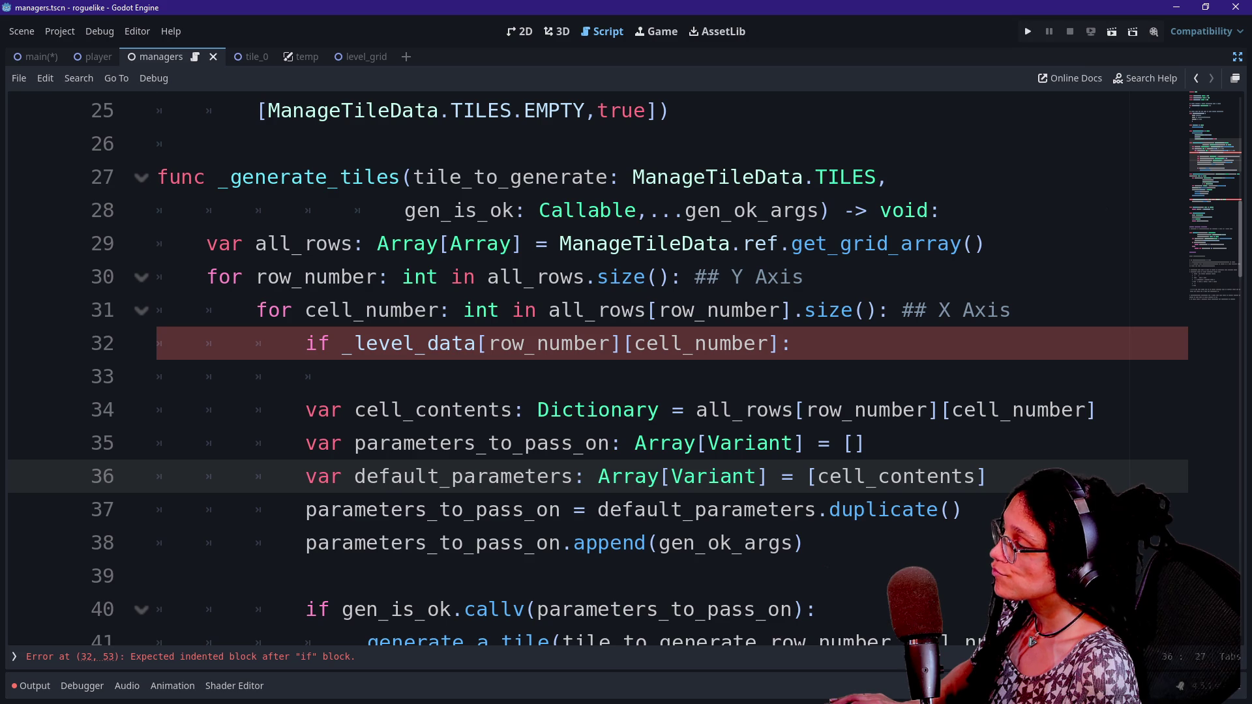
left_click(355, 377)
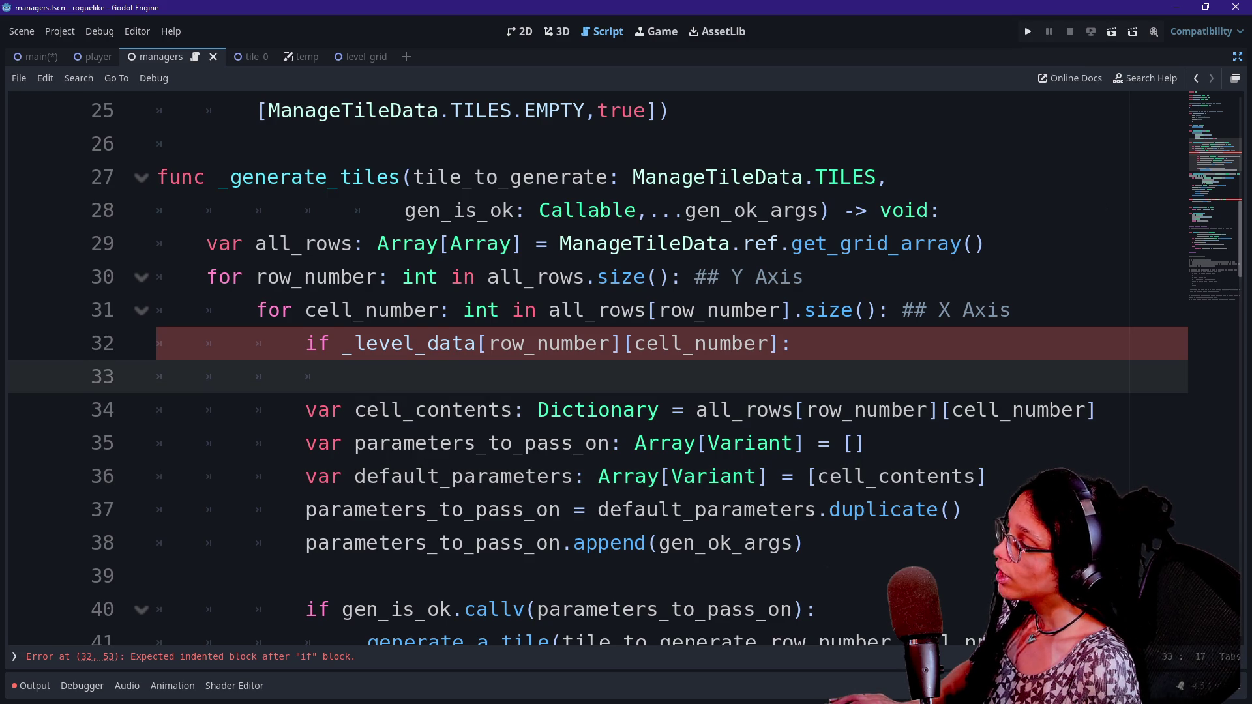
scroll(587, 366, "down", 3)
left_click_drag(305, 310, 157, 376)
left_click(157, 376)
left_click_drag(341, 310, 559, 343)
left_click(623, 343)
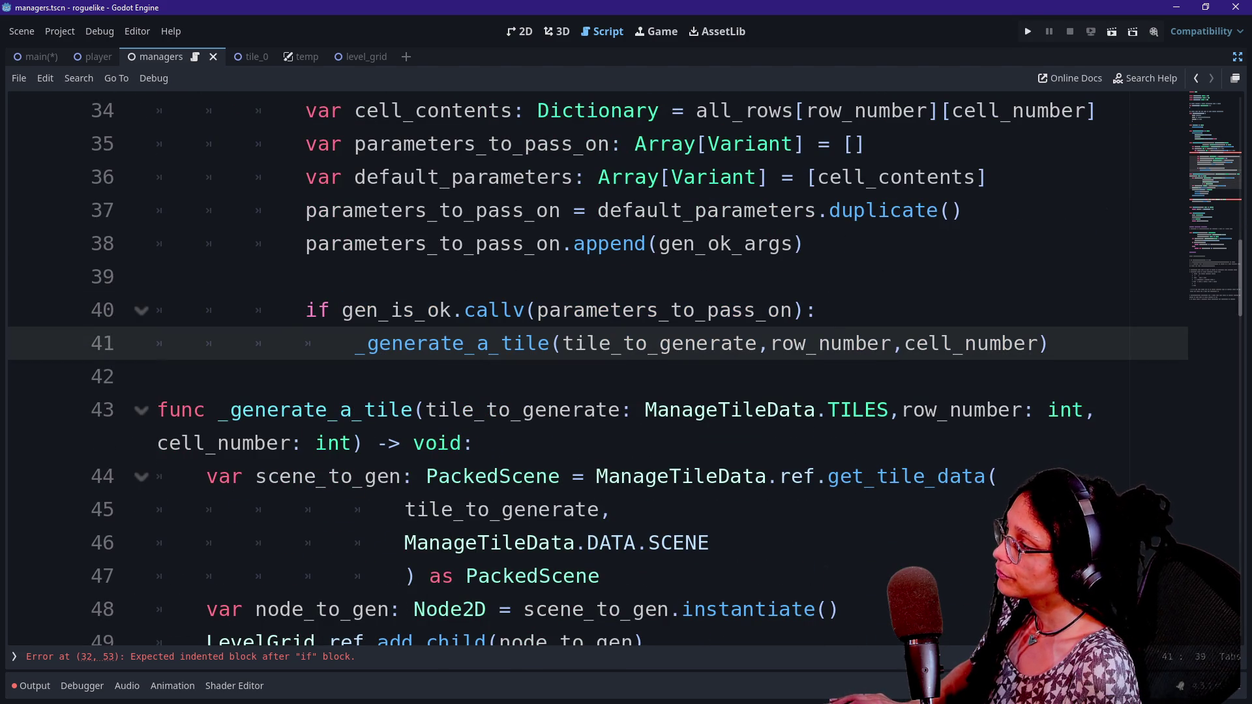
left_click(501, 310)
scroll(501, 319, "down", 2)
scroll(587, 365, "up", 4)
left_click(489, 310)
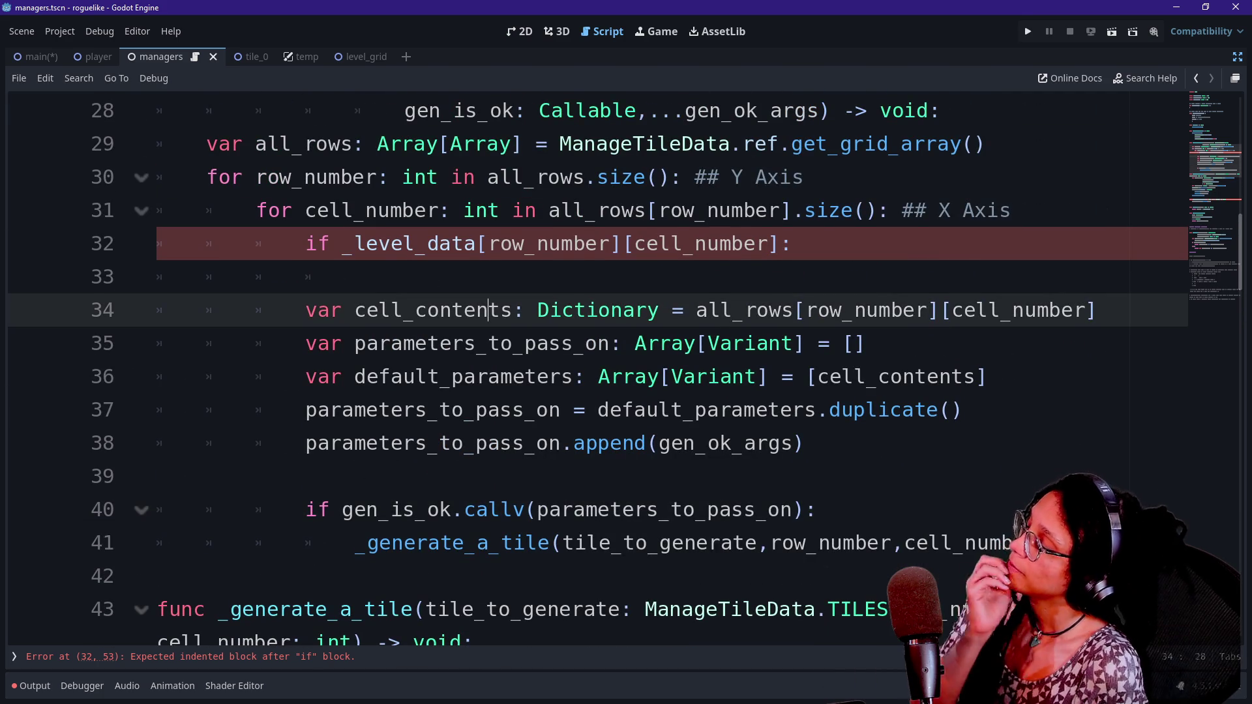
left_click(356, 277)
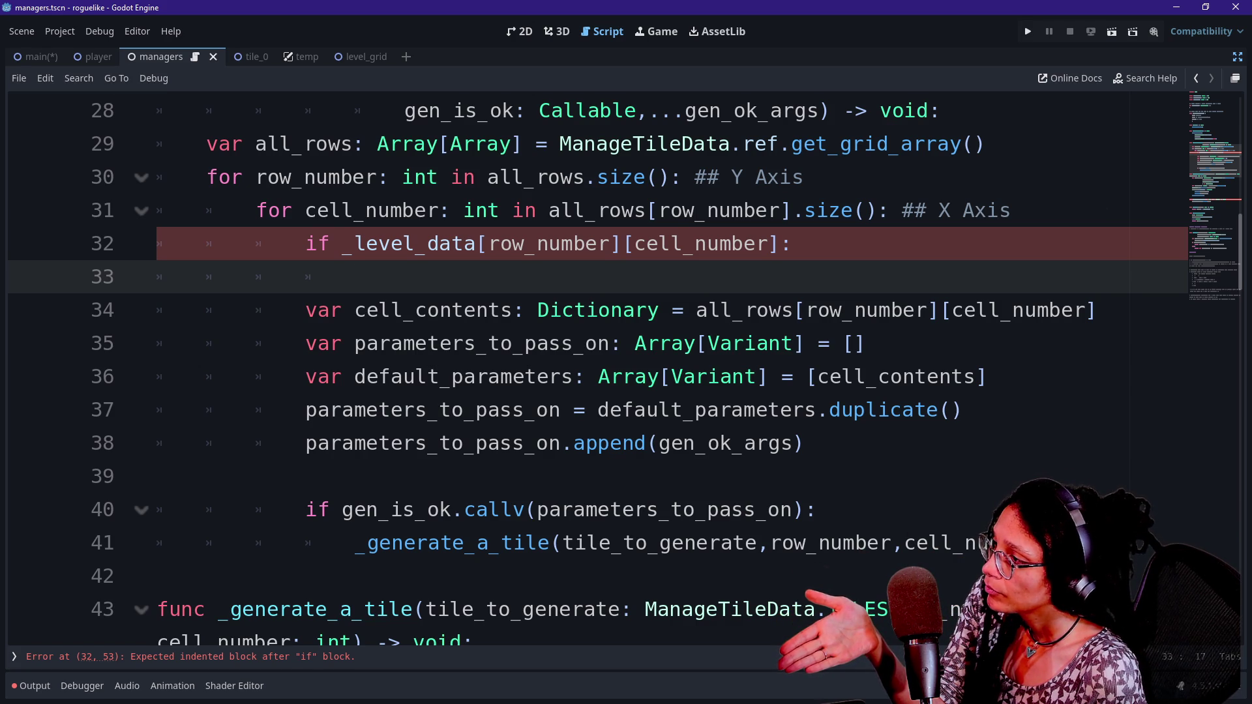
mouse_move(340, 243)
left_mouse_down()
mouse_move(793, 243)
mouse_move(777, 243)
left_mouse_up()
left_click(769, 244)
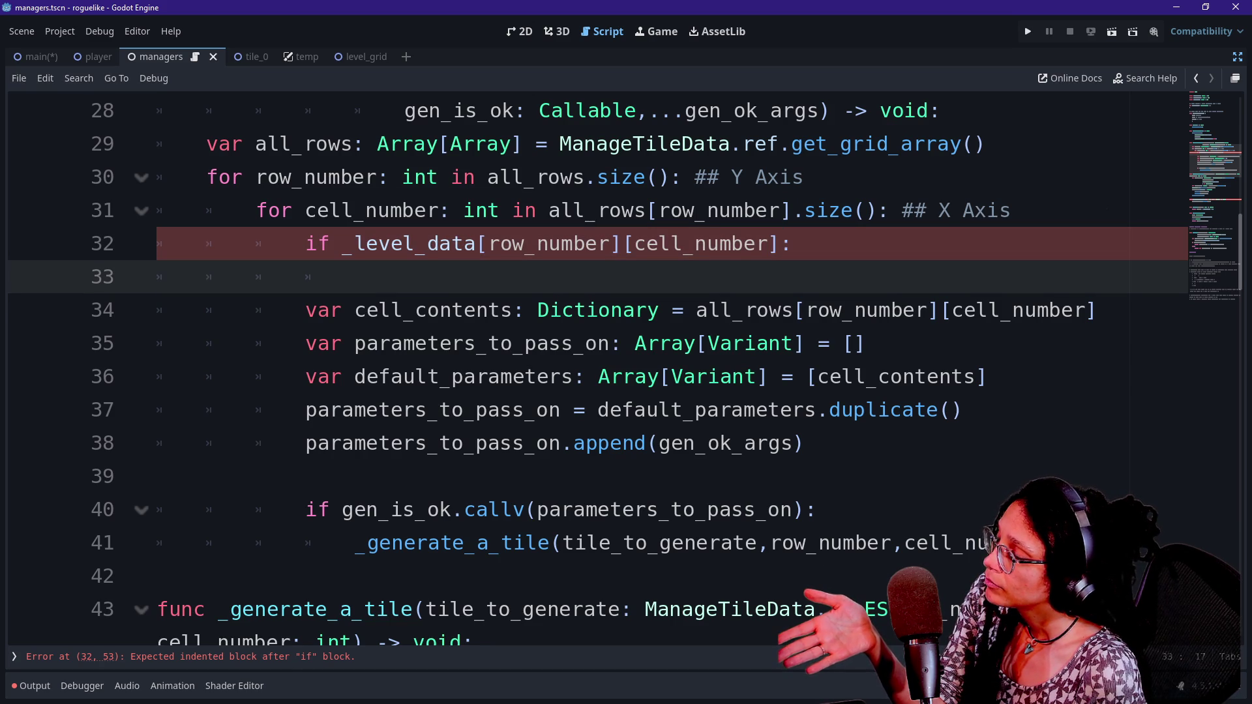
left_click(342, 243)
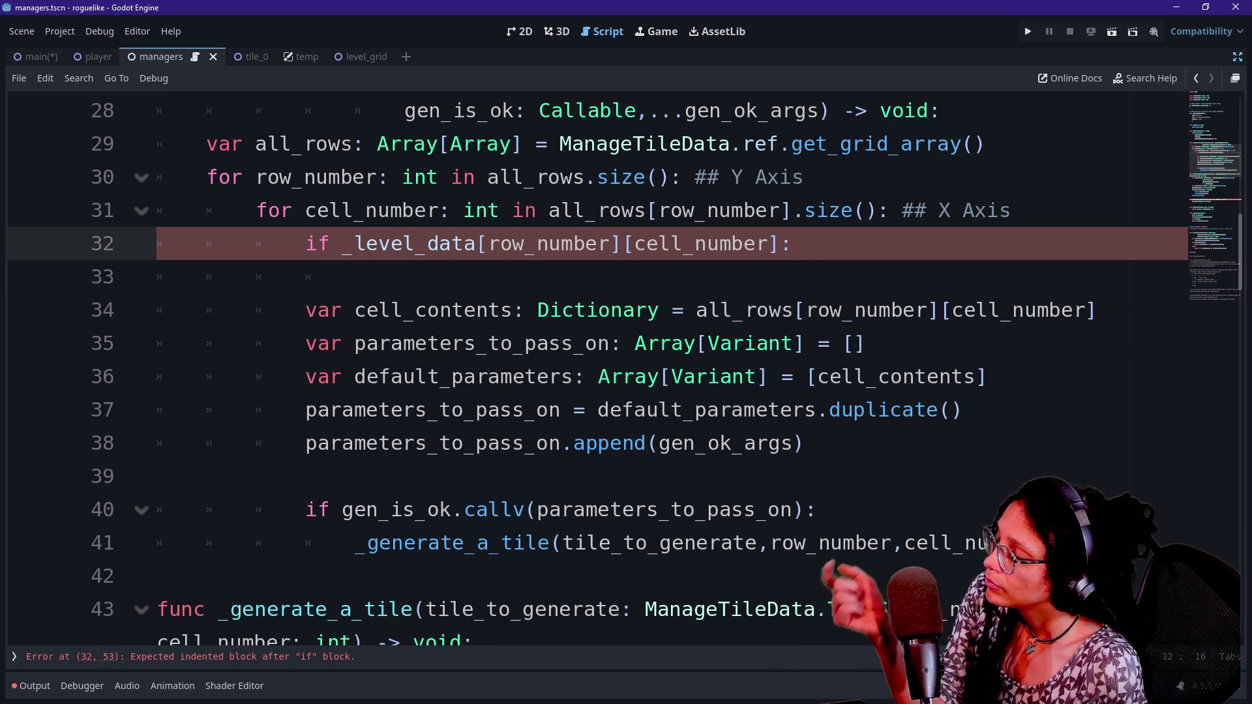
mouse_move(391, 245)
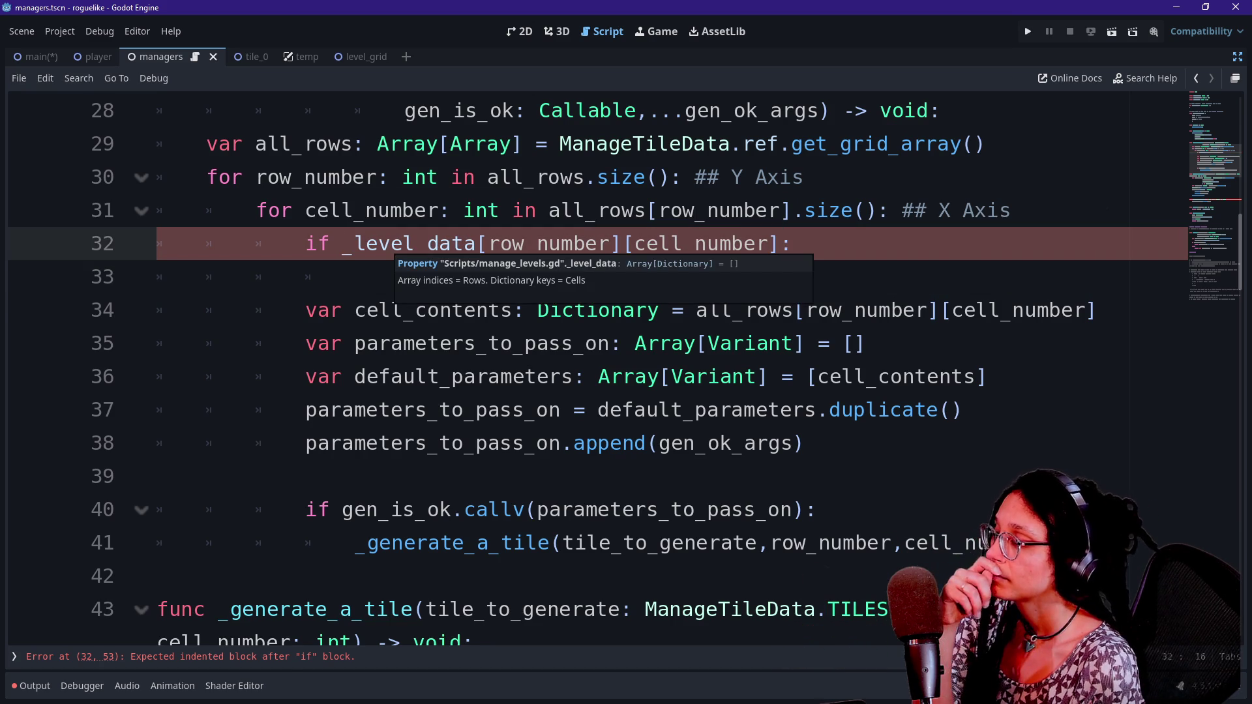
left_click(391, 245)
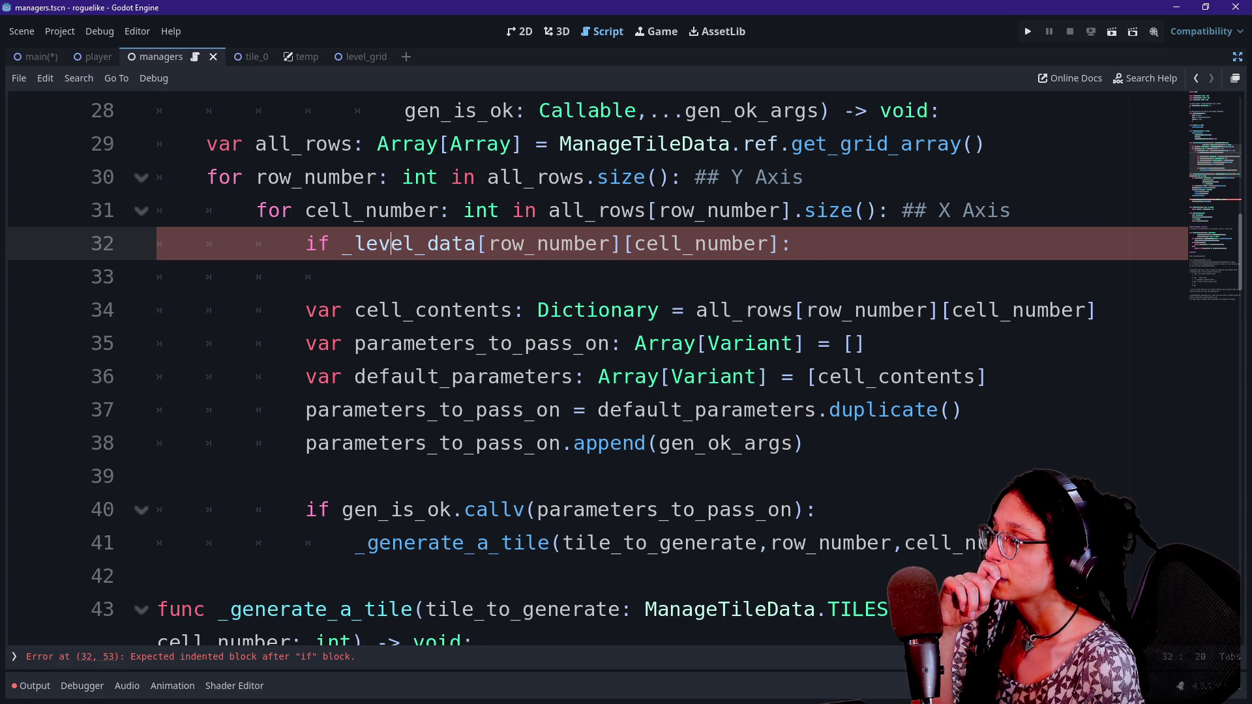
left_click_drag(354, 277, 343, 245)
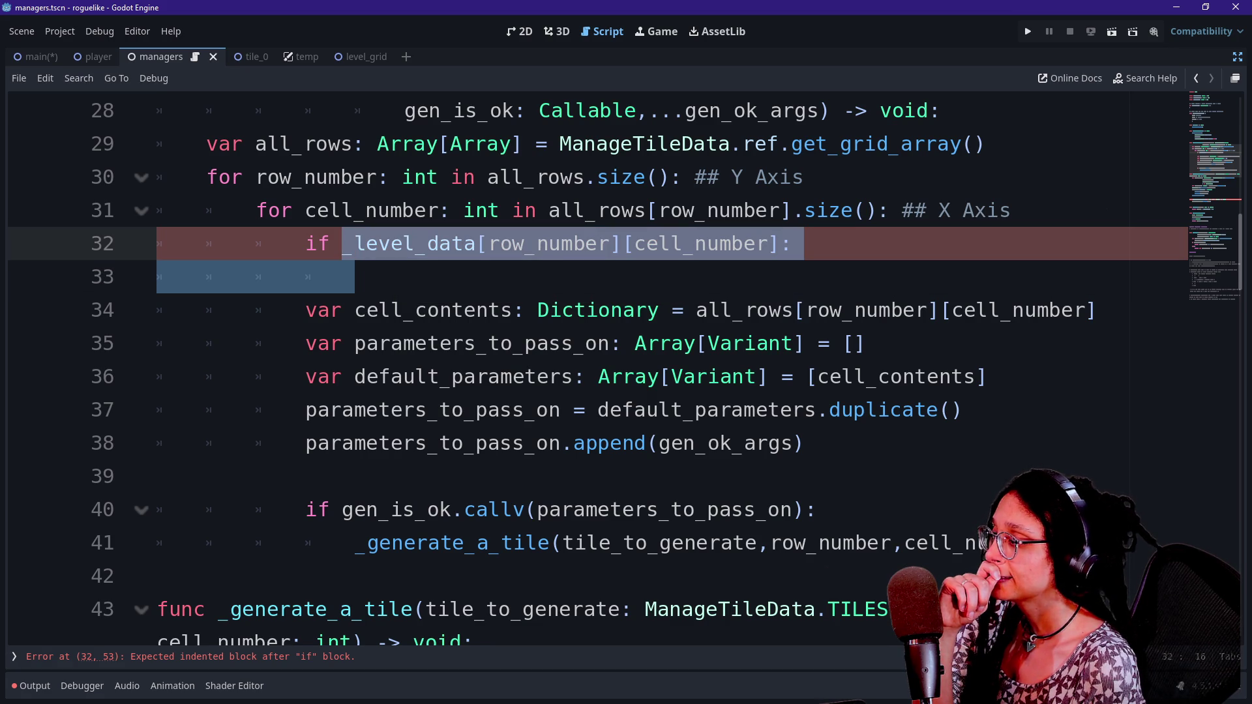
- Change line 32's condition to '_cell_is_in_range(row_number,cell_number):' with a body line below
key("BackSpace")
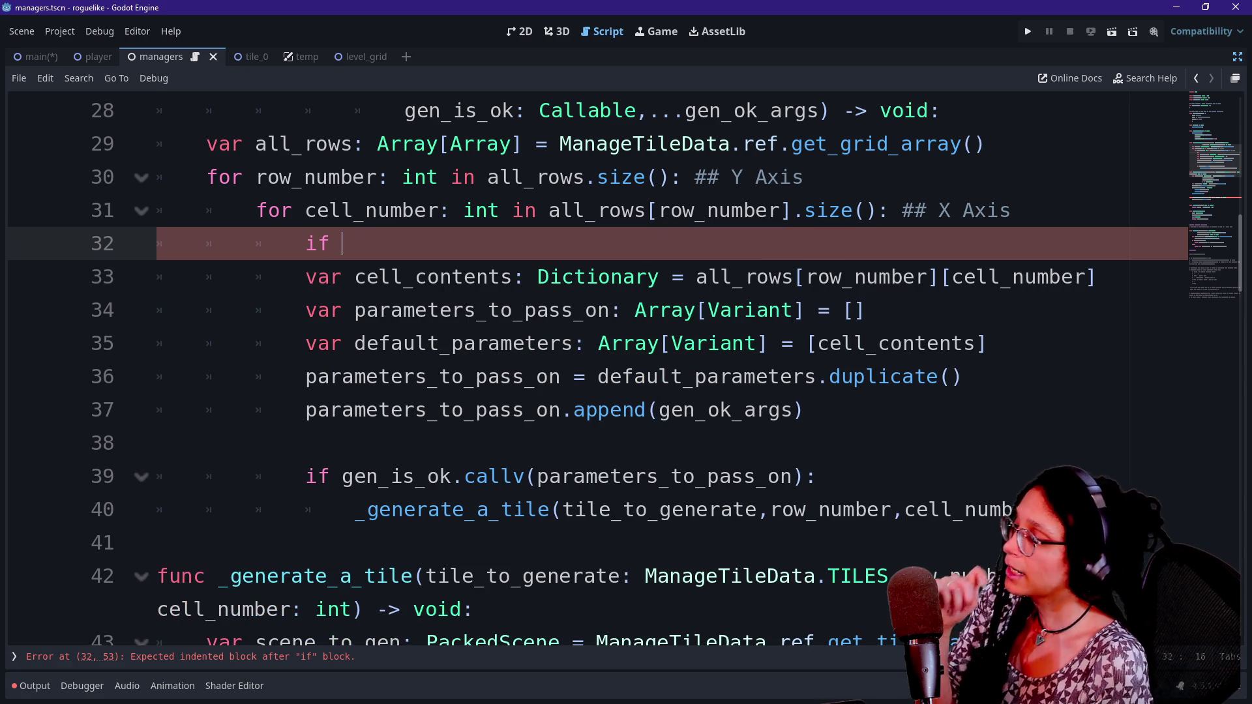
type("row_")
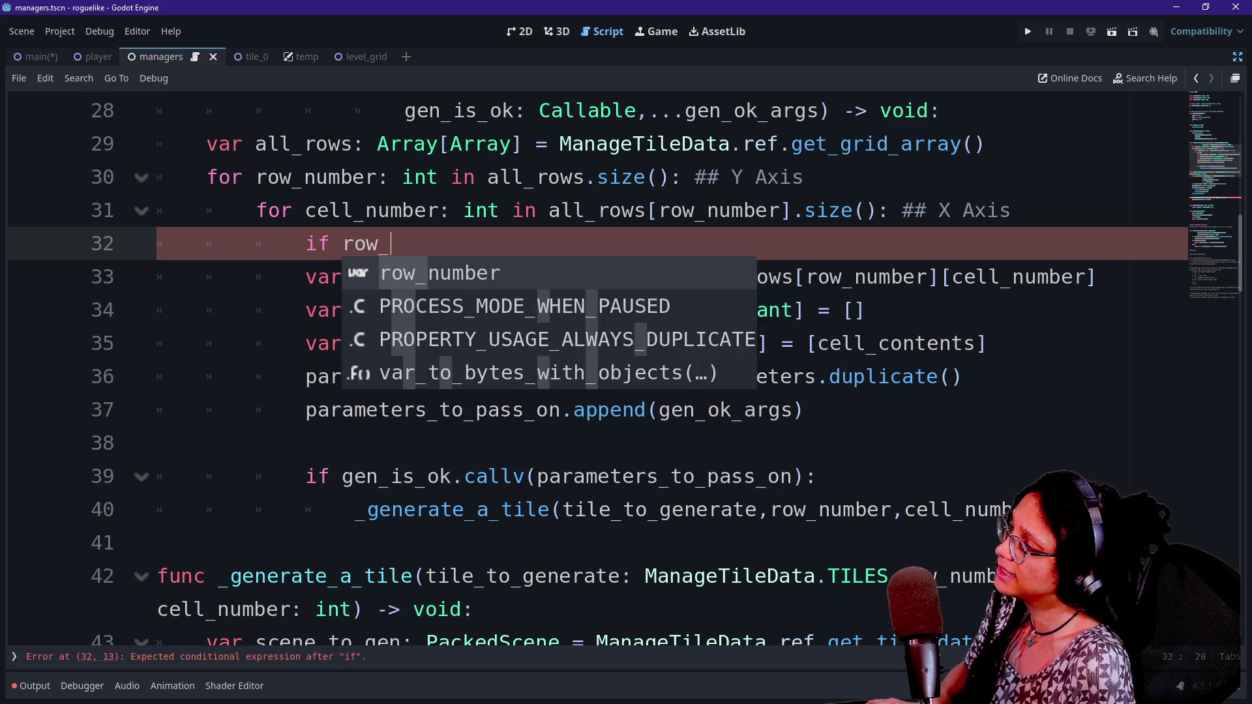
key("BackSpace")
key("BackSpace")
key("BackSpace")
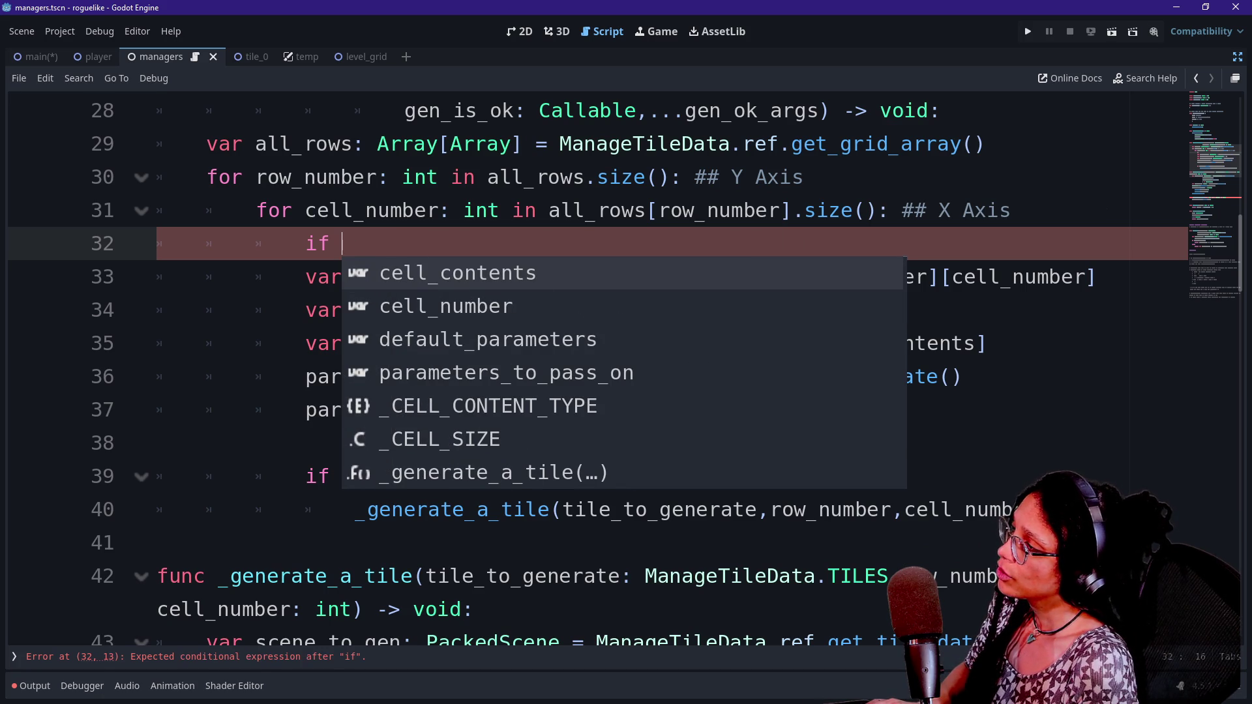
type("_is_")
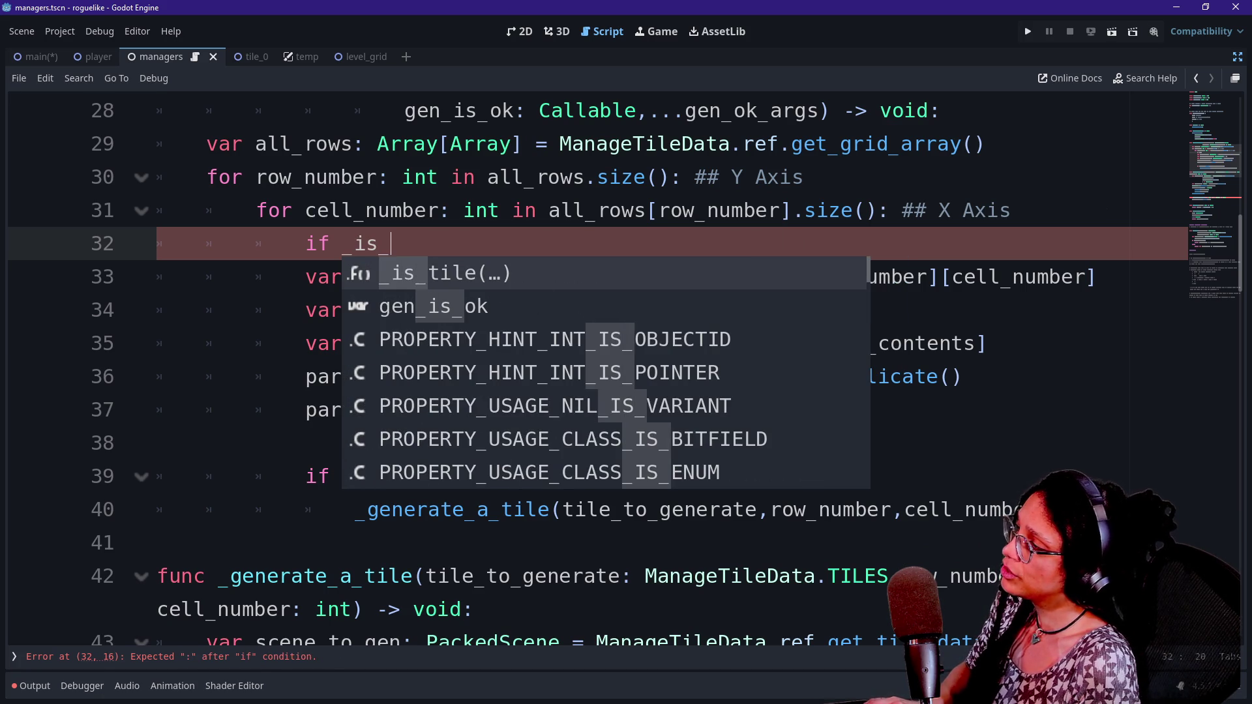
key("BackSpace")
key("BackSpace")
type("tile+")
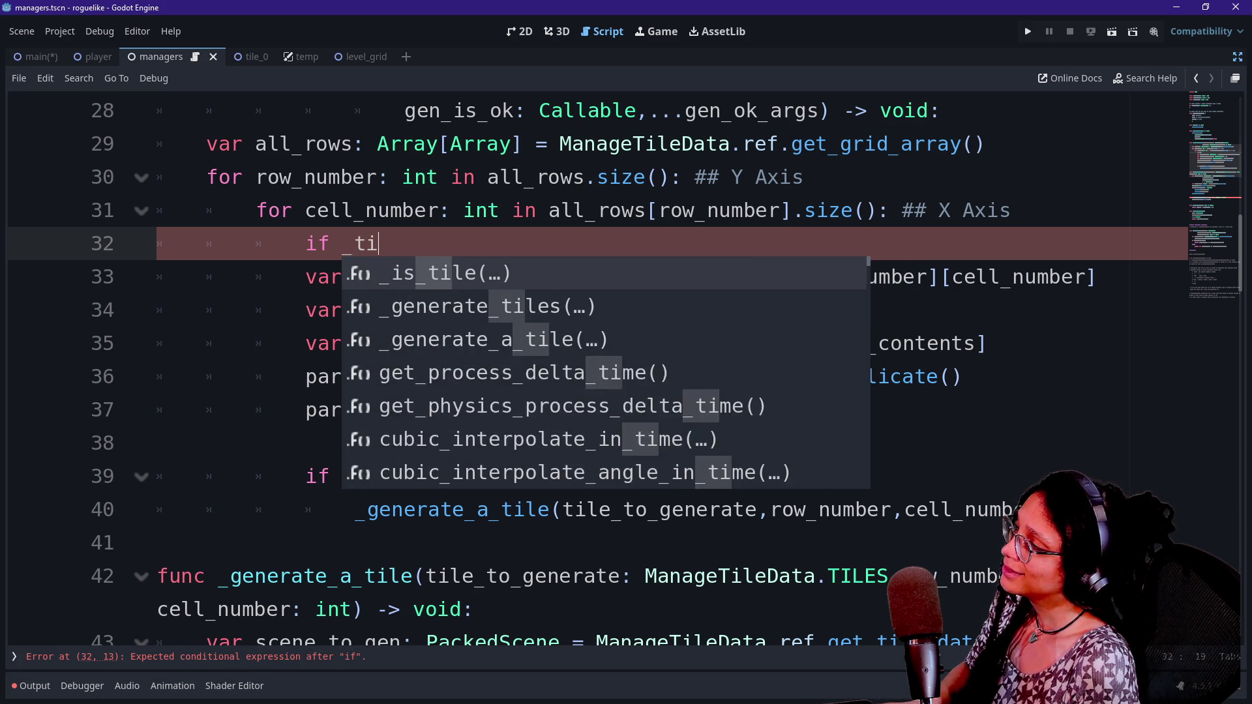
type("is_")
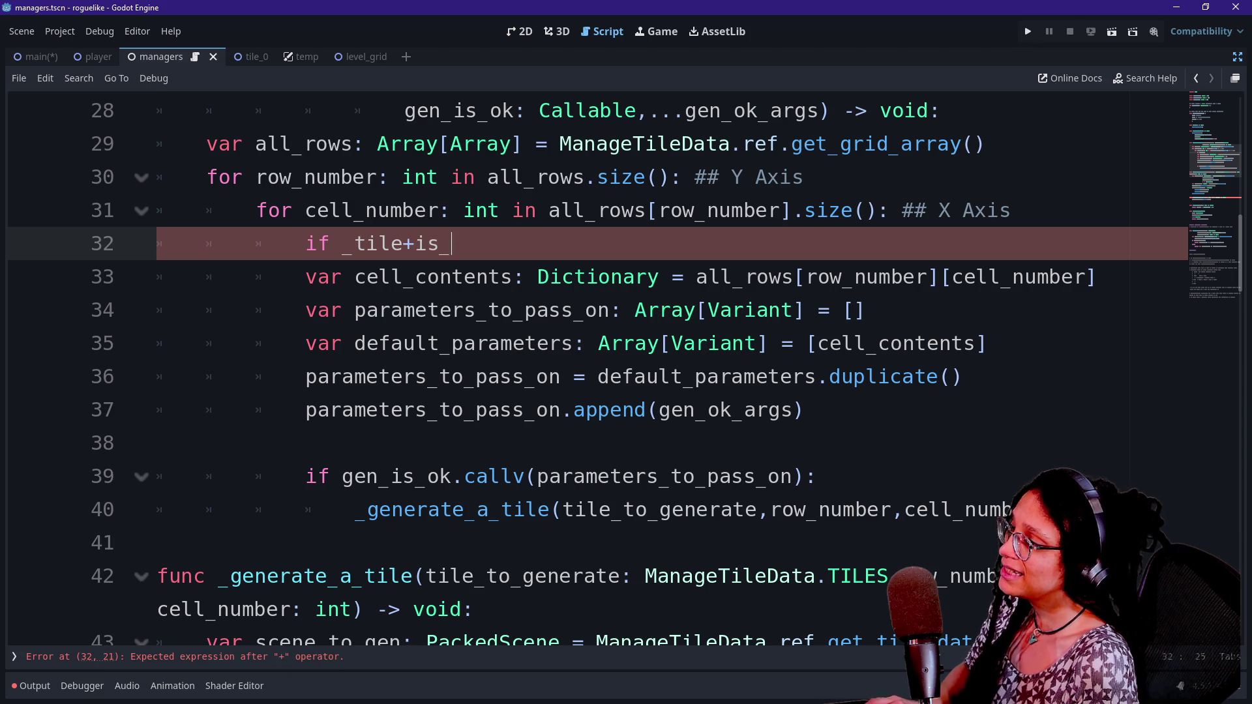
key("BackSpace")
key("BackSpace")
key("BackSpace")
key("BackSpace")
key("BackSpace")
key("BackSpace")
key("BackSpace")
key("BackSpace")
type("cell_")
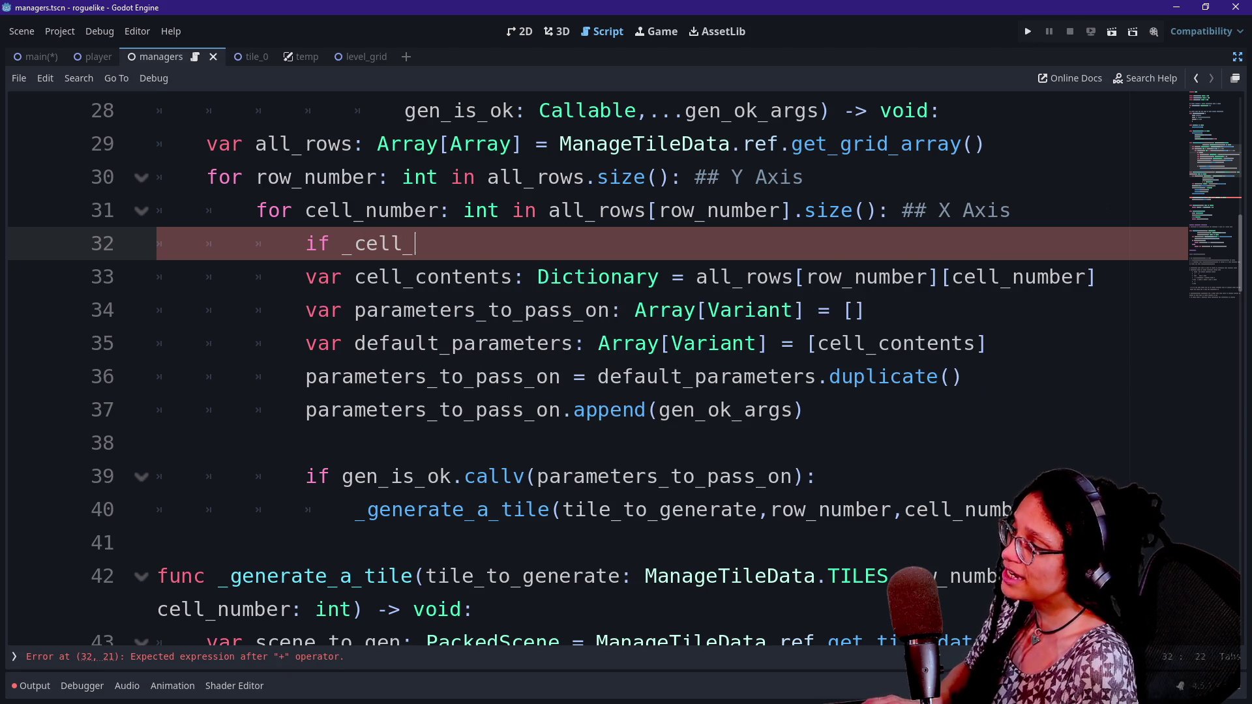
type("is_in_rang")
key("BackSpace")
type("ng")
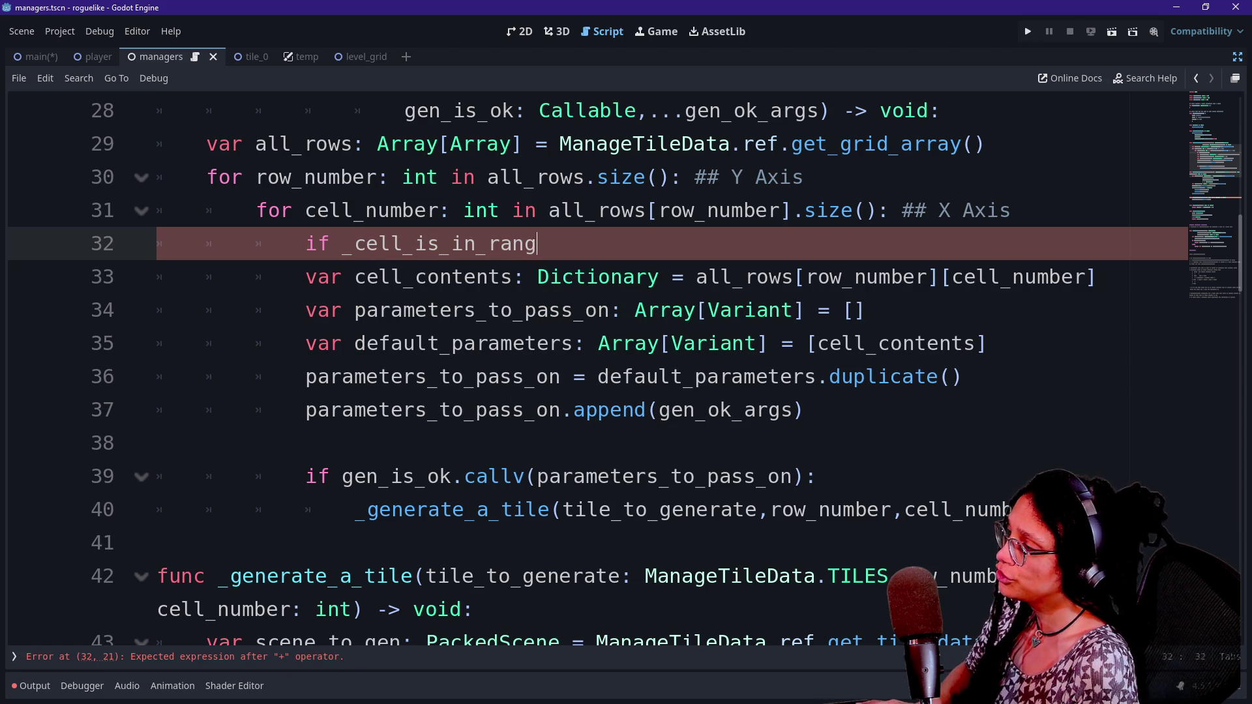
type("e(row_number,cell_number)")
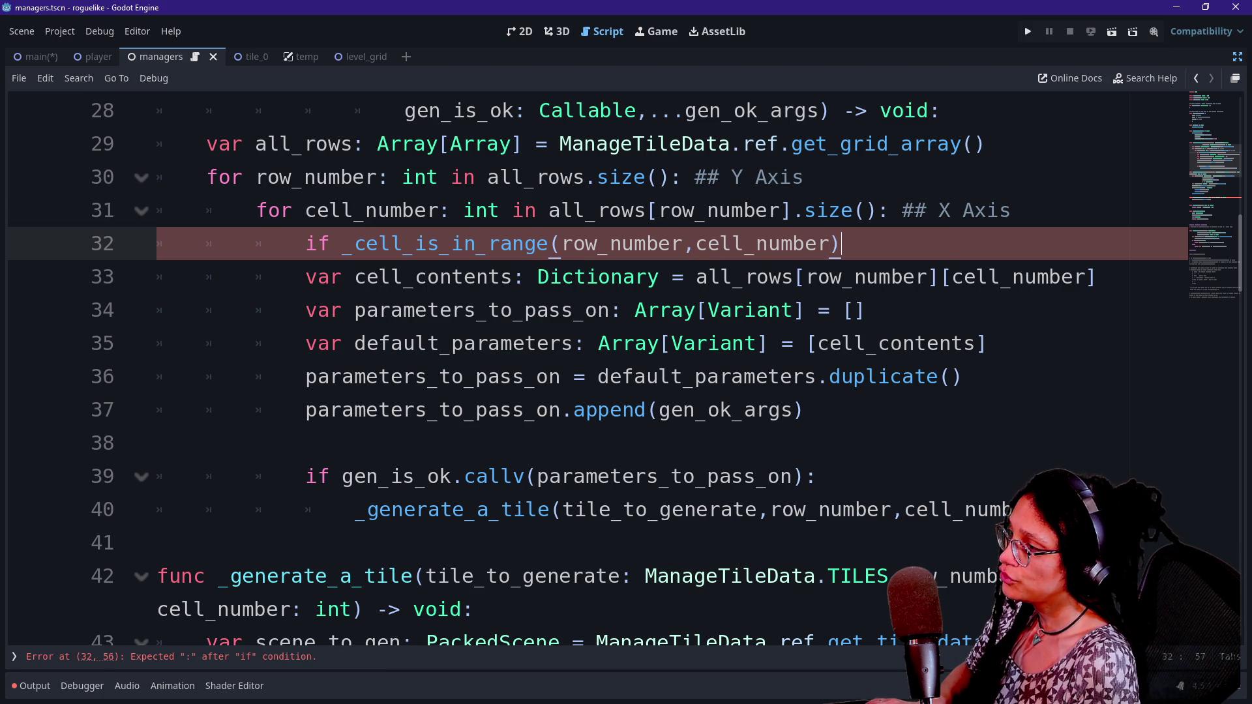
type(":")
key("Return")
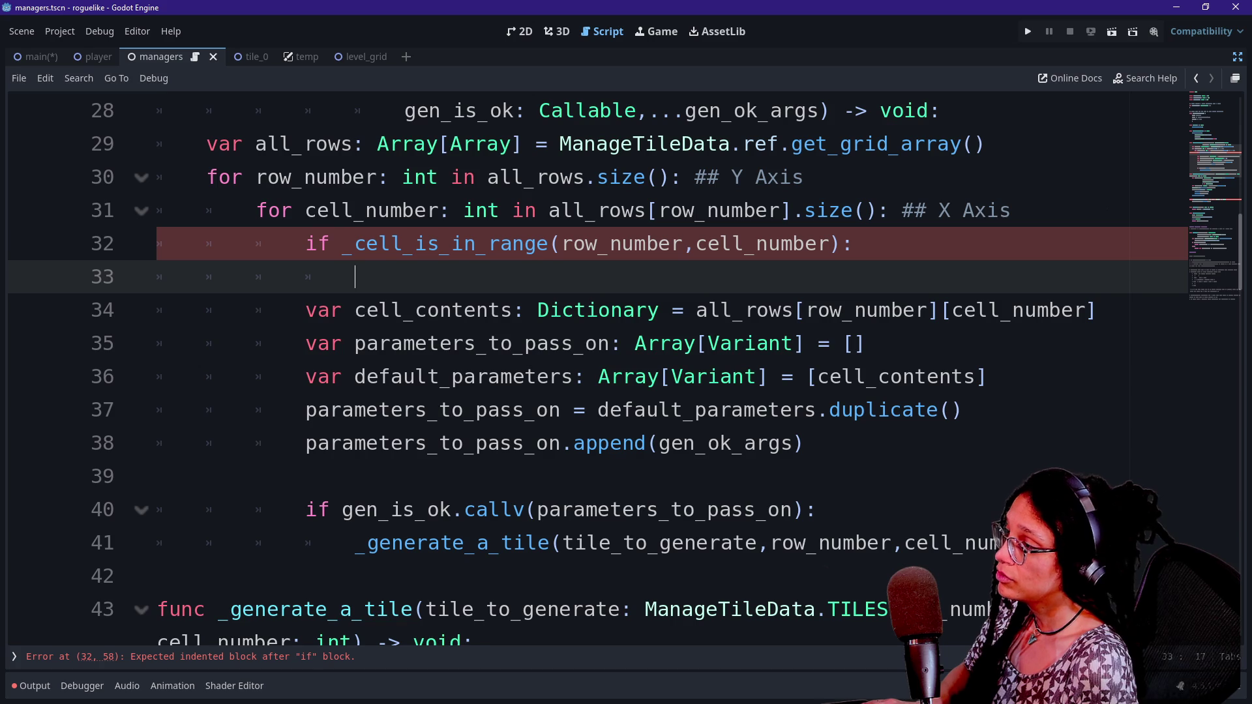
- Return the caret to just after 'if' on line 32 to insert the negation
left_click_drag(364, 310, 998, 542)
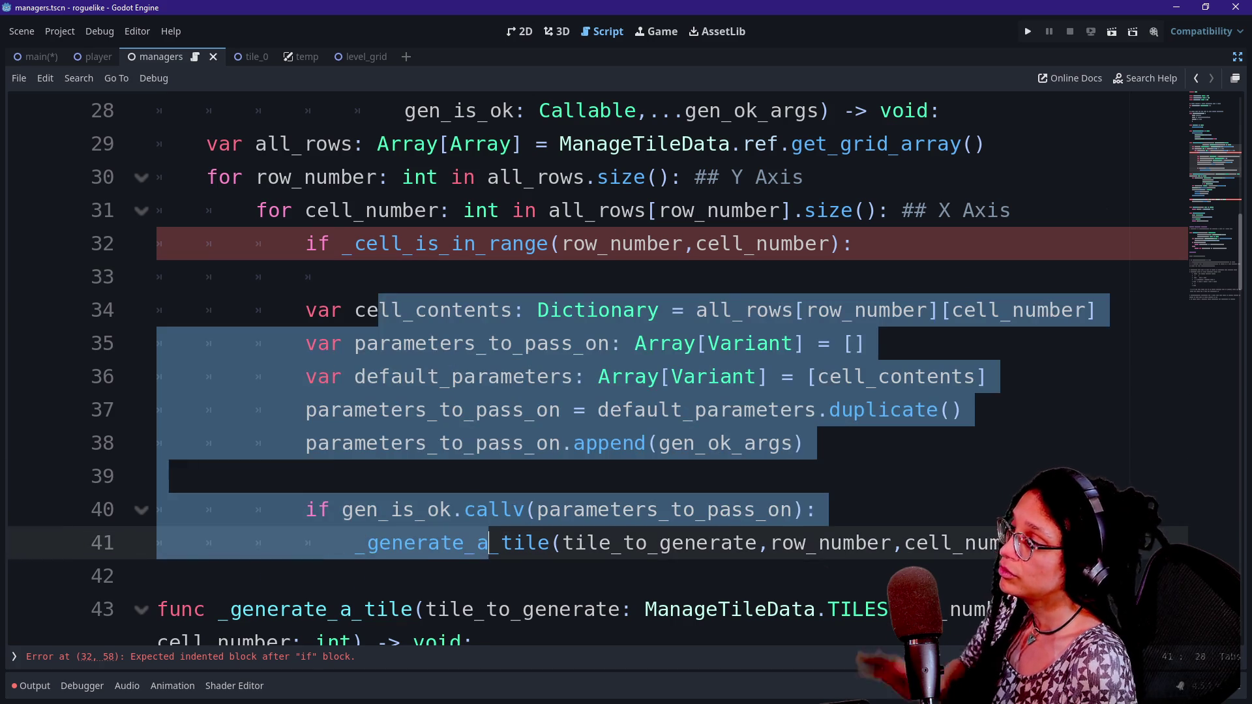
left_click(487, 509)
left_click(355, 277)
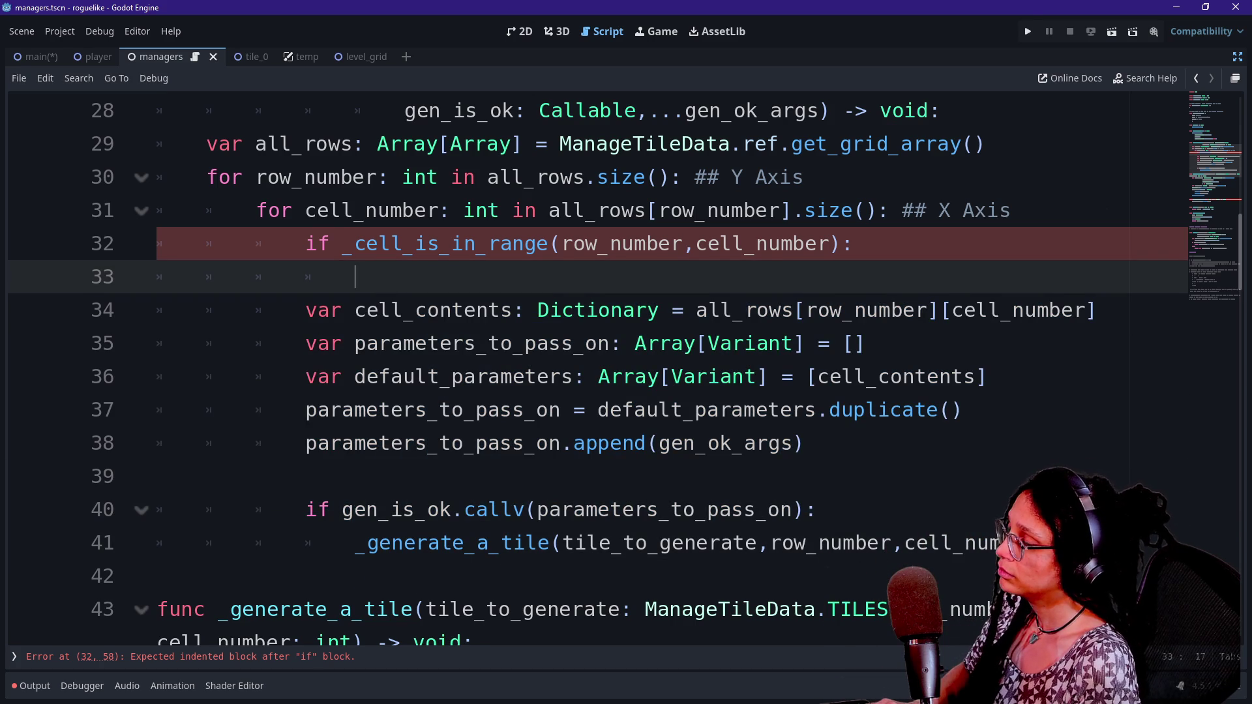
left_click(331, 243)
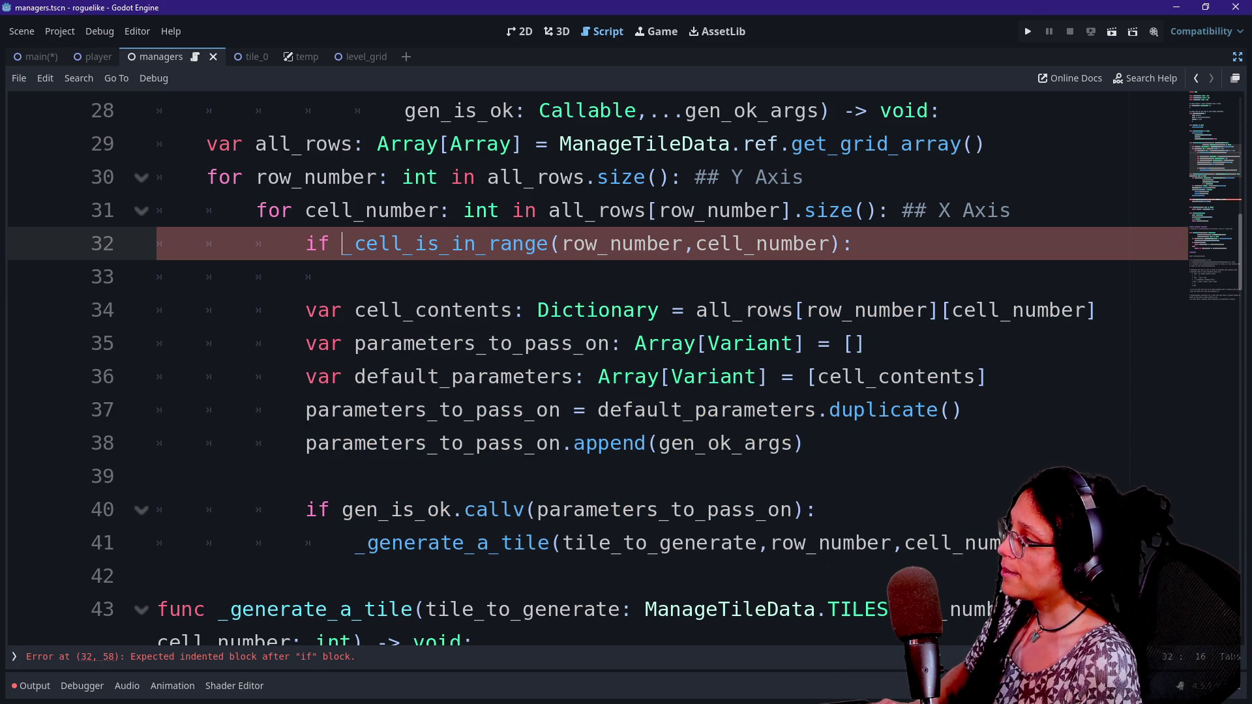
- Finish the guard as 'if not _cell_is_in_range(...)' with 'continue' on line 33
type("not")
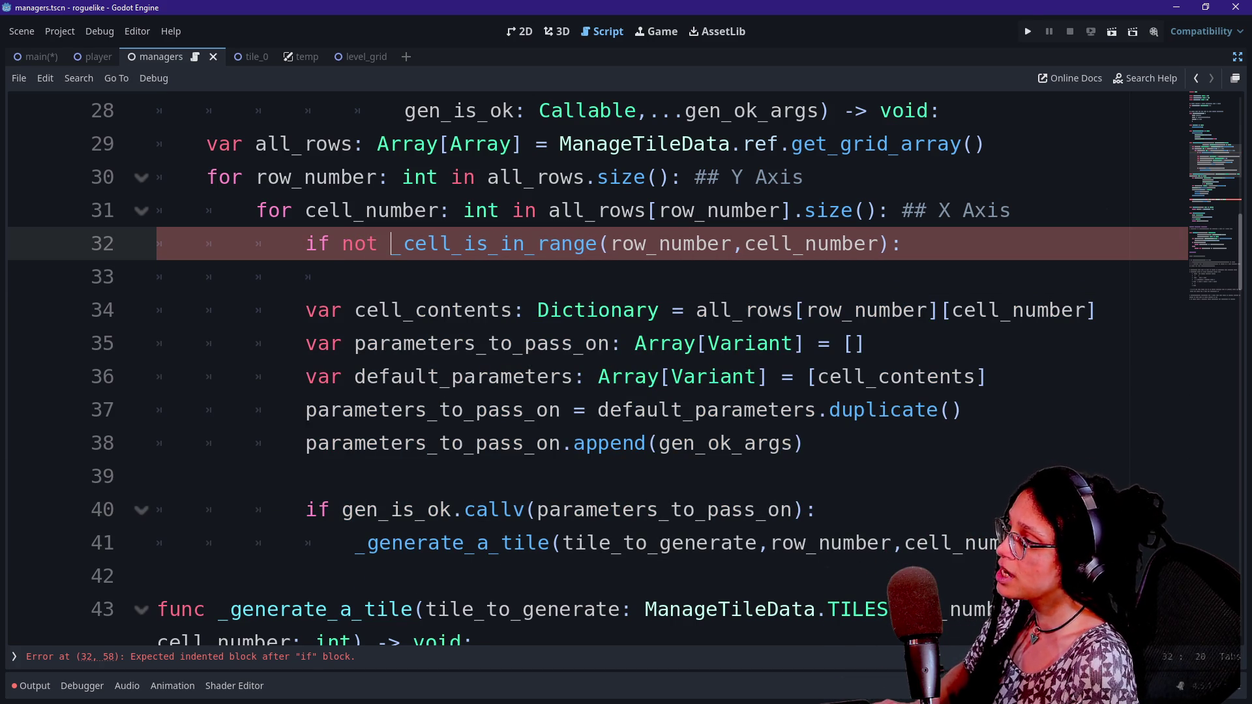
left_click(355, 276)
type("continue")
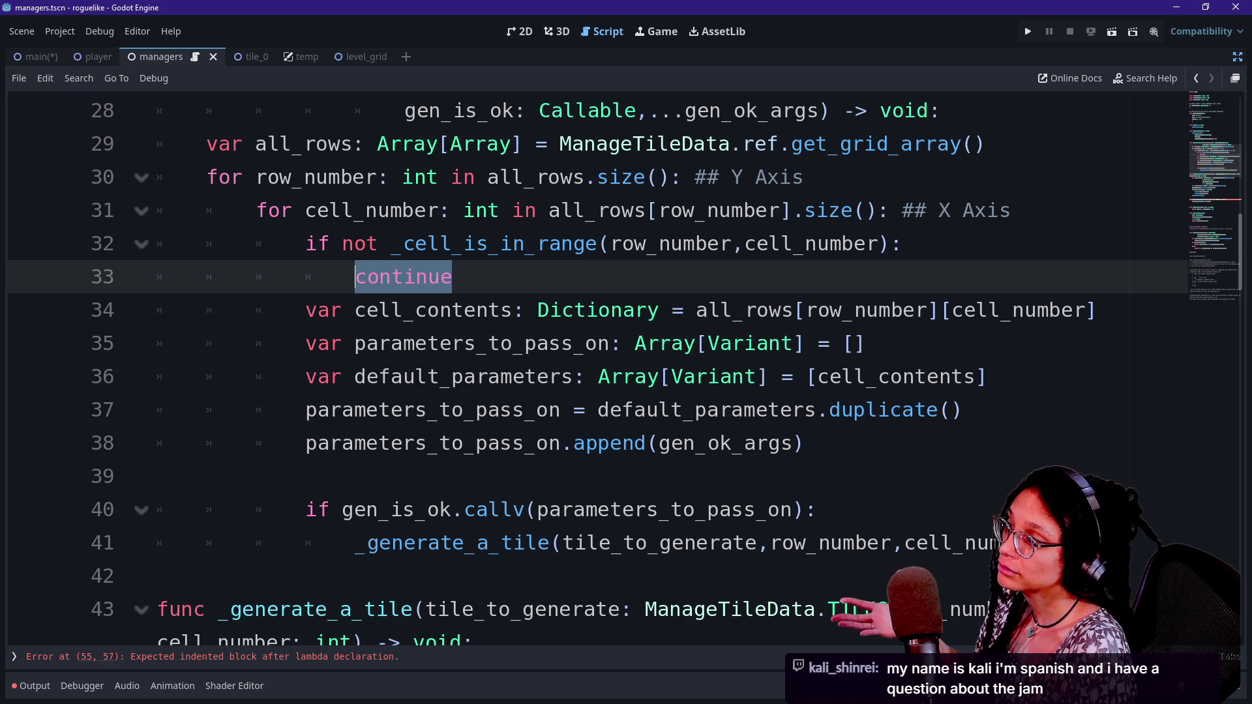
left_click(427, 244)
left_click(452, 277)
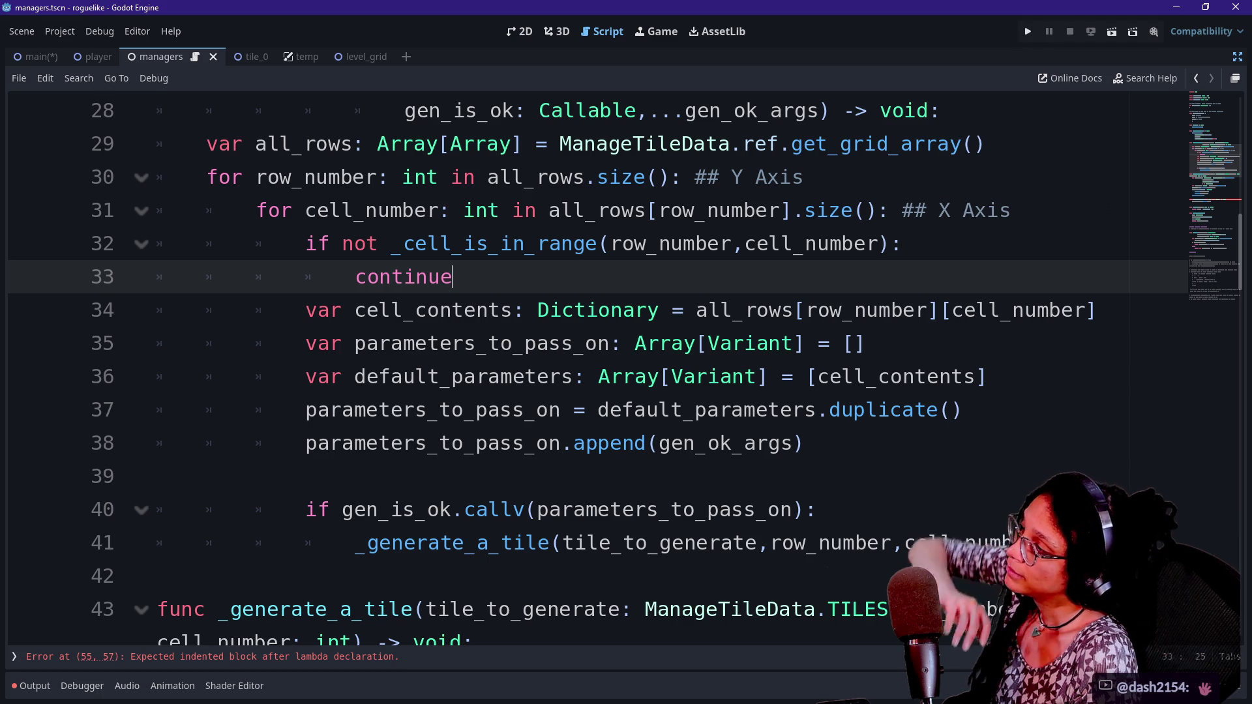
- Delete the guard lines, try retyping 'not', then restore the guard with undo
left_click(342, 243)
left_click(452, 277, "shift")
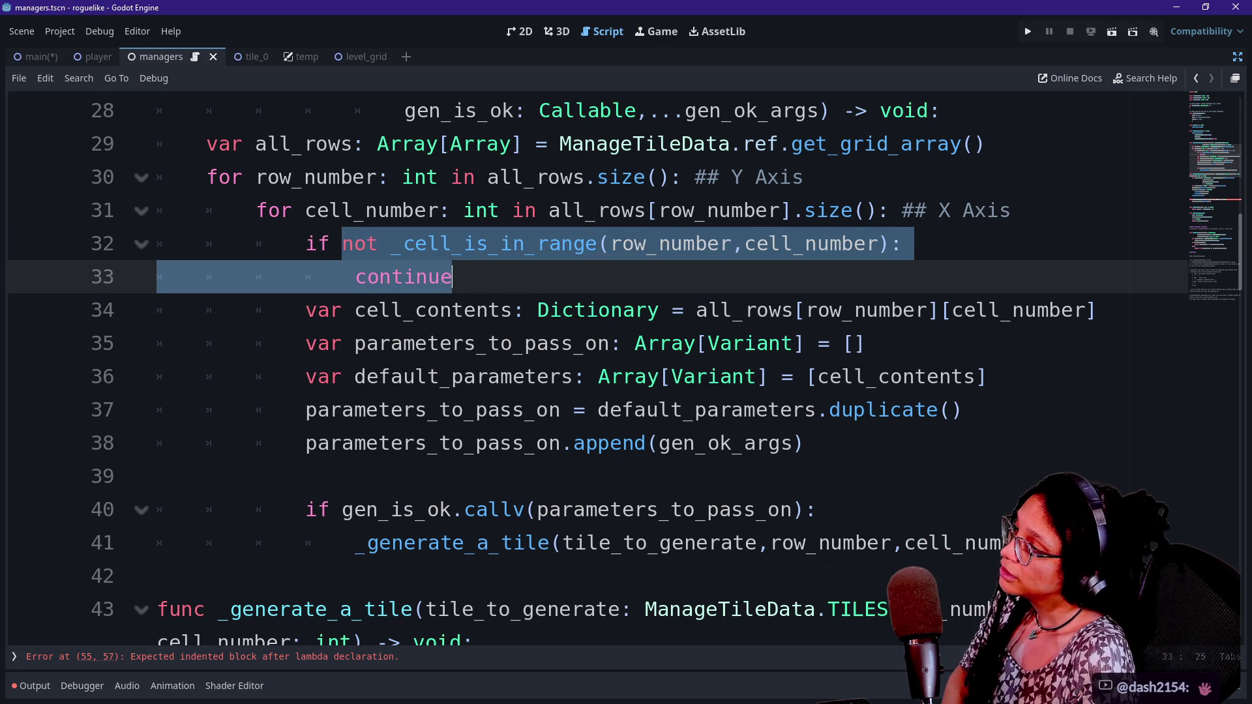
key("BackSpace")
type("not")
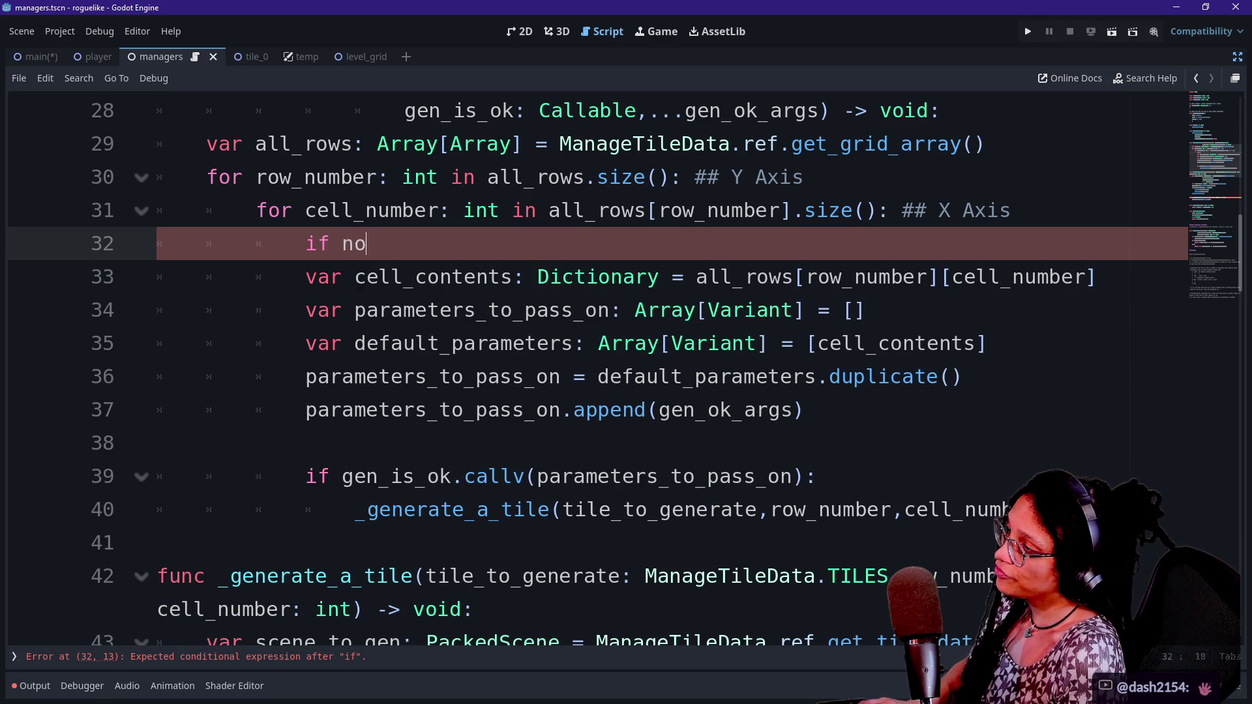
key("BackSpace")
key("BackSpace")
key("BackSpace")
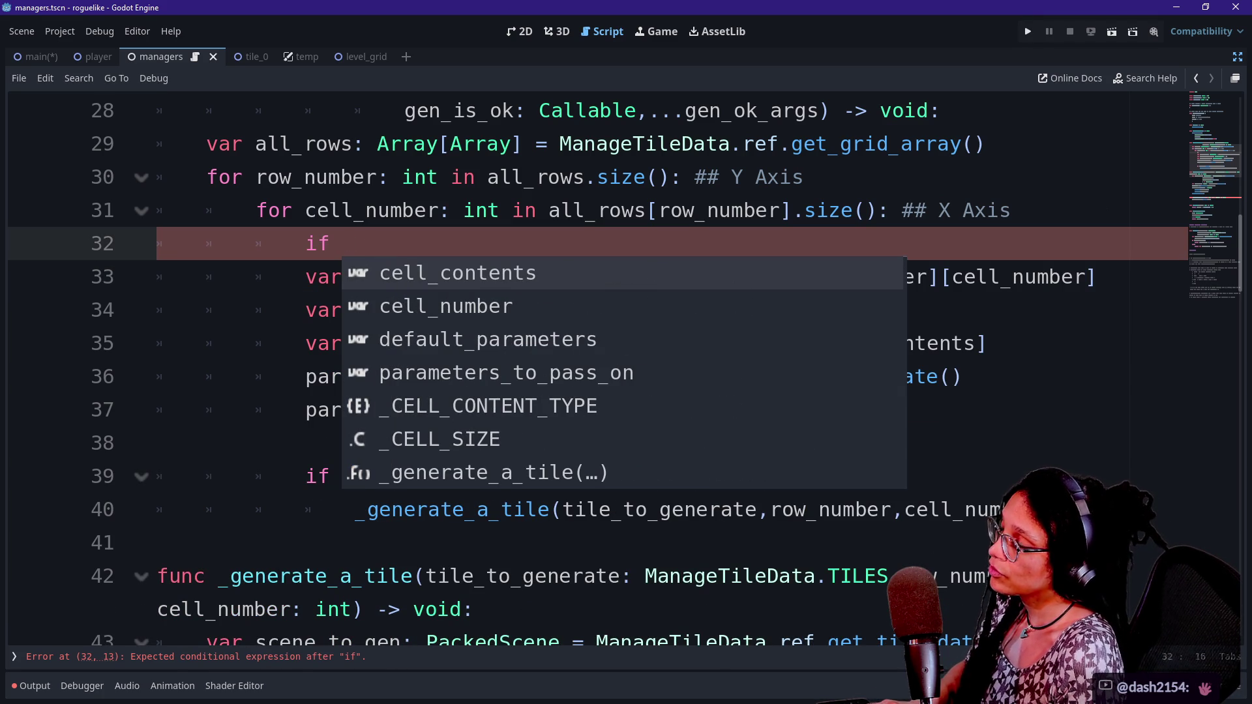
type("not")
key("BackSpace")
key("BackSpace")
key("BackSpace")
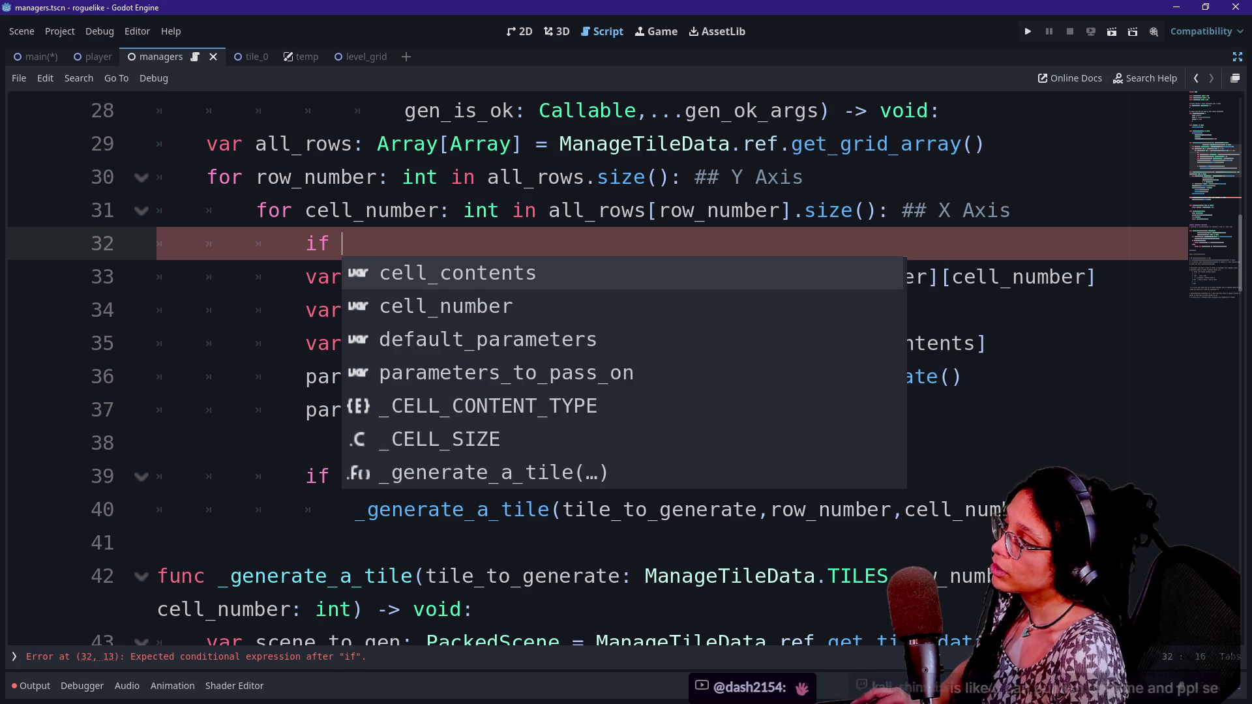
key("ctrl+z")
- Edit part of the _cell_is_in_range call name, then switch to the YouTube video in the browser
left_click(404, 243)
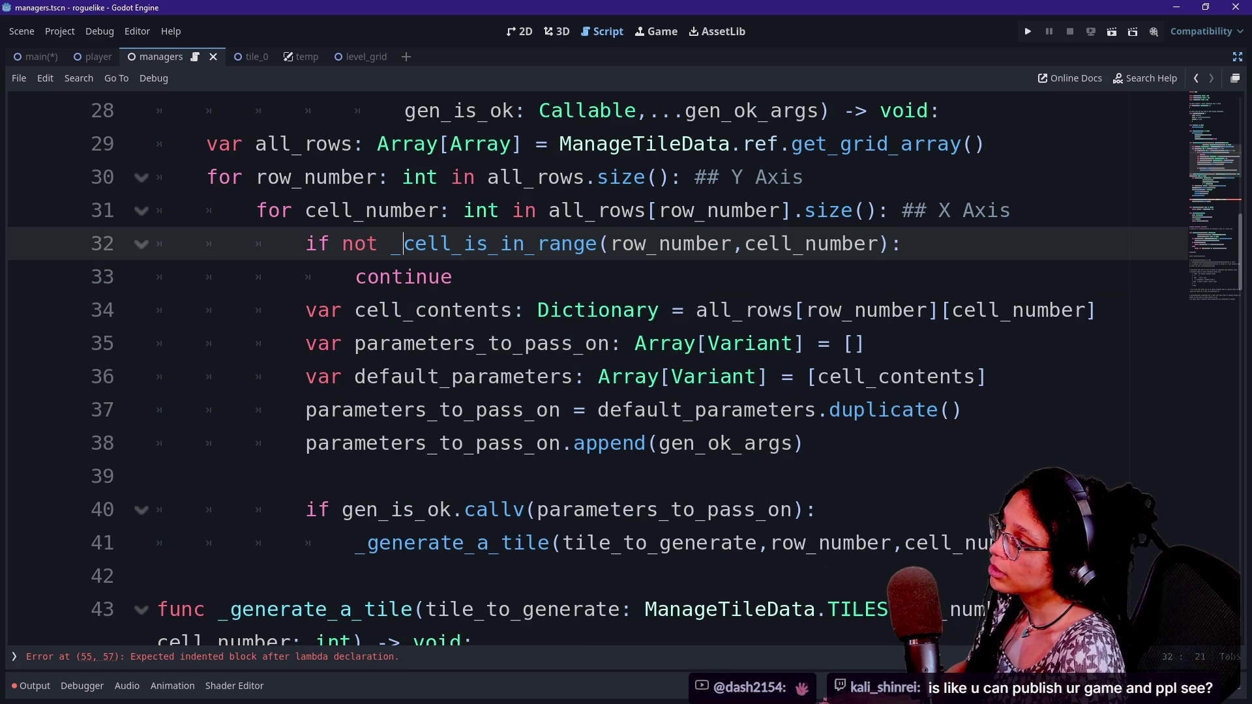
key("shift+Right")
key("shift+Right")
key("shift+Right")
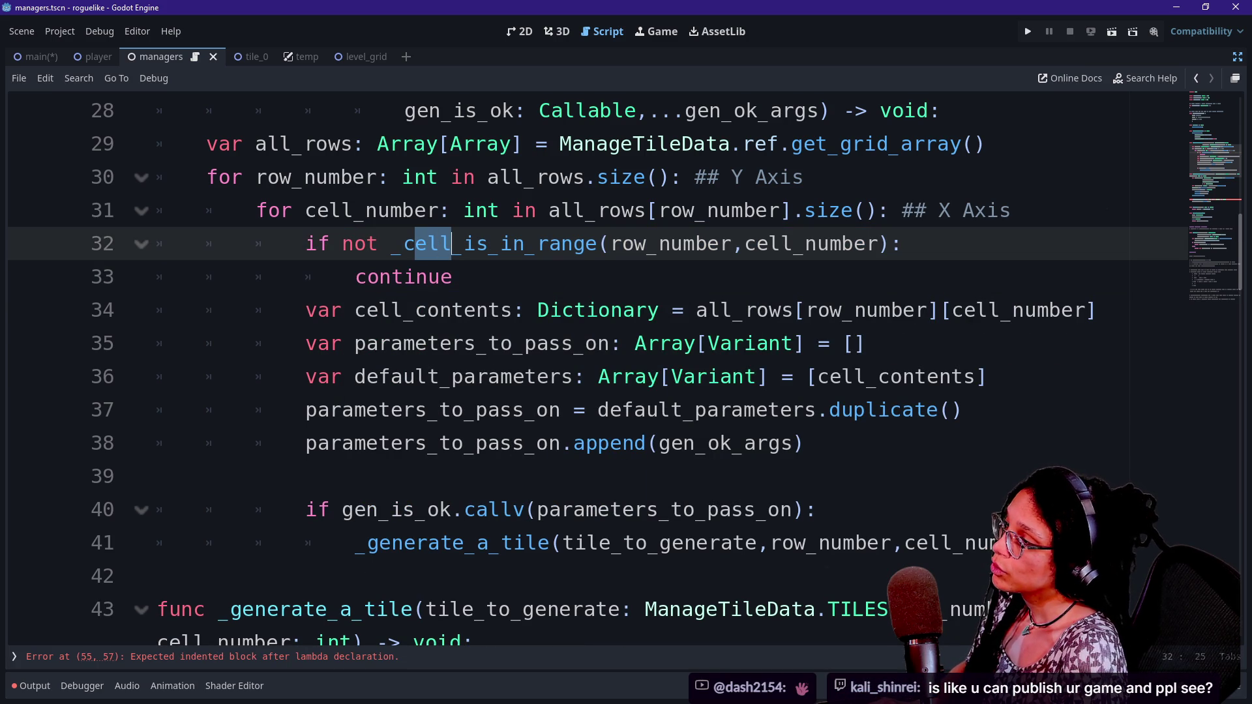
key("BackSpace")
key("BackSpace")
type("r")
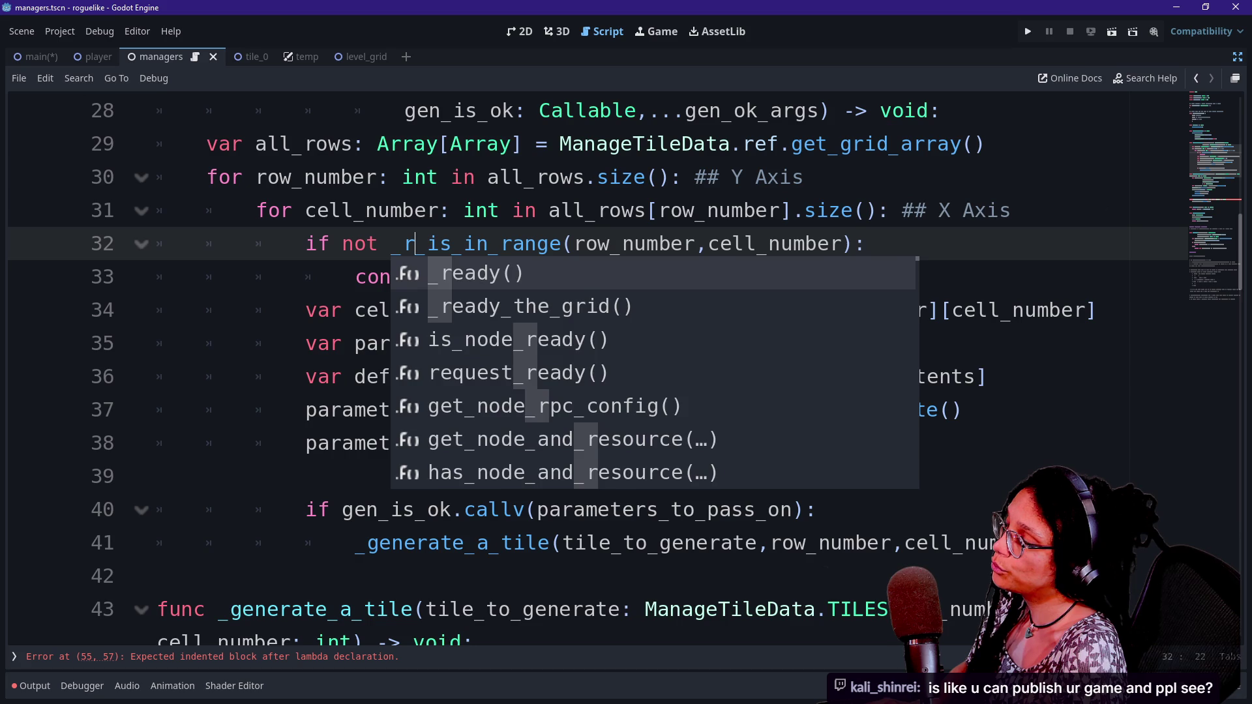
key("BackSpace")
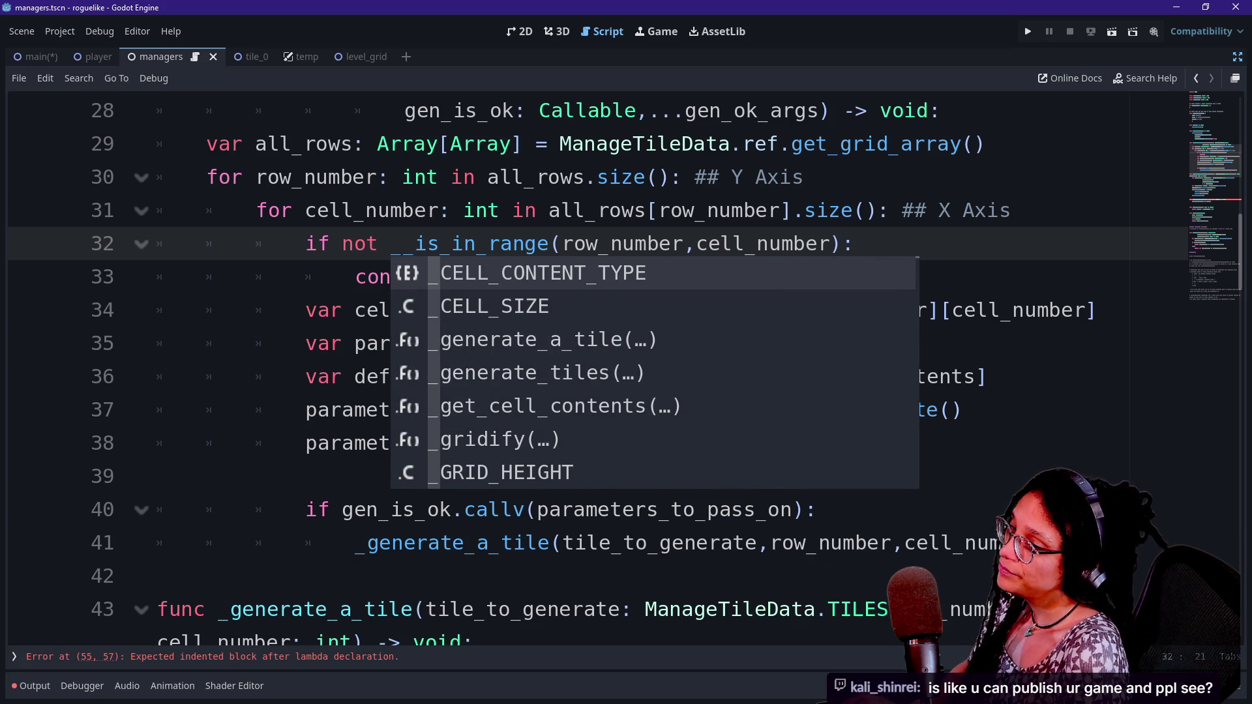
left_click(439, 177)
key("alt+Tab")
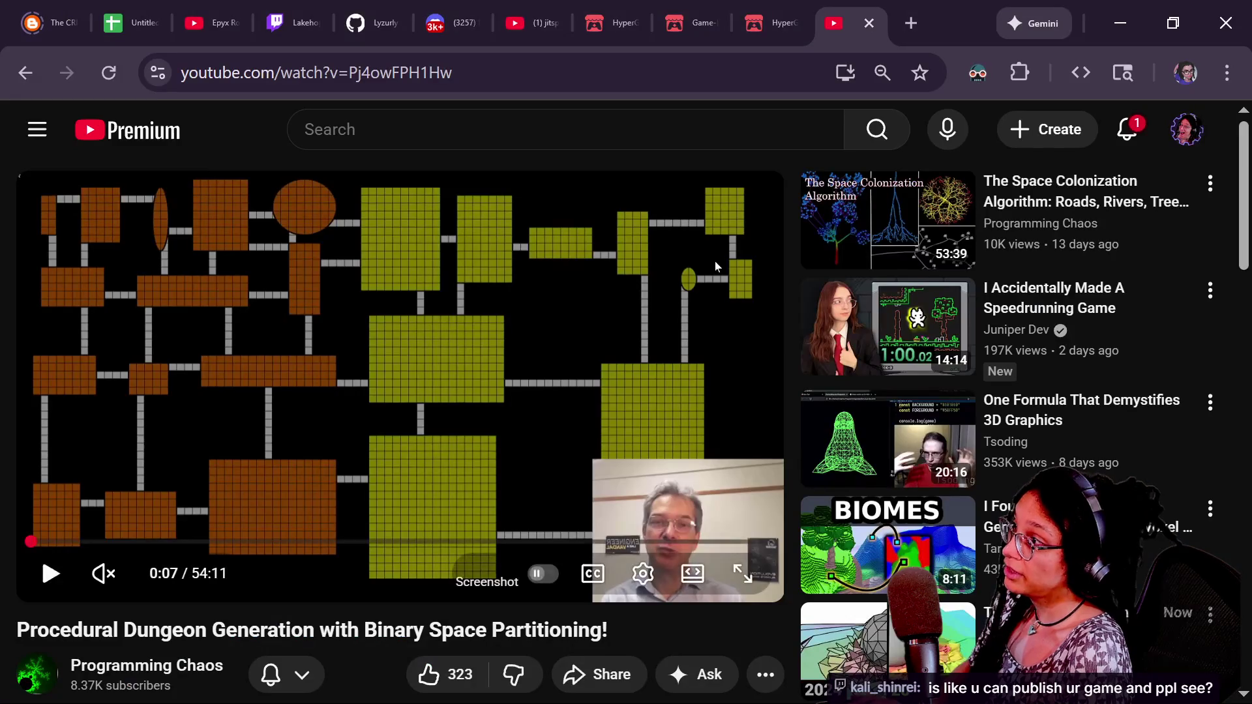
- Bring up the Game-like Jam 7 page, opening its Edit jam form and returning to the public page
left_click(633, 29)
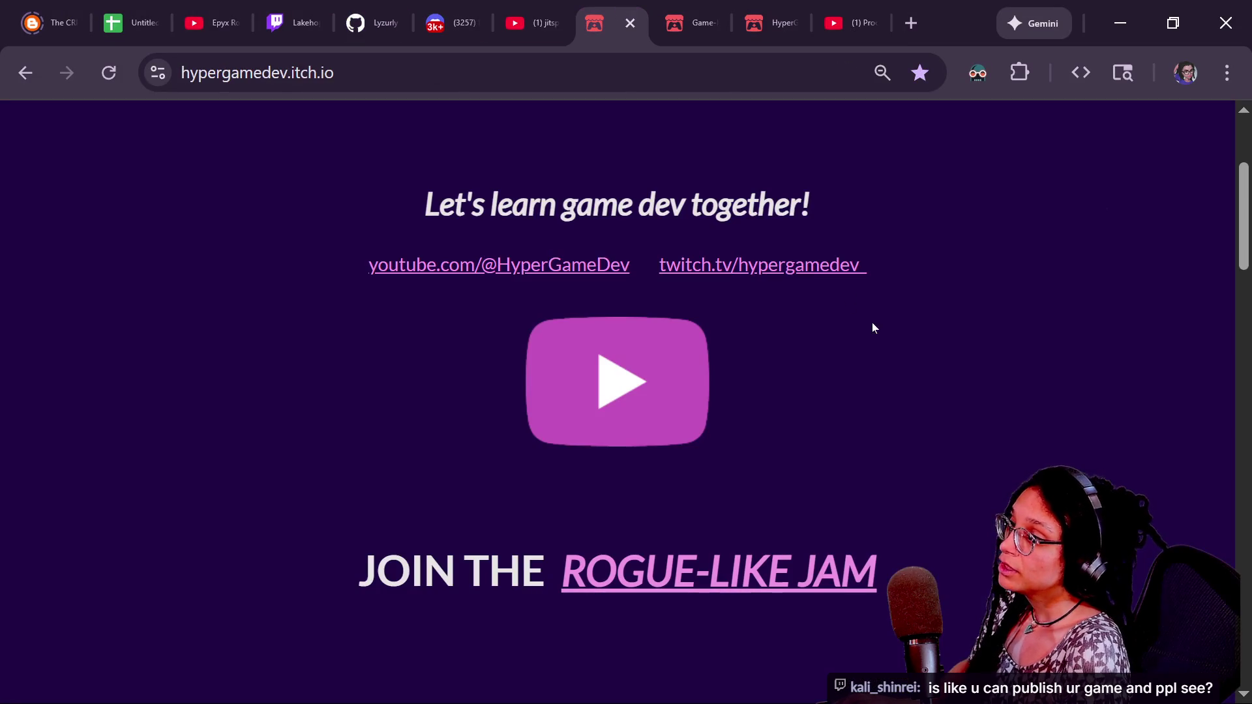
left_click(685, 21)
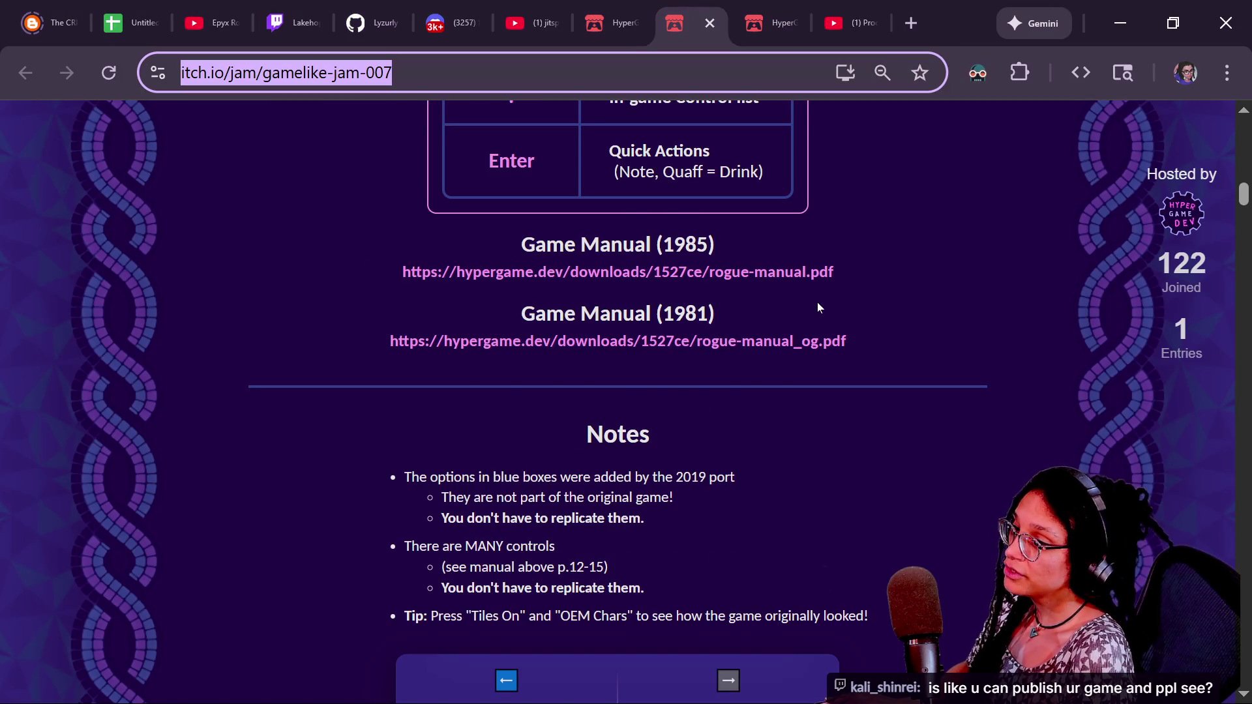
scroll(817, 303, "up", 5)
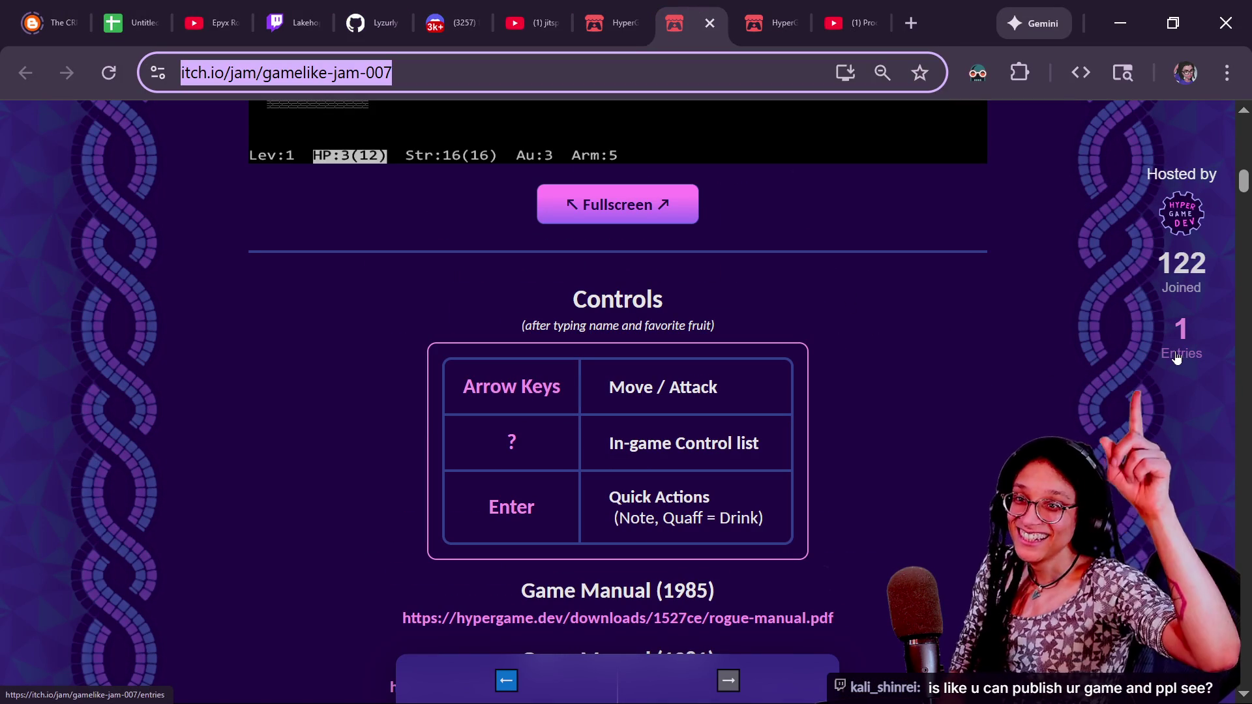
scroll(1073, 399, "up", 10)
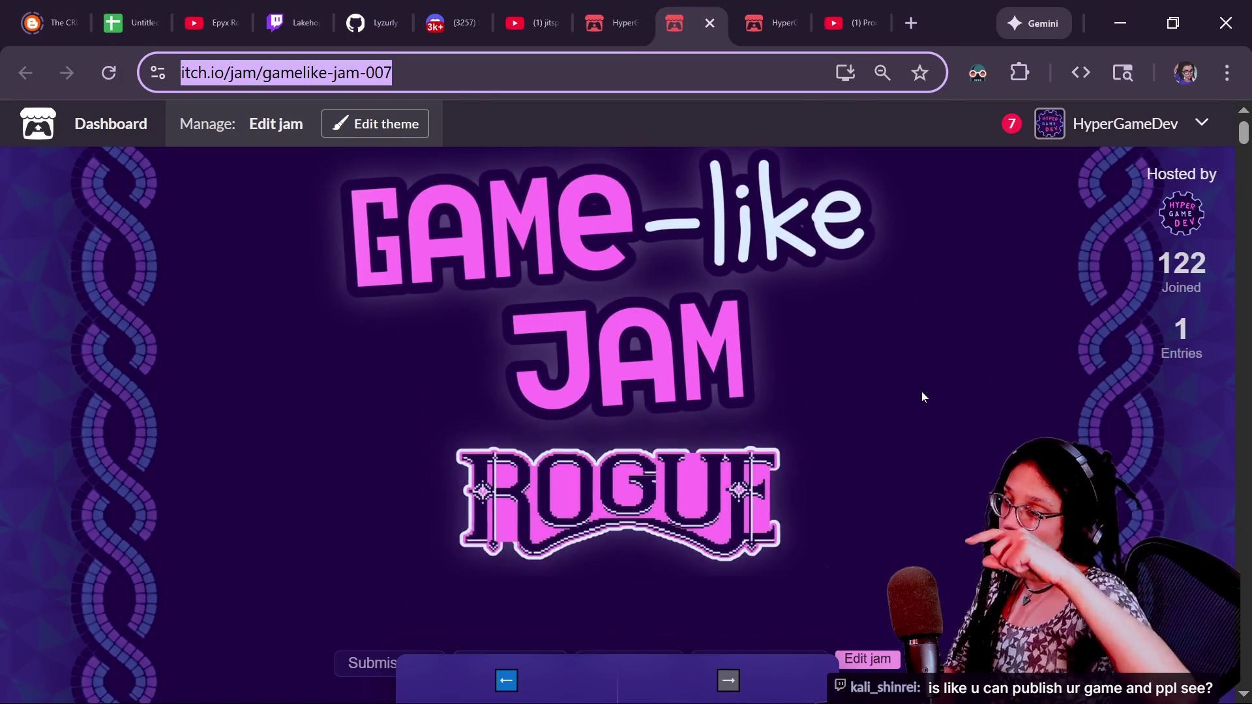
scroll(922, 391, "down", 4)
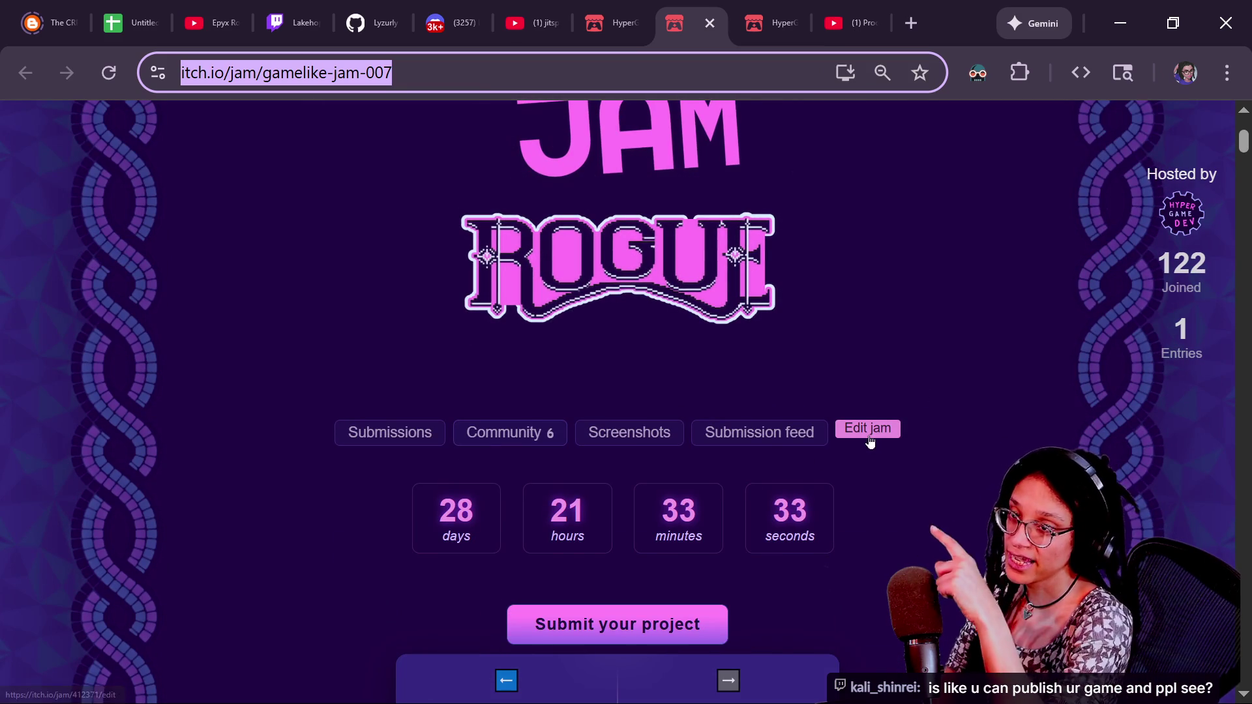
left_click(868, 433)
left_click(26, 72)
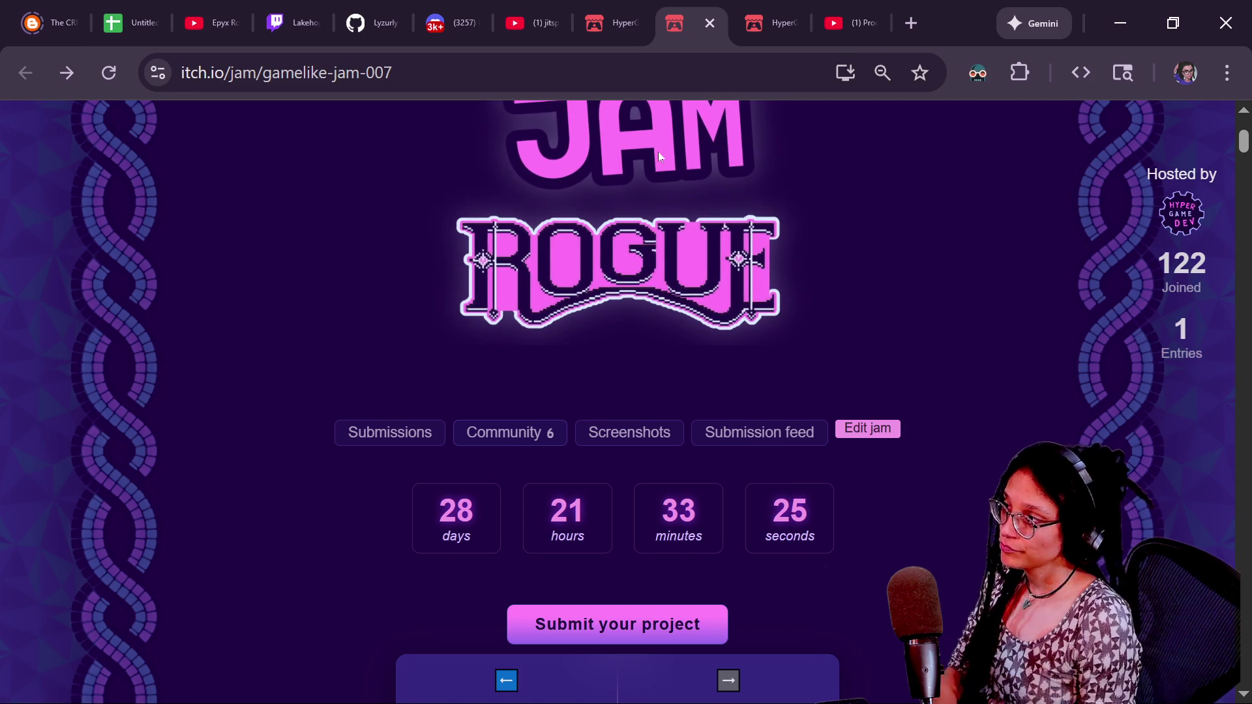
- Copy the jam page URL and load it in a new incognito window
left_click(672, 72)
key("ctrl+c")
key("ctrl+shift+n")
key("ctrl+v")
key("Return")
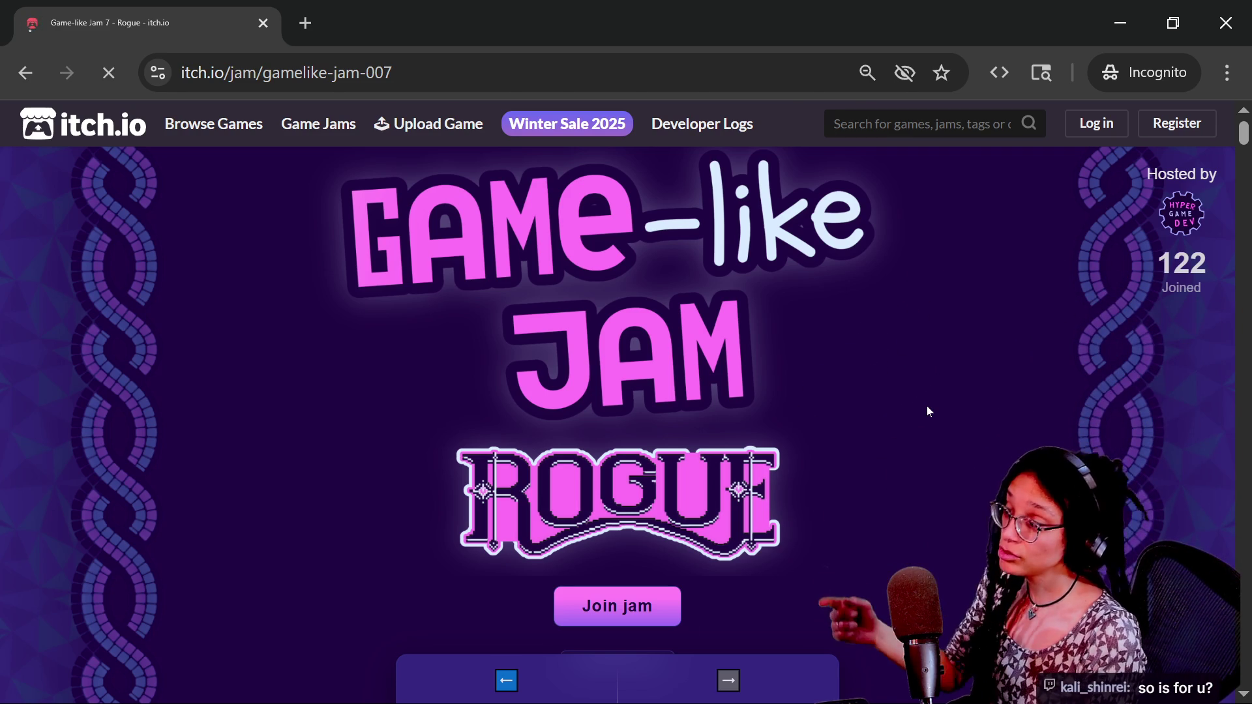
scroll(929, 411, "down", 7)
left_click_drag(424, 284, 866, 323)
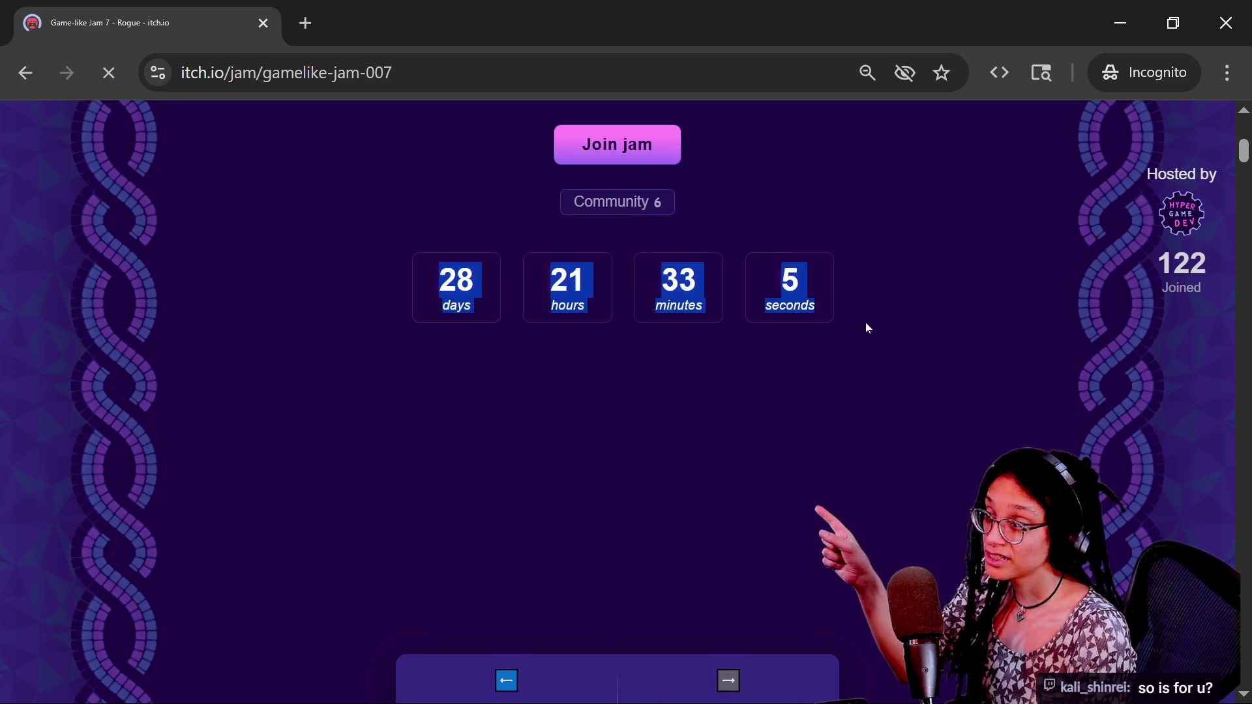
left_click(439, 272)
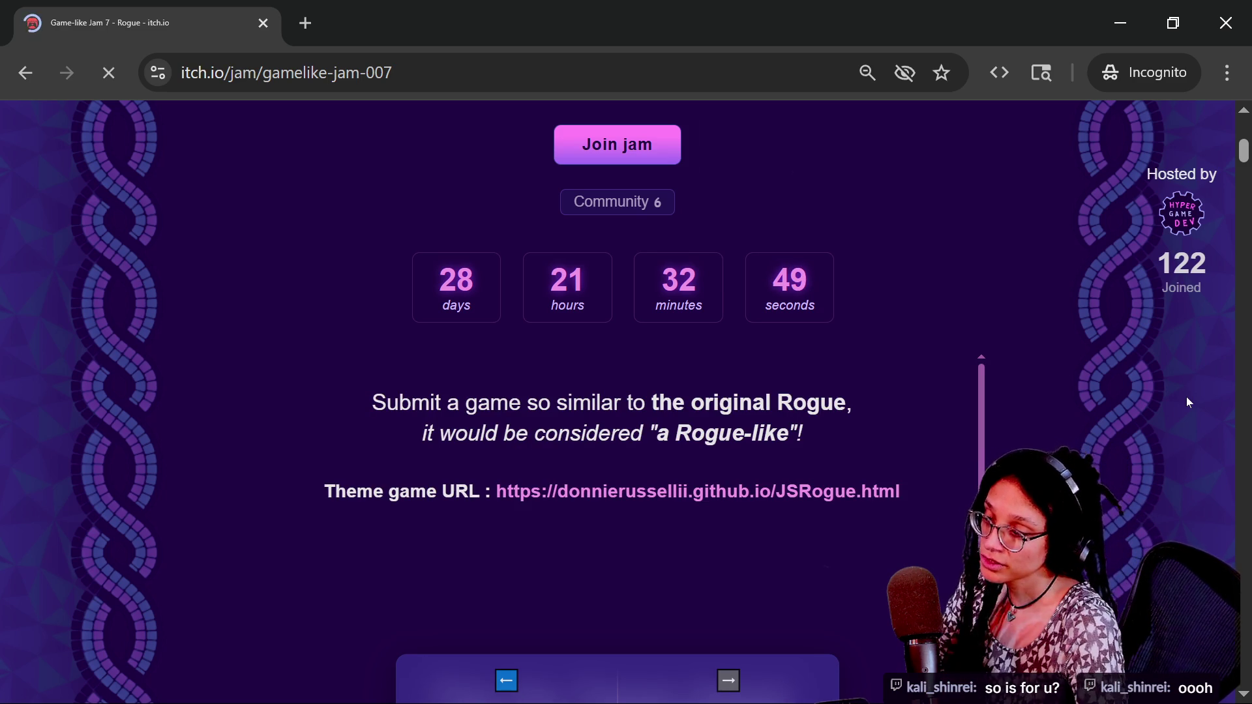
scroll(1075, 268, "down", 5)
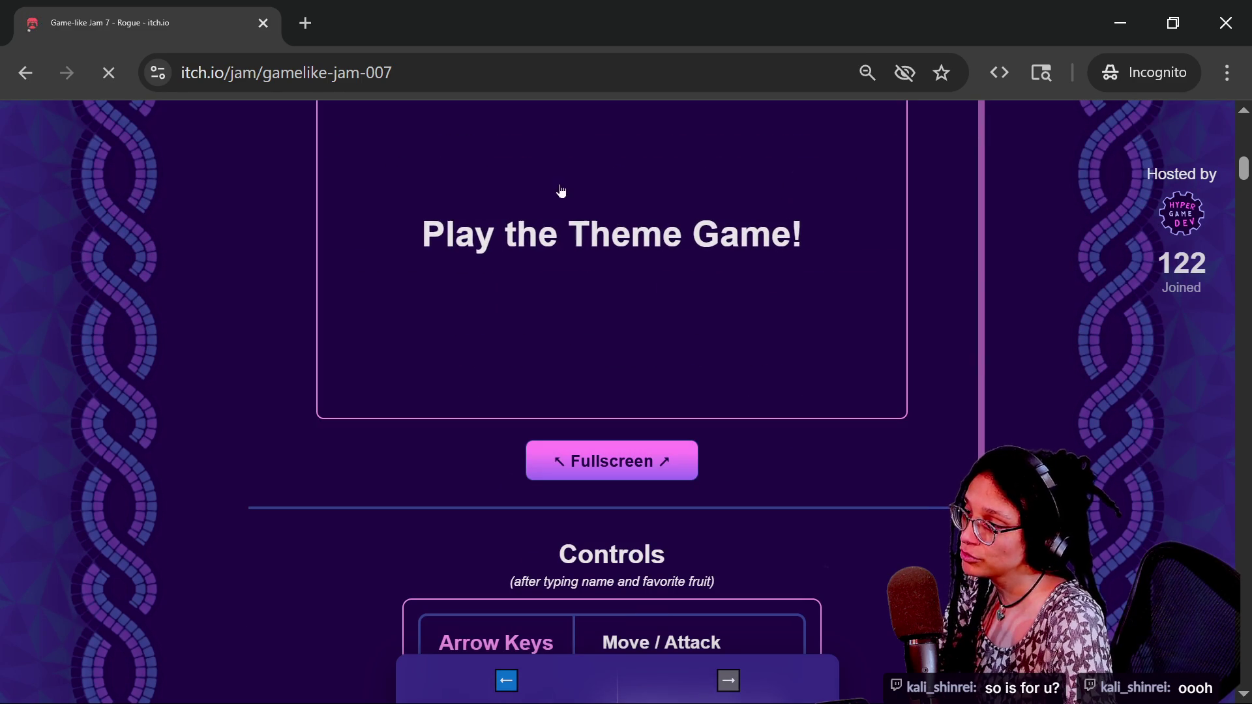
scroll(992, 270, "up", 5)
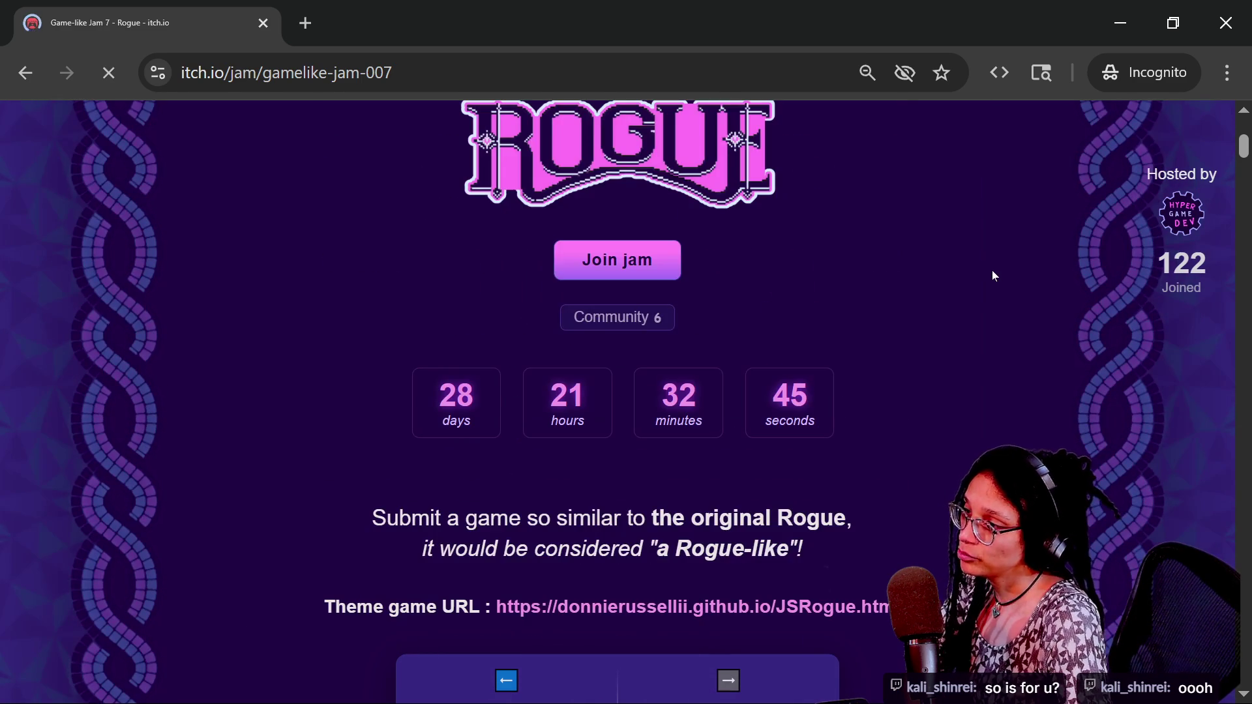
scroll(992, 270, "up", 5)
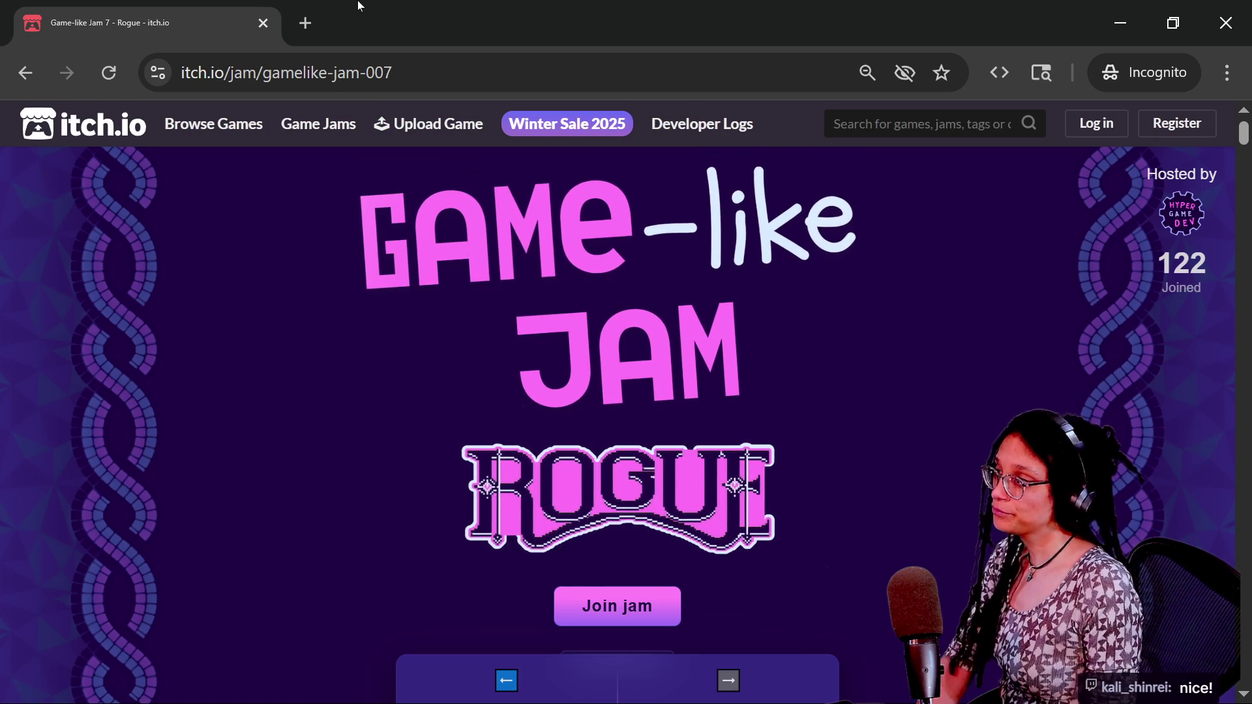
- Close the incognito window and highlight the jam countdown in the host's logged-in window
left_click(260, 30)
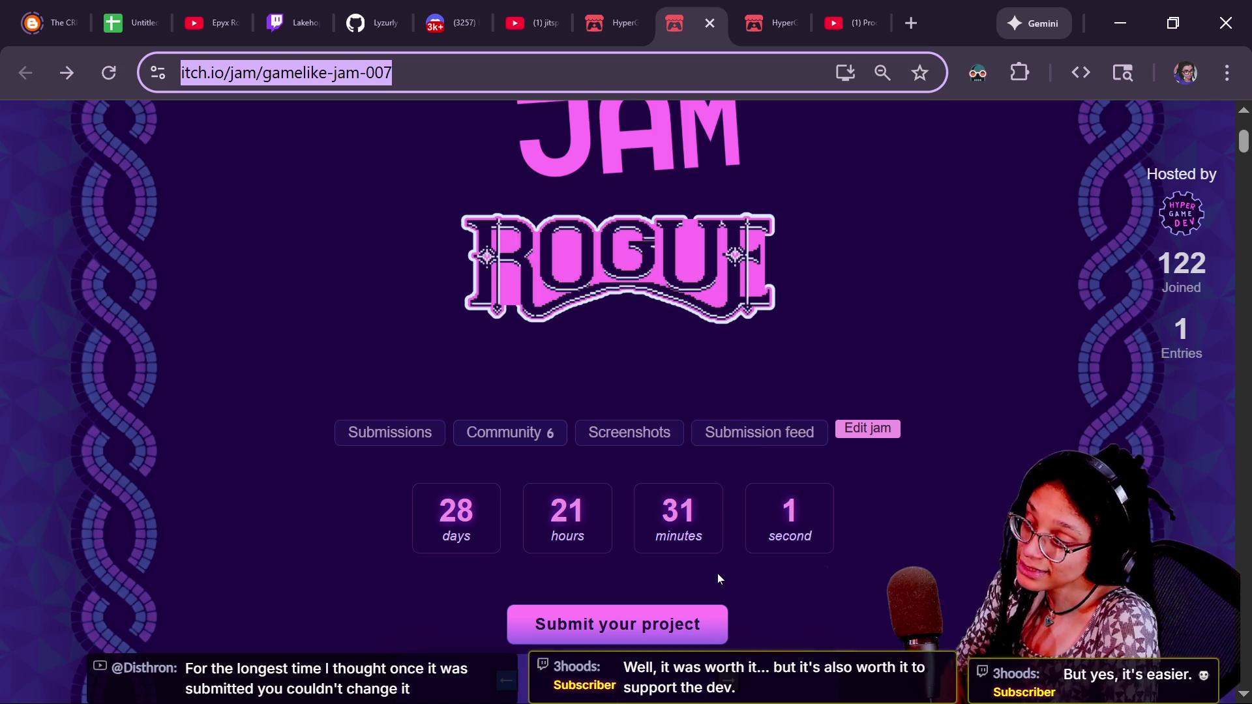
left_click_drag(427, 502, 870, 512)
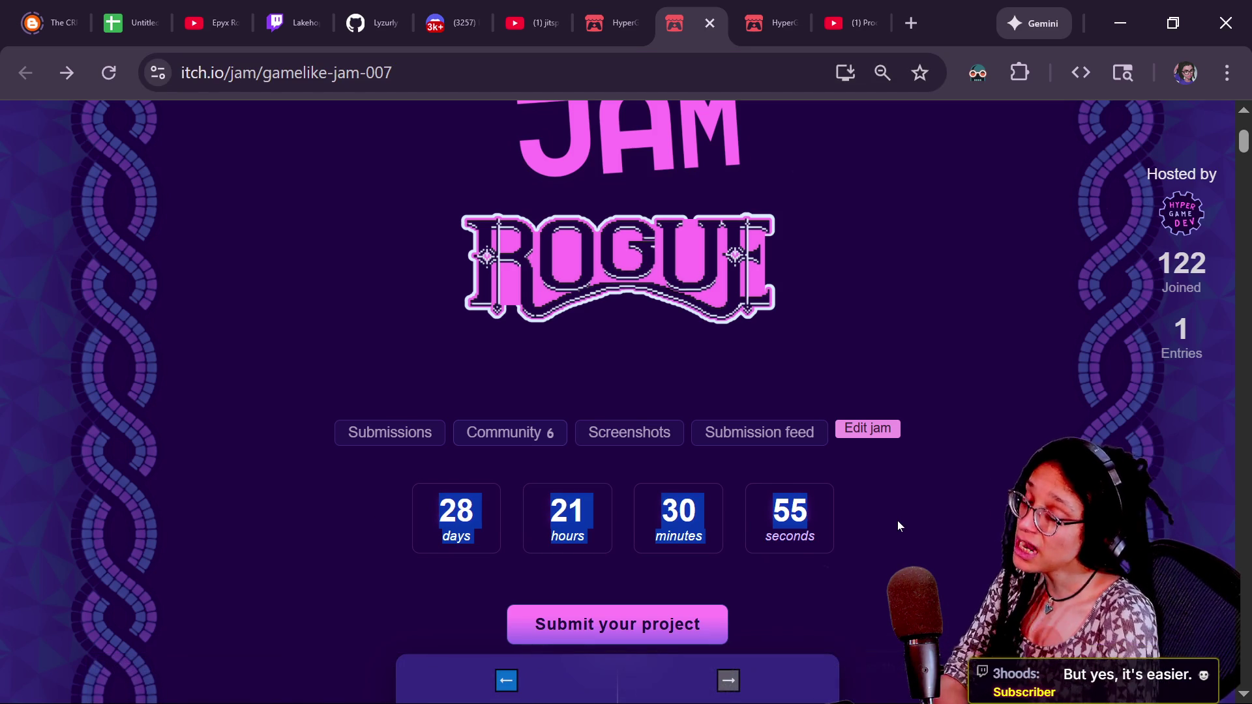
- Scroll through the Game-like Jam 7 page to review its calendar and notes
scroll(897, 521, "down", 10)
scroll(898, 525, "down", 15)
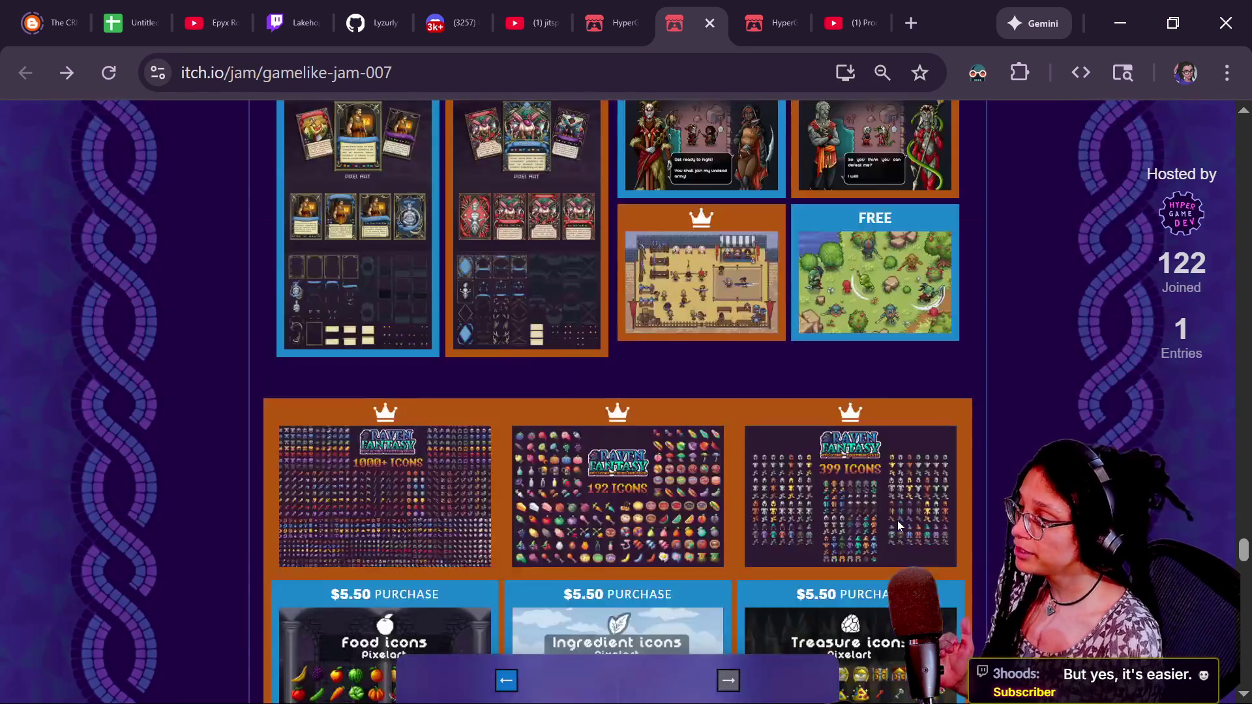
scroll(898, 520, "down", 2)
scroll(984, 476, "up", 10)
scroll(984, 481, "up", 2)
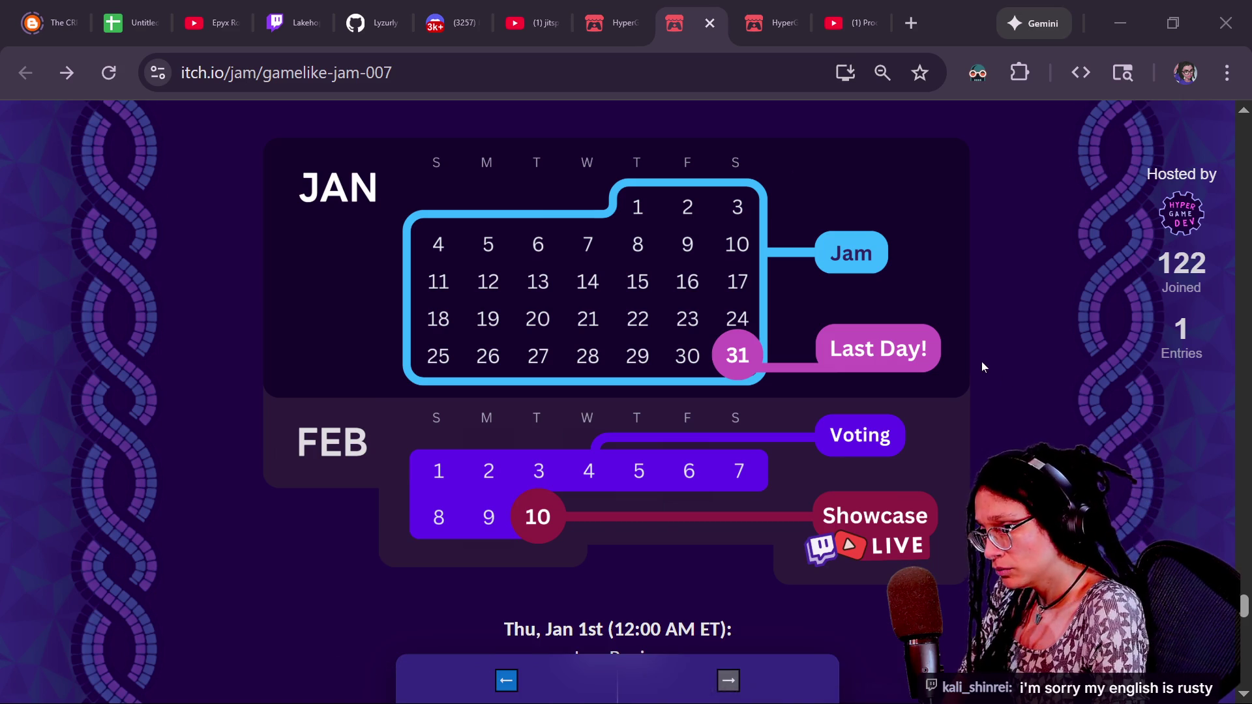
scroll(984, 366, "up", 15)
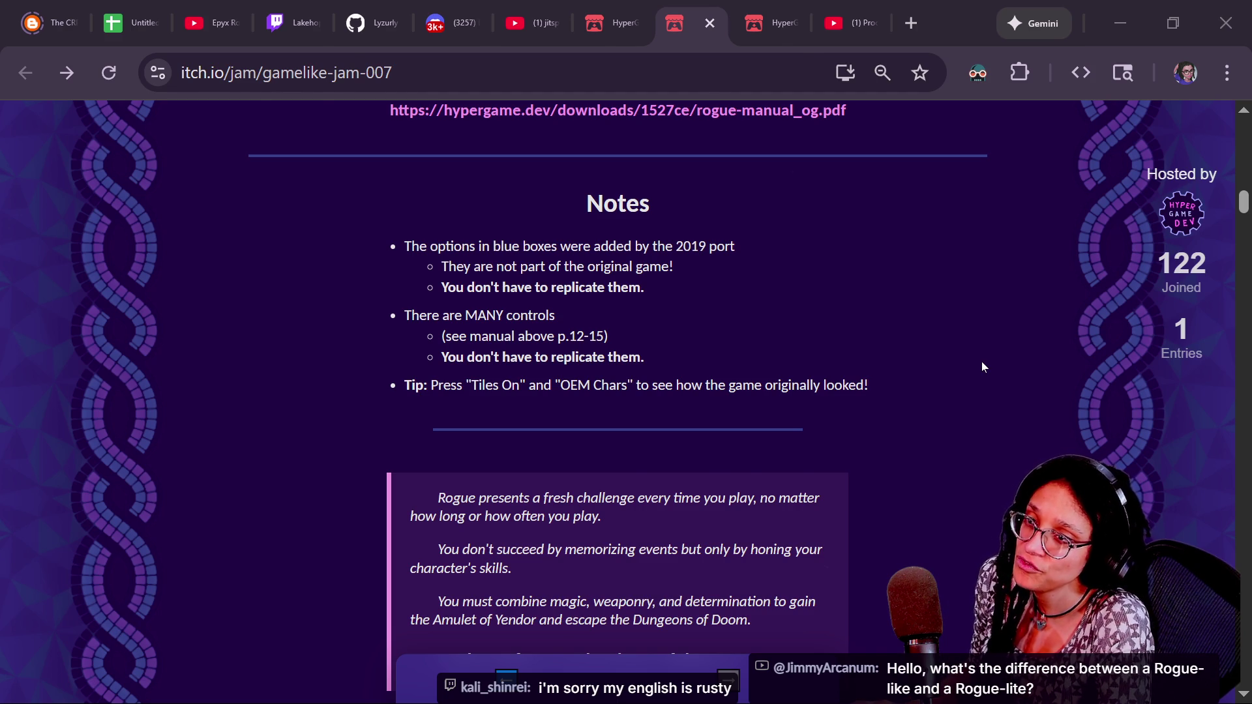
- Glance at the GDScript.Live window, then return and switch to the Hyper Game Dev Discord tab
key("alt+Tab")
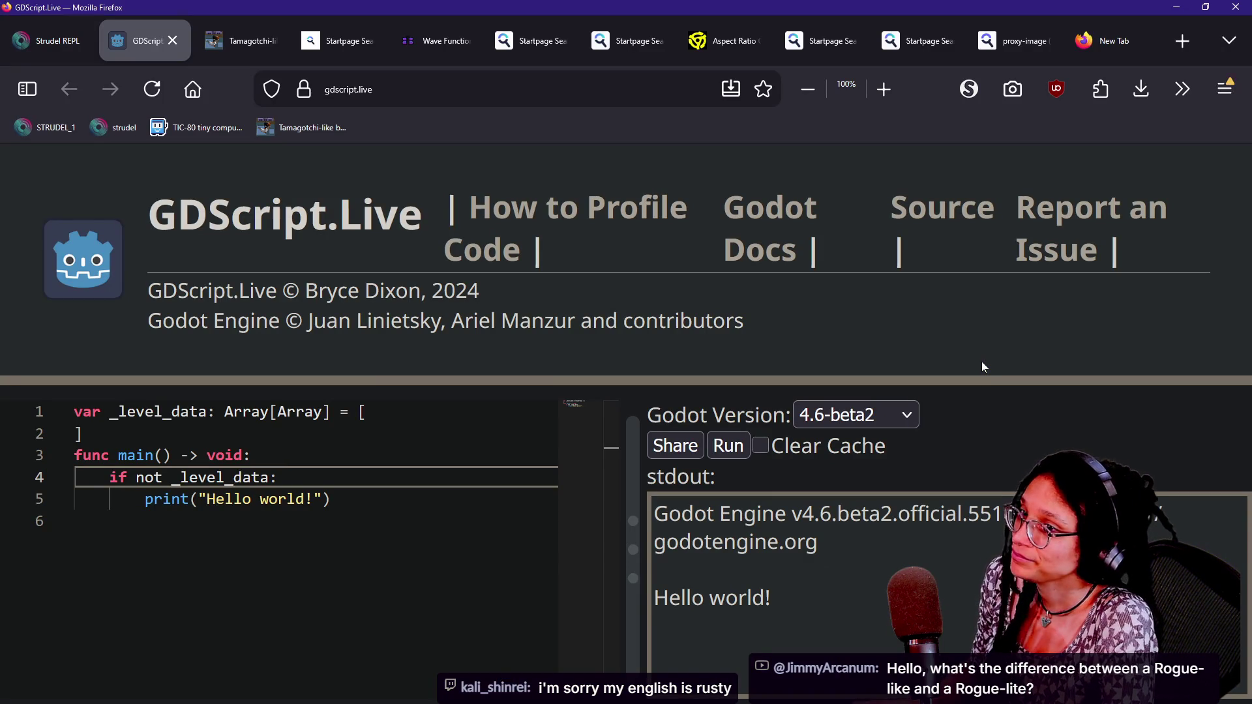
key("alt+Tab")
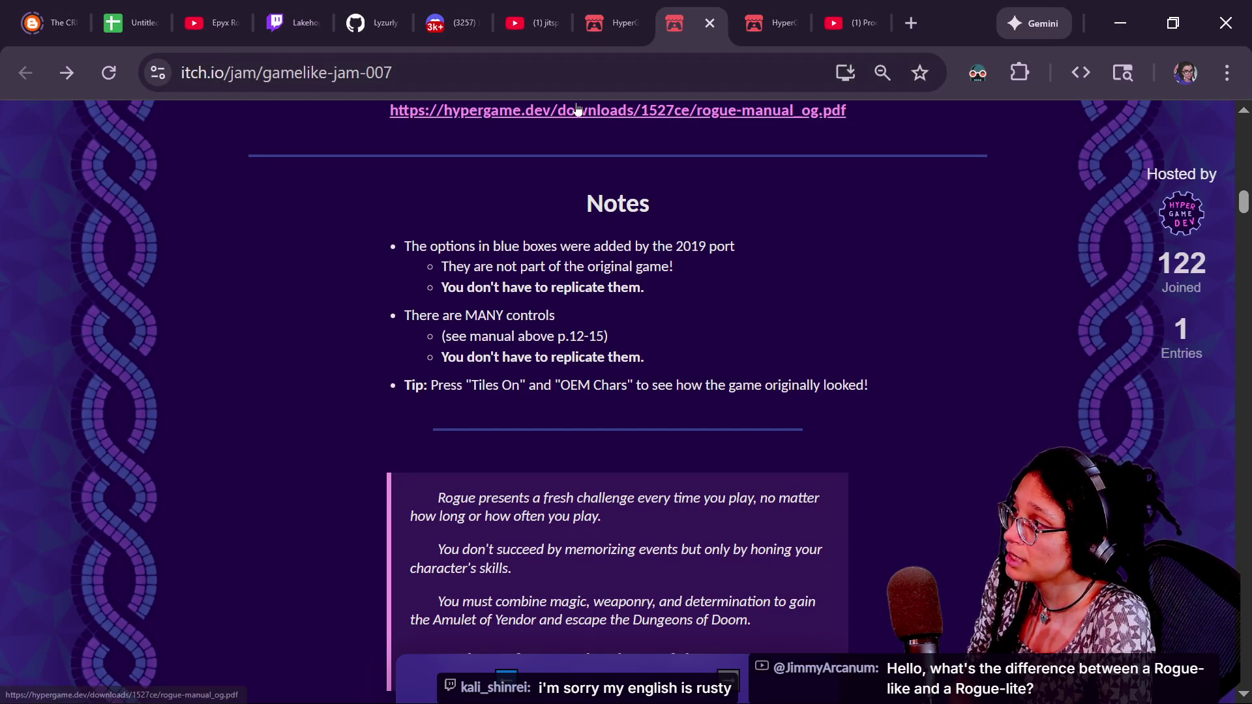
key("ctrl+6")
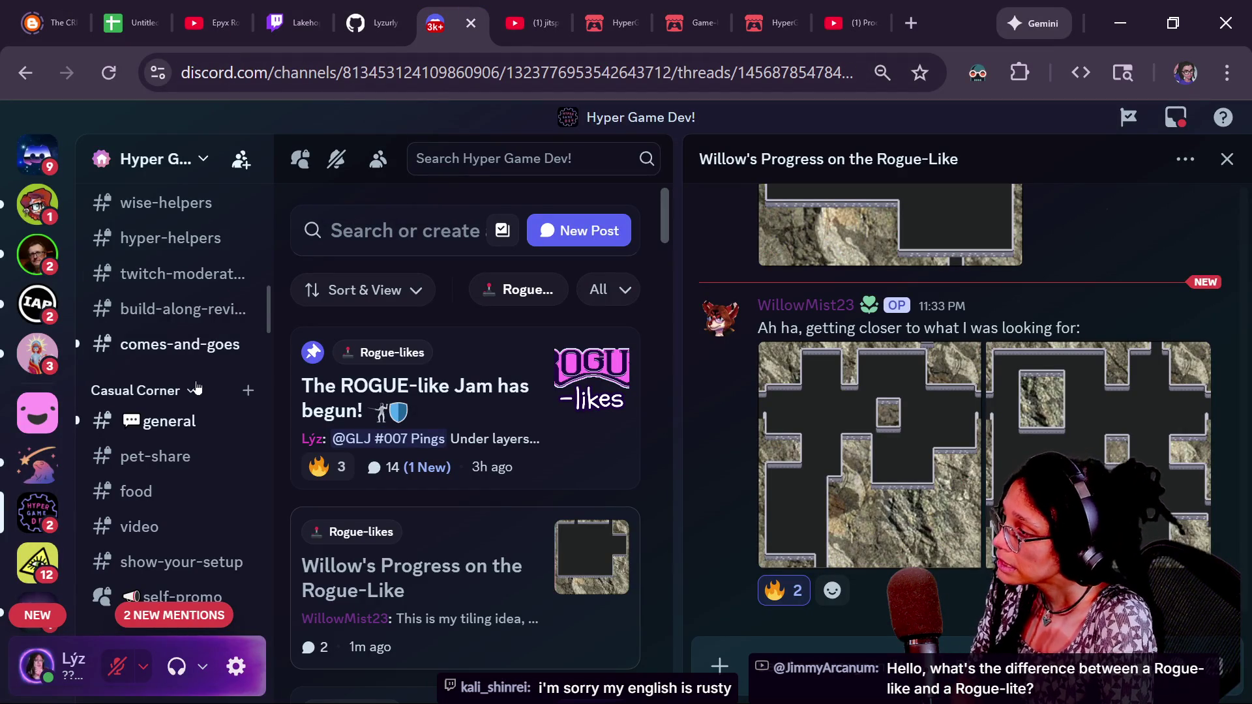
- Open the Not 3 Bodies post in the games-by-you forum channel and scroll through it
scroll(196, 388, "down", 7)
scroll(189, 391, "down", 4)
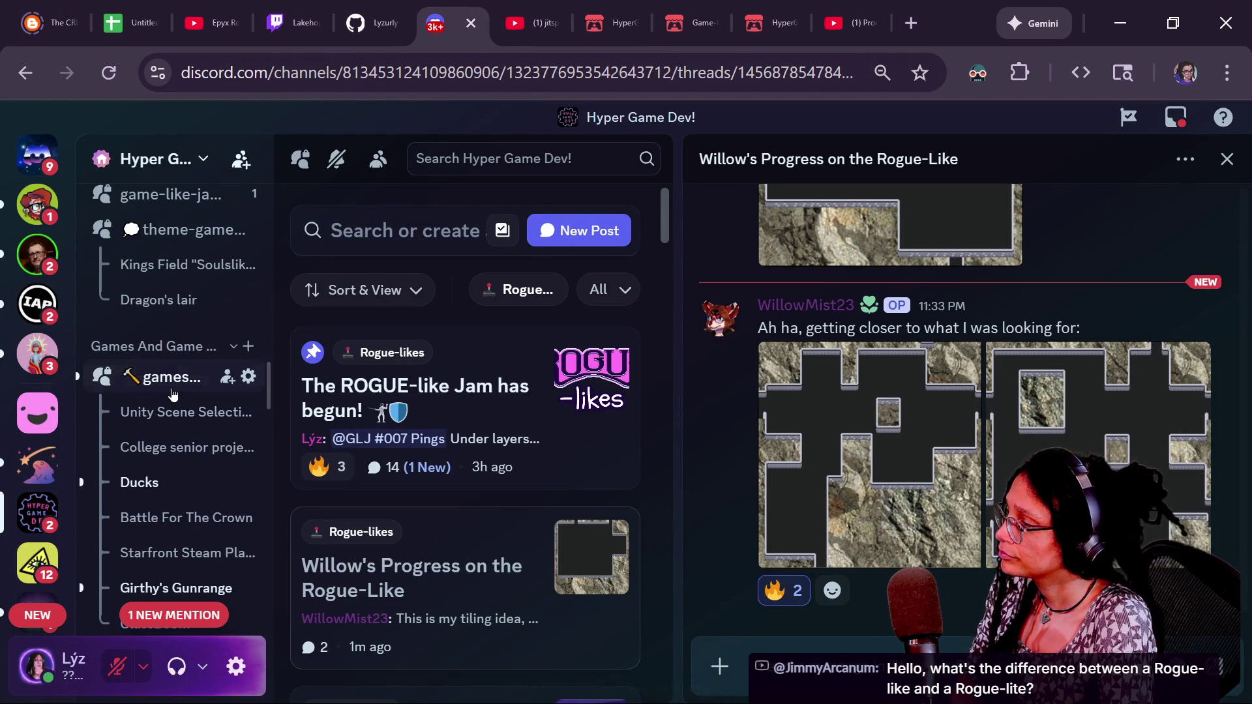
left_click(173, 378)
left_click(528, 457)
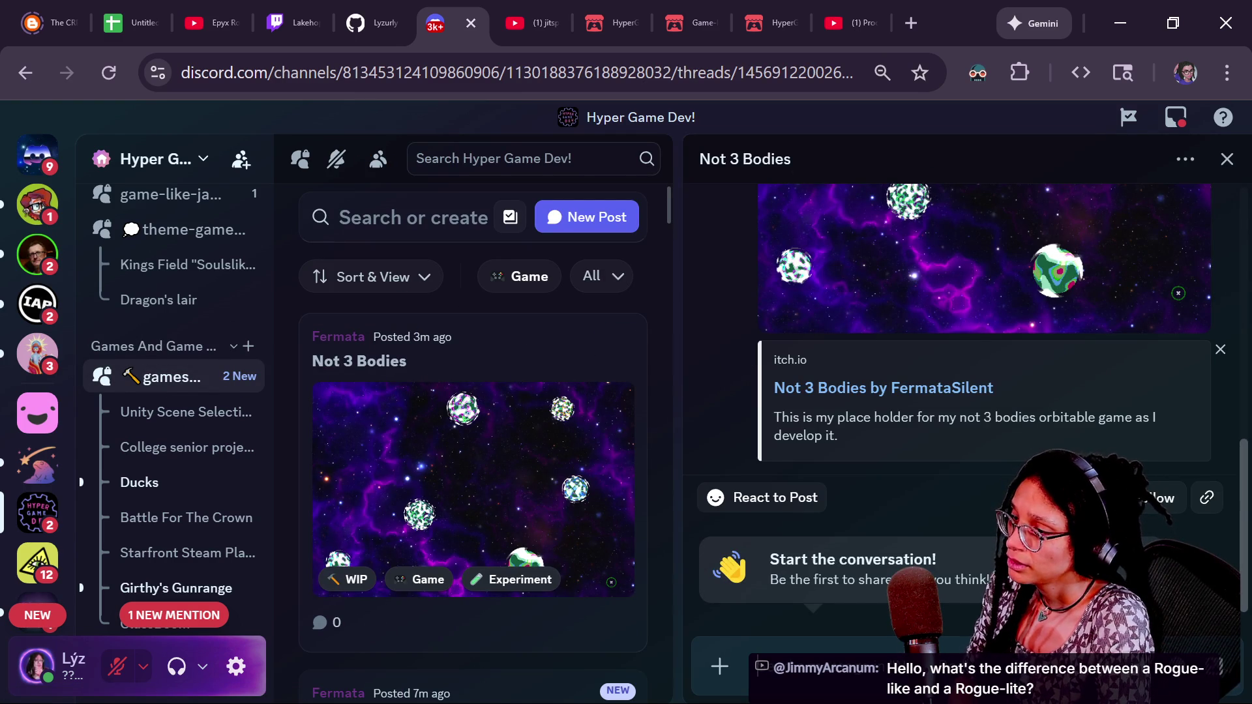
scroll(851, 398, "up", 5)
scroll(850, 396, "down", 4)
scroll(851, 397, "up", 2)
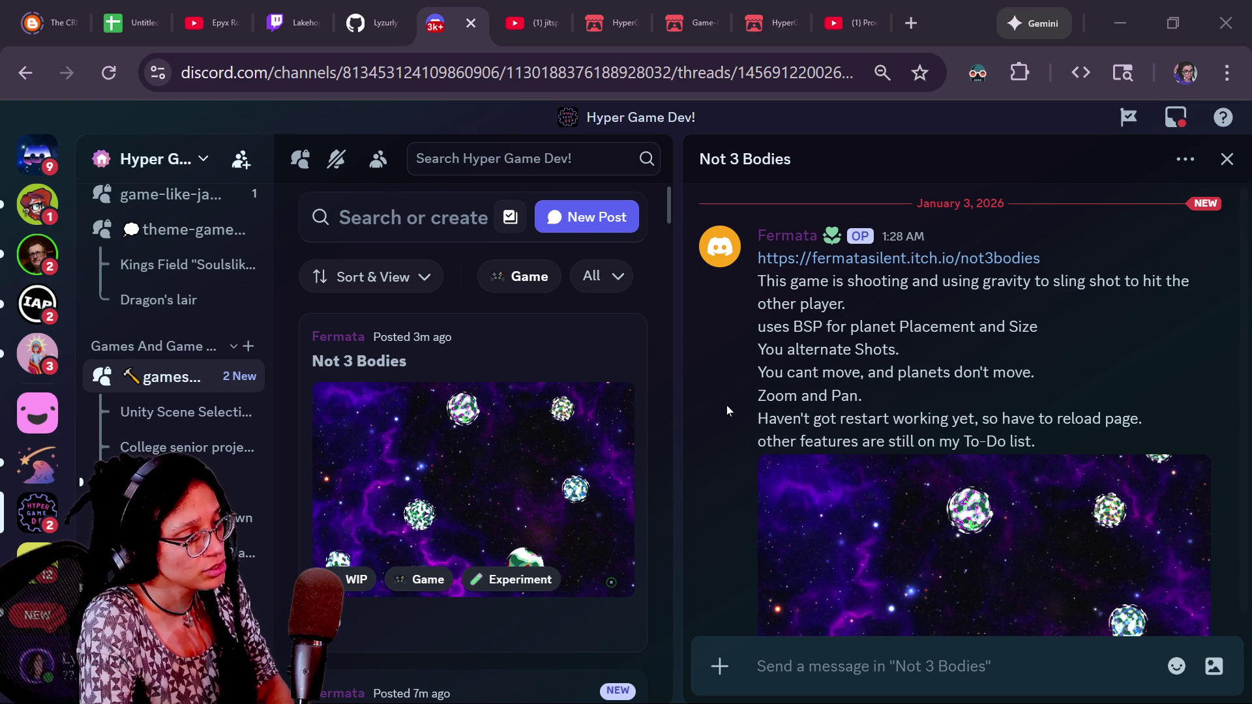
scroll(727, 405, "down", 2)
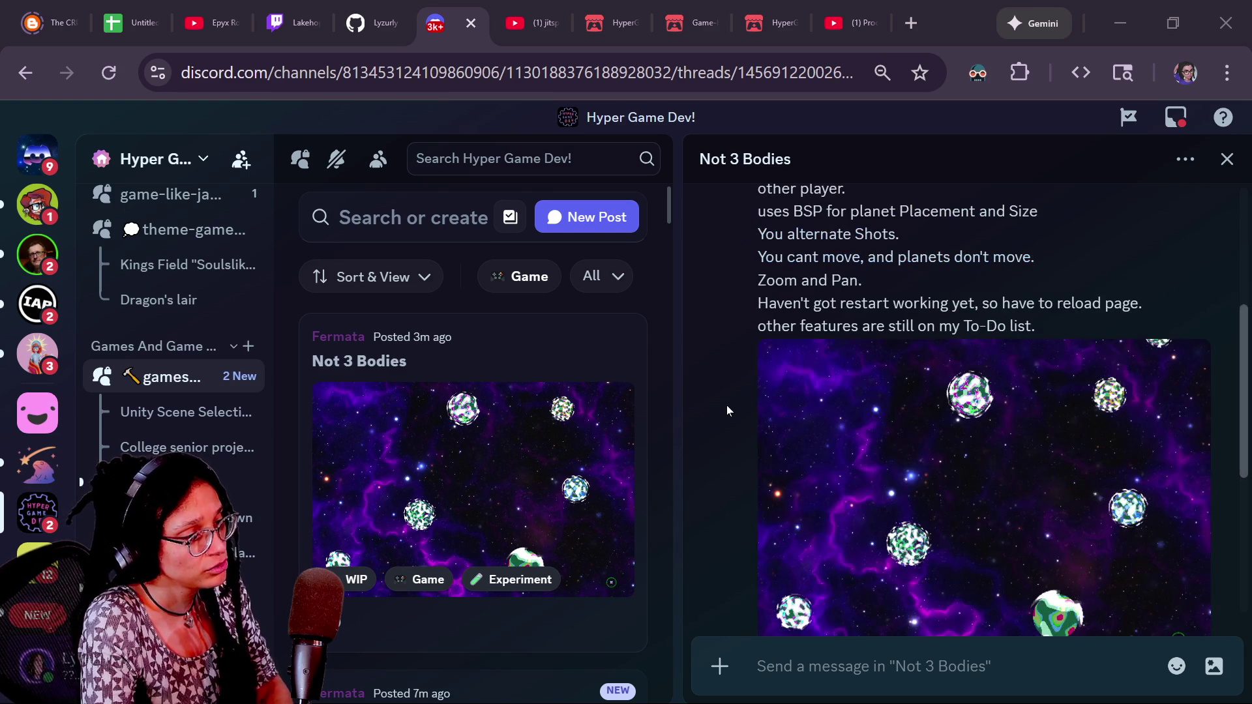
scroll(1020, 545, "down", 1)
- View the game screenshot full size, then follow the Not 3 Bodies itch.io link past the leaving-Discord prompt
left_click(1001, 546)
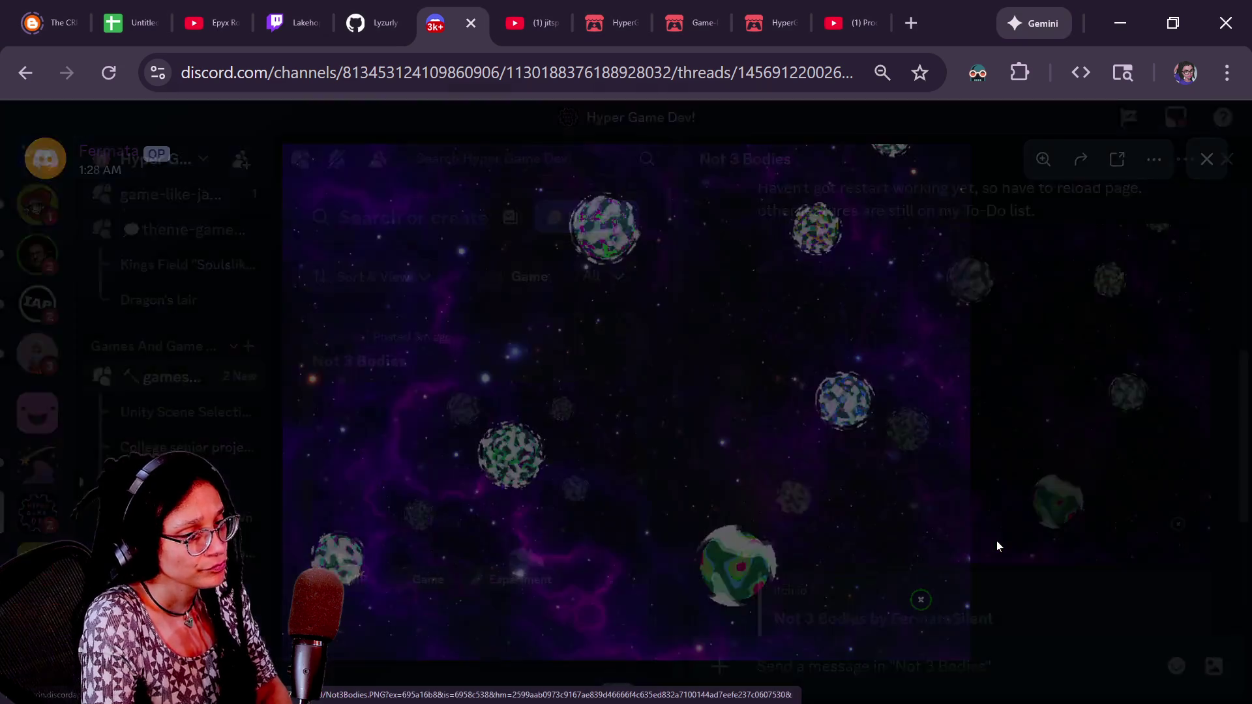
left_click(944, 557)
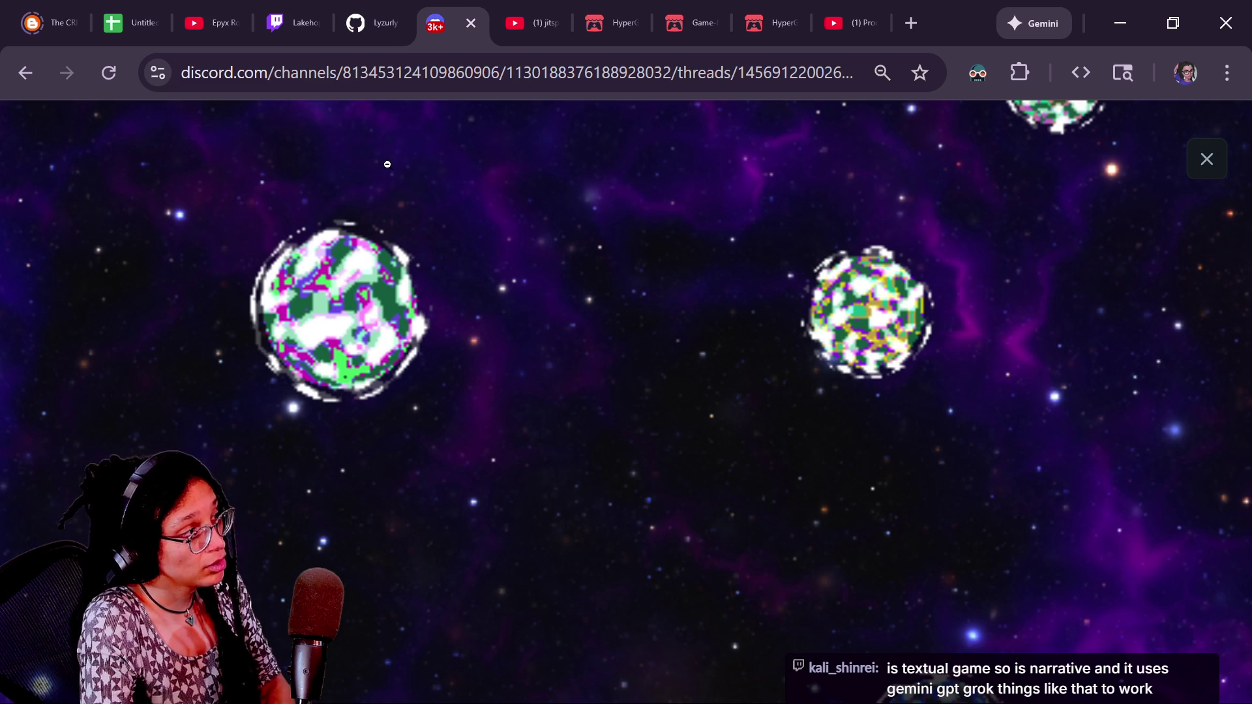
left_click(323, 165)
left_click(196, 198)
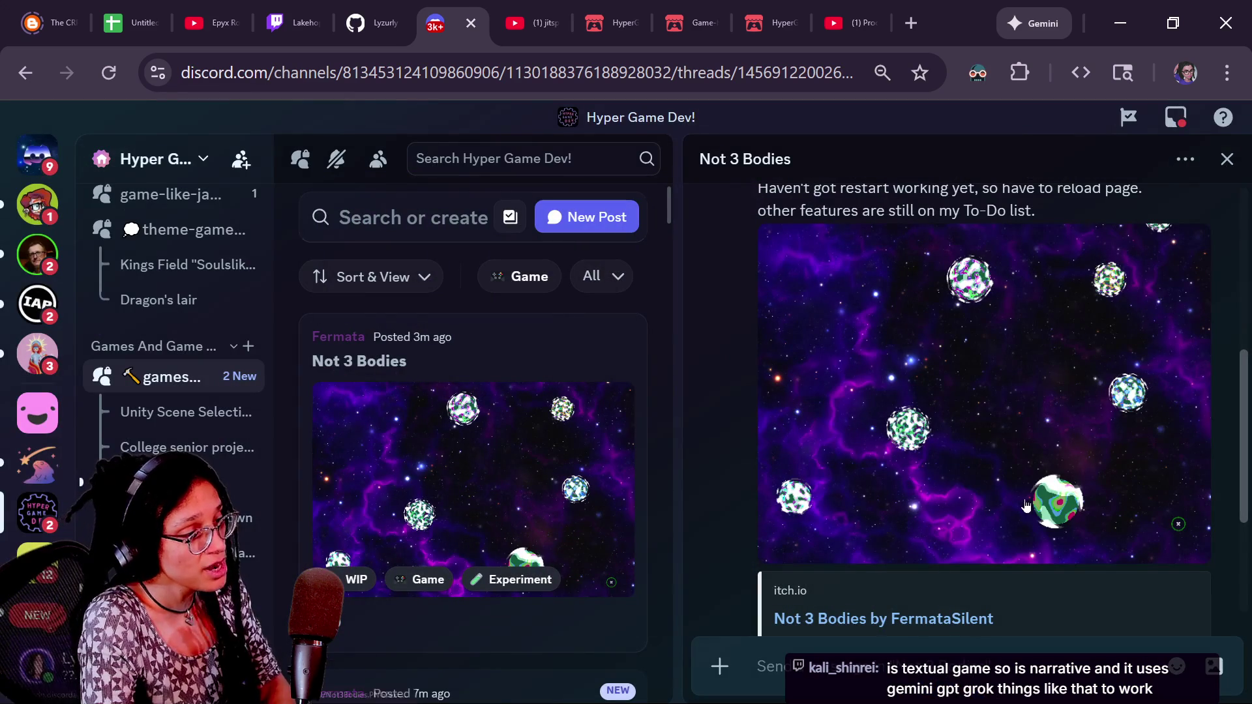
left_click(878, 618)
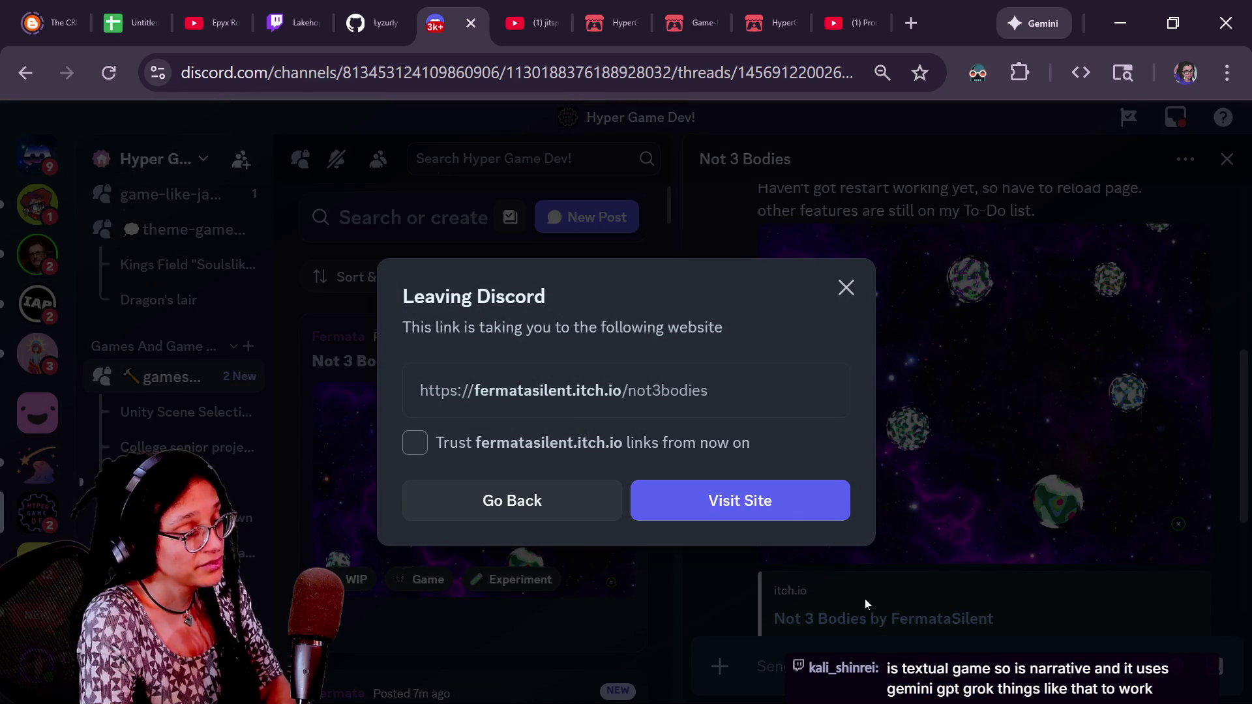
left_click(785, 508)
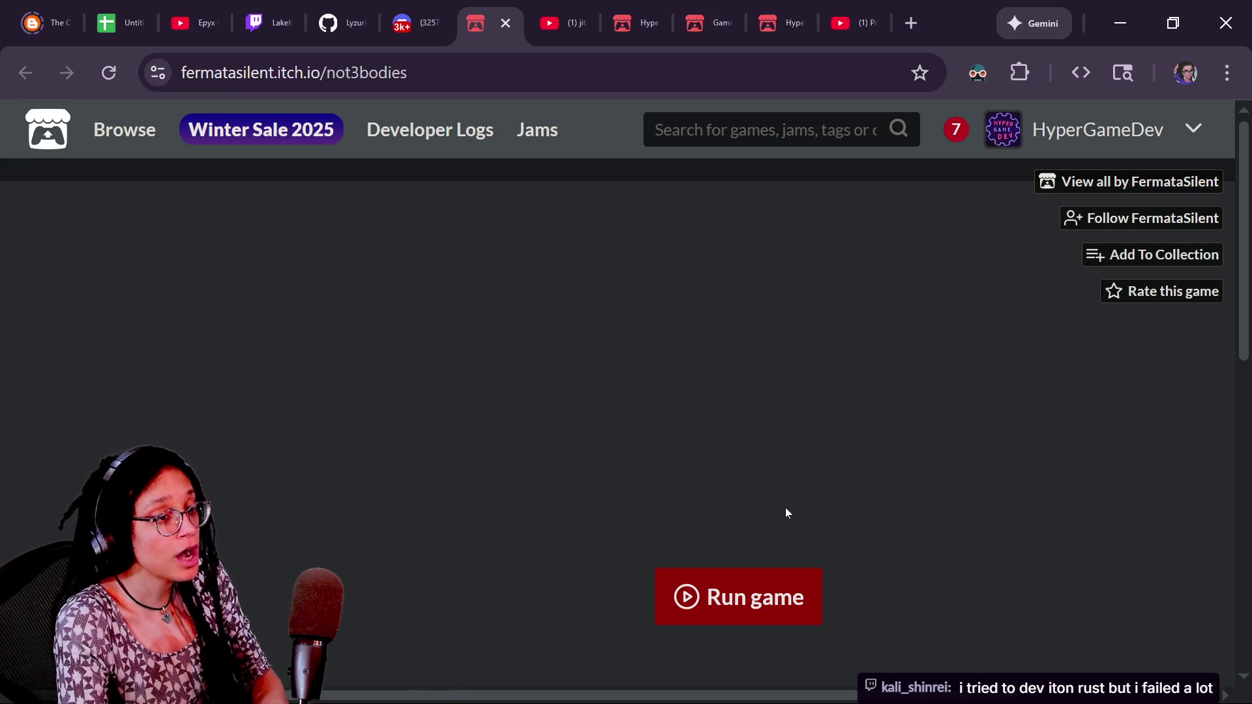
- Run Not 3 Bodies in the browser and scroll around the playing game
left_click(766, 607)
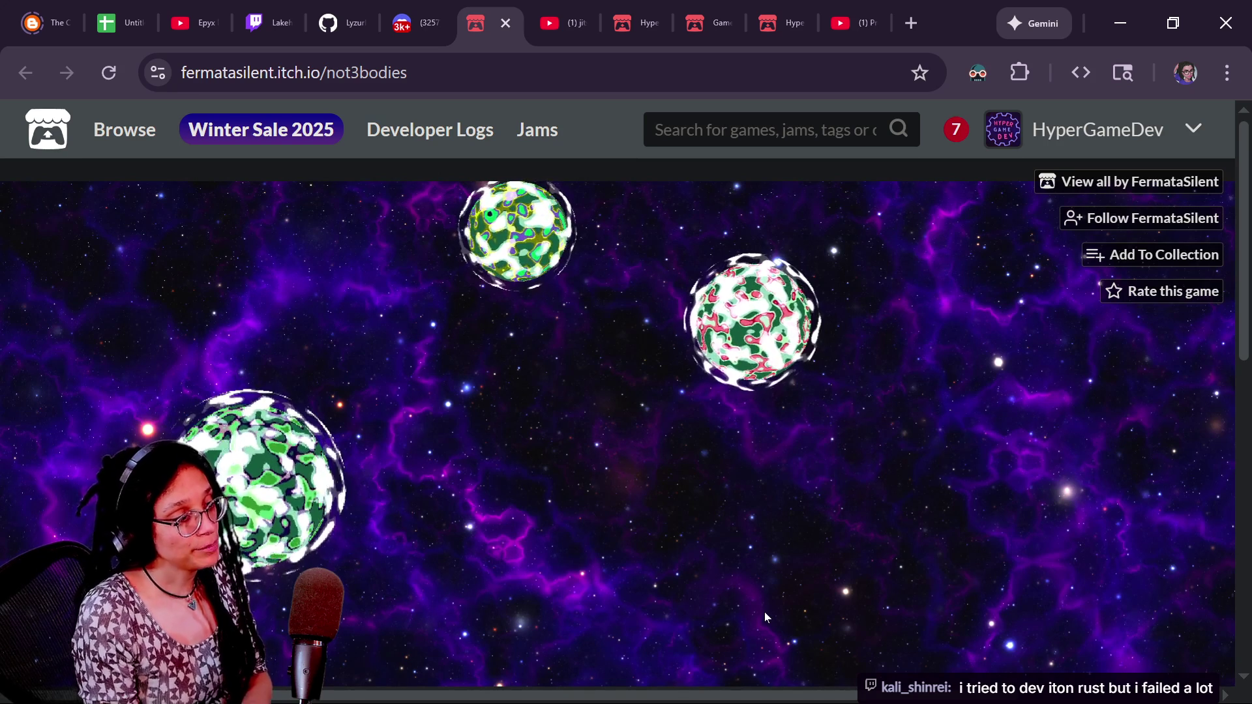
left_click_drag(1240, 313, 1240, 396)
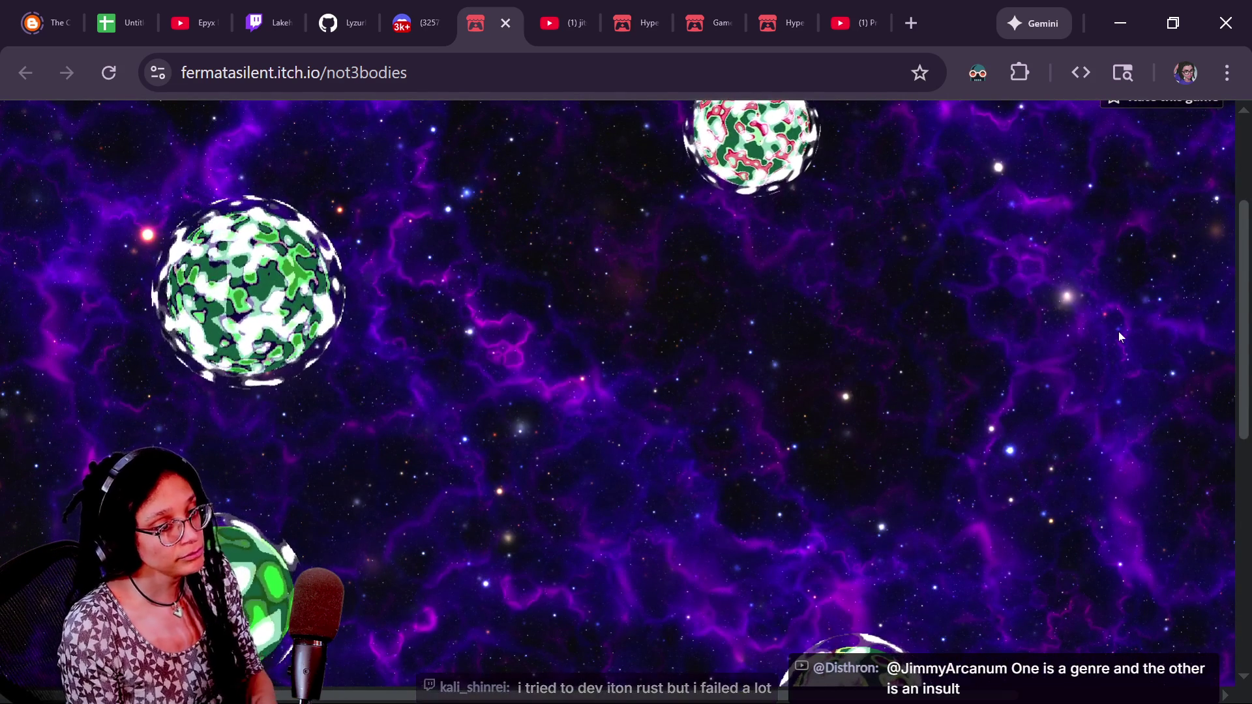
scroll(1233, 279, "down", 5)
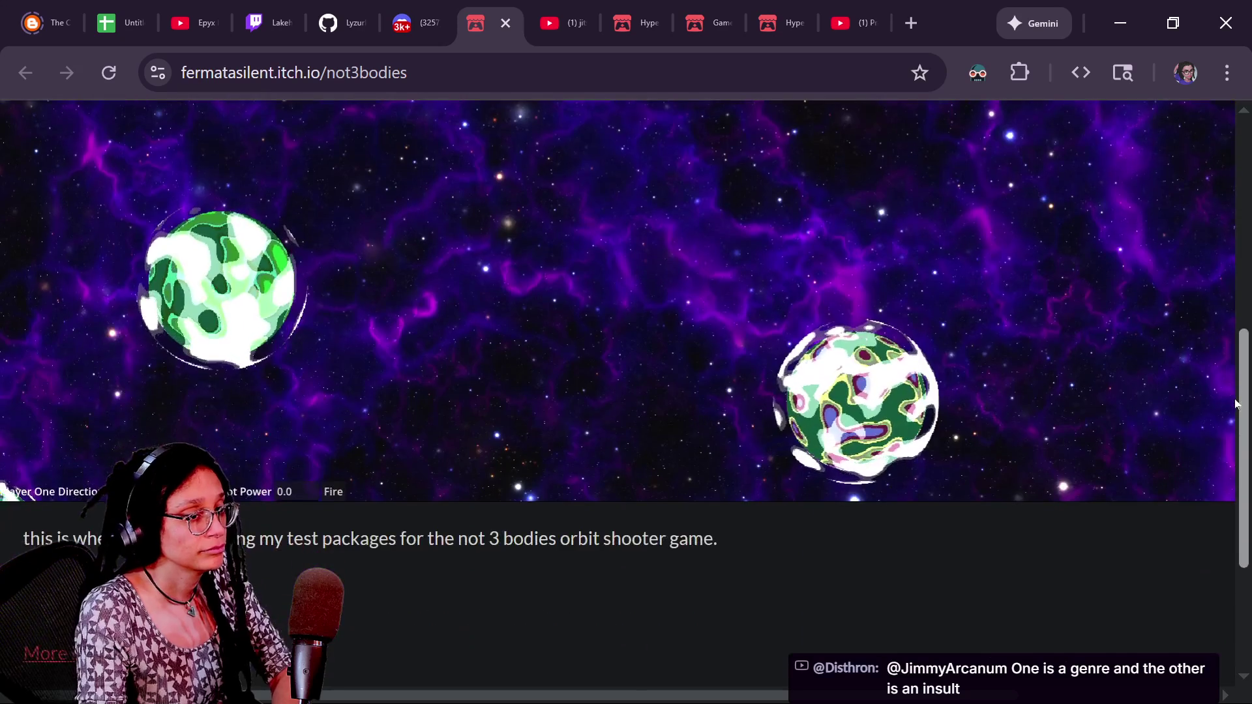
scroll(1233, 280, "up", 4)
scroll(1242, 340, "down", 1)
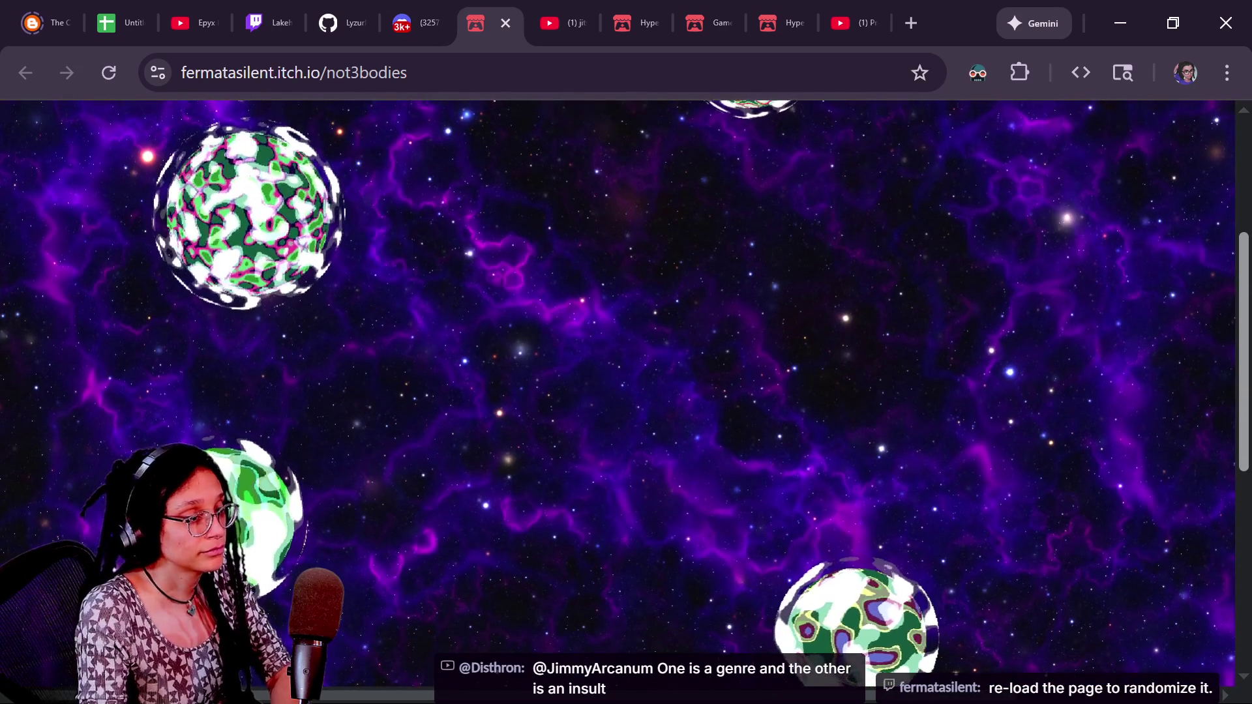
scroll(1243, 340, "down", 1)
scroll(1242, 340, "down", 1)
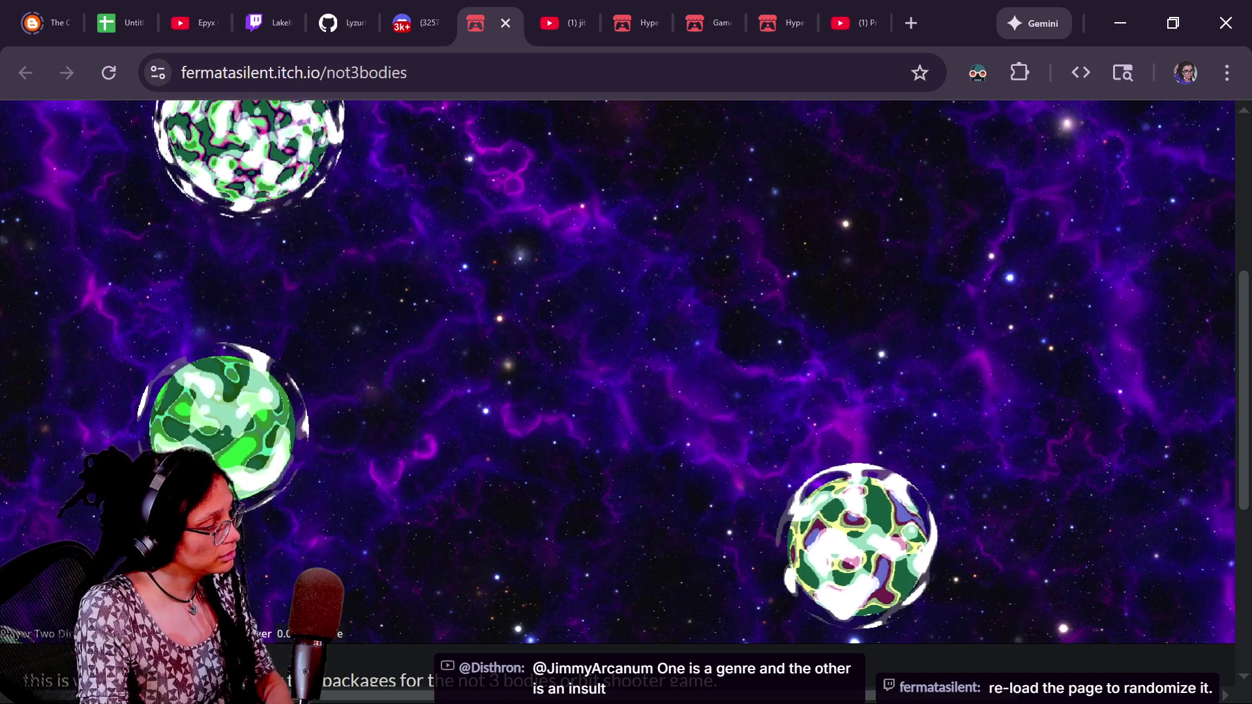
scroll(279, 634, "up", 1)
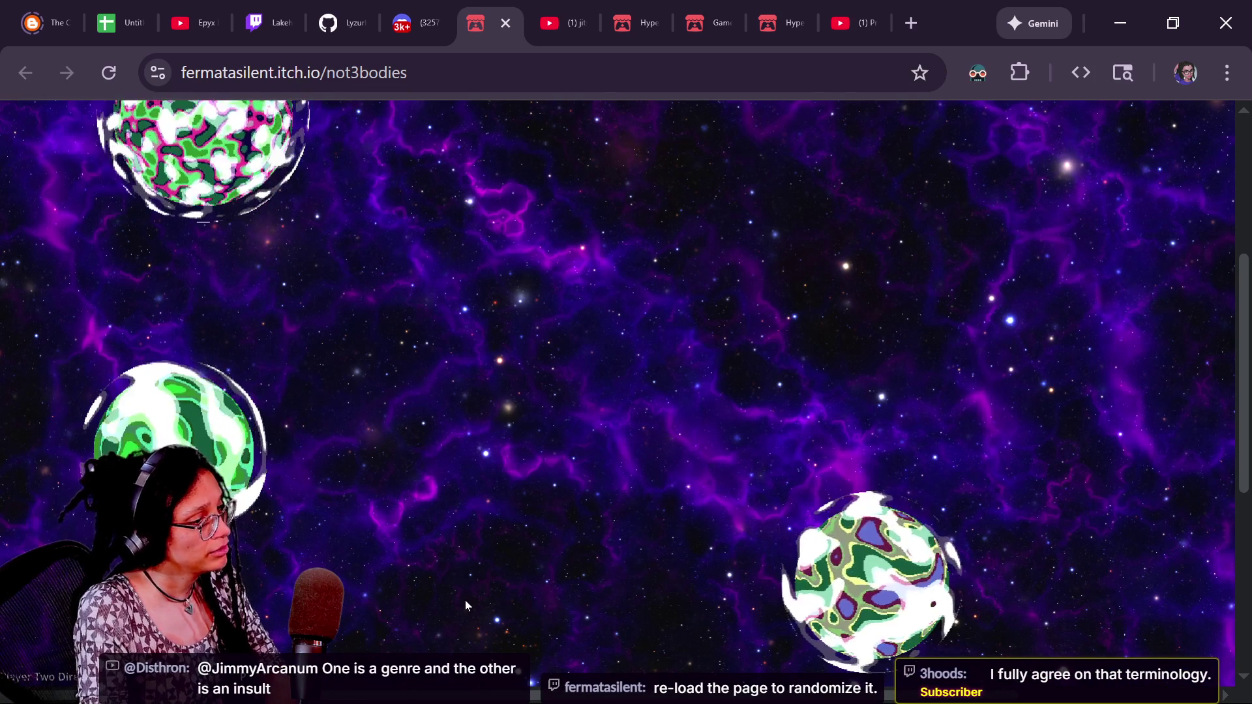
- Reload the game page for a new random layout and flip through the other browser tabs
key("F5")
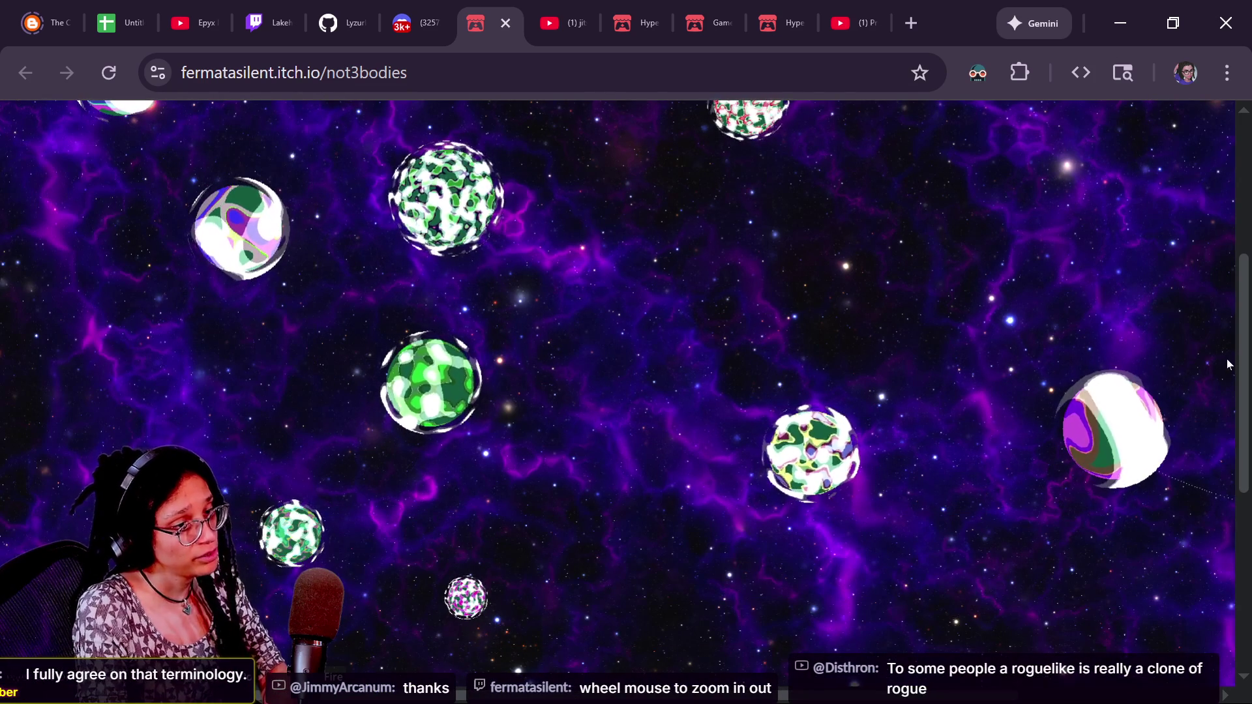
scroll(1230, 363, "up", 5)
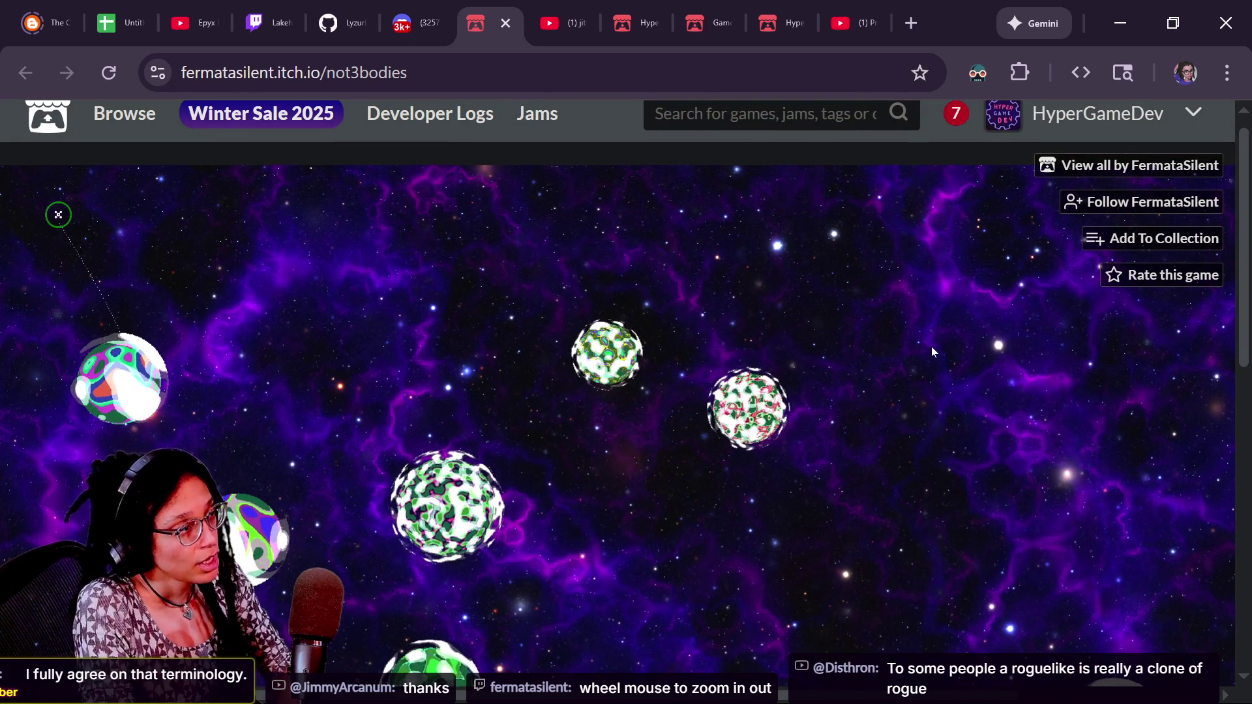
left_click(411, 23)
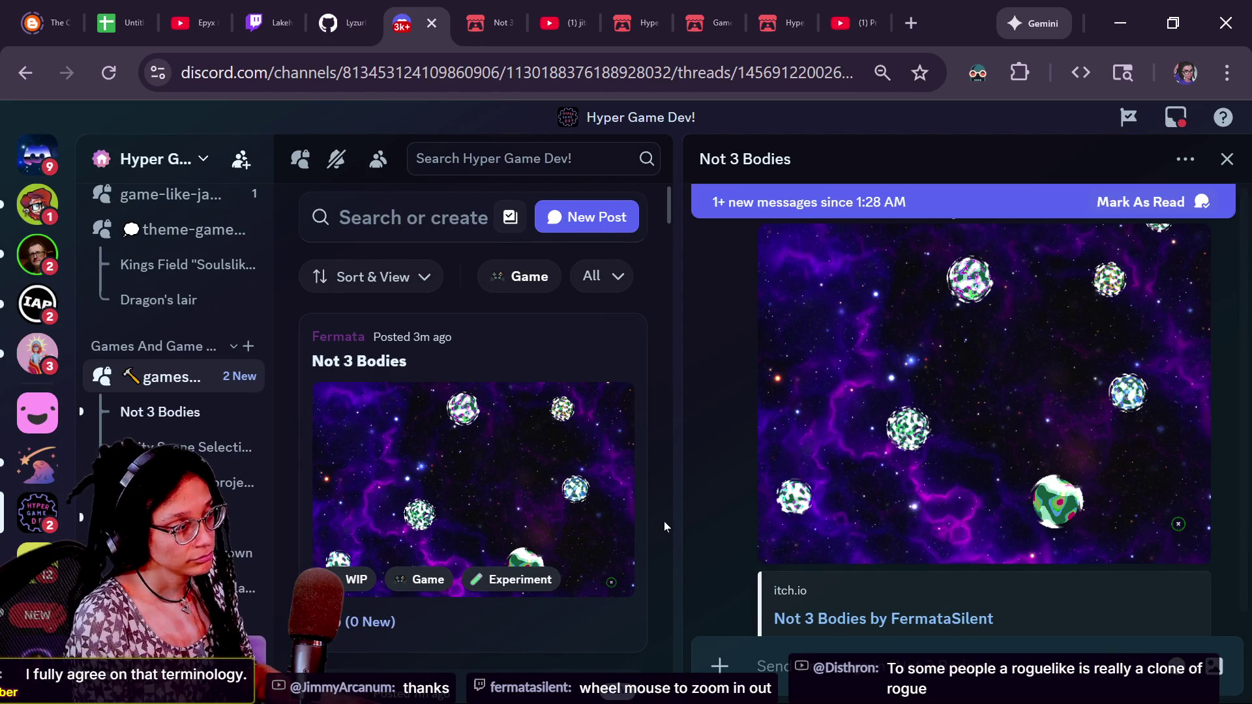
left_click(848, 24)
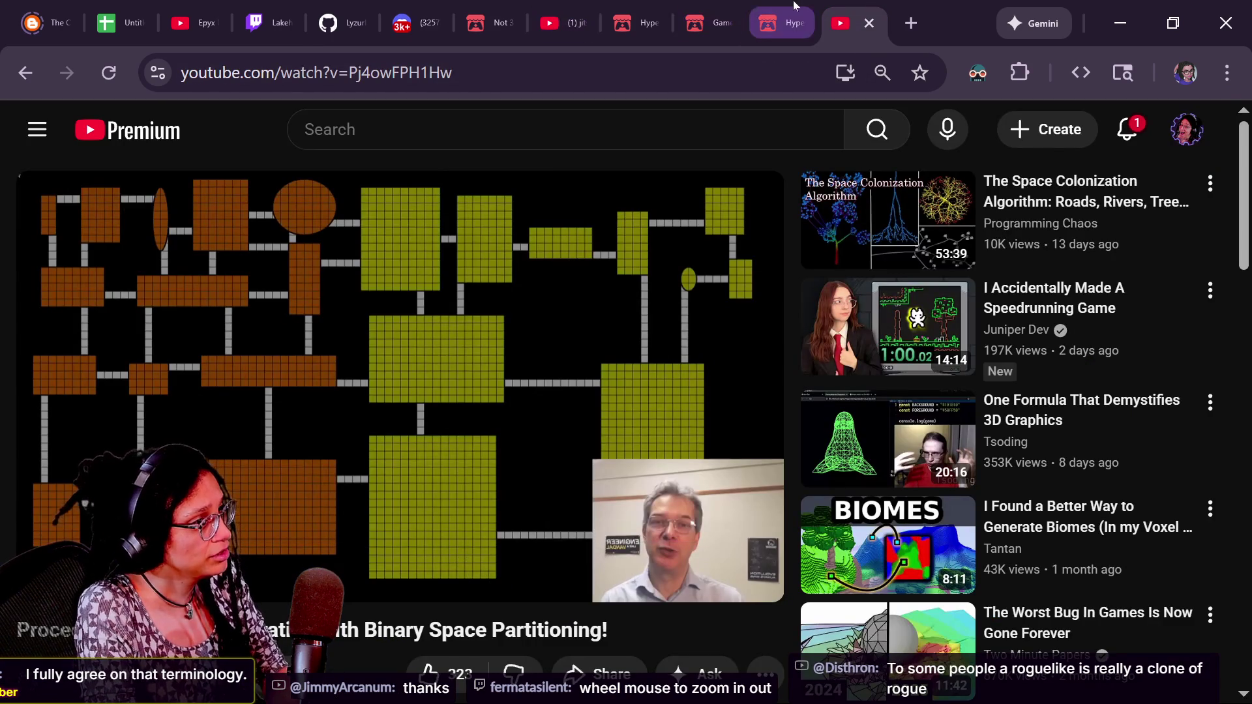
left_click(780, 25)
left_click(688, 29)
left_click(652, 26)
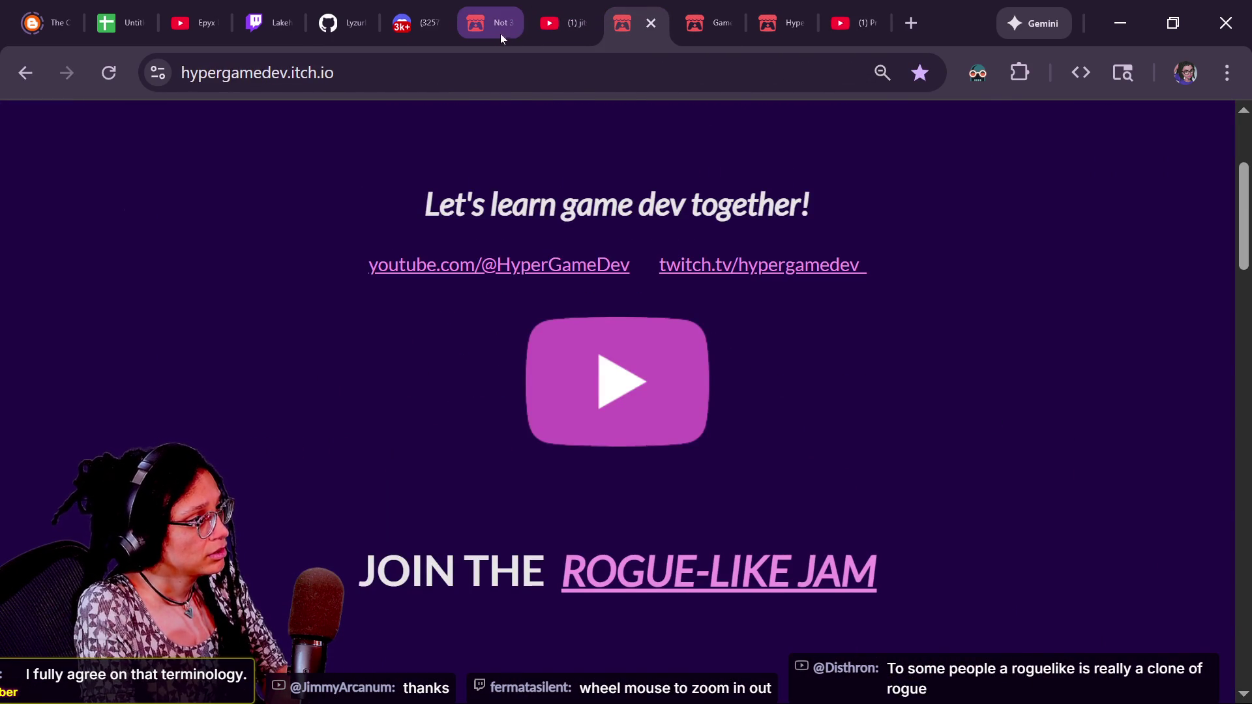
left_click(506, 33)
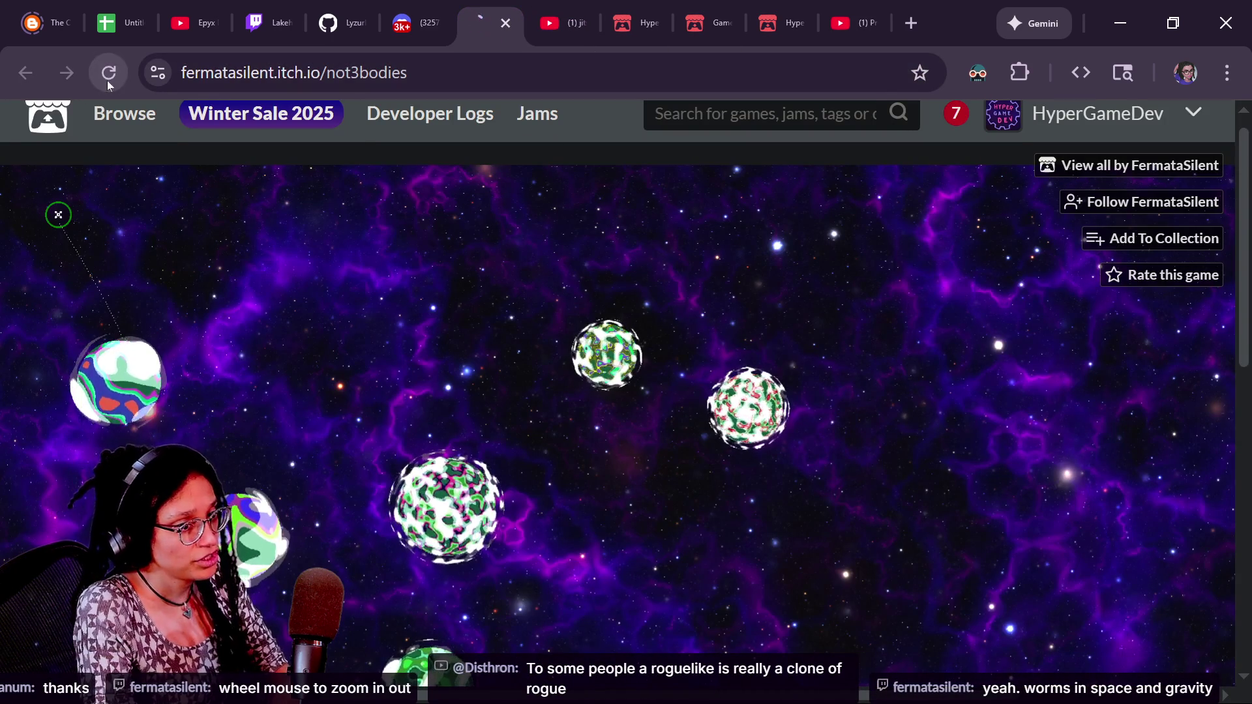
- Reload the Not 3 Bodies page, run the game again, then reload it once more
left_click(108, 72)
left_click(757, 583)
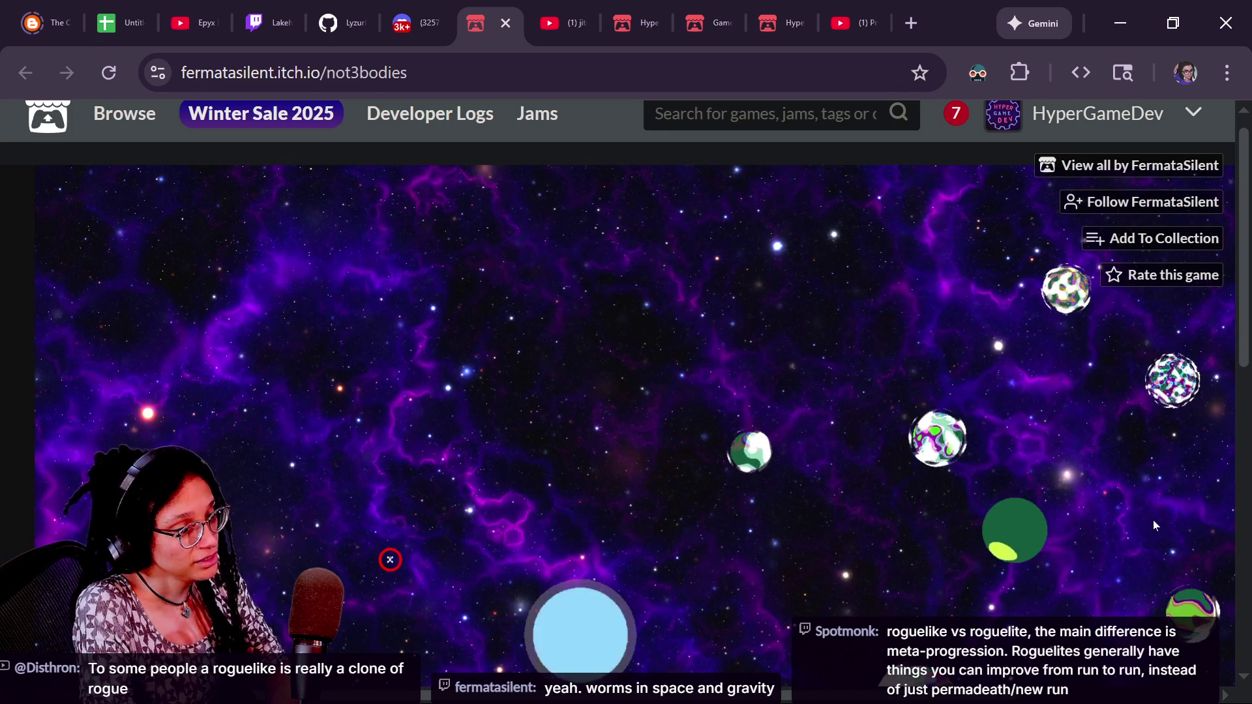
left_click(1153, 519)
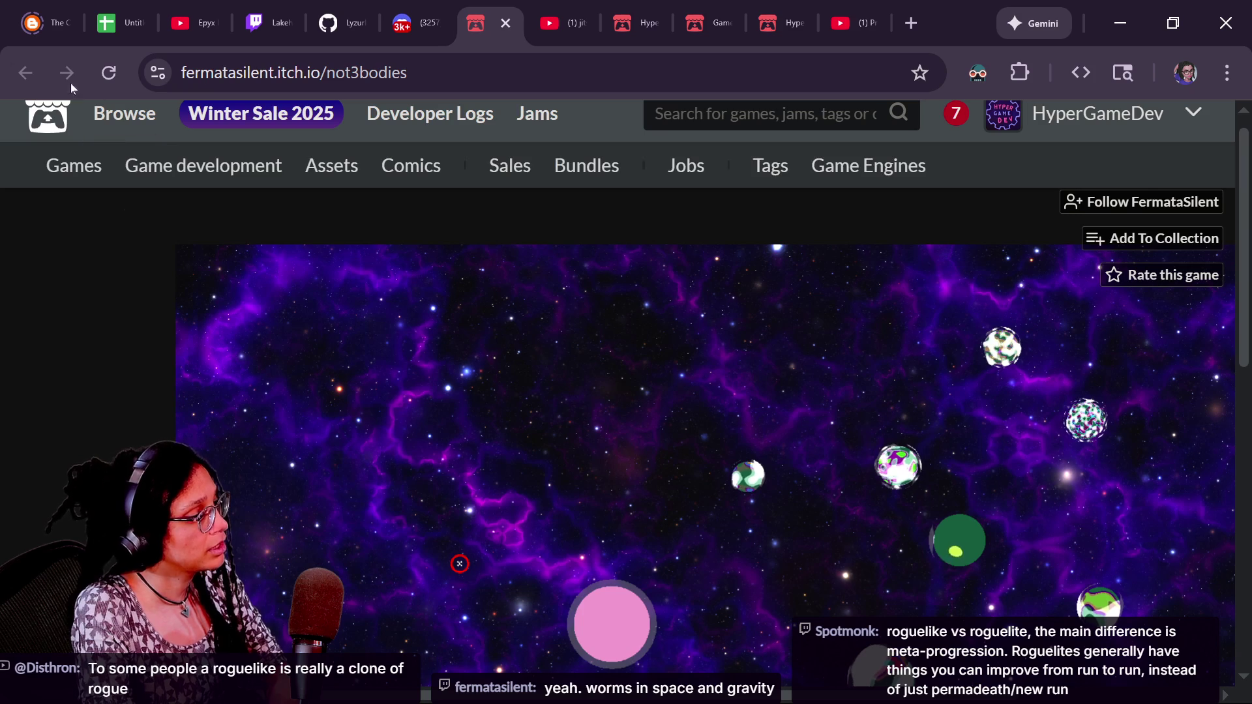
left_click(107, 84)
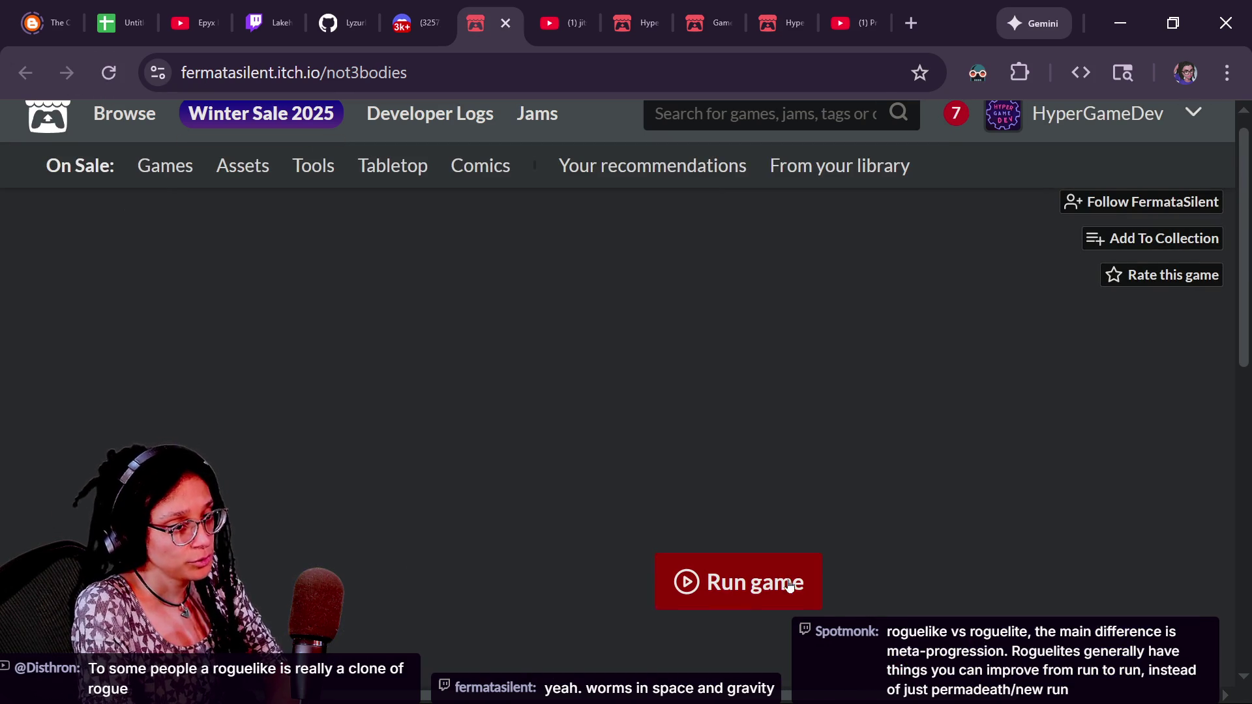
- Launch the reloaded Not 3 Bodies game to see a new planet layout drifting across the nebula
left_click(787, 580)
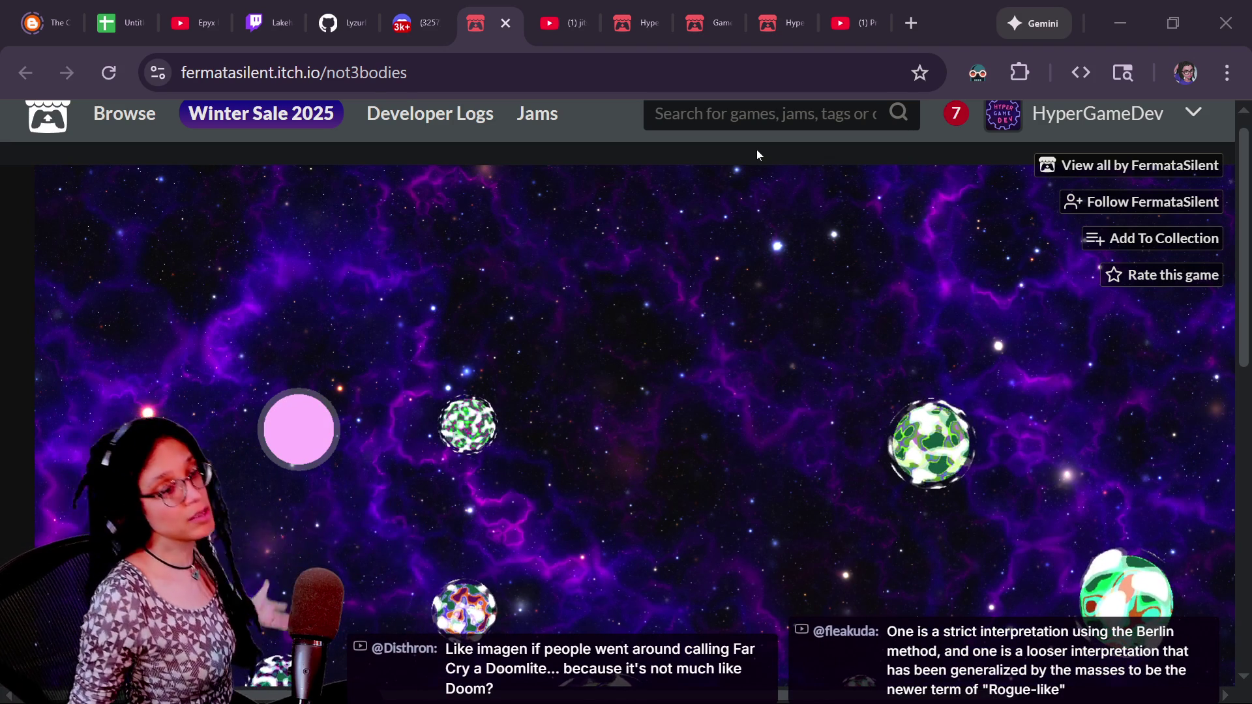
scroll(1230, 345, "down", 3)
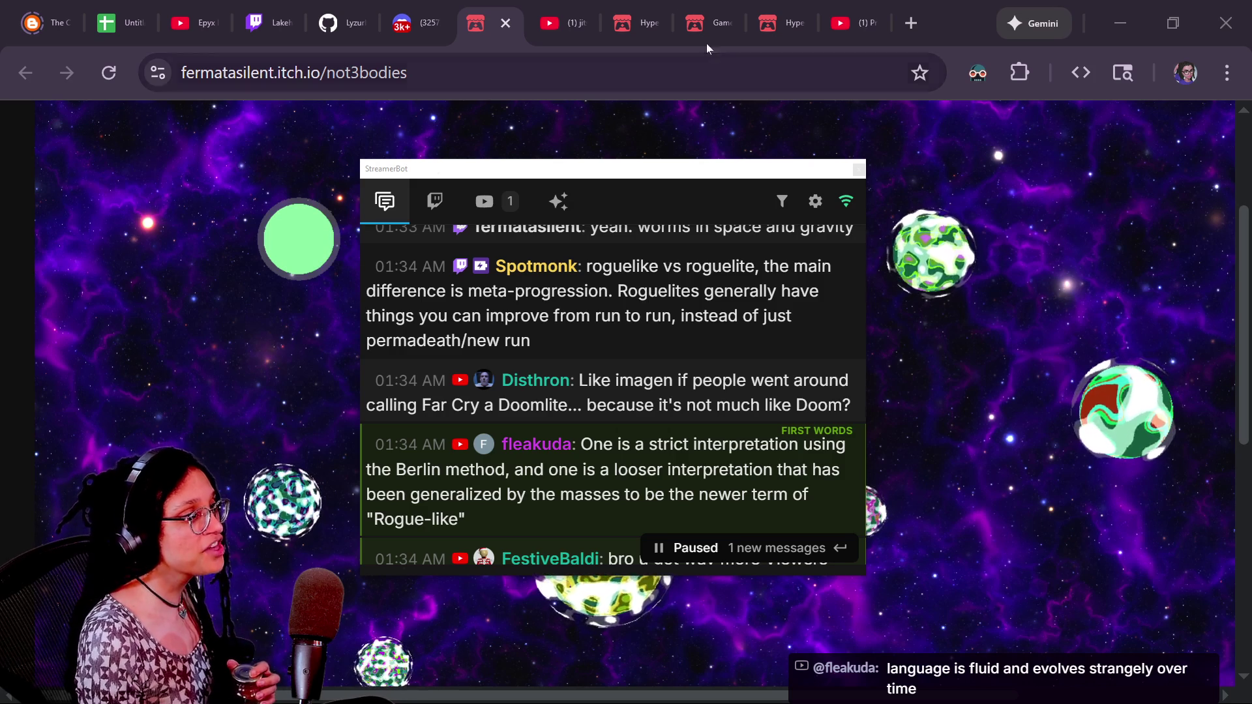
- Go to the Gamelike Jam page's Community forum and open the 'Rogue-like Resources & More!' topic
left_click(636, 23)
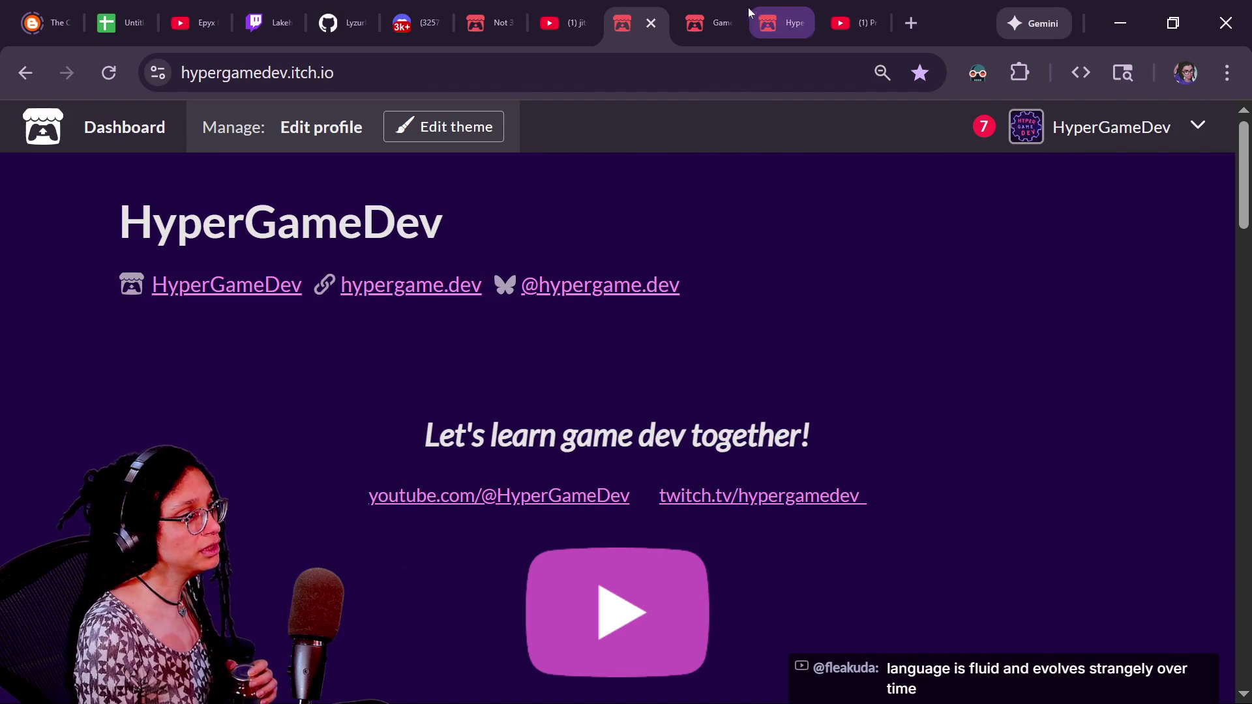
left_click(711, 22)
scroll(536, 445, "up", 10)
scroll(536, 445, "down", 3)
left_click(533, 446)
left_click(501, 431)
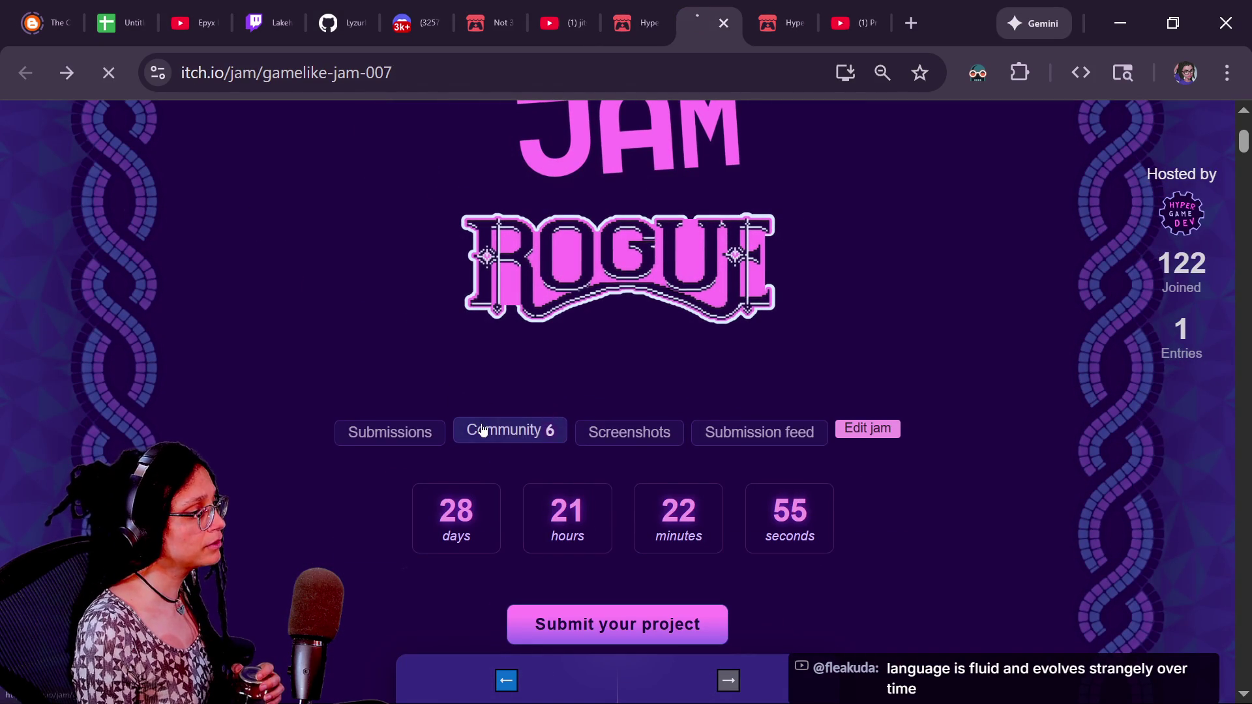
left_click(373, 454)
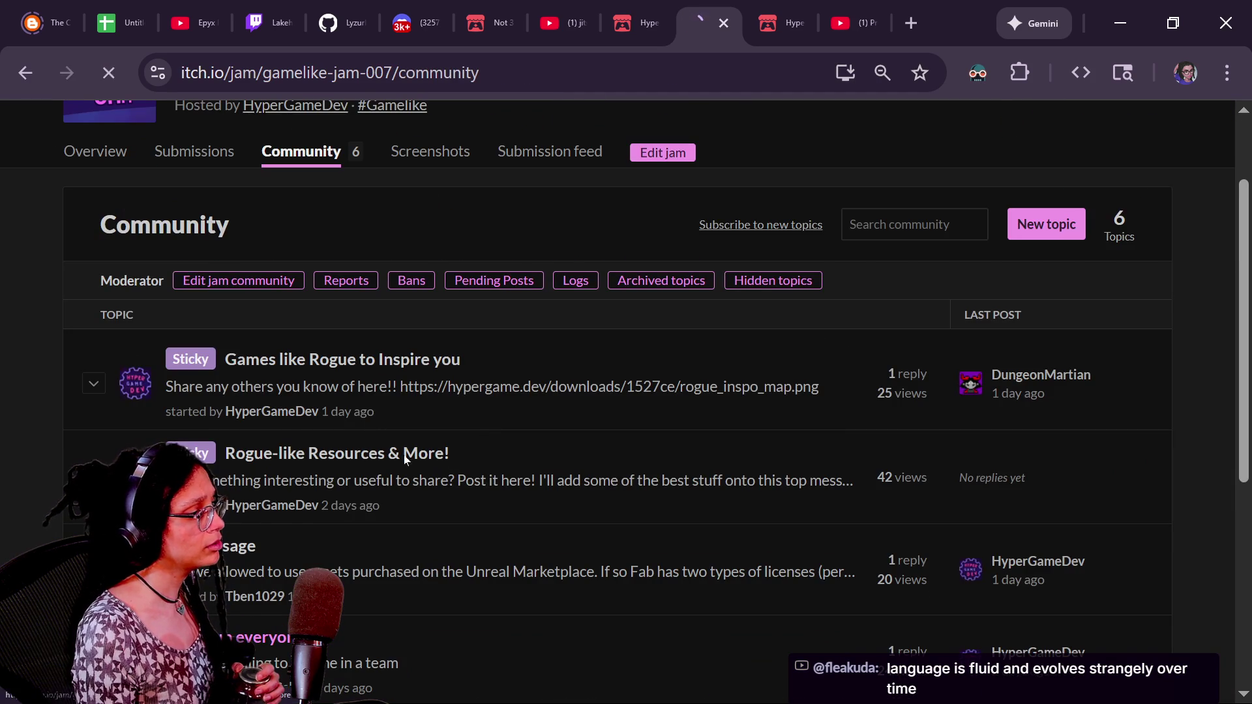
scroll(451, 460, "down", 3)
scroll(451, 460, "down", 5)
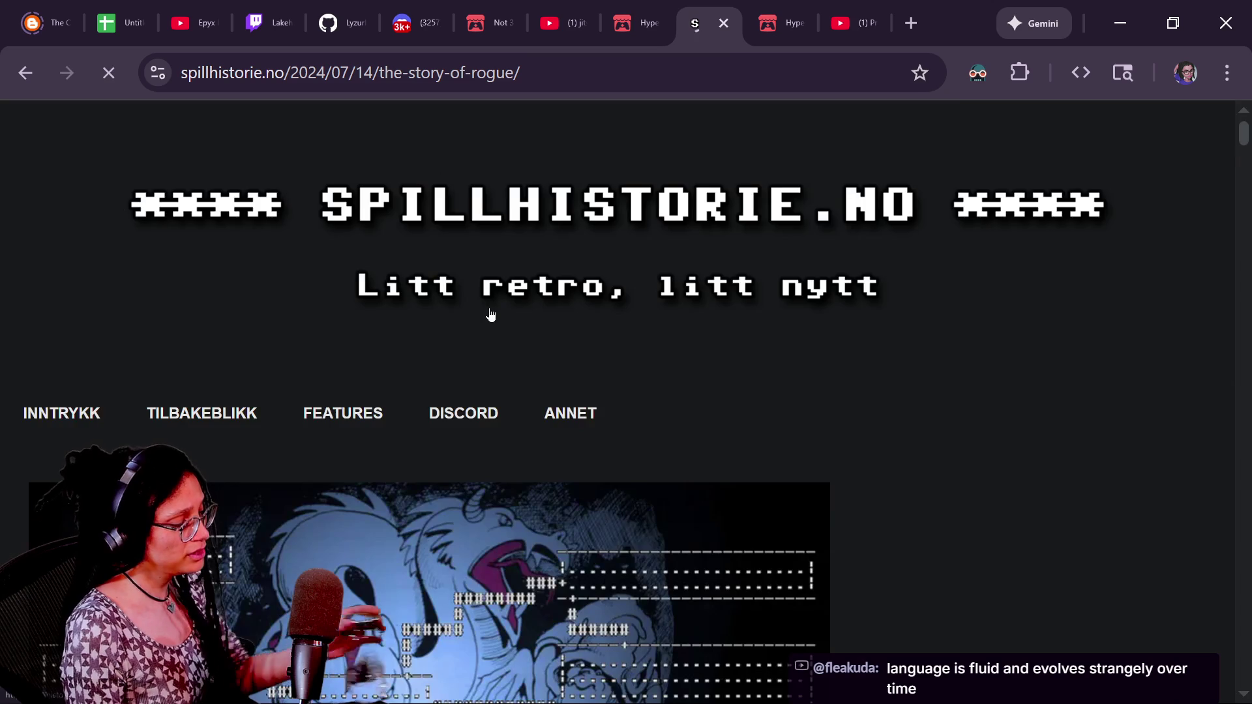
- Search the Rogue article for 'usenet' and select its web address
key("ctrl+f")
type("usenet")
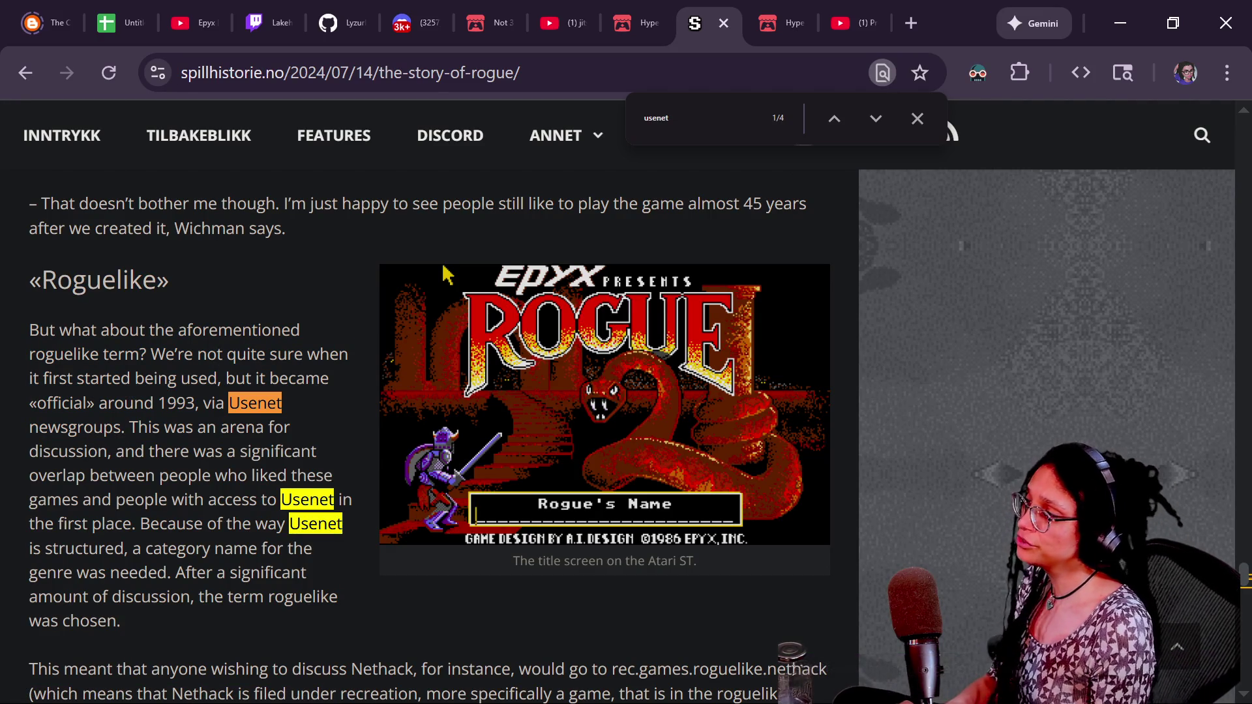
key("ctrl+l")
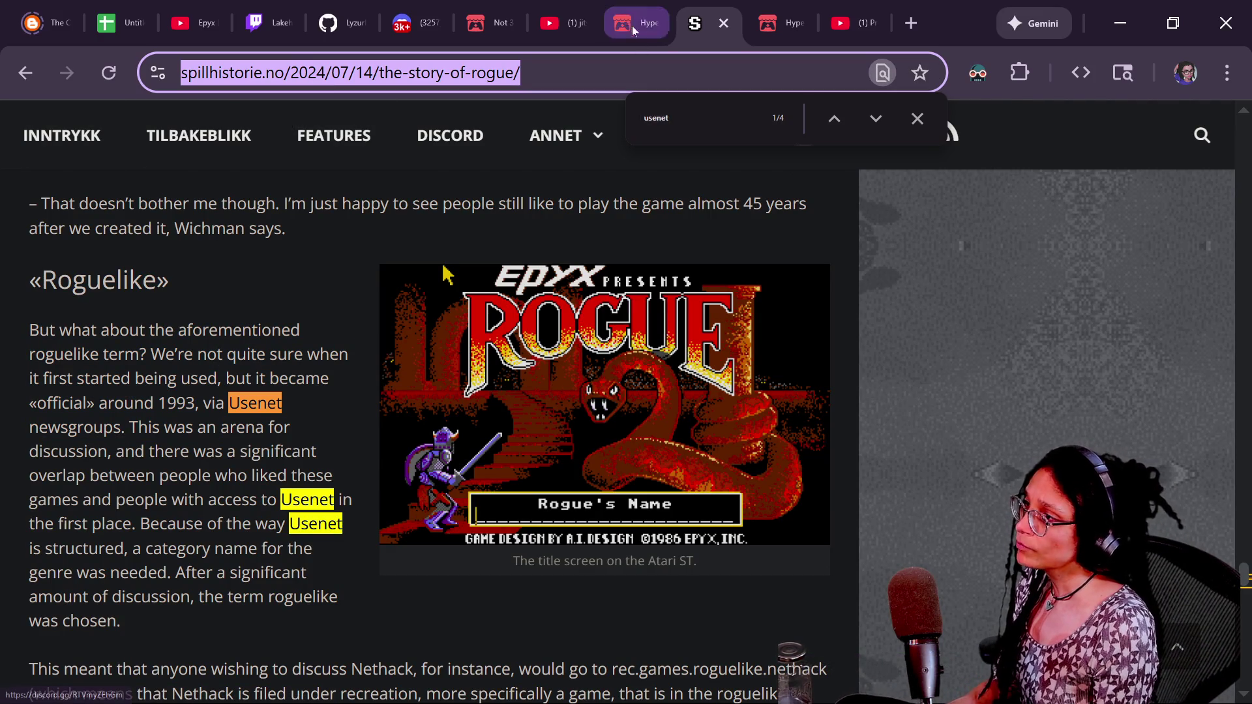
- Switch to the itch.io tab and back, then go Back to the Rogue-like resources topic
left_click(623, 22)
left_click(684, 24)
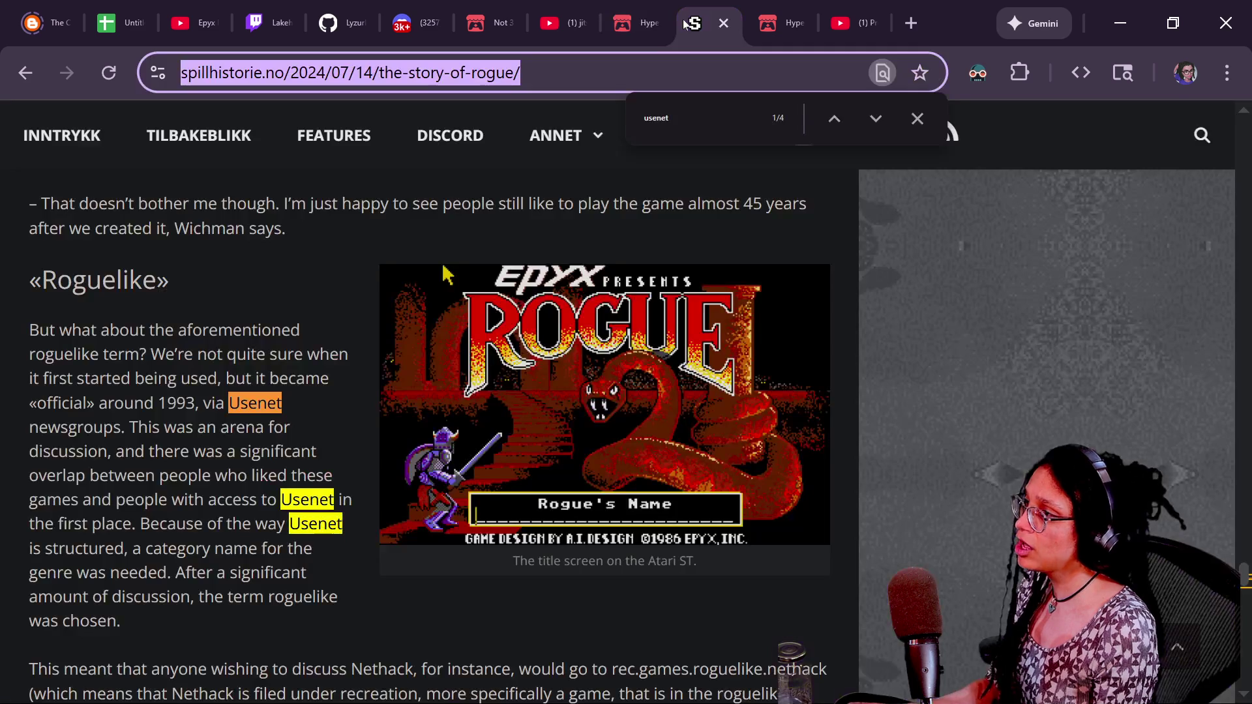
left_click(25, 72)
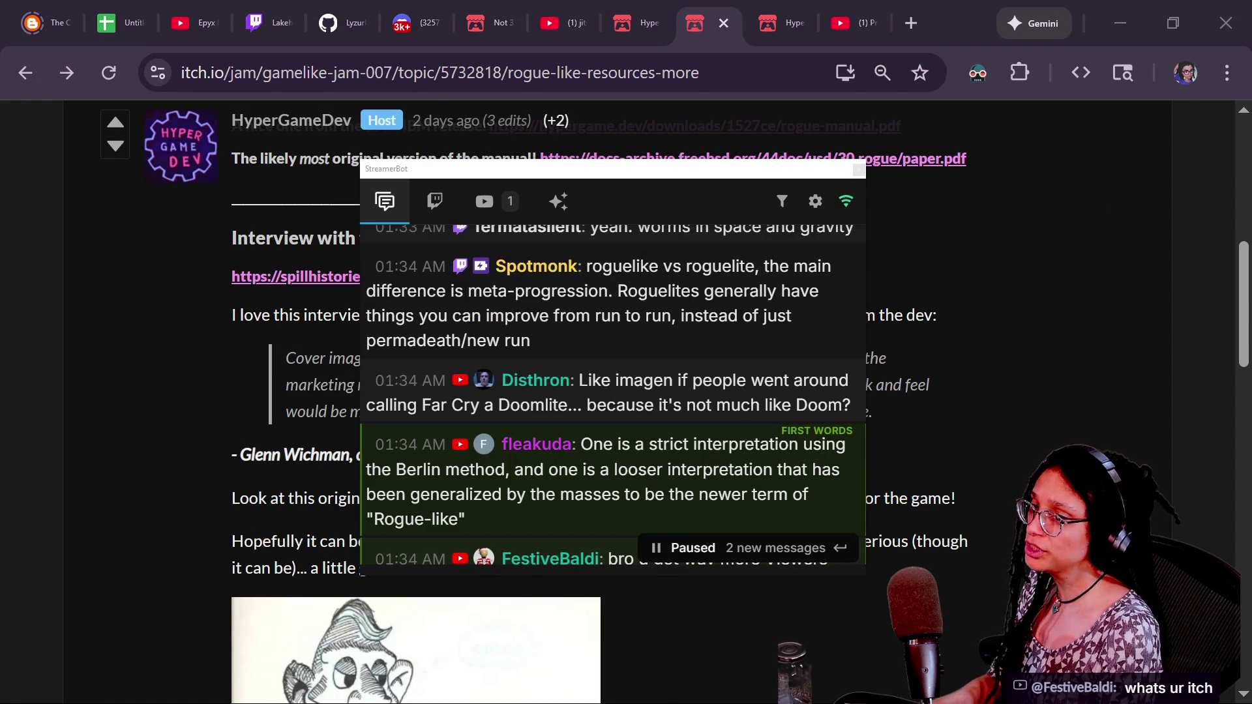
- Glance at the Godot script editor, then go forward to the spillhistorie.no Rogue article
key("alt+Tab")
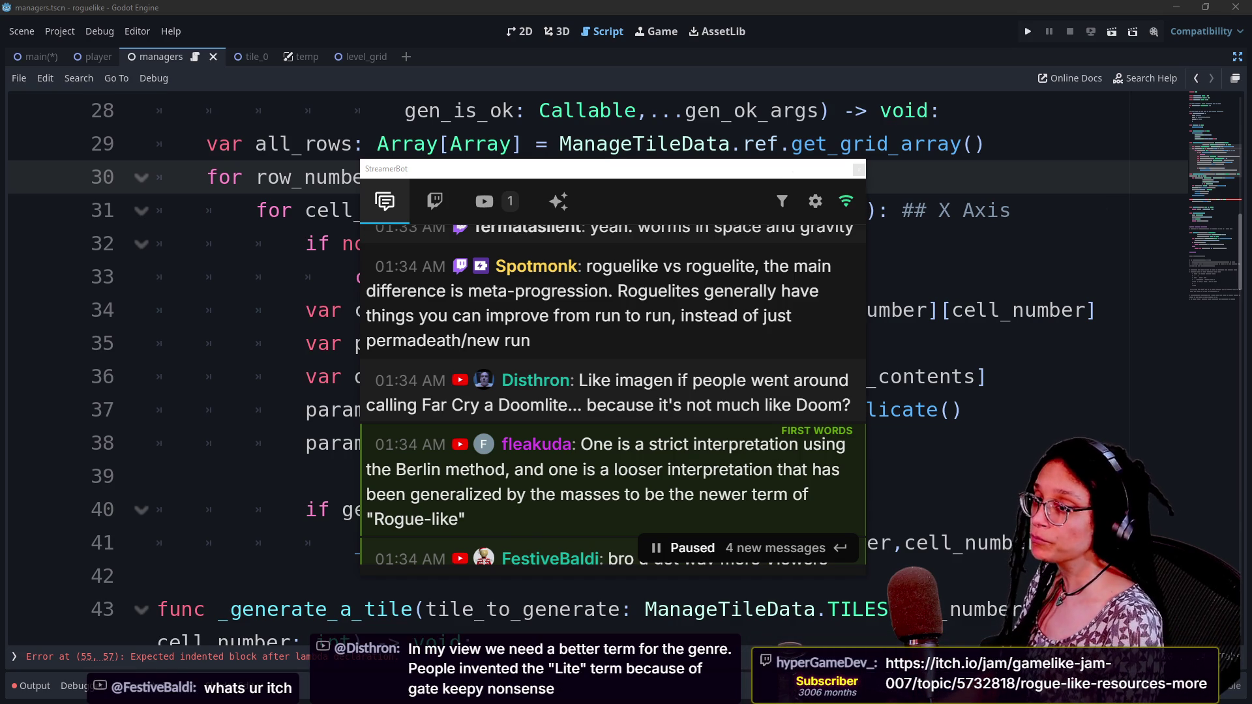
key("alt+Tab")
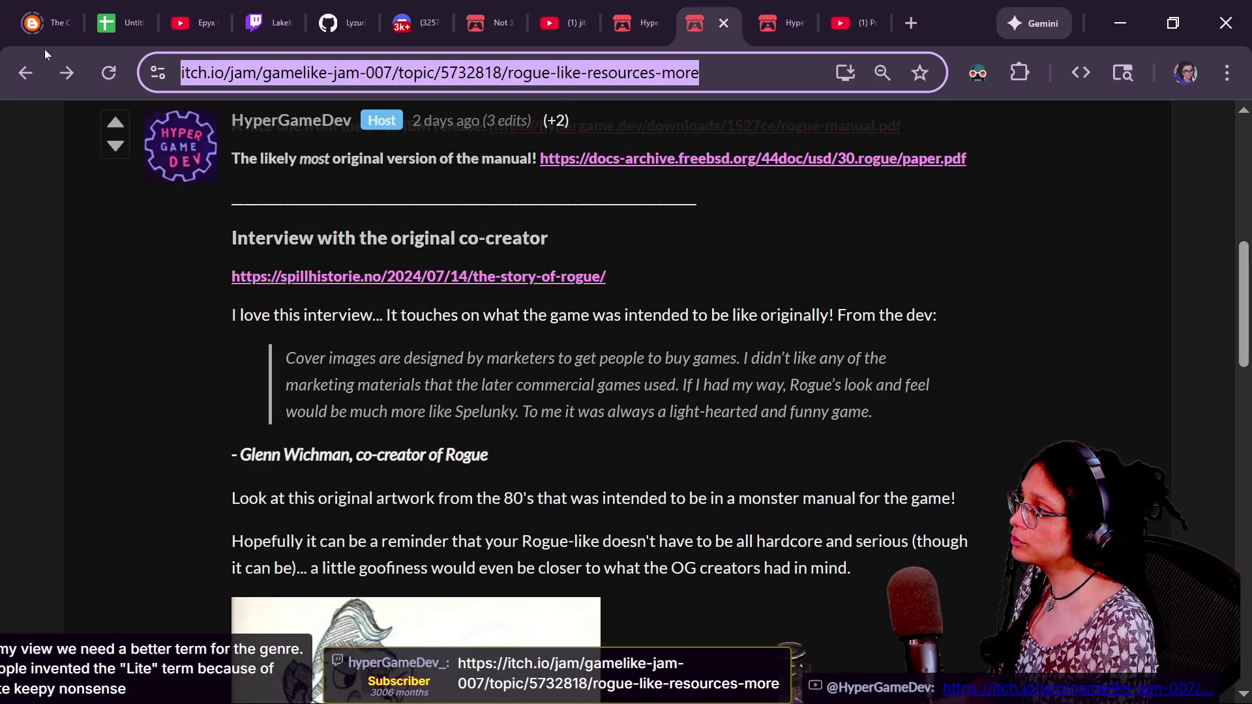
key("alt+Right")
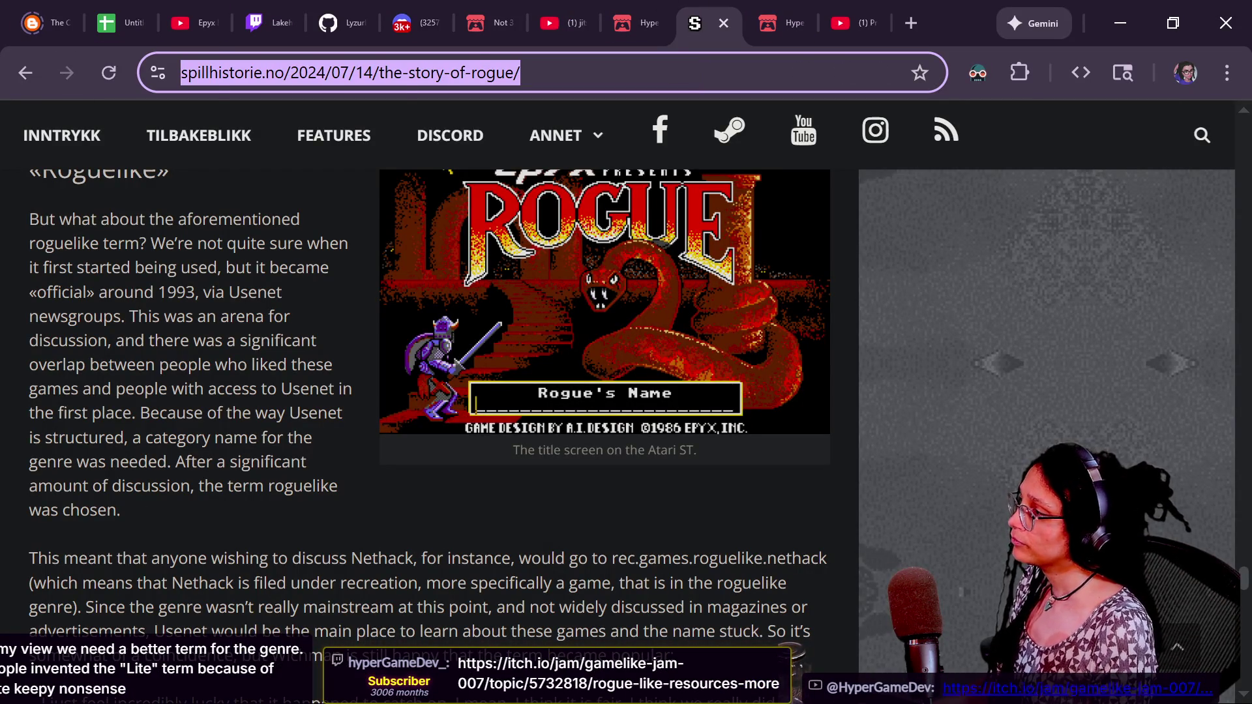
- Reload the Rogue article and highlight passages on the roguelike term and Usenet newsgroups
key("End")
key("Return")
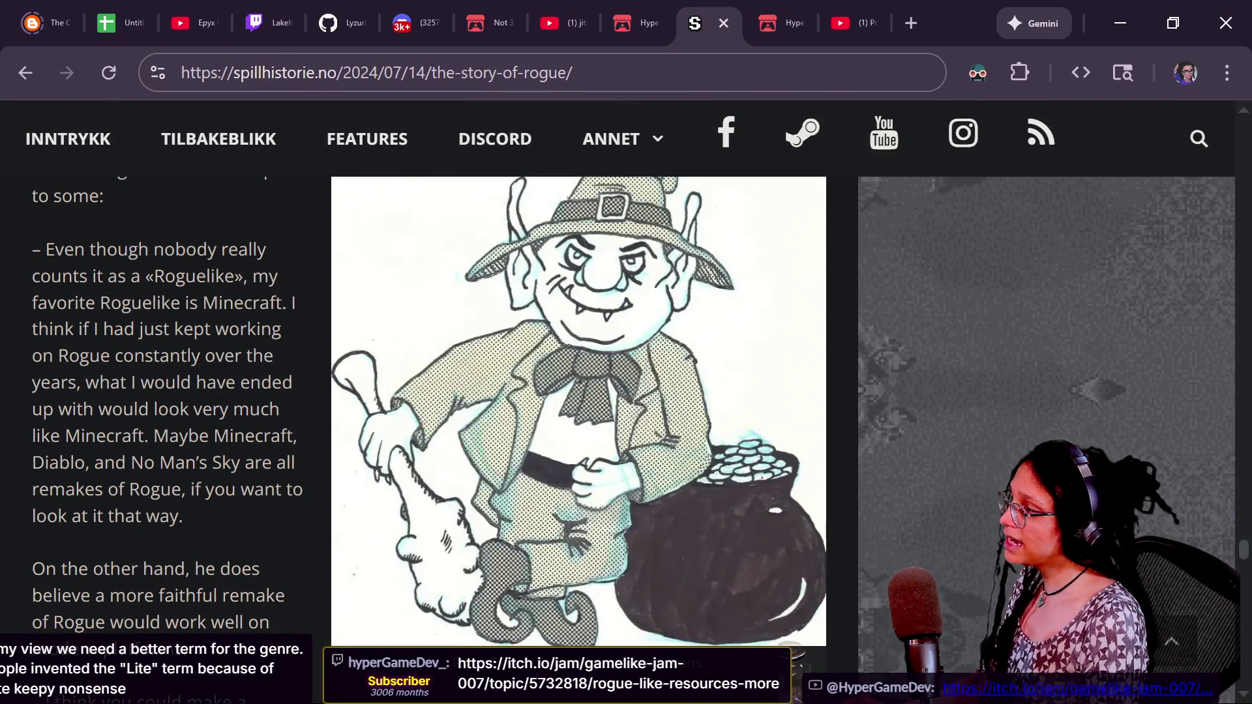
scroll(404, 292, "down", 10)
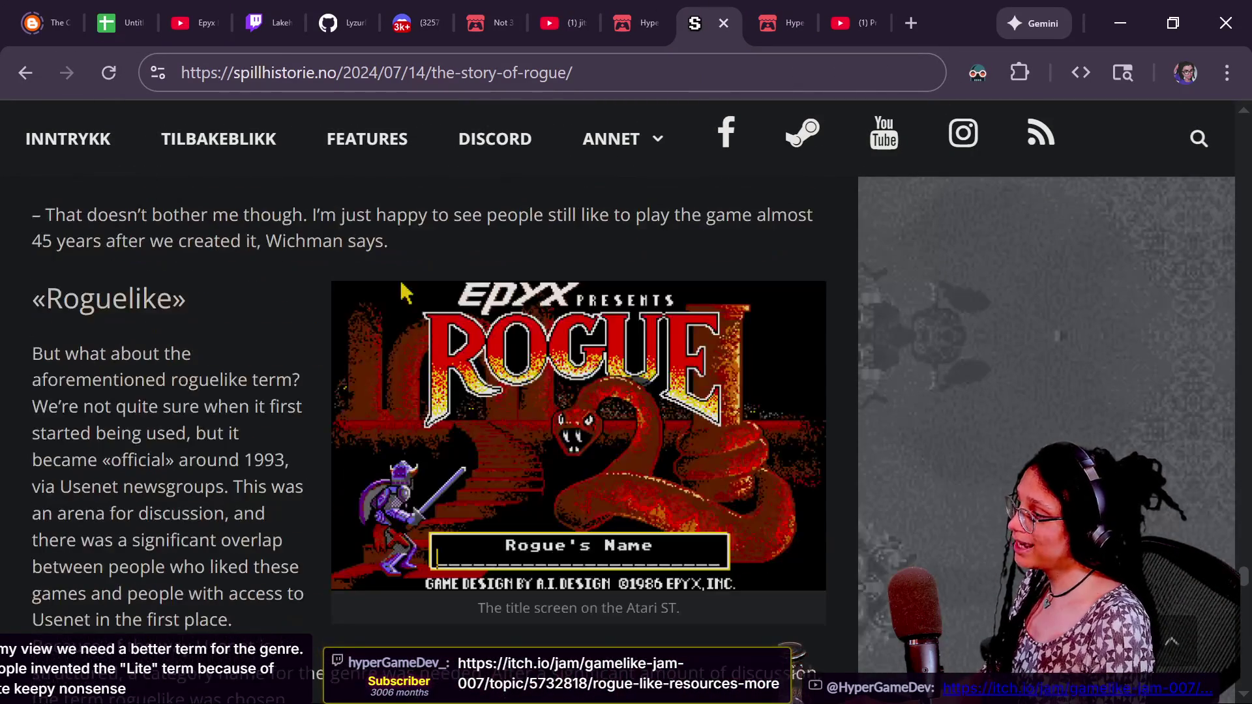
left_click_drag(101, 354, 190, 406)
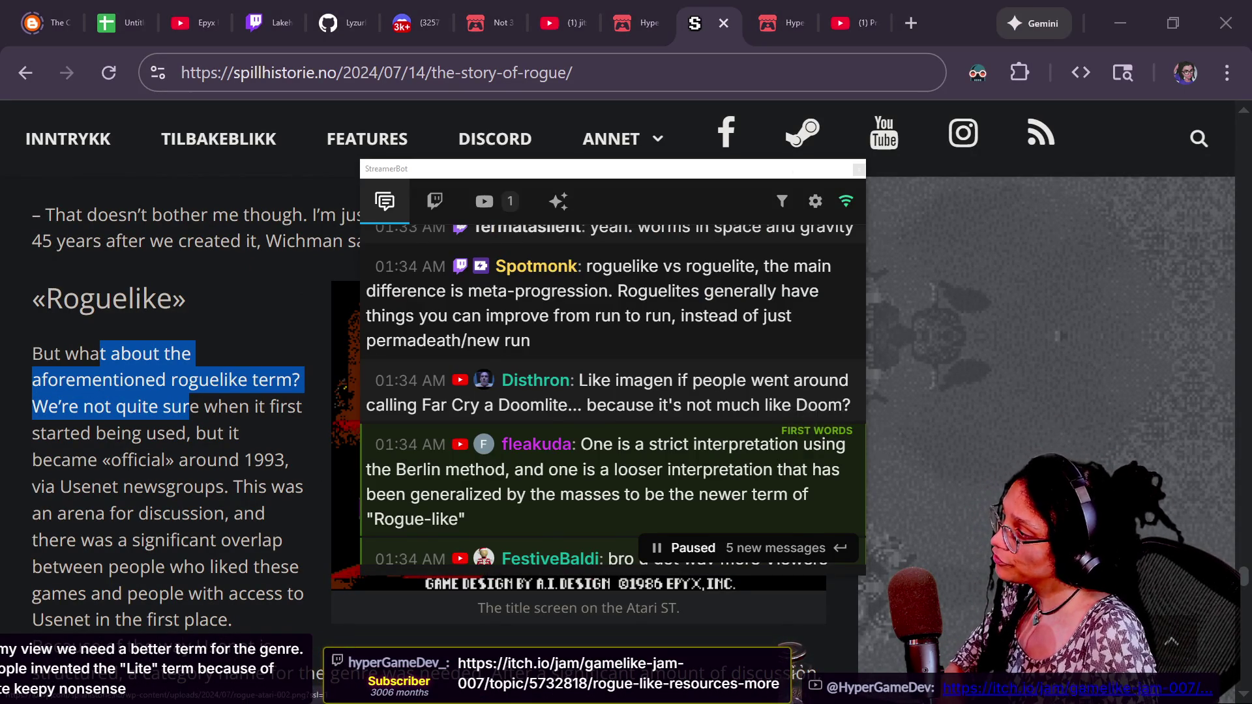
left_click(405, 292)
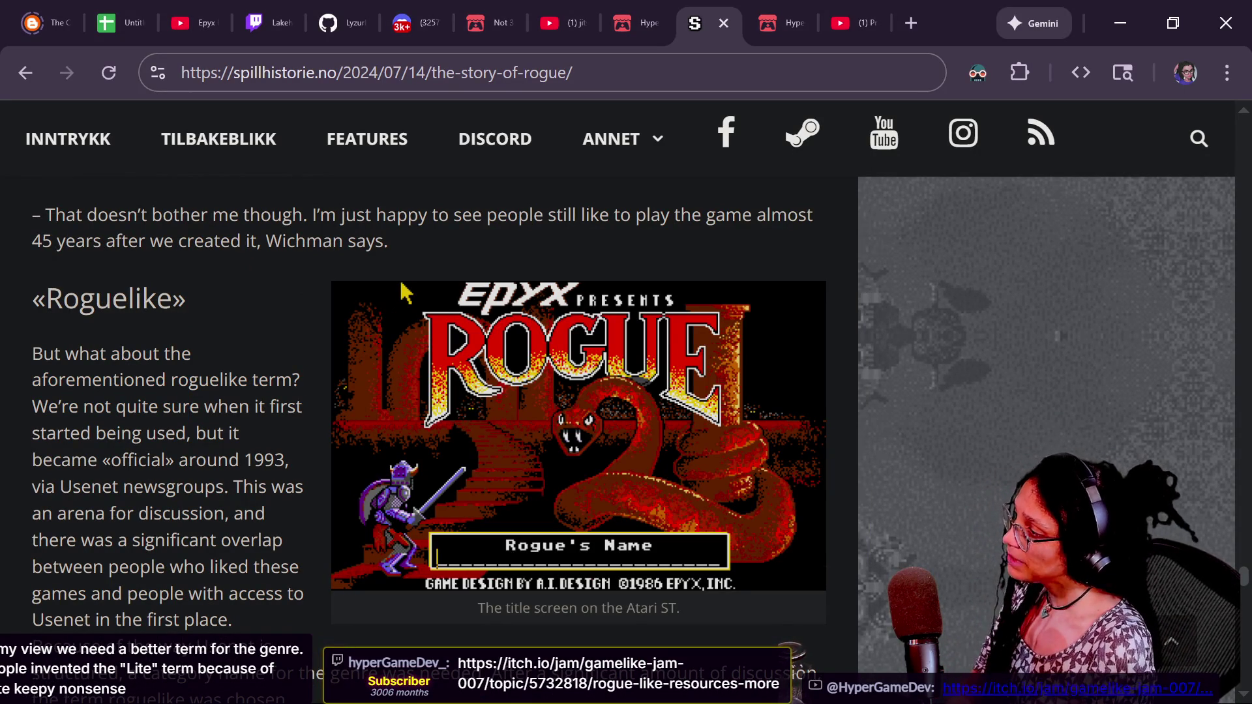
scroll(23, 403, "down", 1)
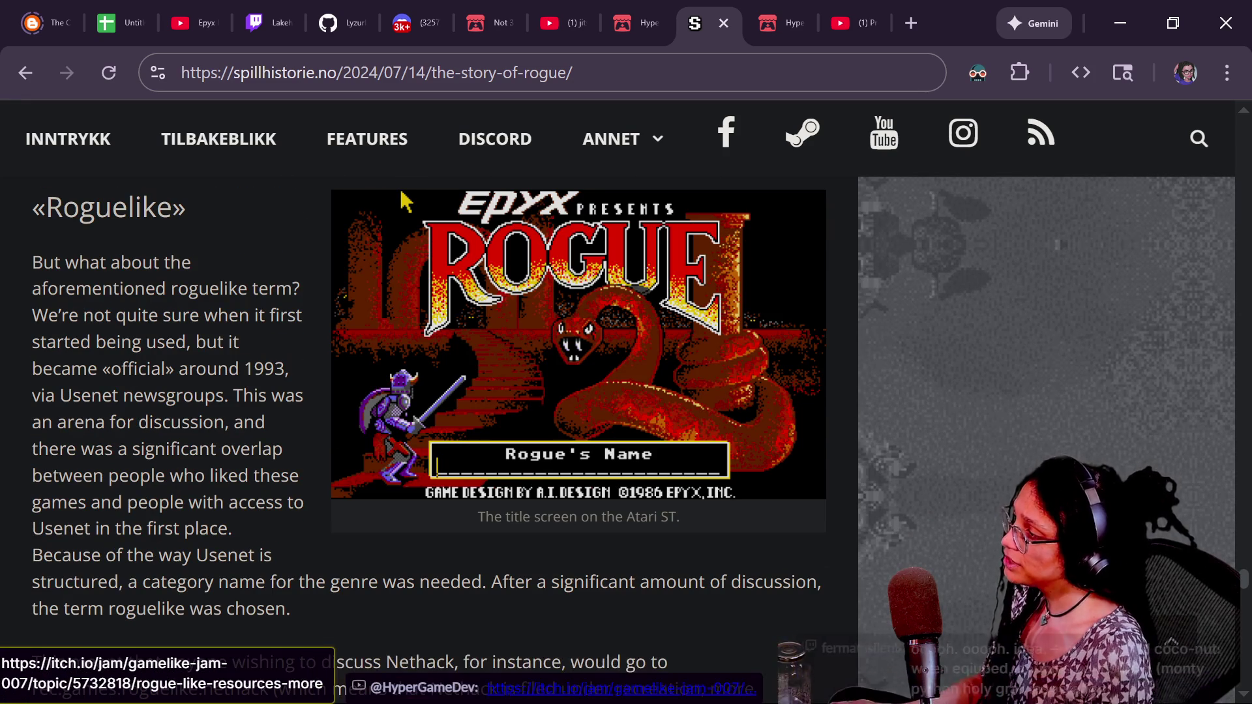
mouse_move(23, 402)
left_mouse_down()
mouse_move(244, 409)
mouse_move(228, 424)
mouse_move(252, 476)
left_mouse_up()
left_click(251, 475)
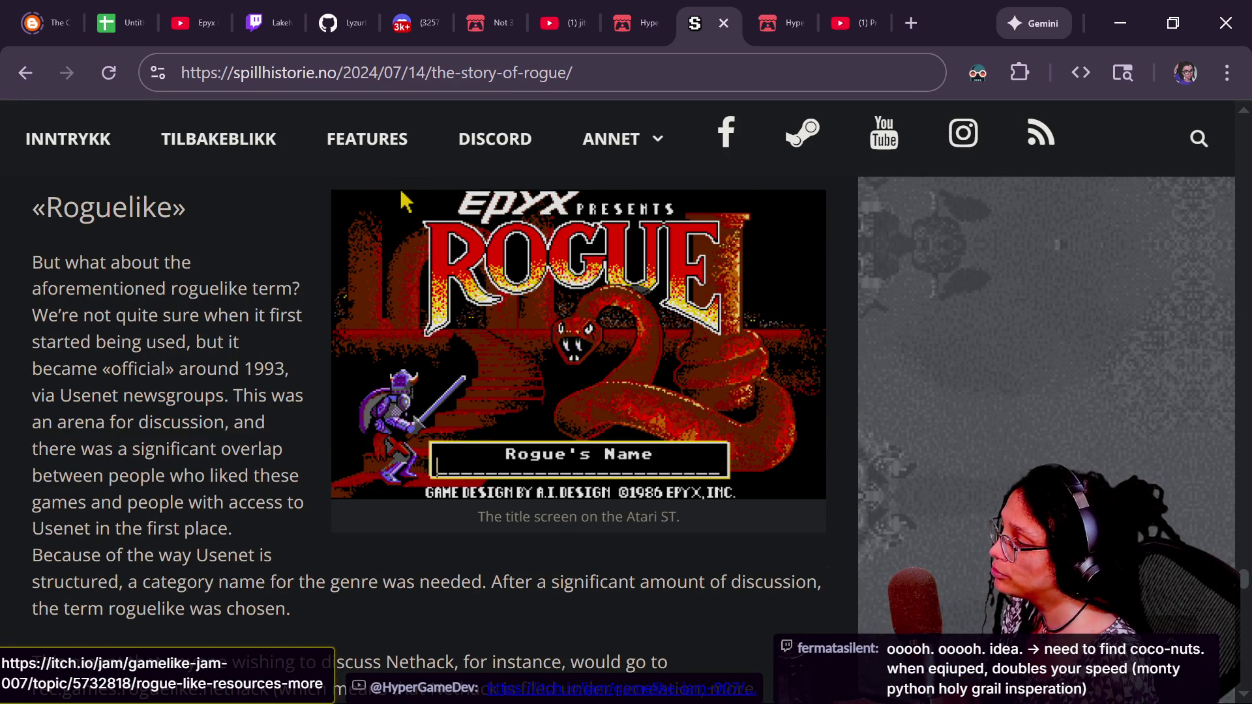
scroll(404, 201, "down", 2)
mouse_move(41, 386)
left_mouse_down()
mouse_move(287, 387)
mouse_move(175, 413)
mouse_move(197, 413)
left_mouse_up()
left_click(261, 408)
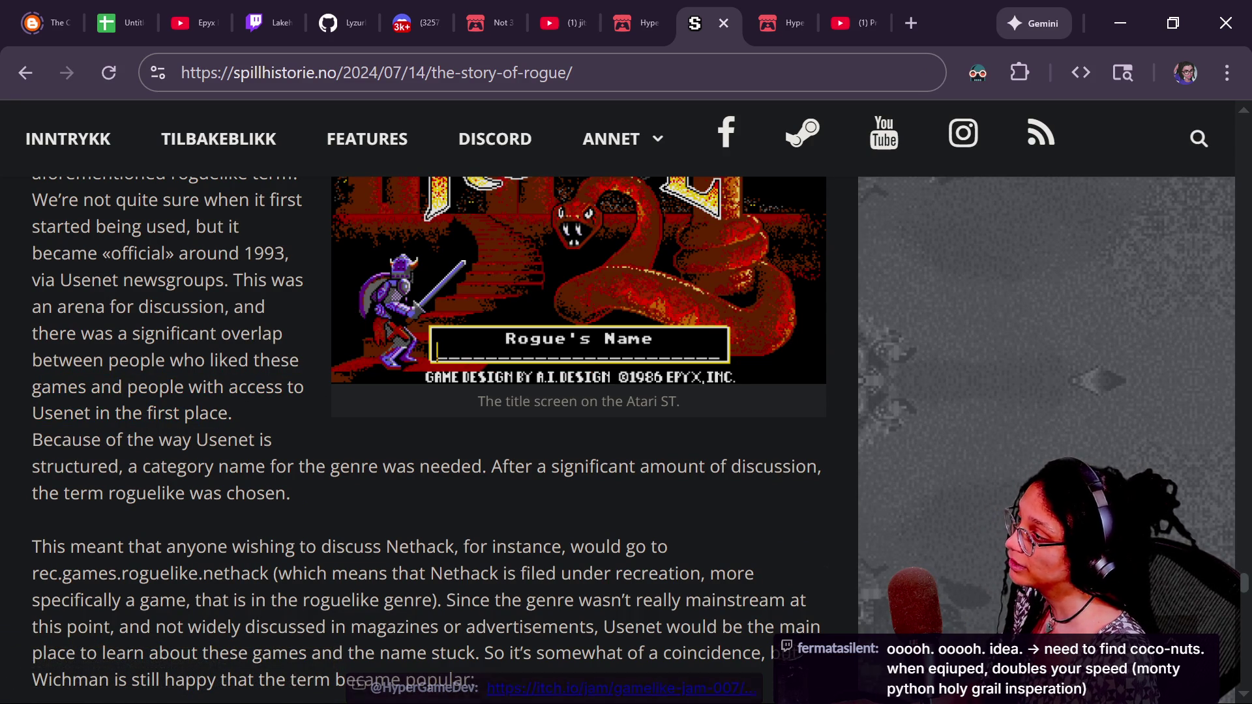
- Highlight sentences on Usenet's structure, the genre's category name, and the term 'roguelike' being chosen
left_click_drag(198, 387, 196, 413)
scroll(11, 351, "down", 1)
left_click(11, 352)
mouse_move(25, 357)
left_mouse_down()
mouse_move(284, 361)
mouse_move(97, 376)
mouse_move(490, 376)
left_mouse_up()
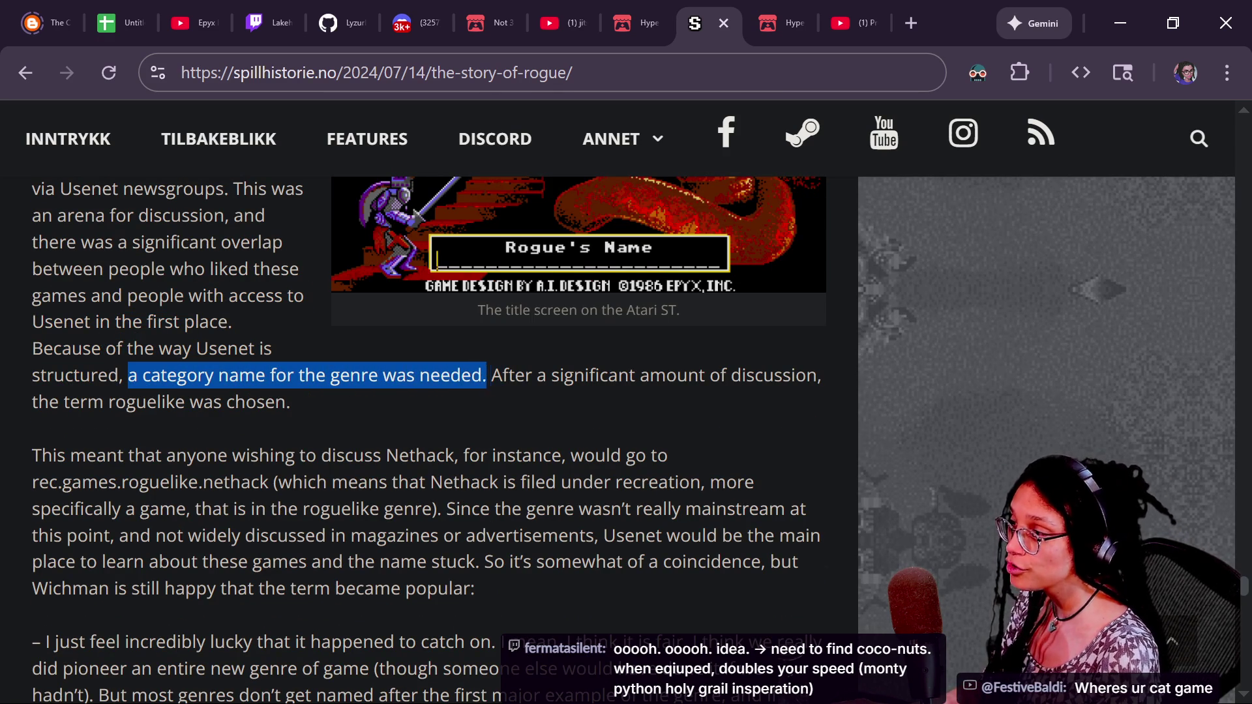
left_click(489, 377)
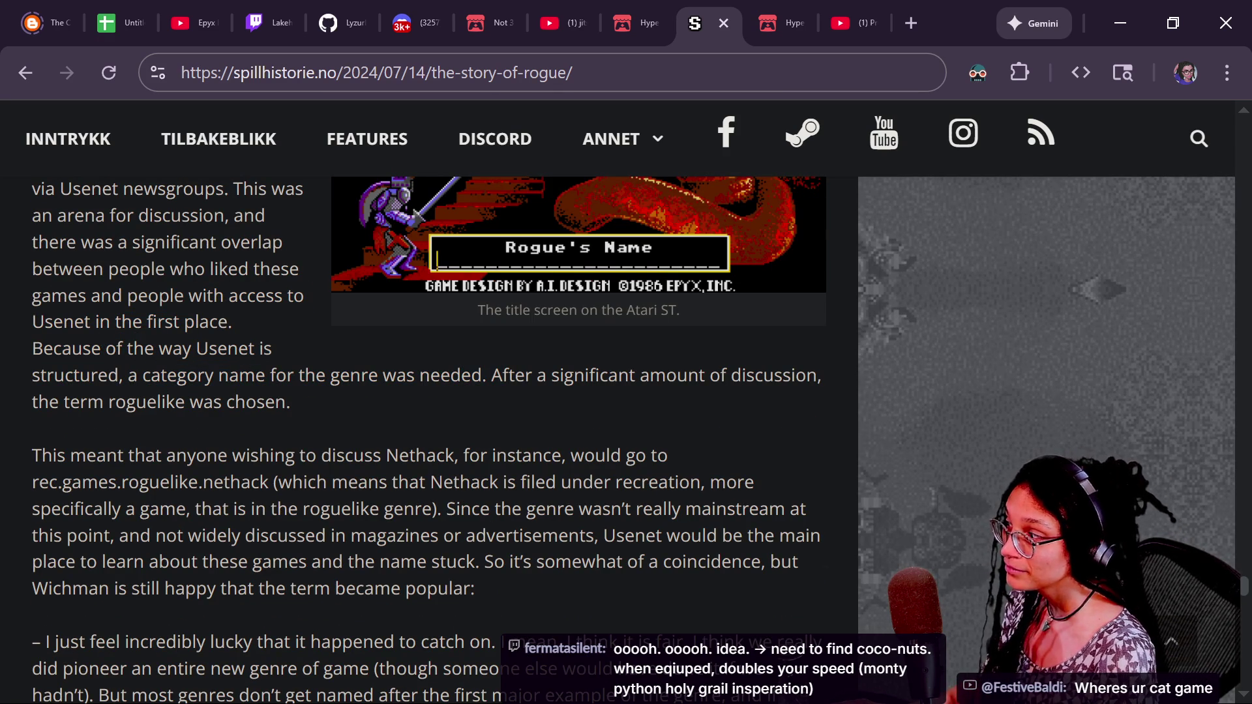
left_click_drag(127, 375, 340, 376)
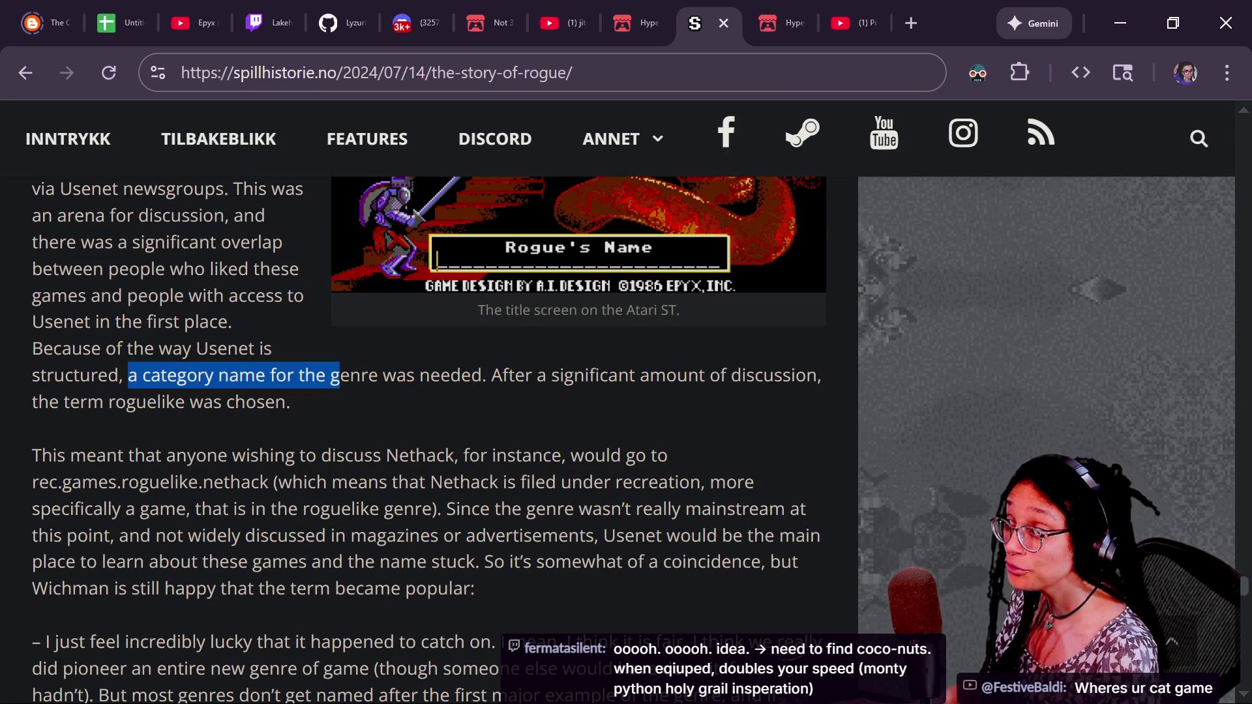
left_click(345, 367)
mouse_move(471, 377)
left_mouse_down()
mouse_move(525, 376)
mouse_move(578, 404)
left_mouse_up()
left_click(570, 402)
left_click_drag(265, 402, 69, 402)
left_click(37, 401)
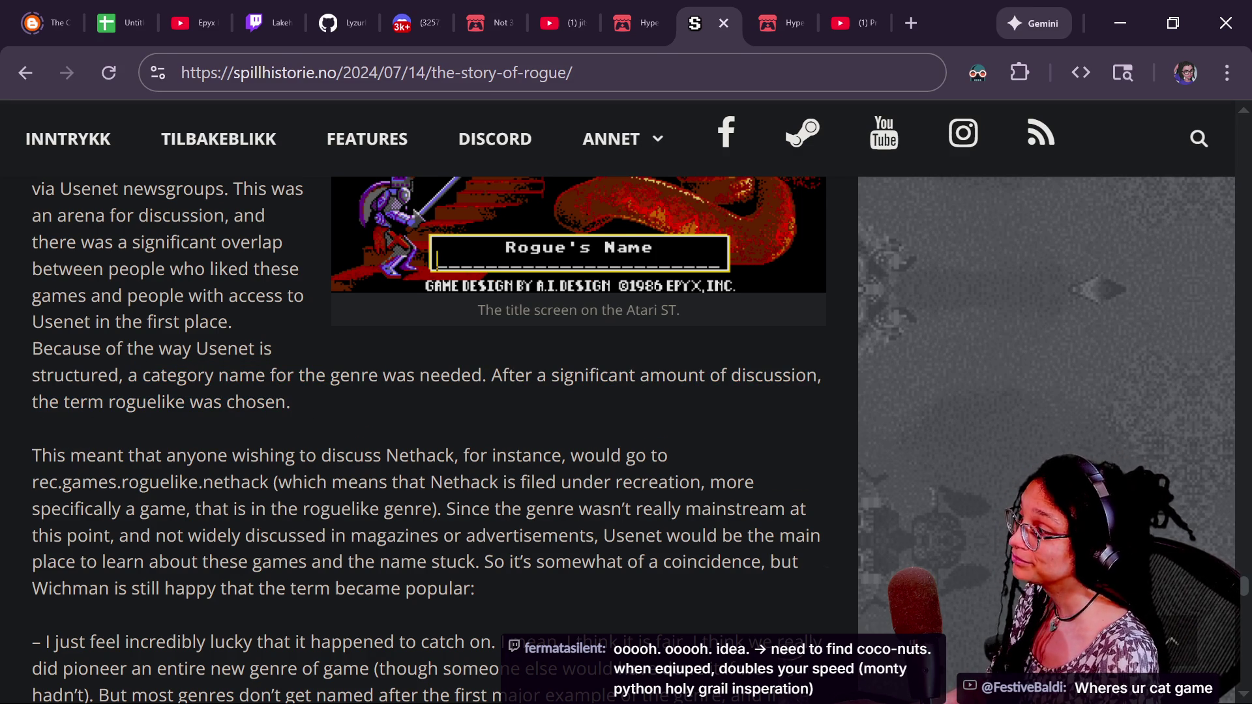
scroll(423, 391, "down", 1)
left_click_drag(125, 364, 458, 364)
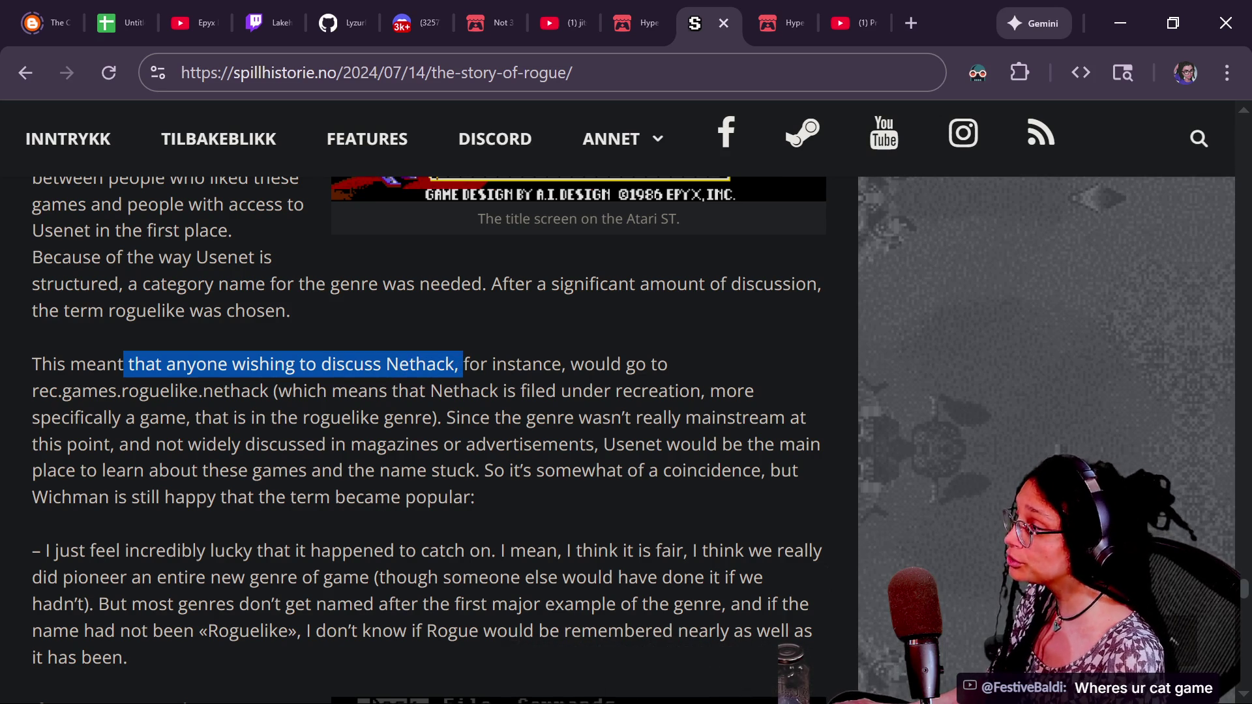
left_click_drag(31, 396, 642, 391)
left_click(241, 392)
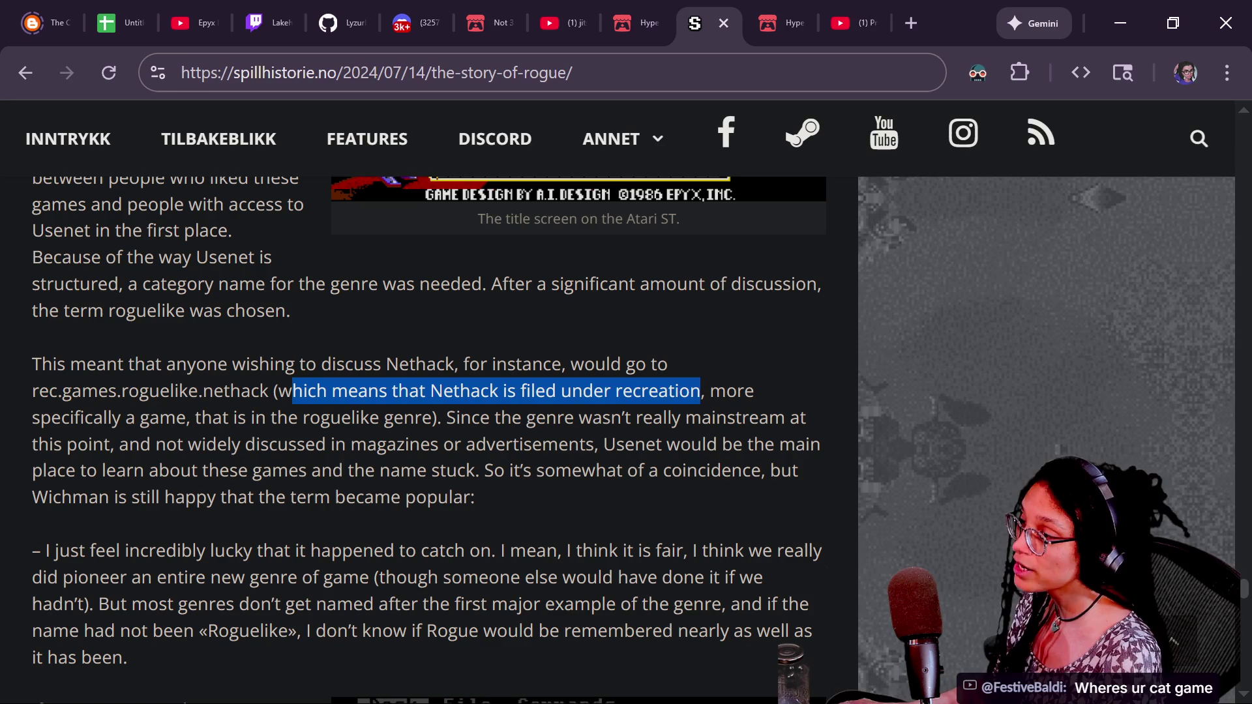
left_click(700, 391)
left_click_drag(39, 418, 423, 417)
left_click(456, 418)
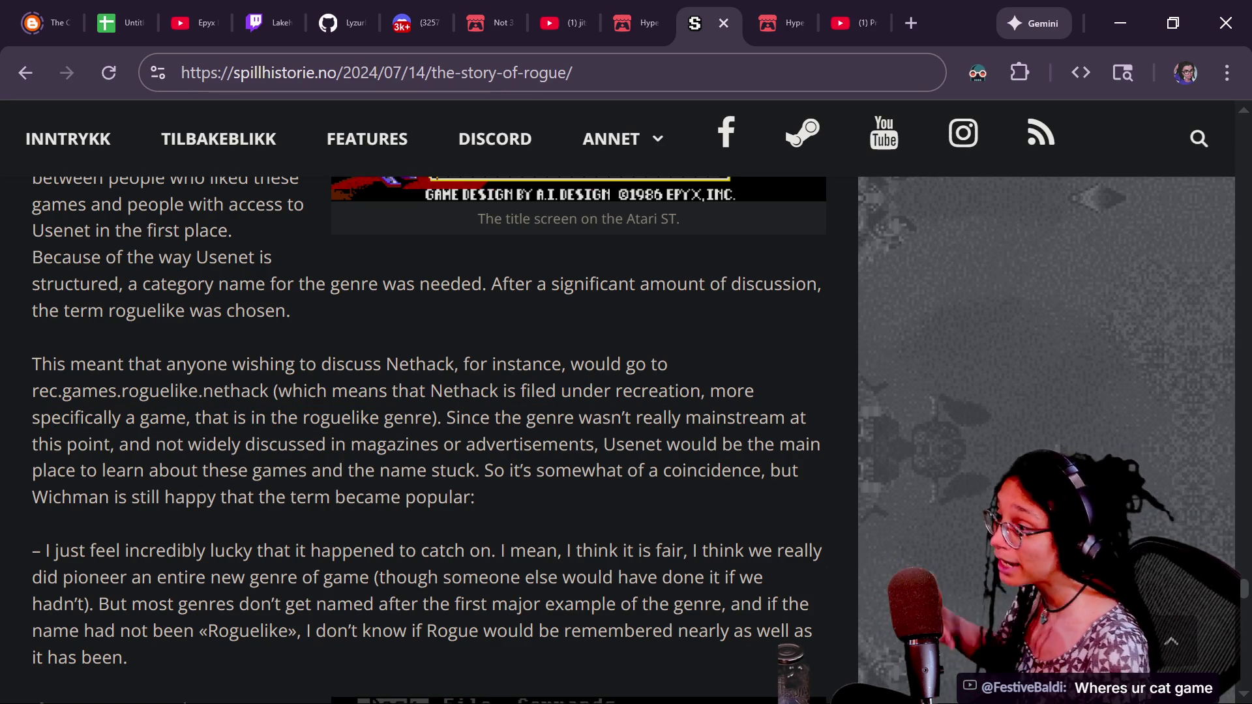
mouse_move(455, 418)
left_mouse_down()
mouse_move(489, 444)
mouse_move(315, 444)
left_mouse_up()
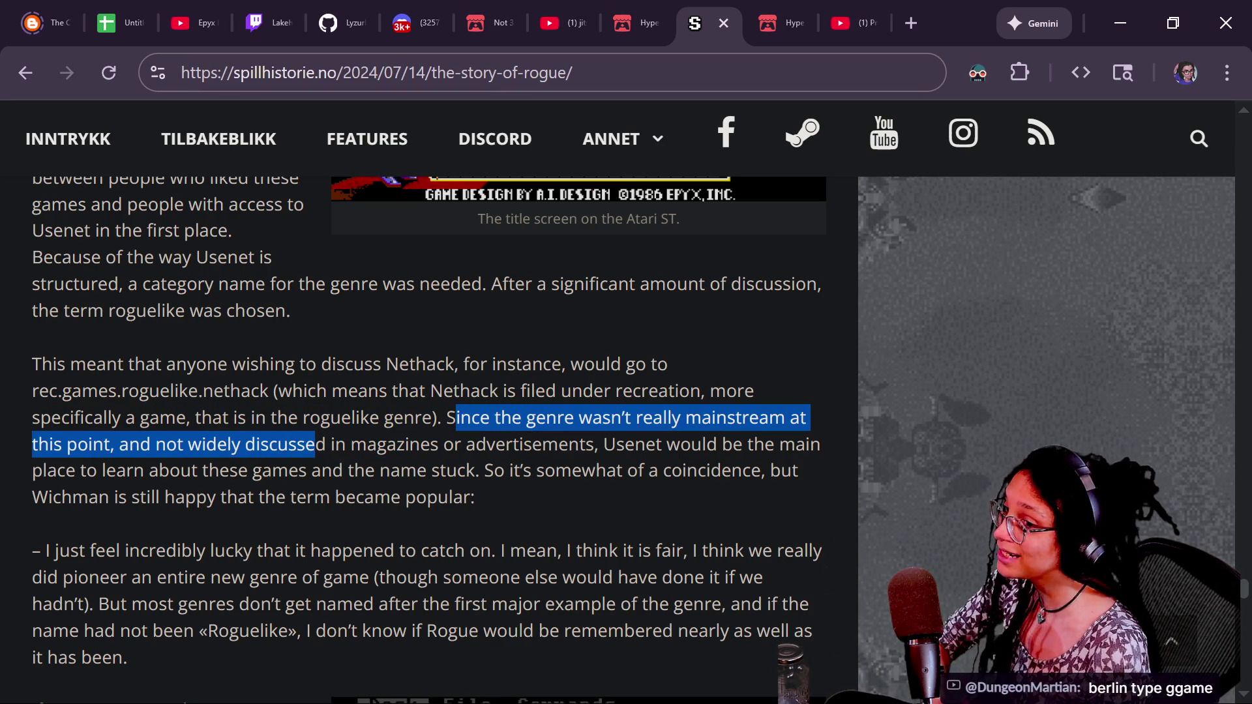
left_click(316, 444)
mouse_move(167, 444)
left_mouse_down()
mouse_move(558, 445)
mouse_move(532, 470)
mouse_move(562, 499)
left_mouse_up()
left_click(604, 444)
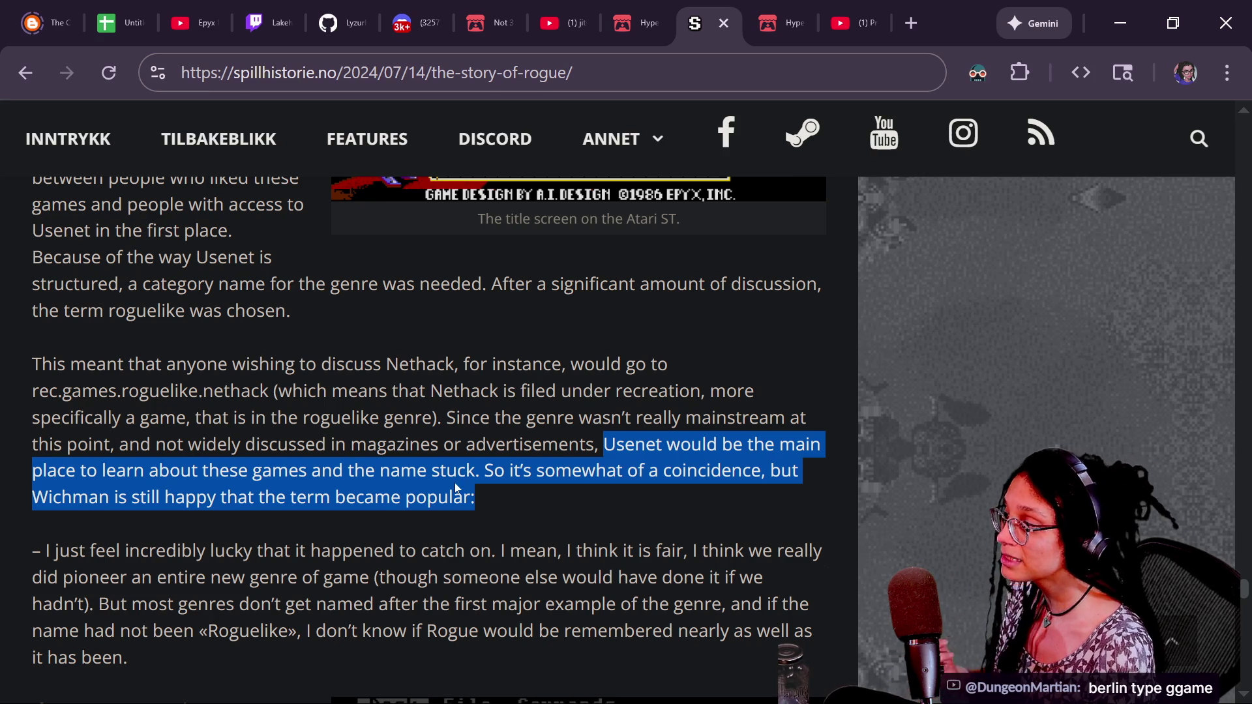
left_click(65, 497)
double_click(71, 497)
left_click(72, 497)
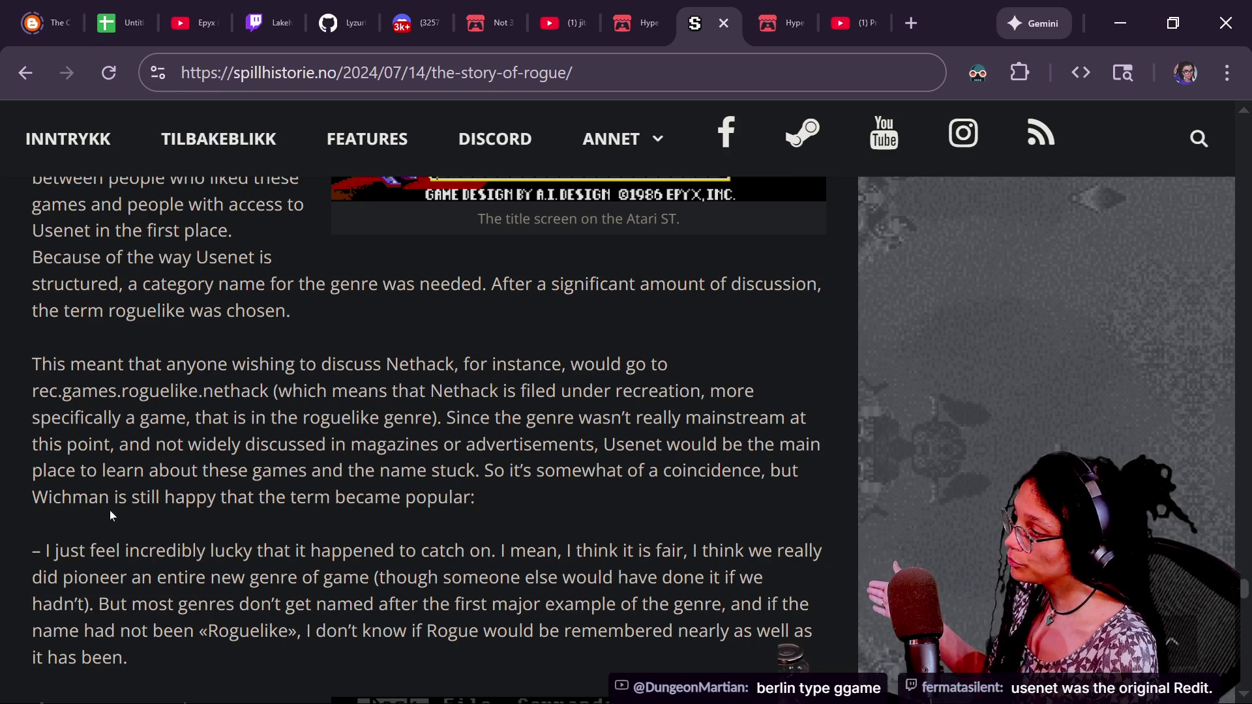
left_click_drag(116, 497, 549, 506)
scroll(213, 512, "down", 1)
scroll(213, 511, "up", 2)
left_click(213, 511)
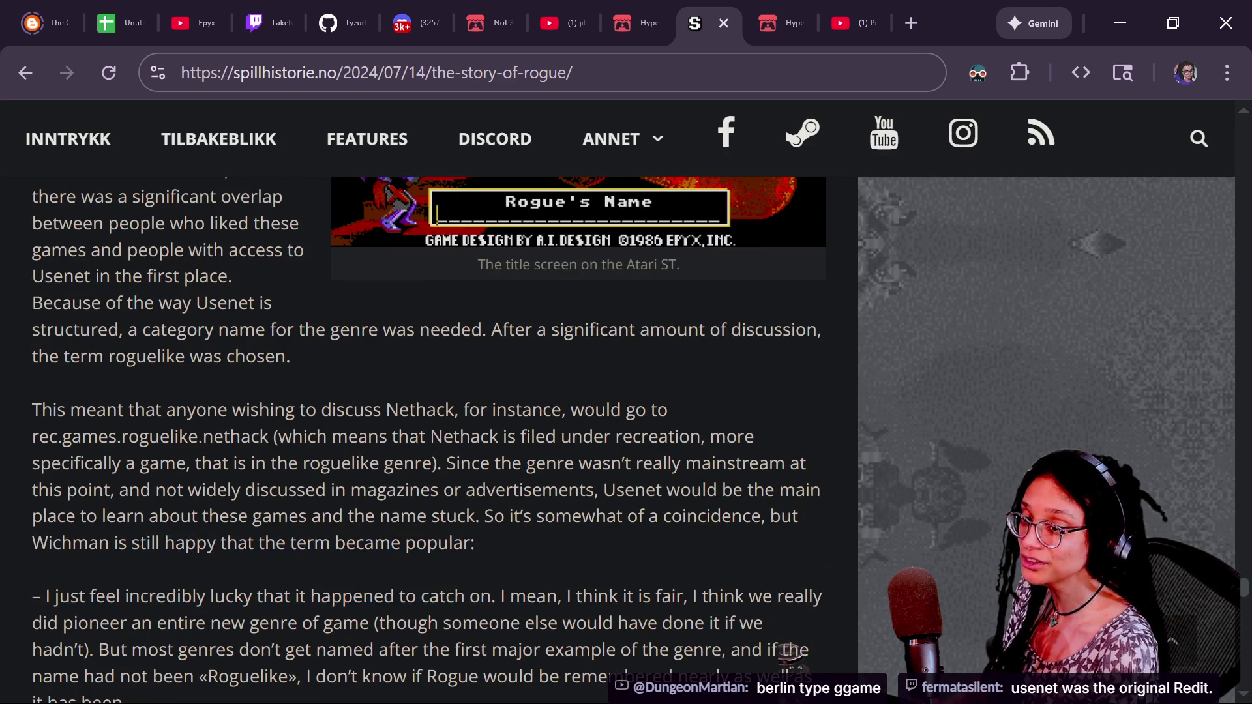
scroll(427, 461, "down", 1)
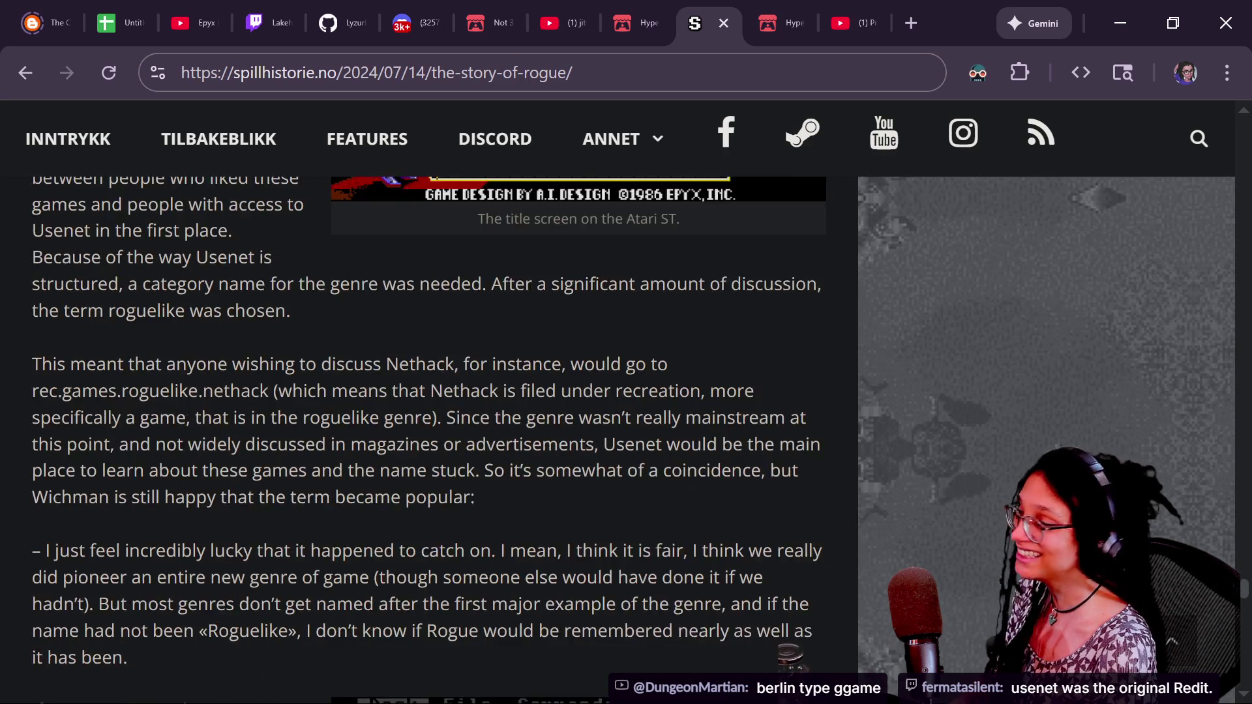
scroll(426, 460, "down", 1)
scroll(427, 461, "up", 3)
scroll(427, 464, "down", 1)
scroll(427, 464, "up", 5)
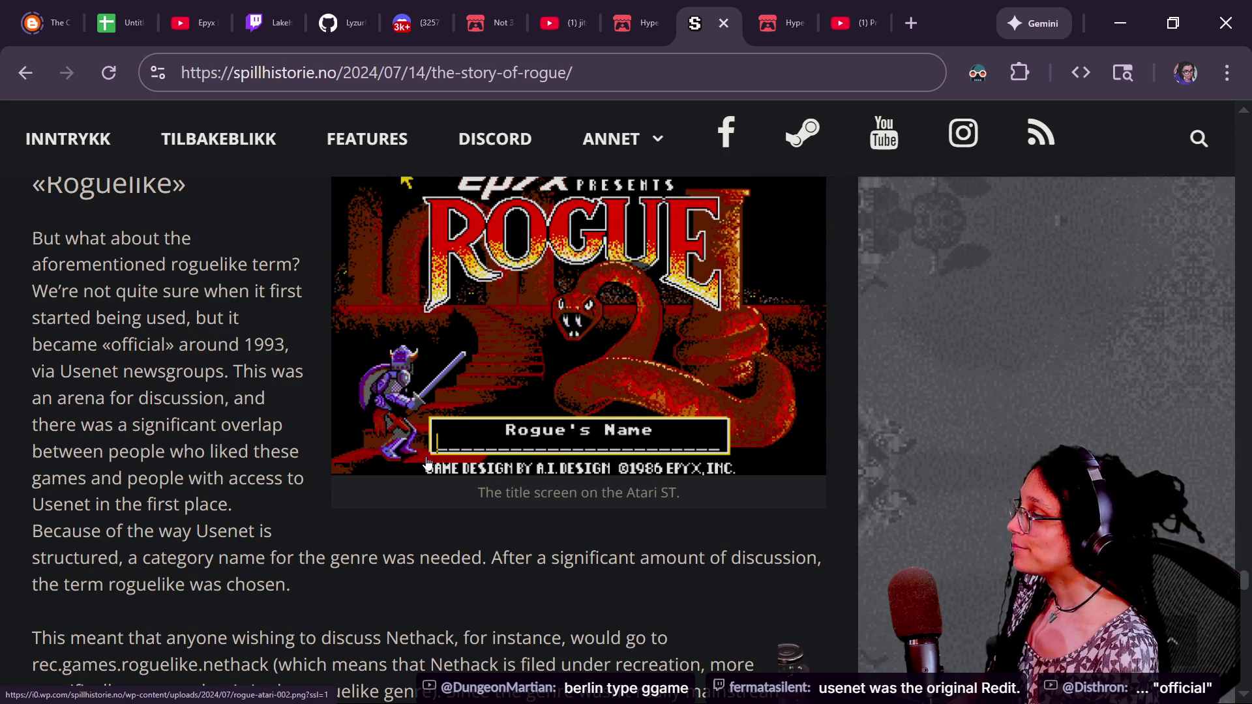
scroll(428, 463, "up", 1)
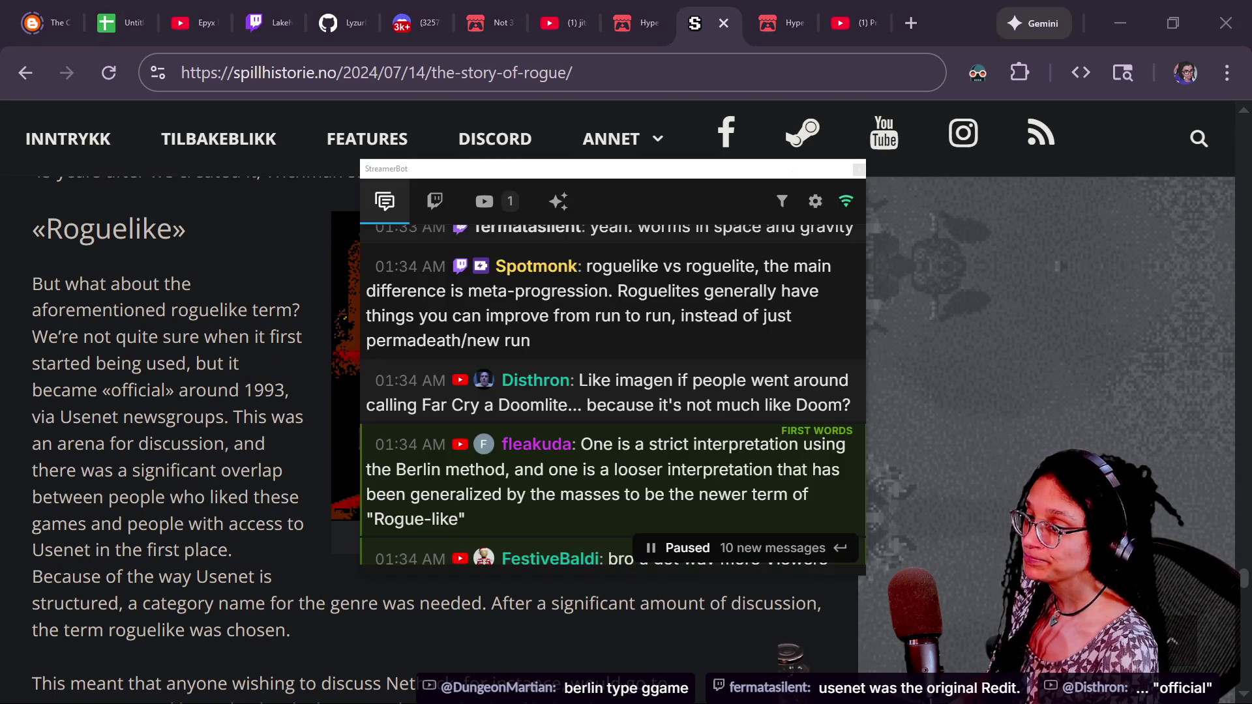
- Highlight the chat message about strict and loose interpretations, then scroll through the chat
mouse_move(800, 336)
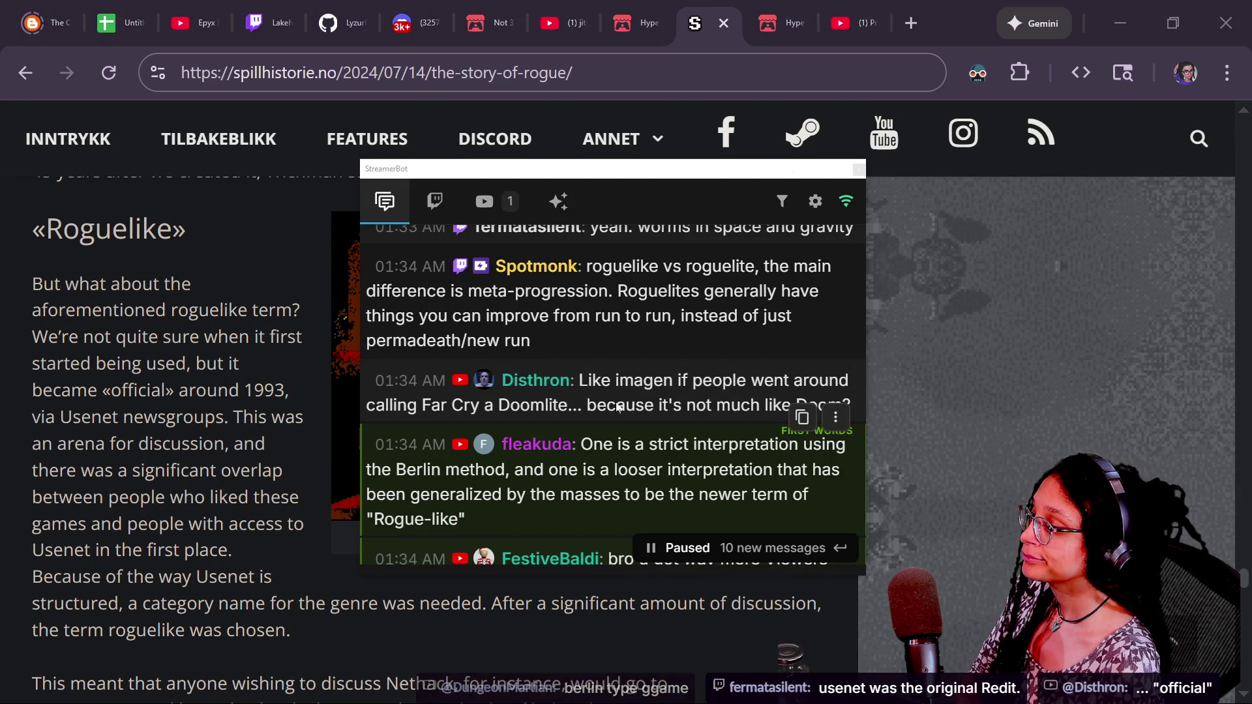
mouse_move(592, 444)
left_mouse_down()
mouse_move(640, 496)
mouse_move(635, 515)
left_mouse_up()
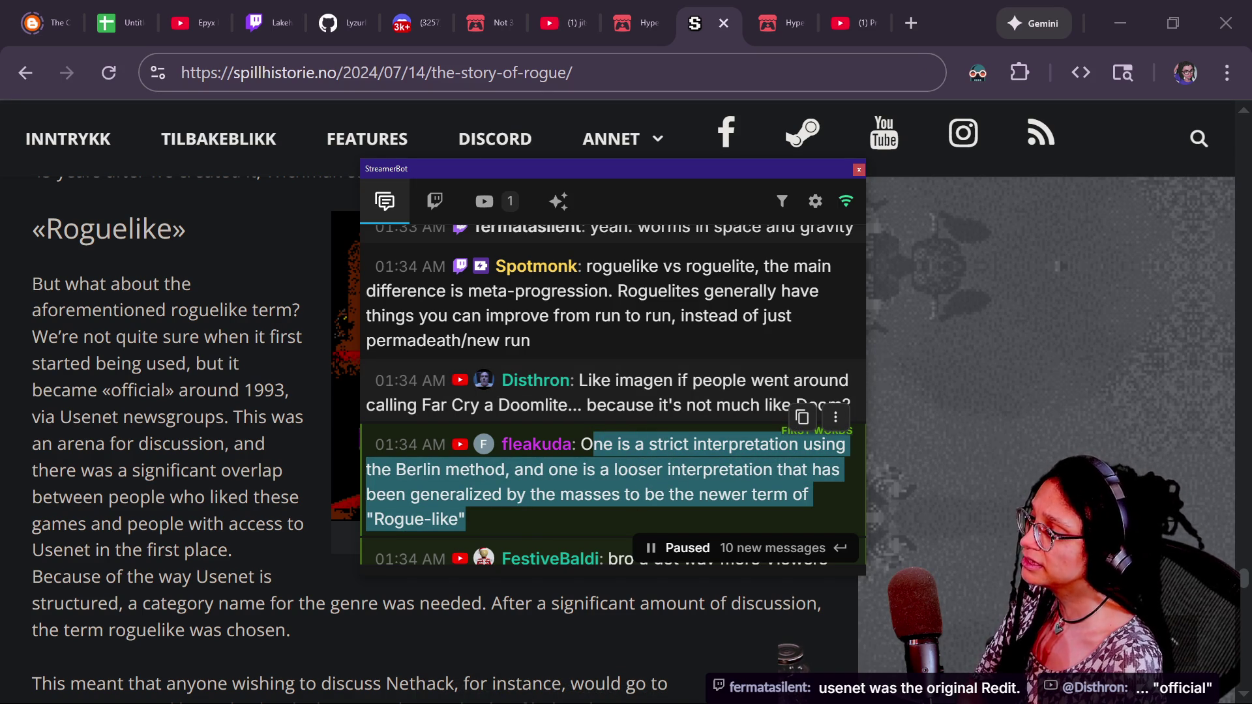
left_click(634, 515)
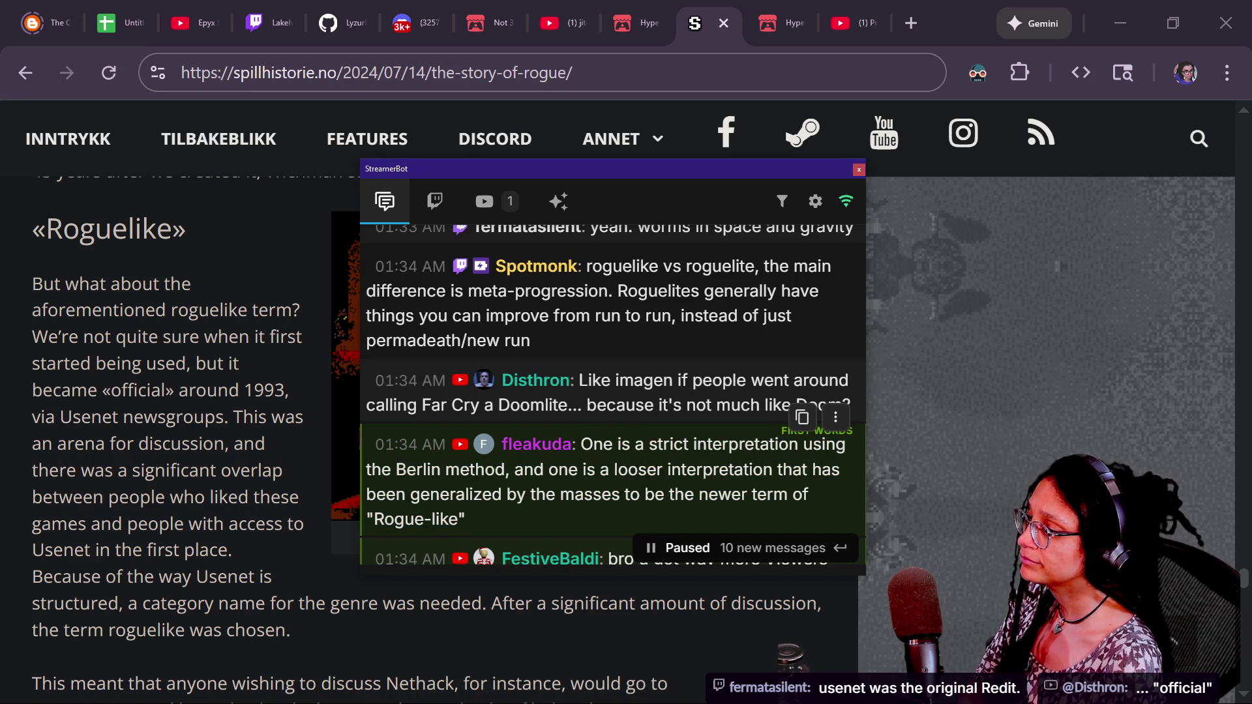
scroll(613, 467, "down", 2)
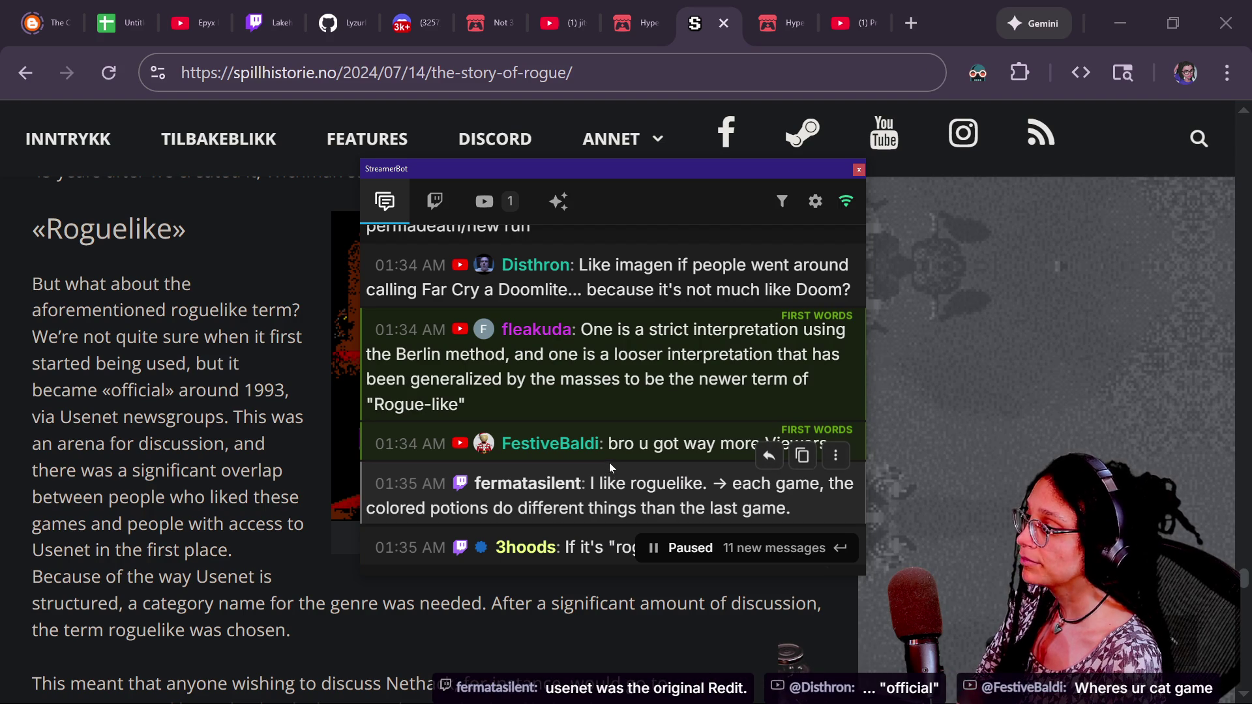
scroll(609, 464, "down", 10)
scroll(609, 463, "up", 4)
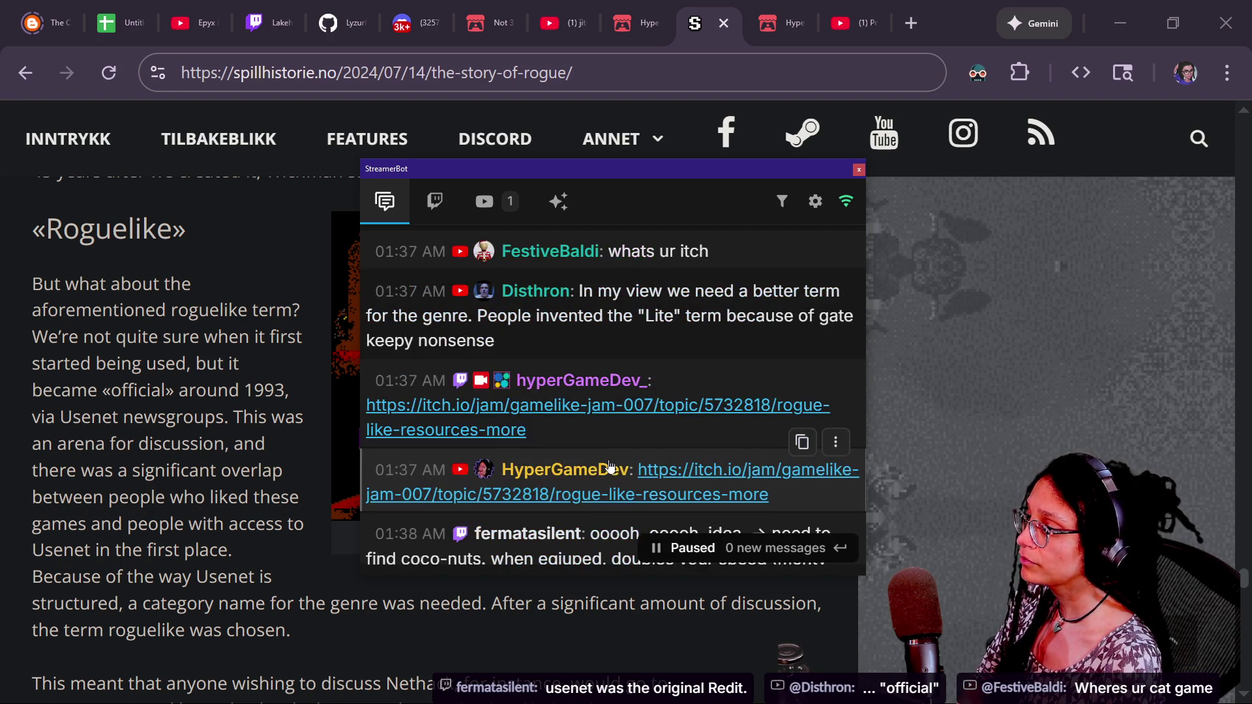
scroll(610, 467, "up", 2)
mouse_move(607, 431)
left_mouse_down()
mouse_move(579, 406)
mouse_move(611, 461)
left_mouse_up()
left_click(611, 461)
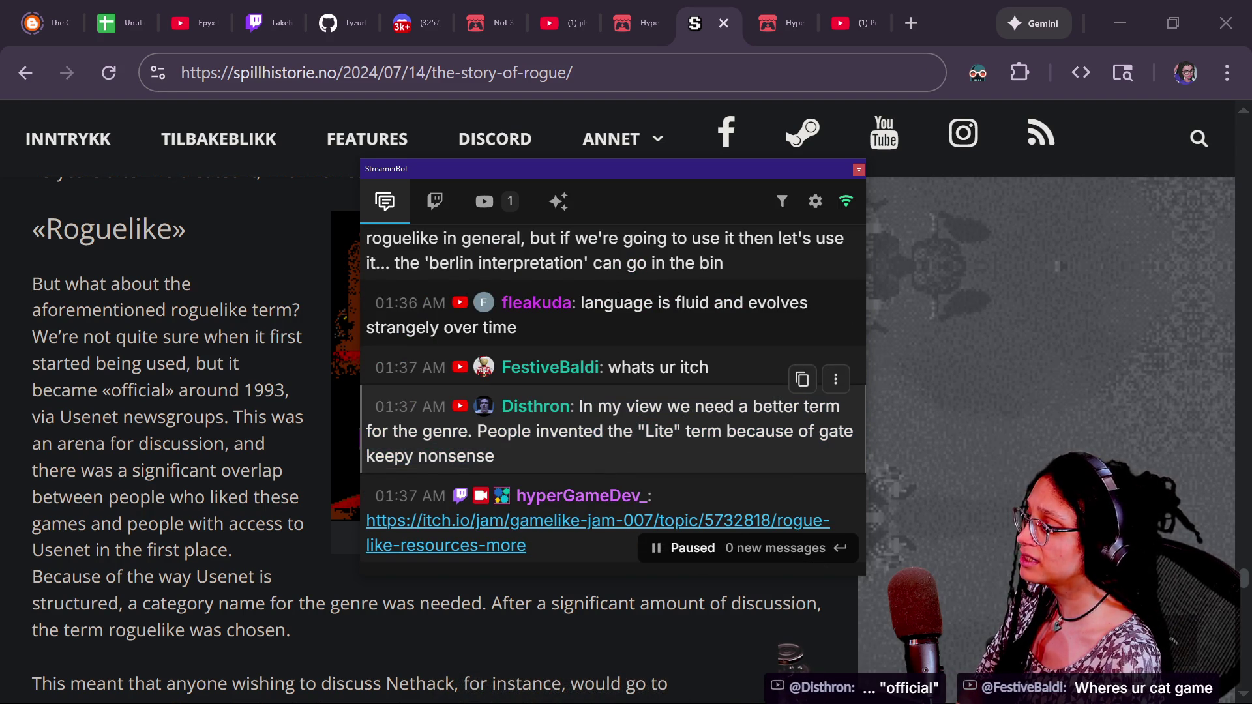
left_click_drag(634, 406, 659, 452)
left_click(656, 450)
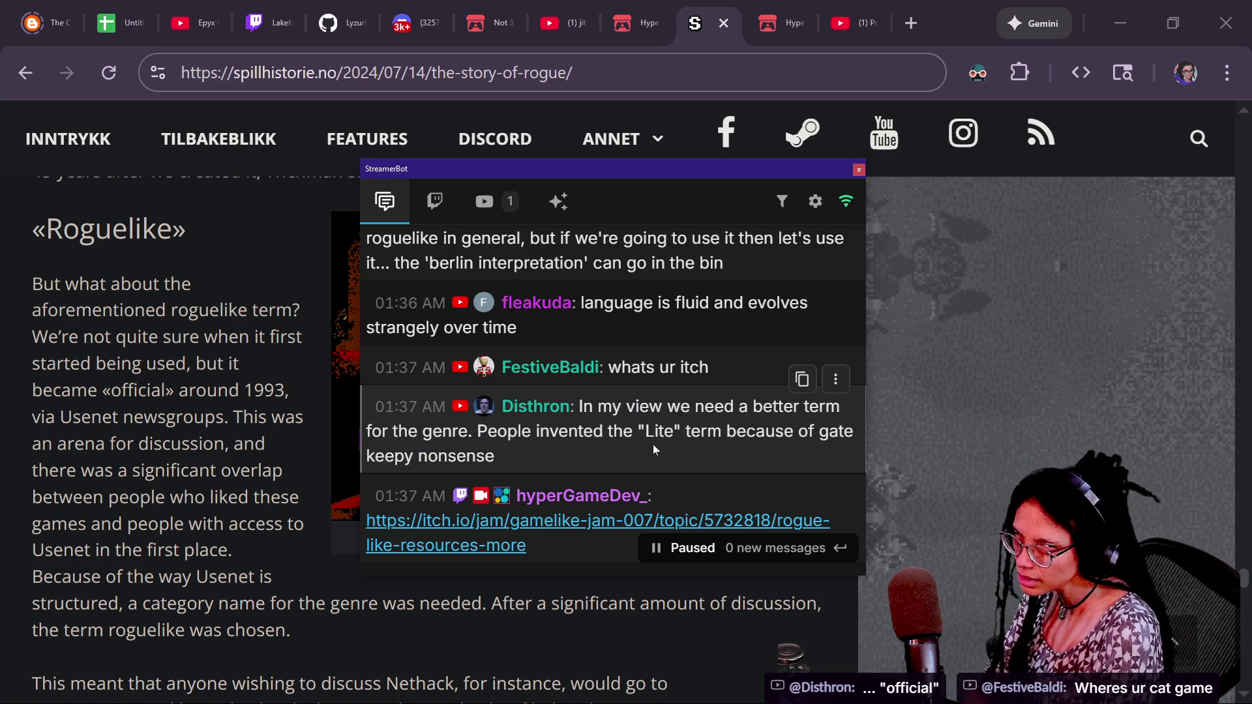
scroll(486, 403, "down", 2)
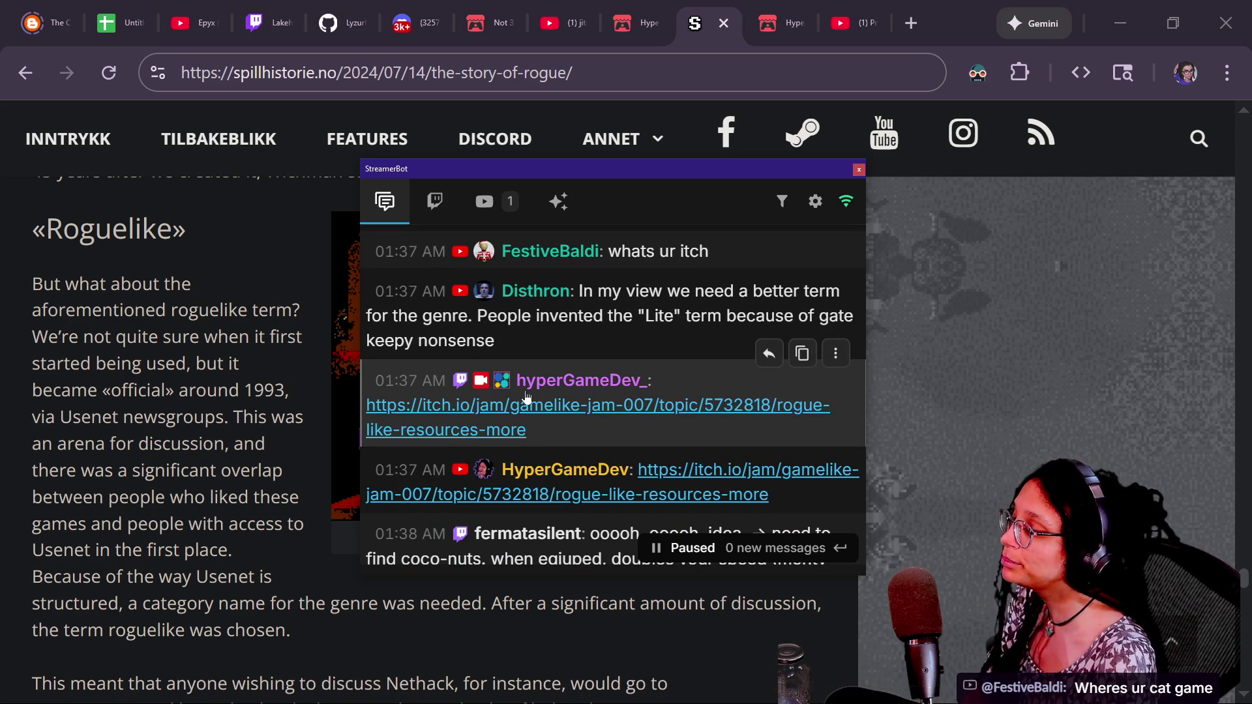
mouse_move(580, 290)
left_mouse_down()
mouse_move(629, 316)
mouse_move(593, 339)
left_mouse_up()
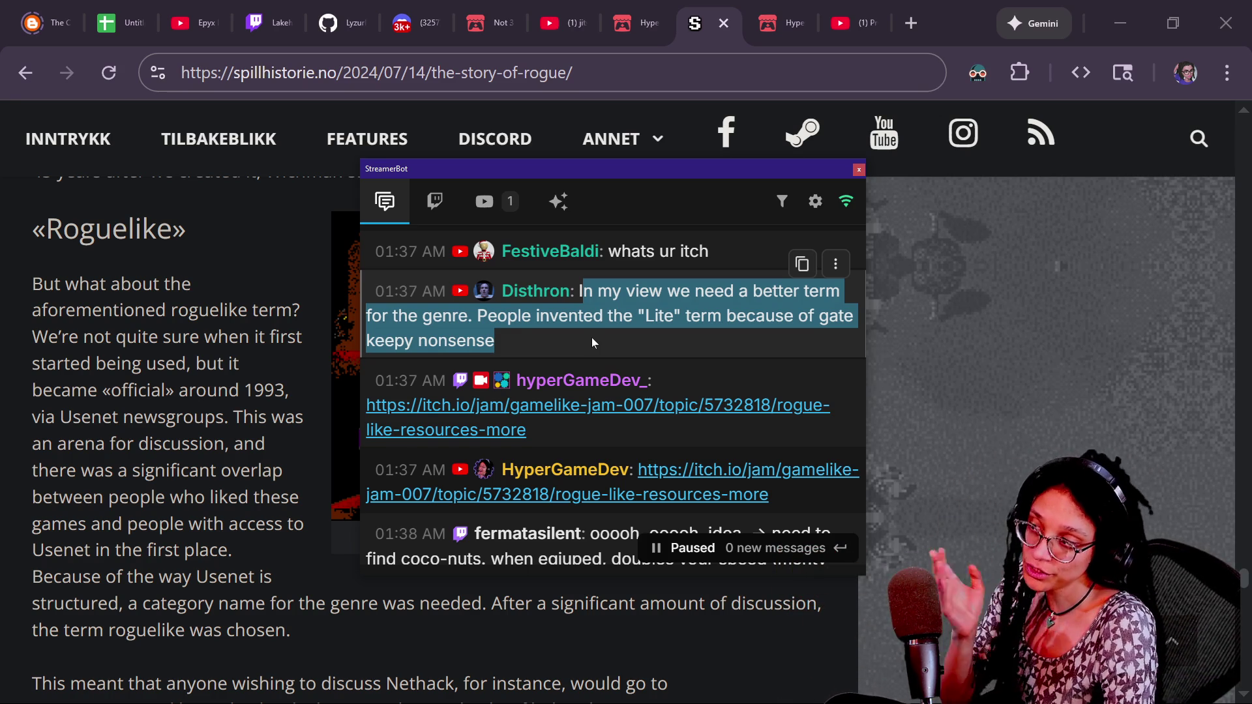
left_click(589, 347)
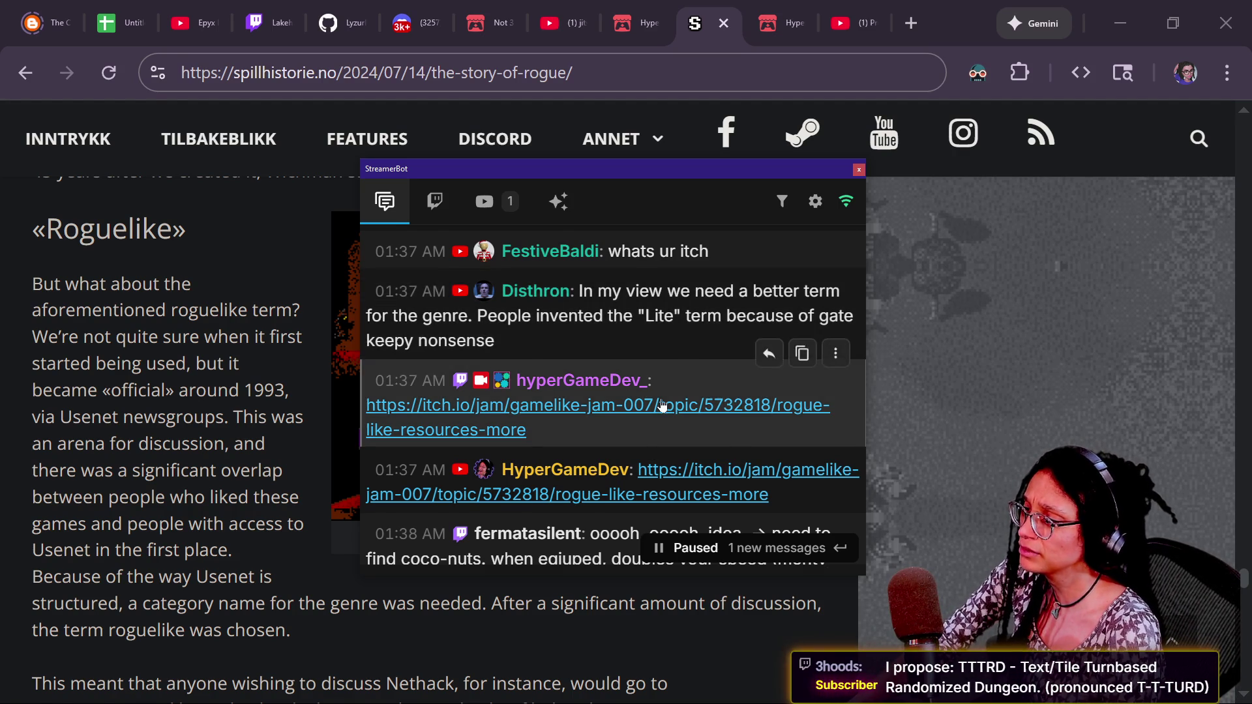
scroll(663, 404, "down", 2)
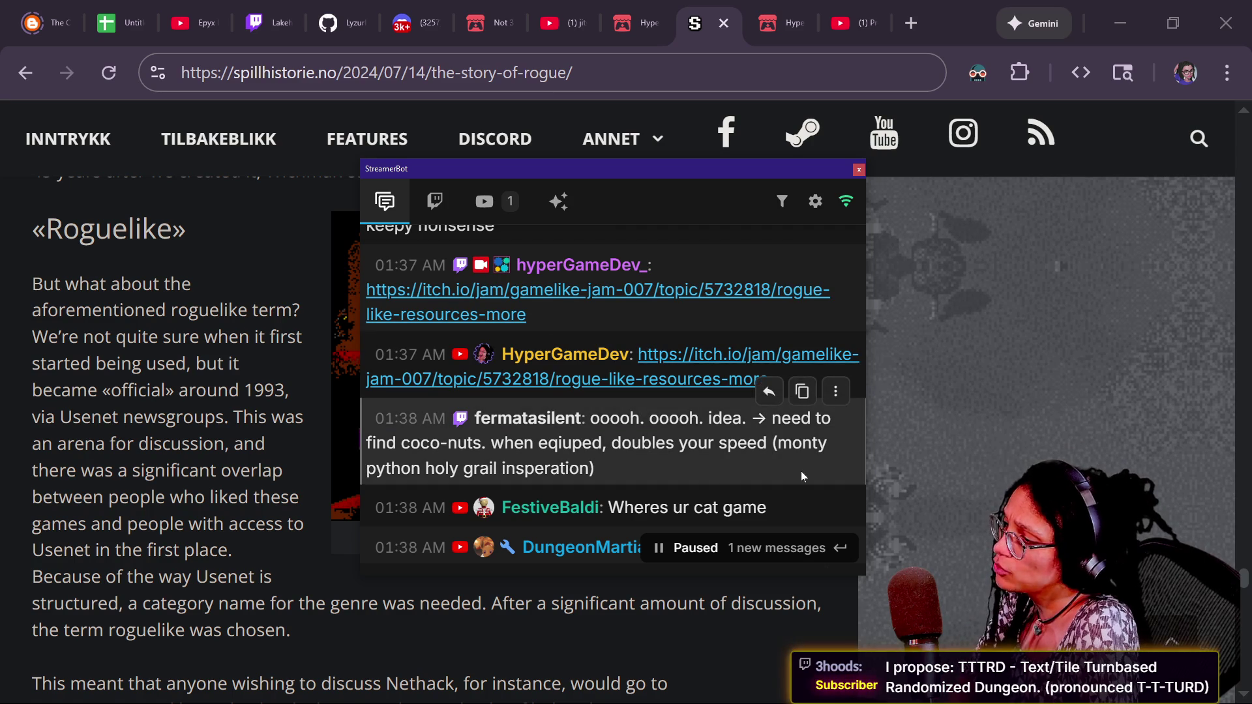
scroll(801, 470, "down", 4)
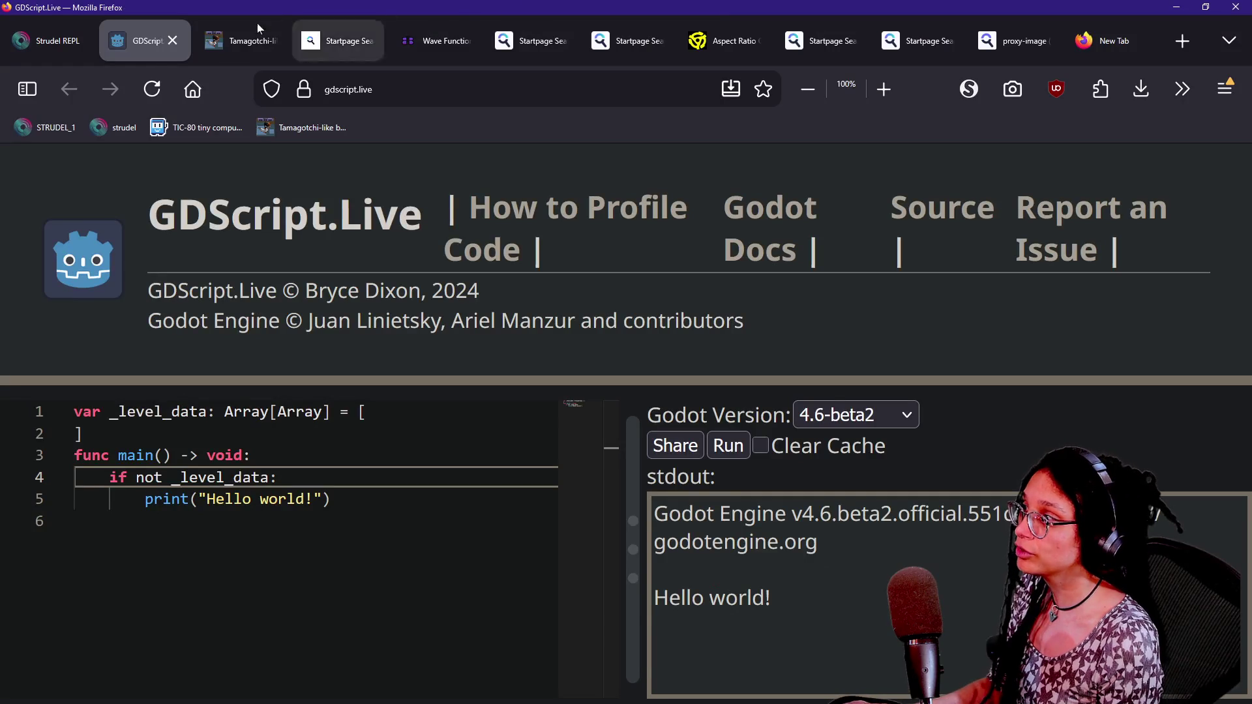
- Reload the Tamagotchi-like itch.io page in Firefox and launch the wip game
left_click(241, 41)
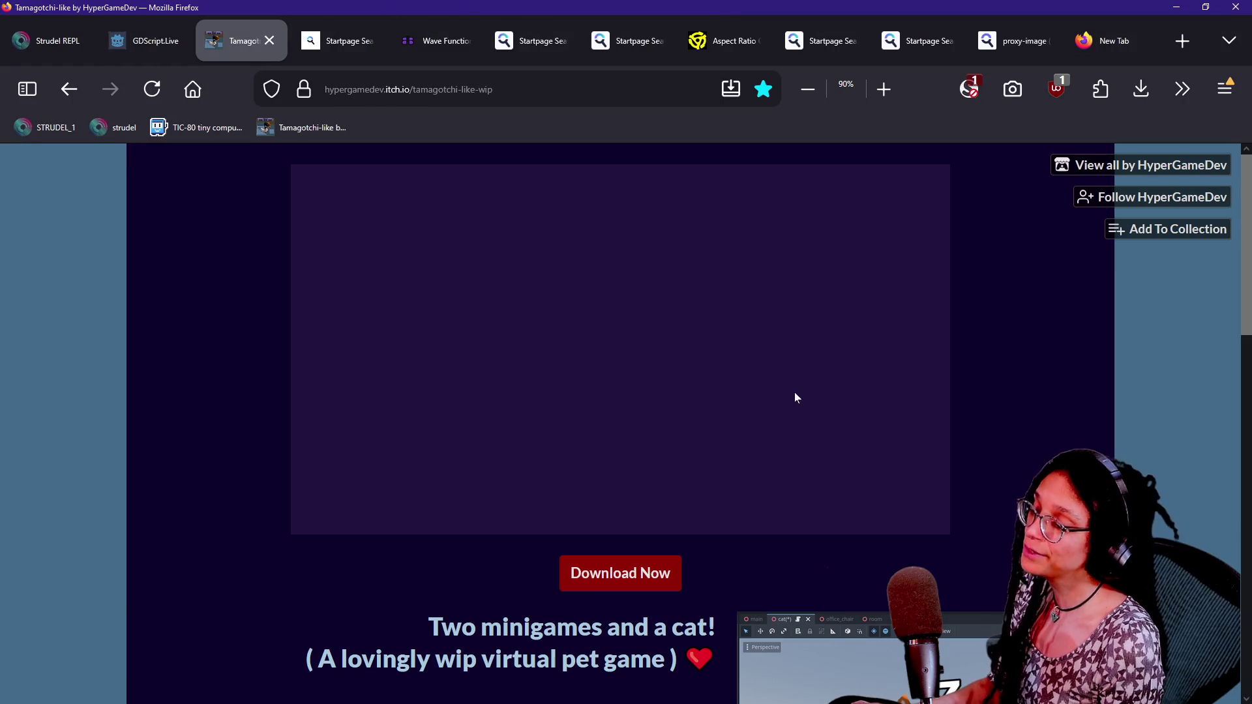
left_click(162, 101)
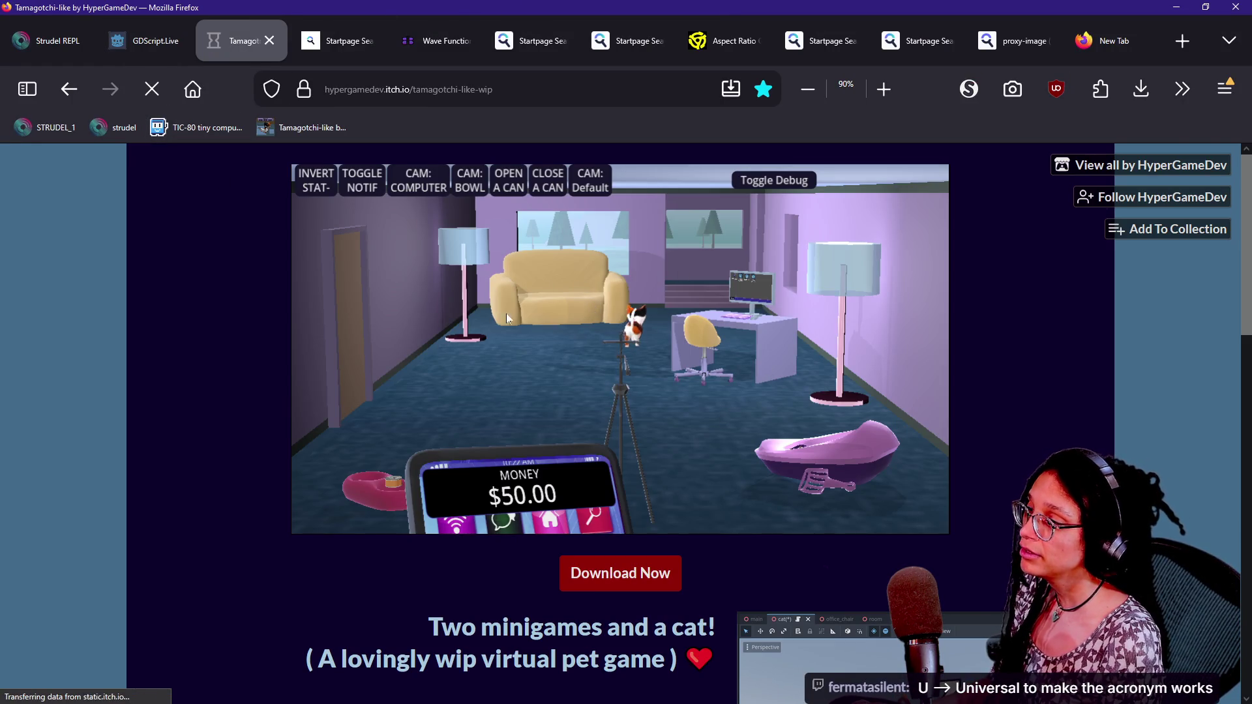
left_click(620, 355)
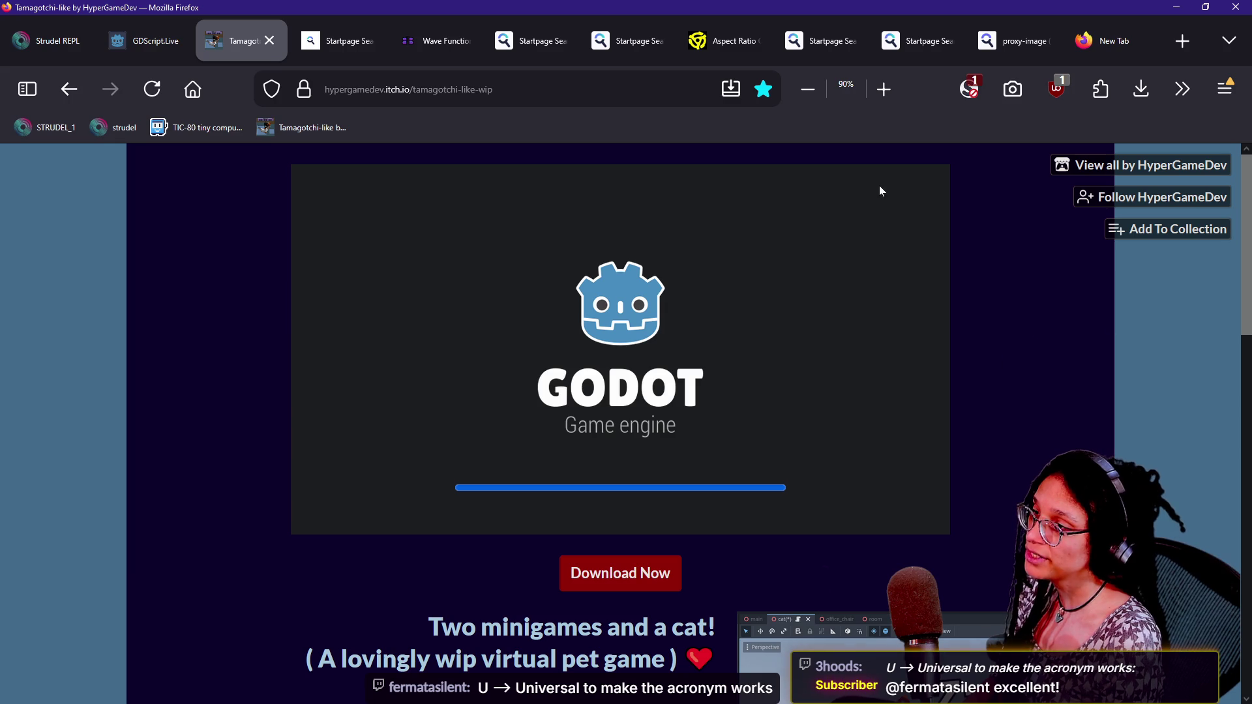
- Allow the page's scripts in NoScript, run wip again, then close the Tamagotchi tab
left_click(969, 88)
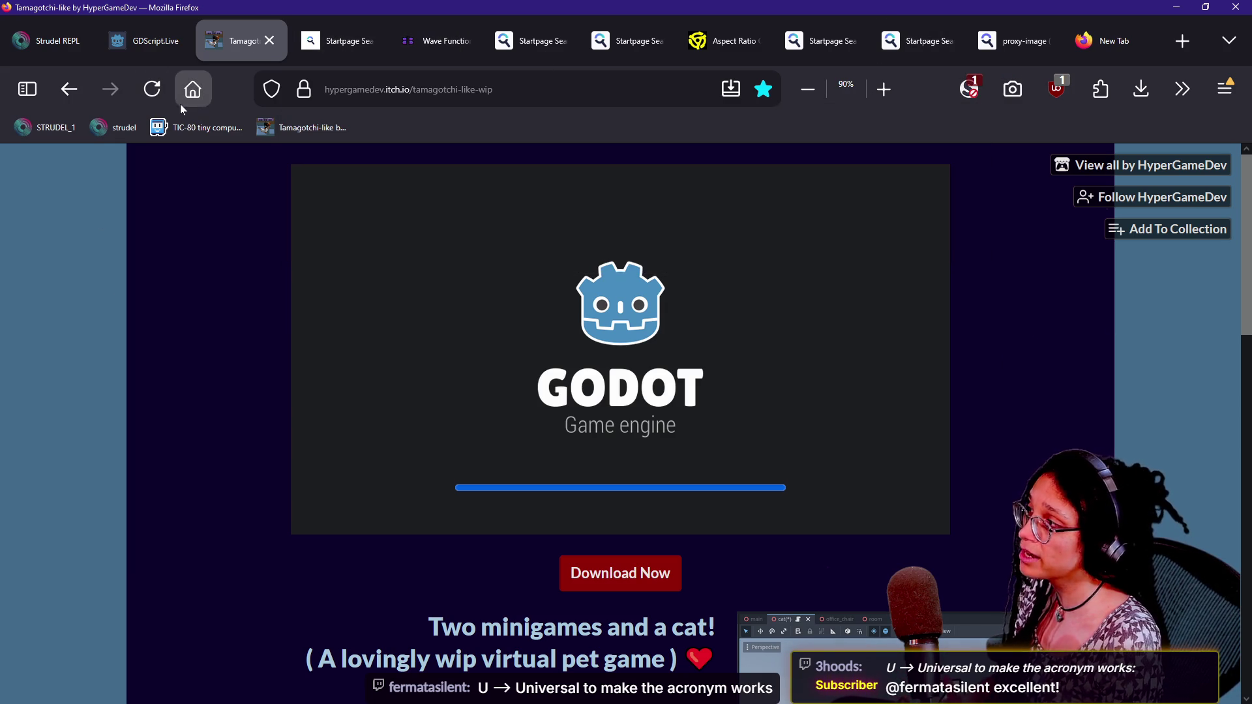
left_click(154, 94)
left_click(672, 350)
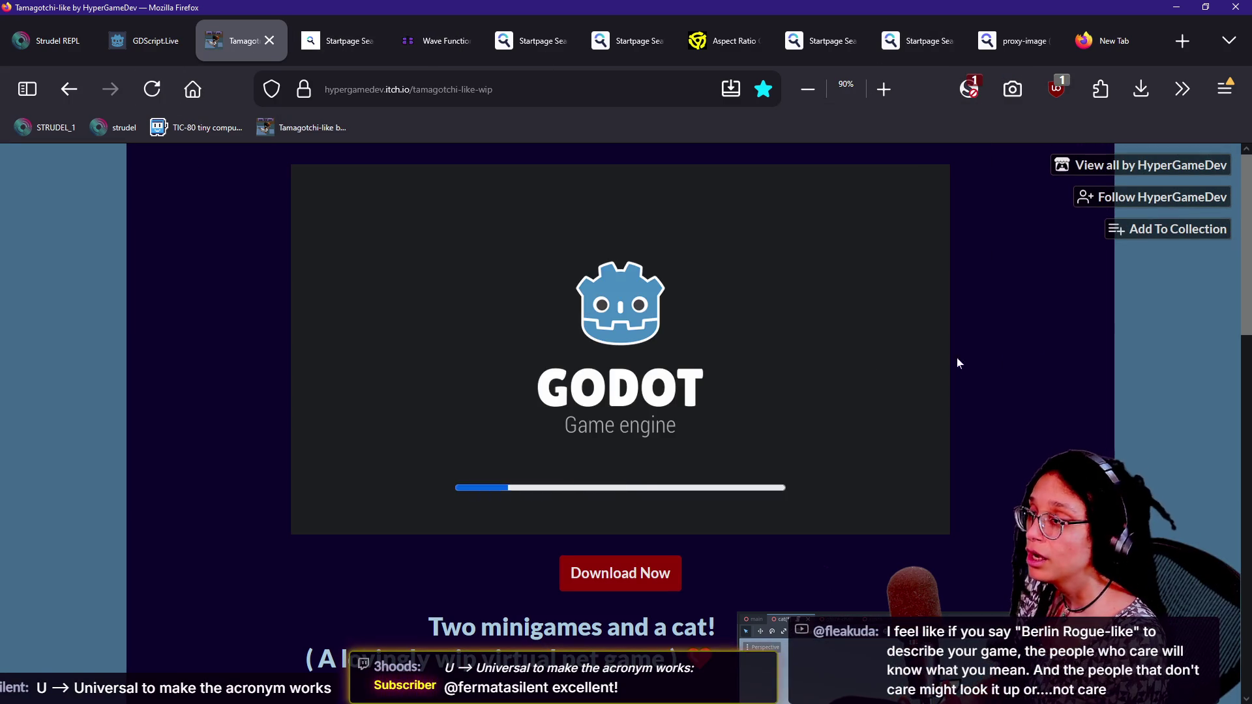
key("ctrl+l")
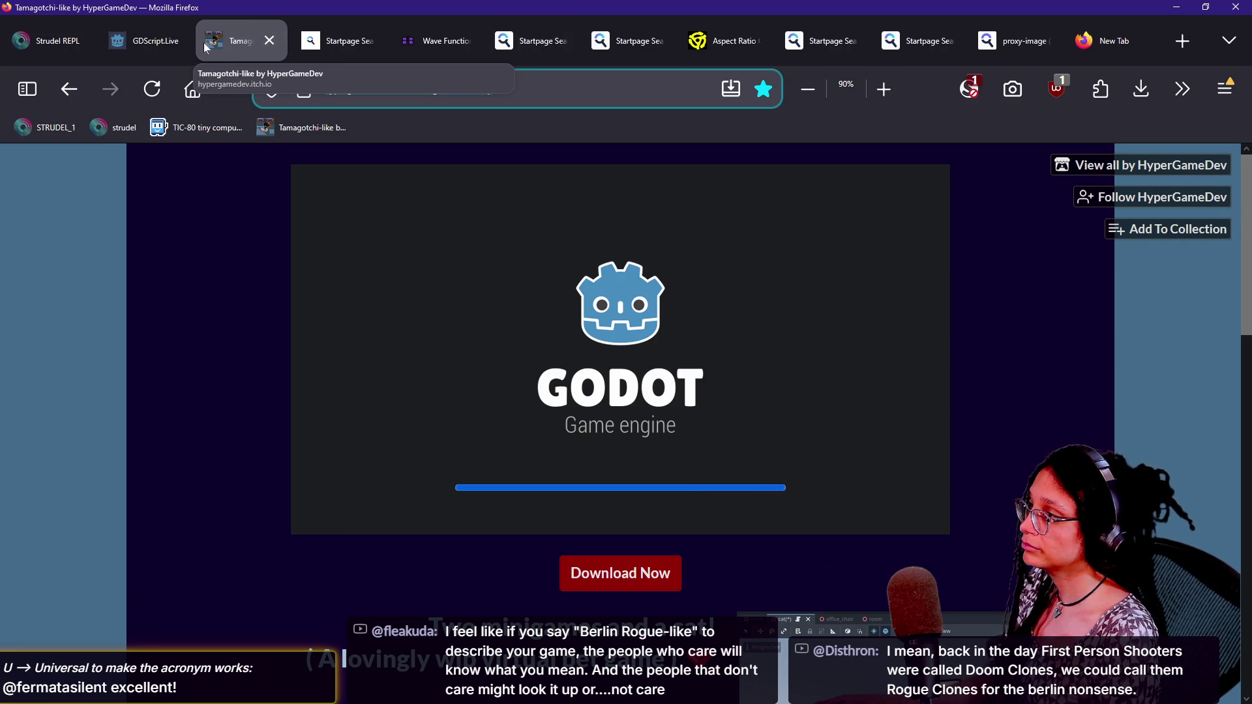
left_click(277, 41)
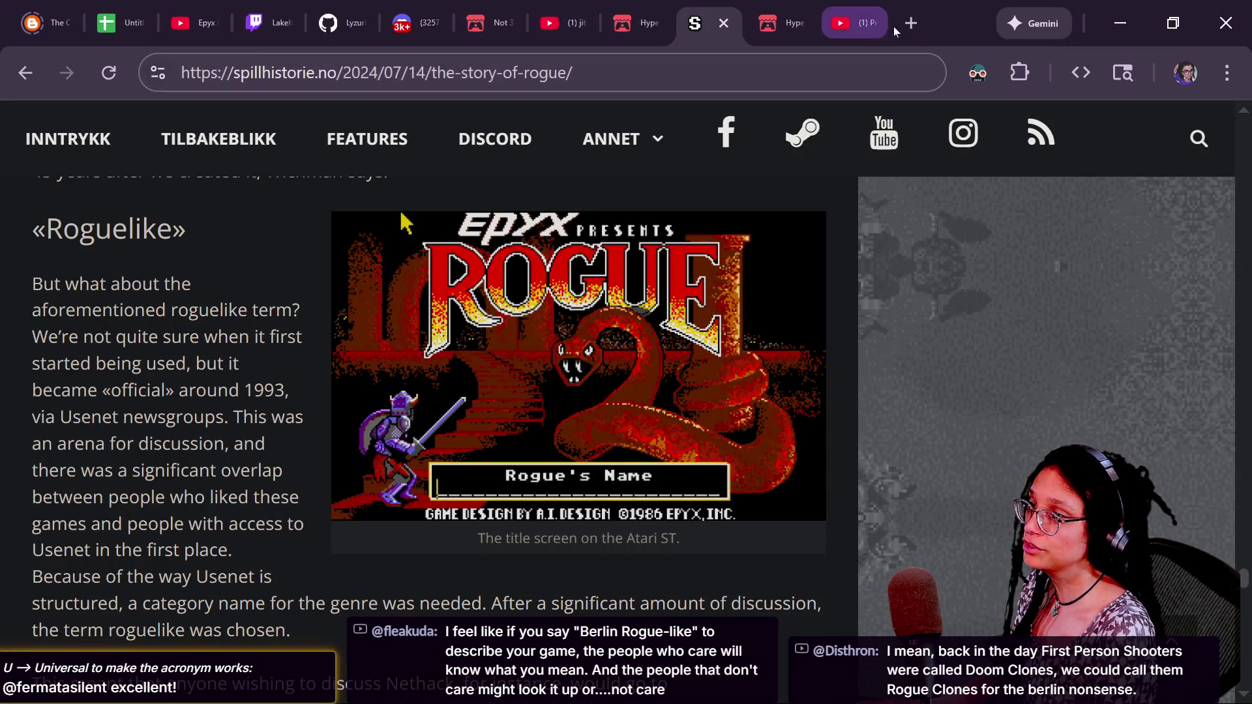
- Load the hypergamedev itch.io page in a new Chrome tab, run wip, and zoom onto the litter box
left_click(911, 23)
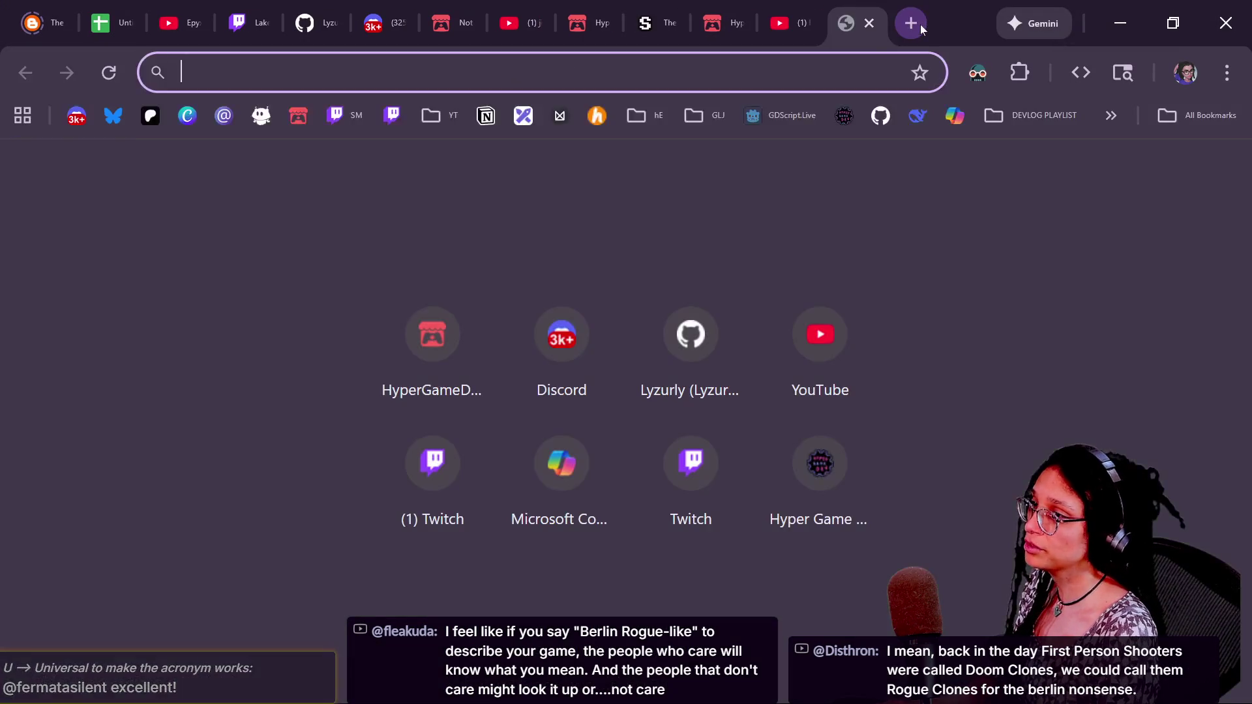
type("hyp")
key("Return")
left_click(655, 498)
scroll(1120, 429, "down", 2)
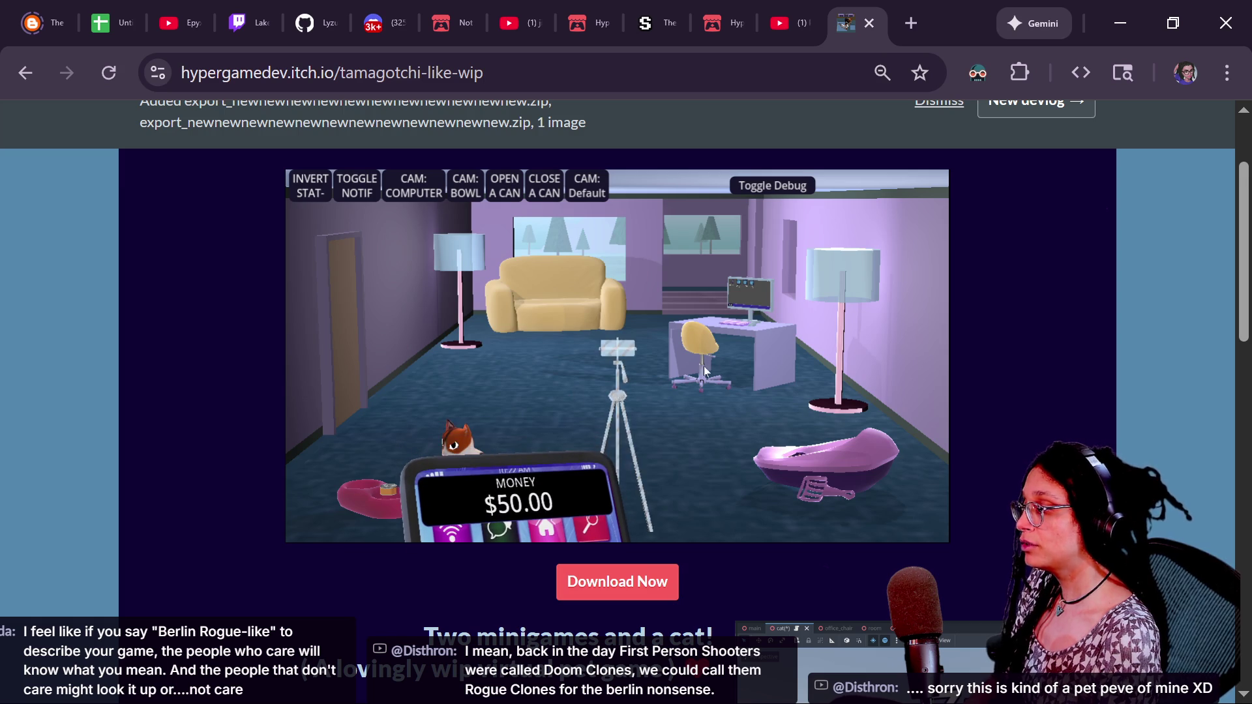
left_click(839, 432)
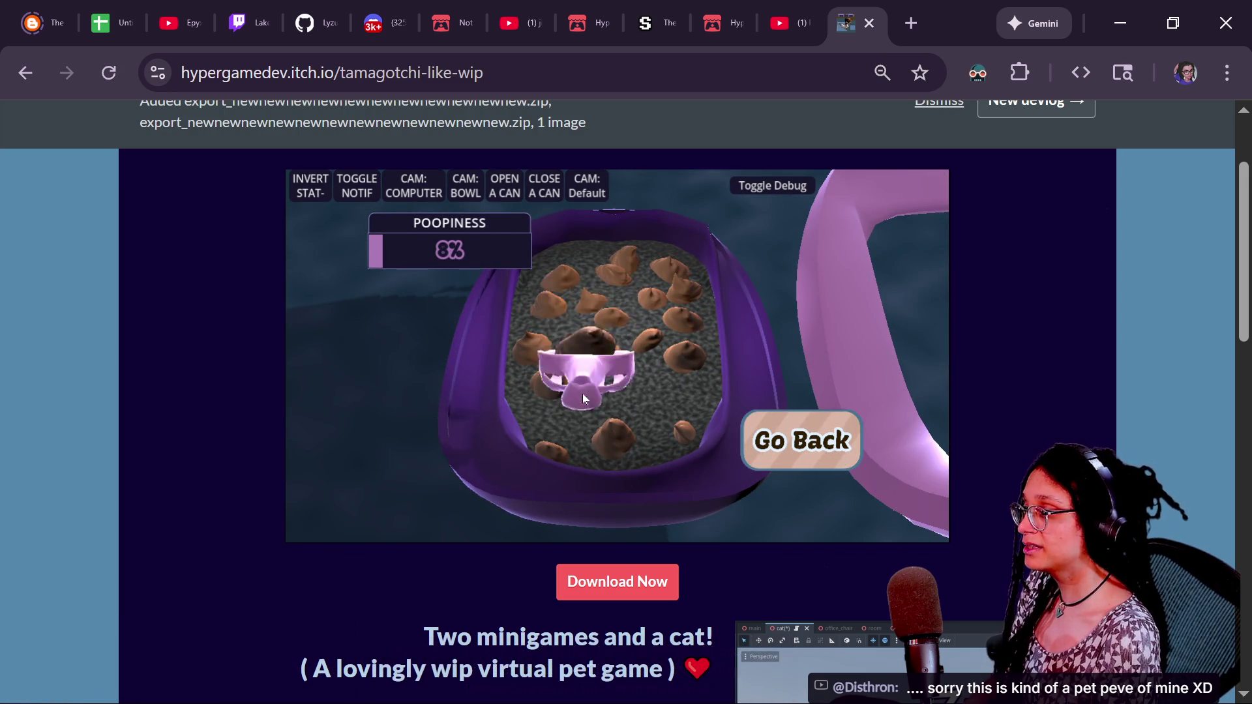
- Cycle the game camera through the room, the cat, the phone tripod and the computer
left_click(814, 430)
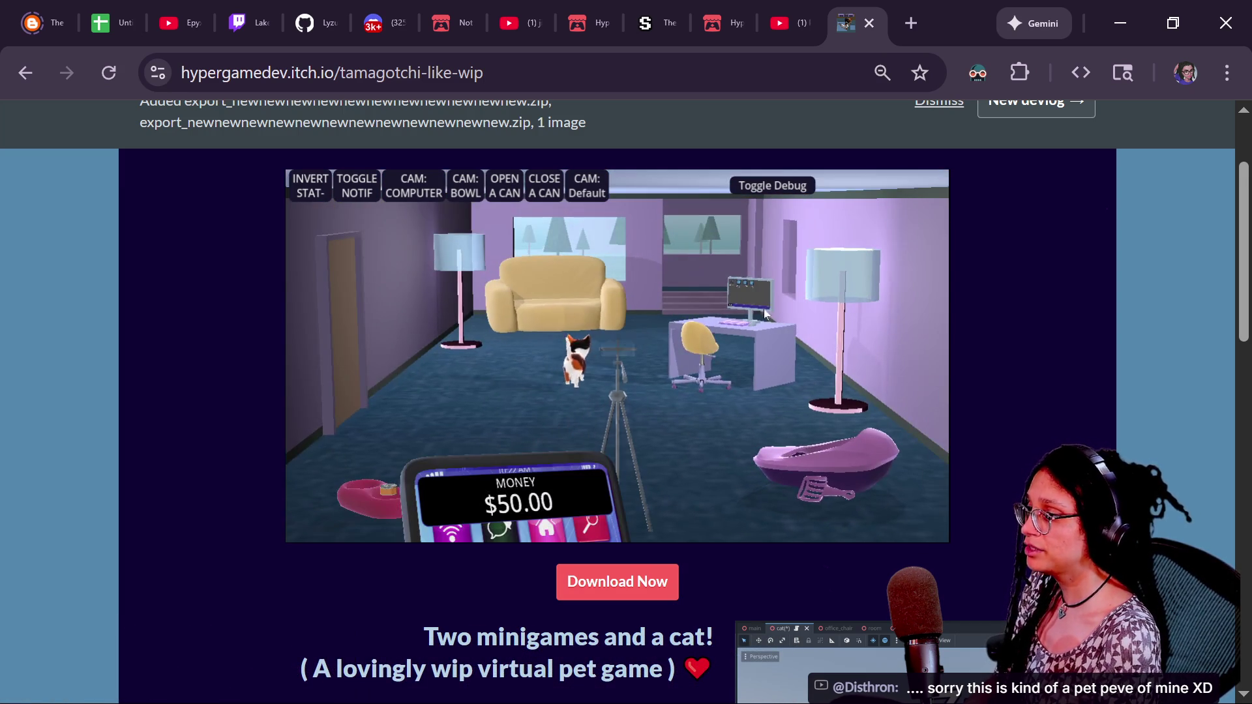
left_click(590, 274)
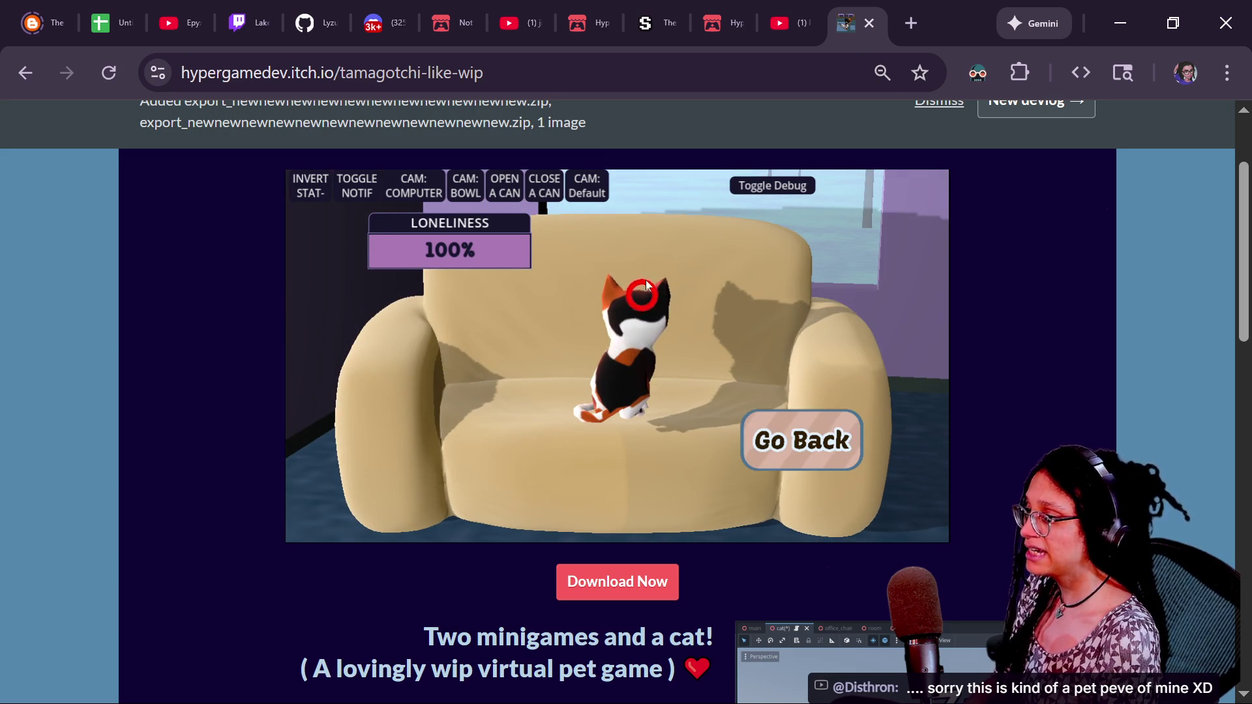
left_click(799, 443)
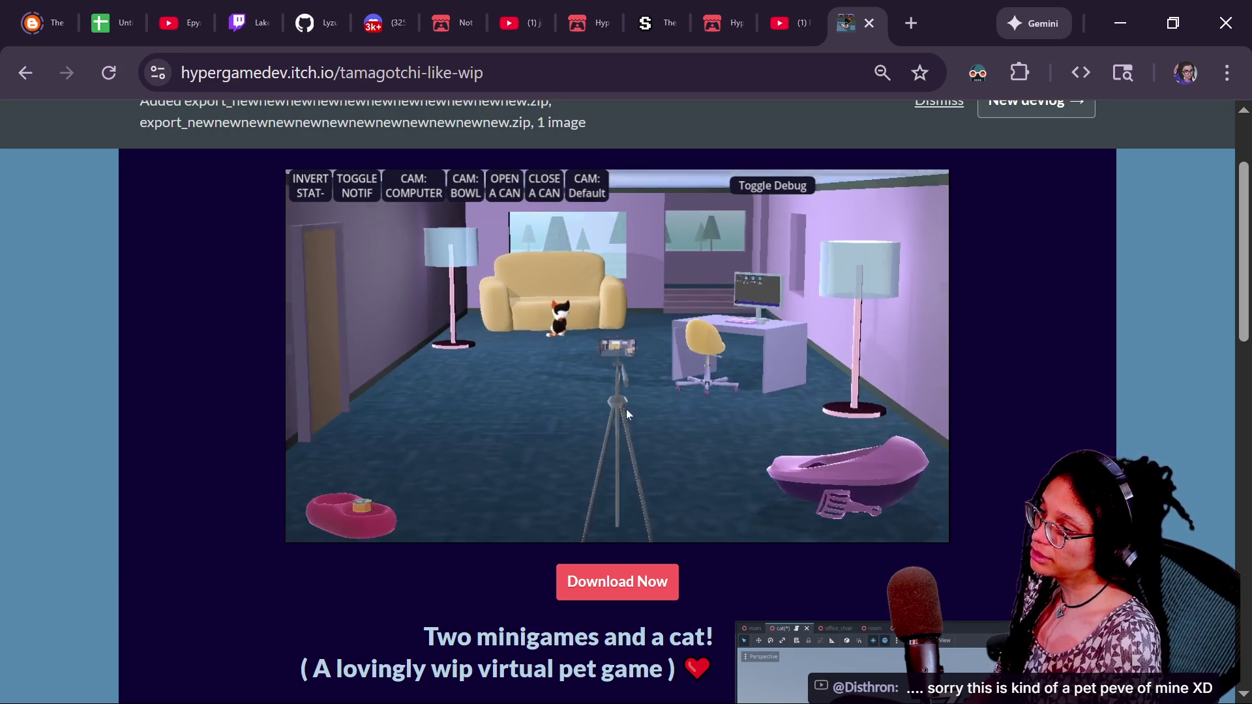
left_click(625, 410)
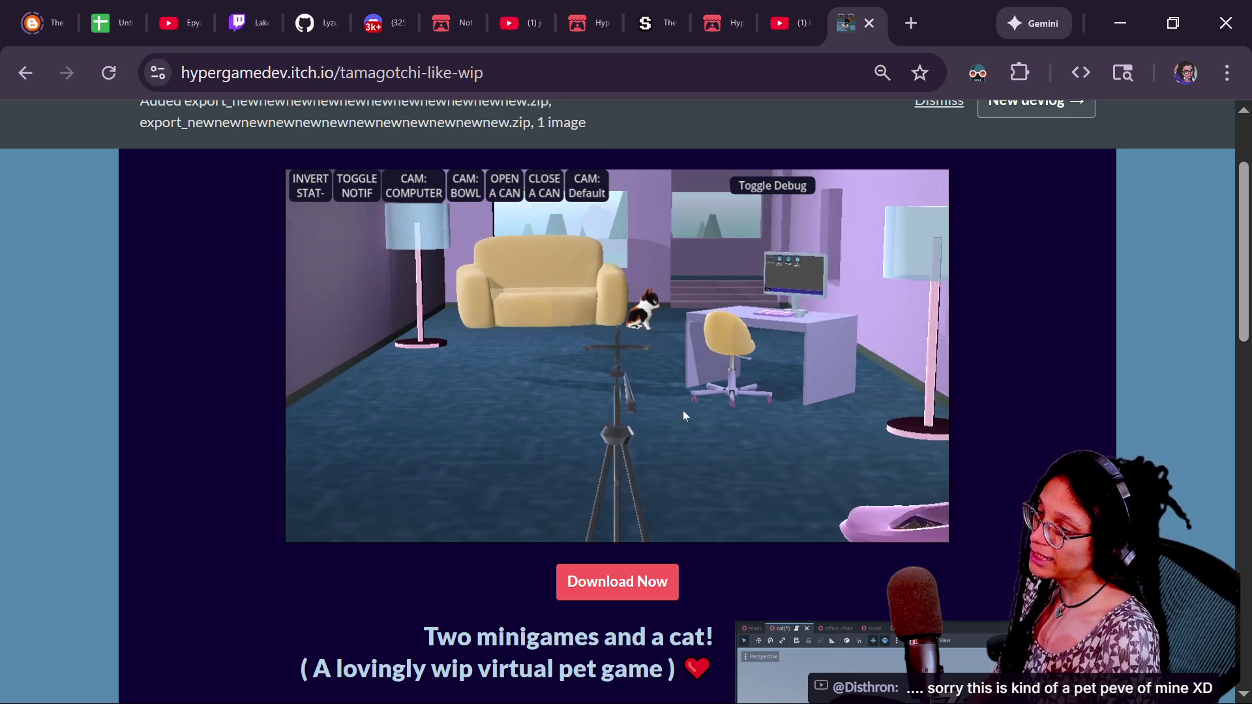
left_click(391, 177)
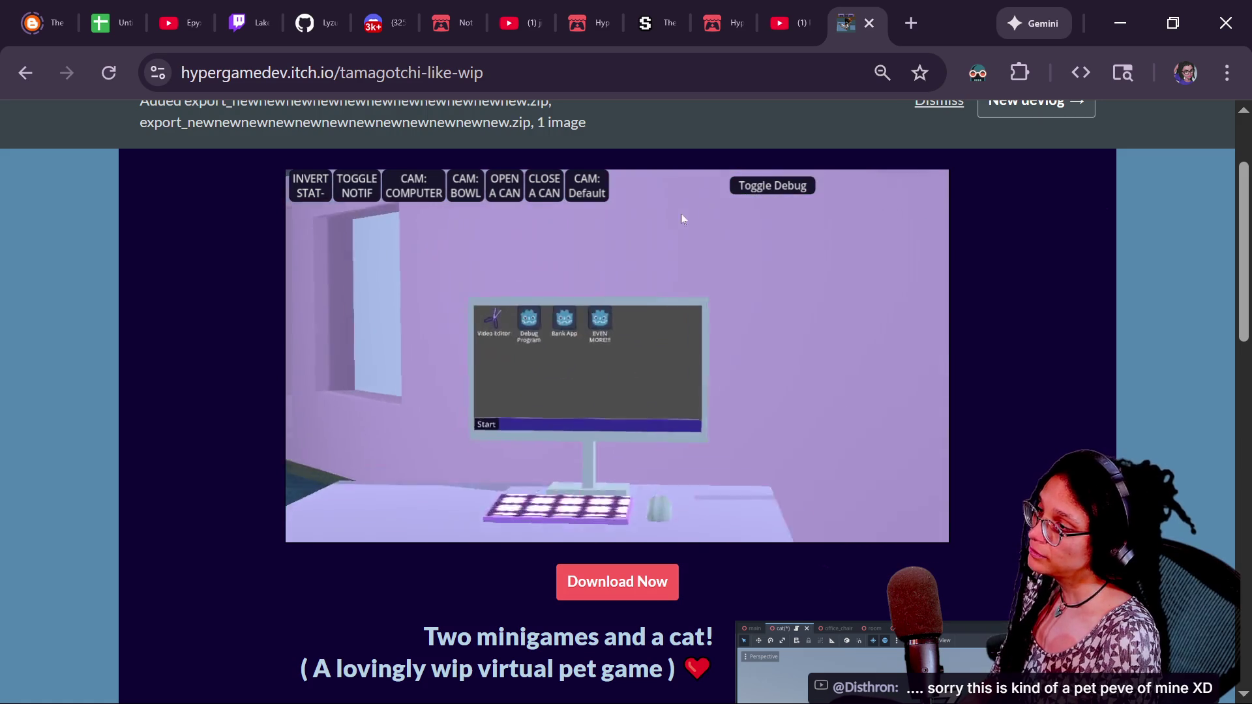
- Play a round of the Video Editor minigame, steering the blue block, then close it
left_click(771, 185)
left_click(380, 233)
left_click(565, 235)
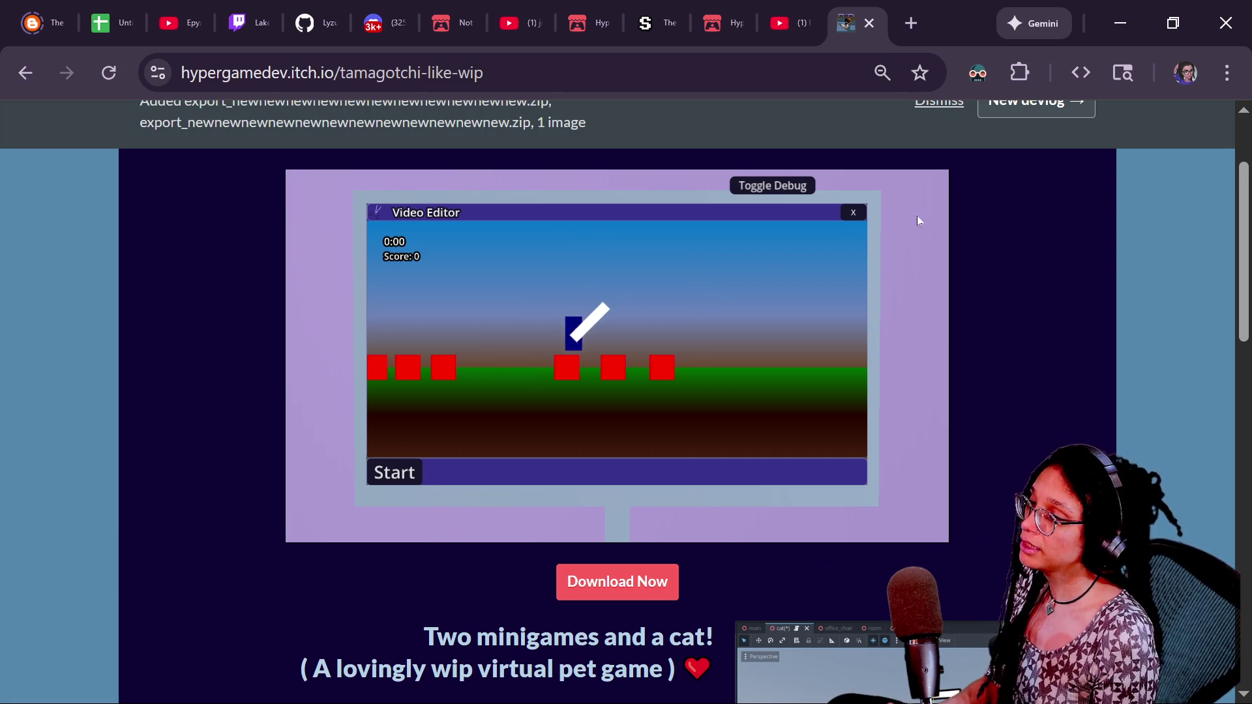
left_click(854, 212)
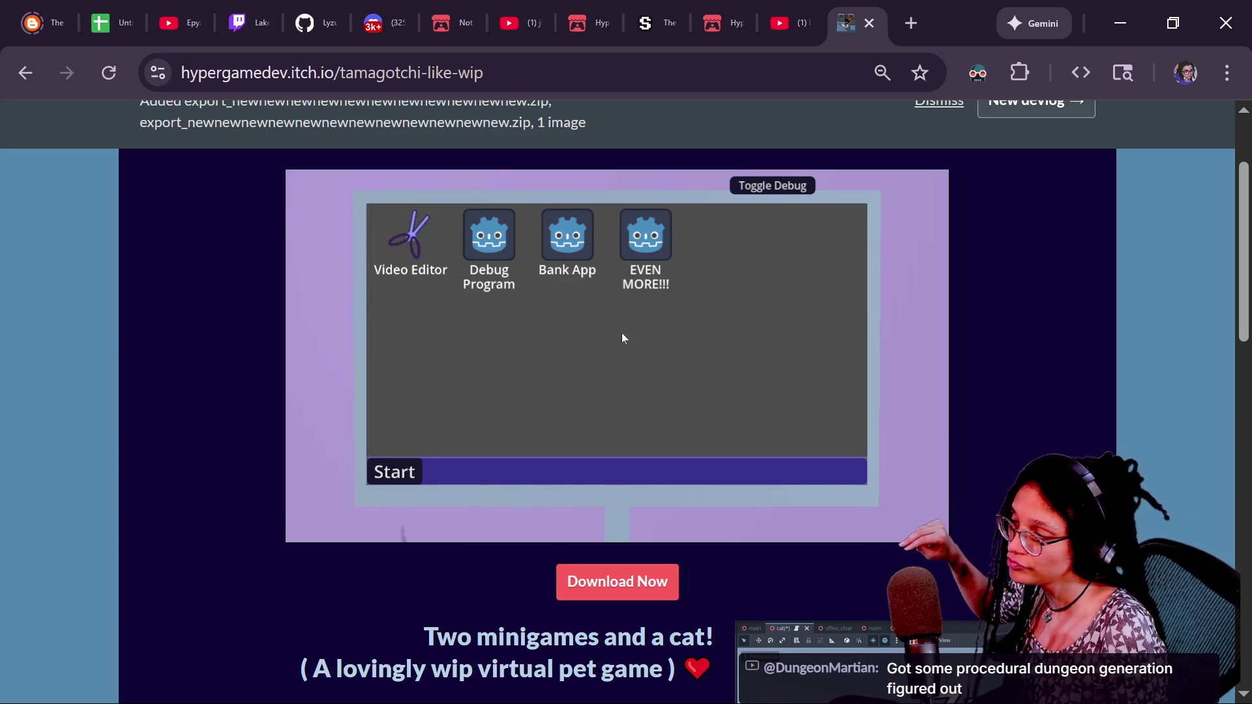
- Use Toggle Debug to set CAM: Default, hide the debug panel, and bring up StreamerBot chat
left_click(750, 185)
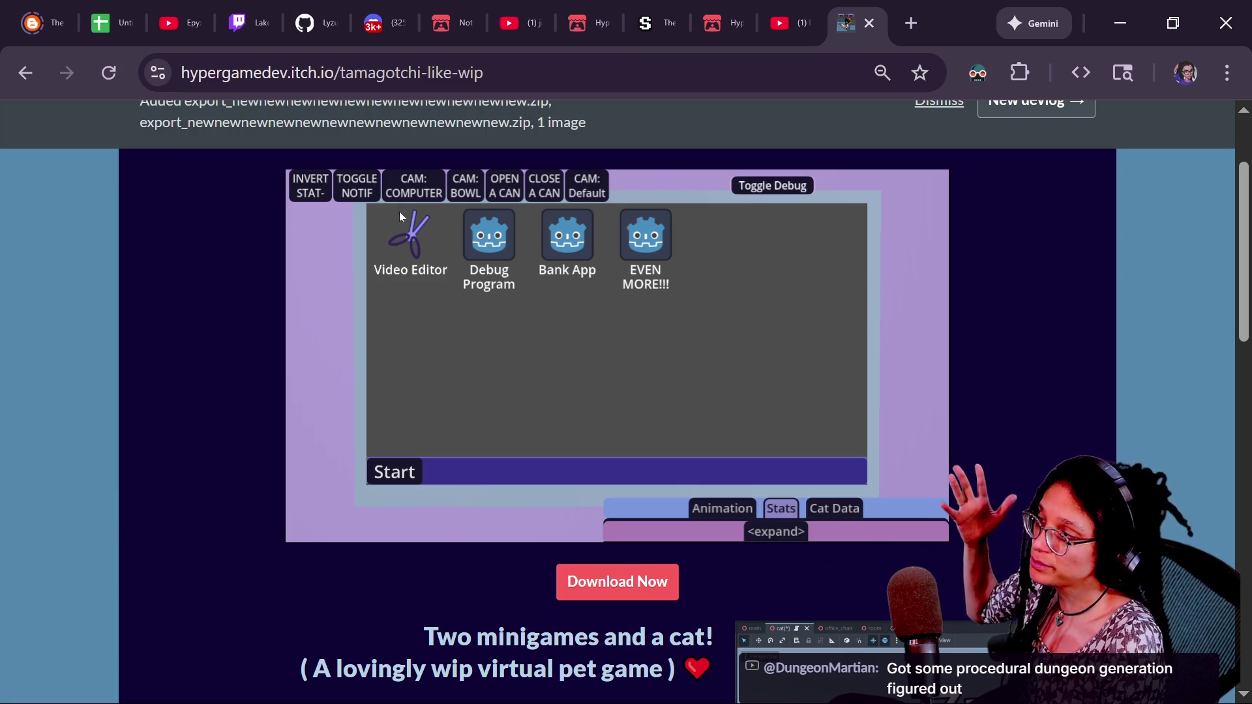
left_click(587, 193)
left_click(801, 187)
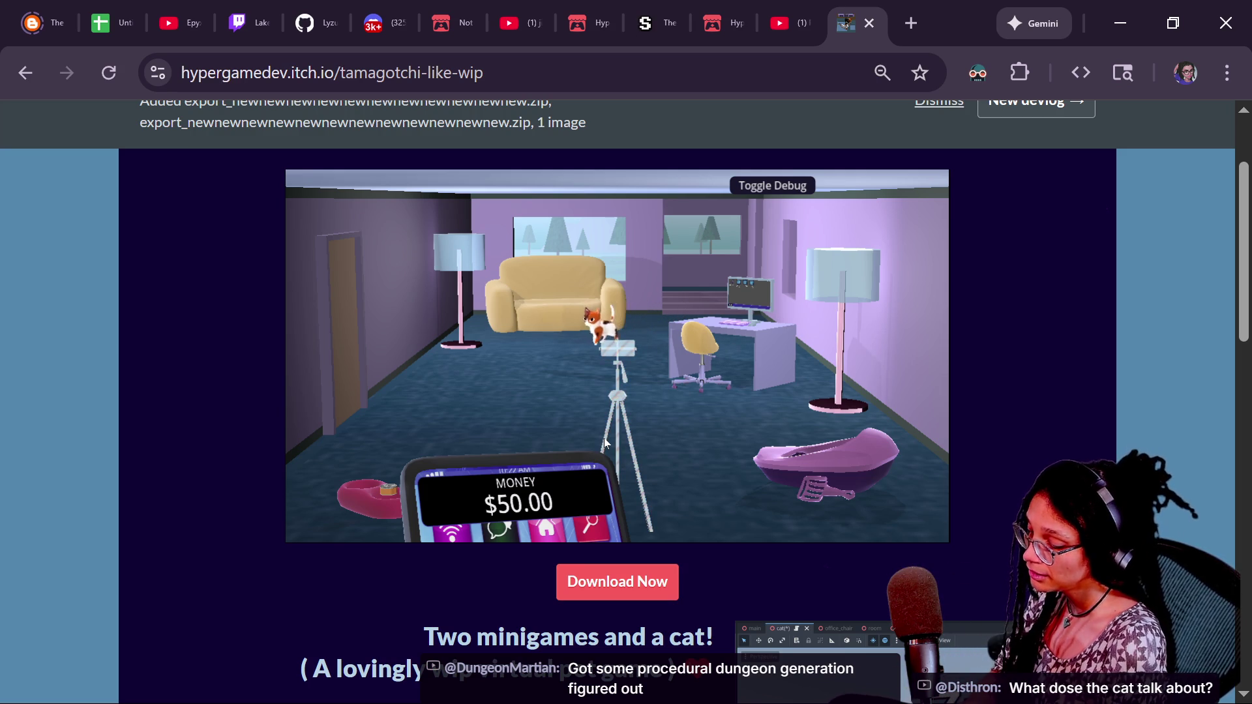
scroll(1033, 385, "up", 2)
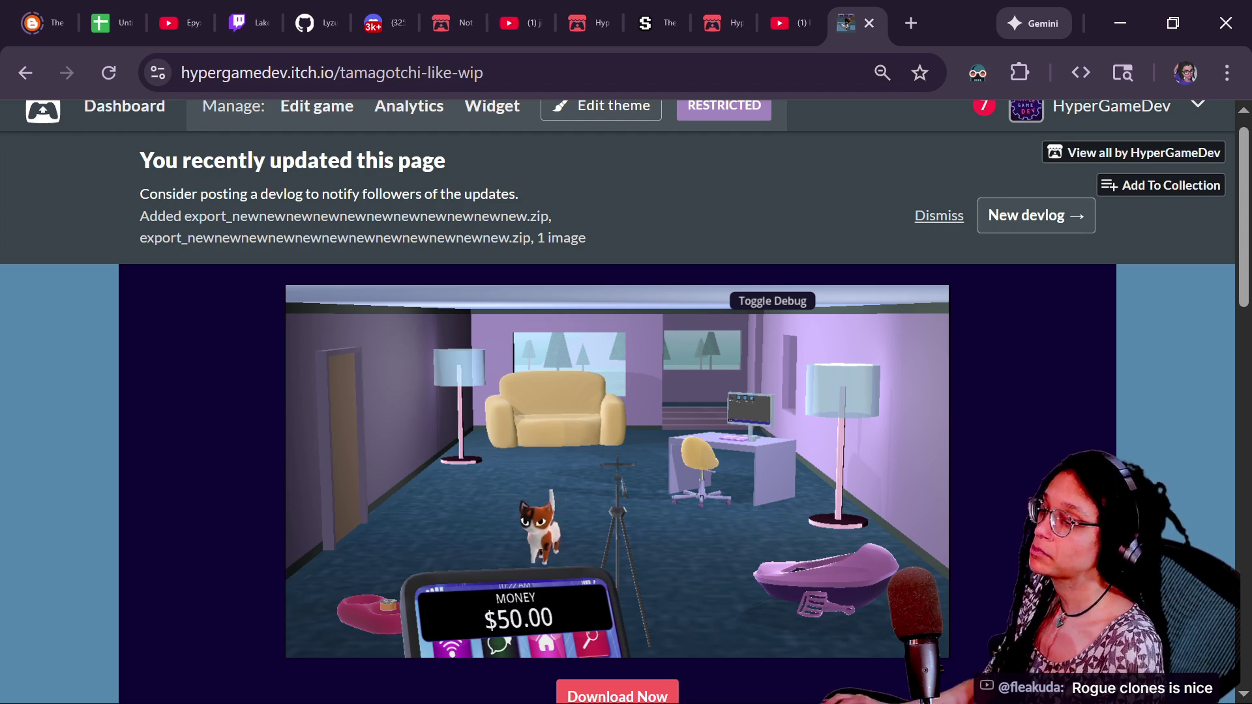
key("alt+Tab")
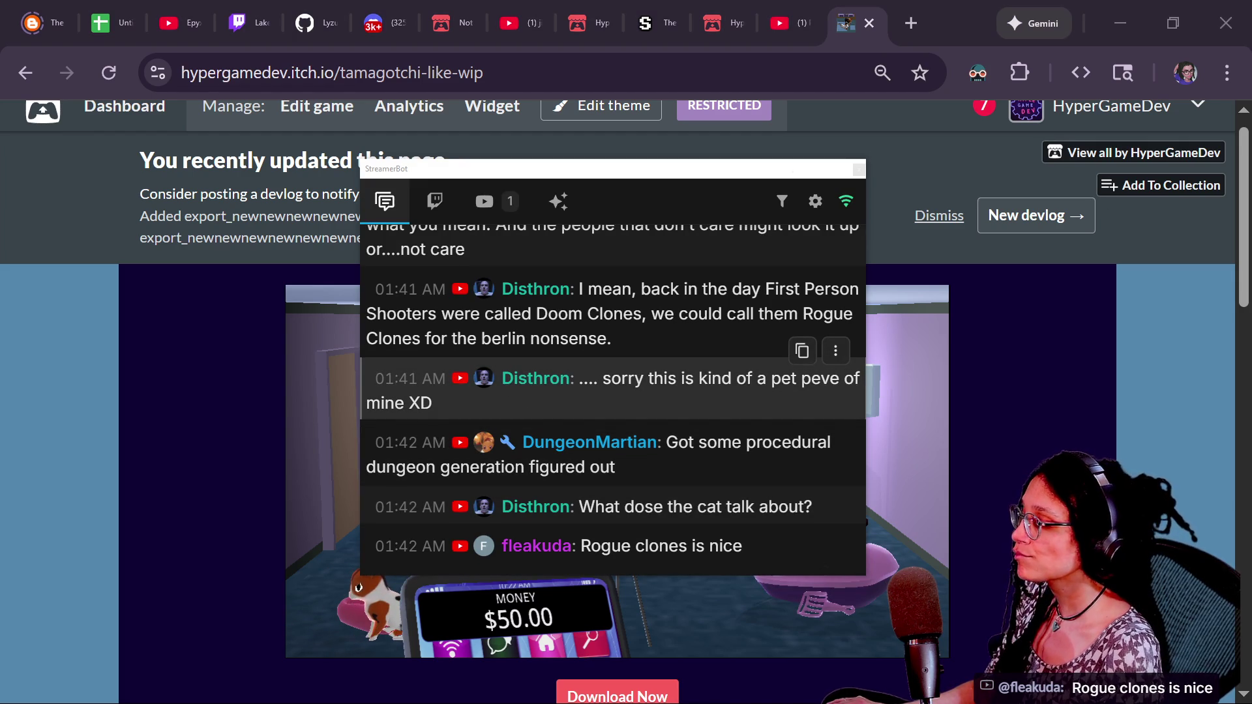
- Read back through the chat, selecting the 'Wheres ur cat' and TTTRD acronym messages
scroll(613, 392, "up", 6)
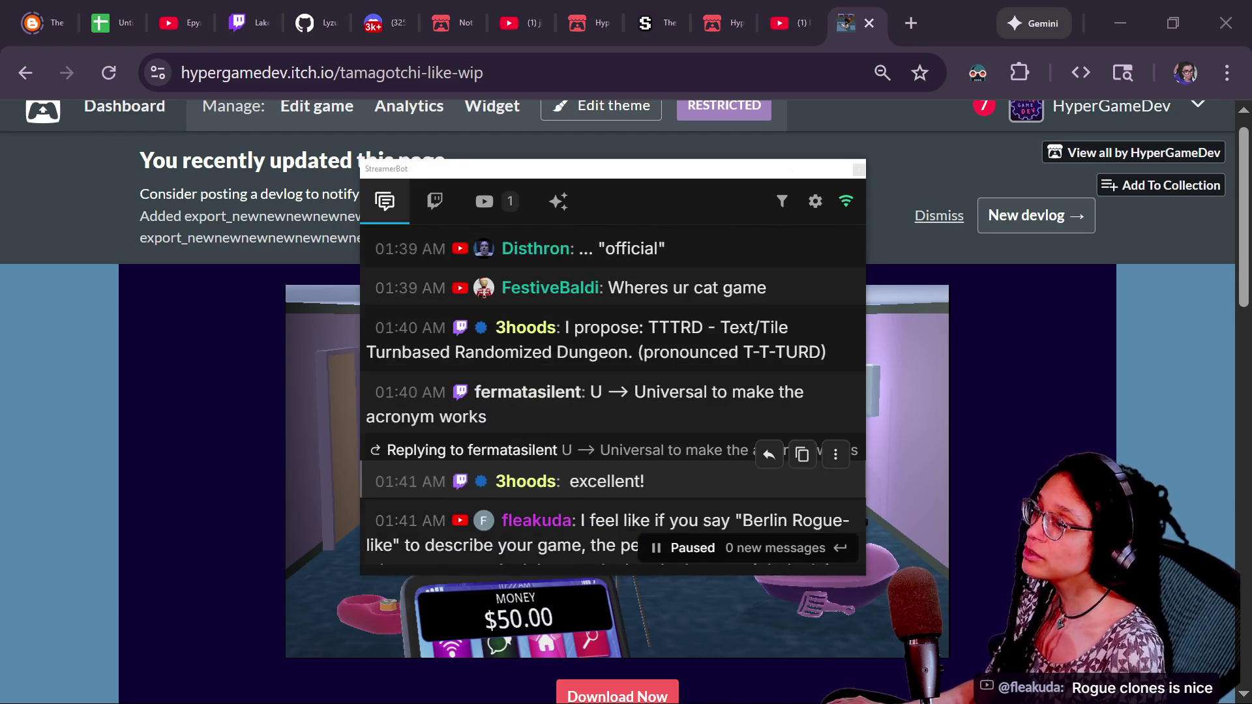
scroll(742, 467, "up", 4)
triple_click(742, 475)
scroll(741, 468, "down", 2)
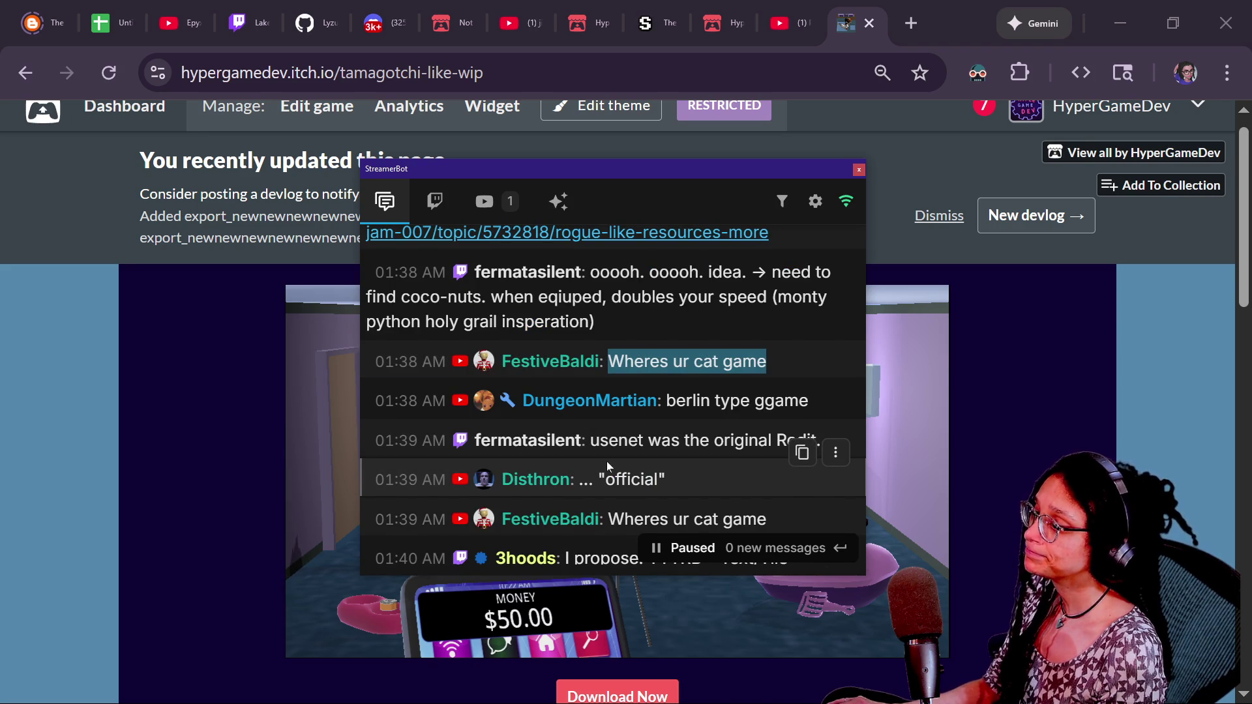
scroll(606, 460, "down", 2)
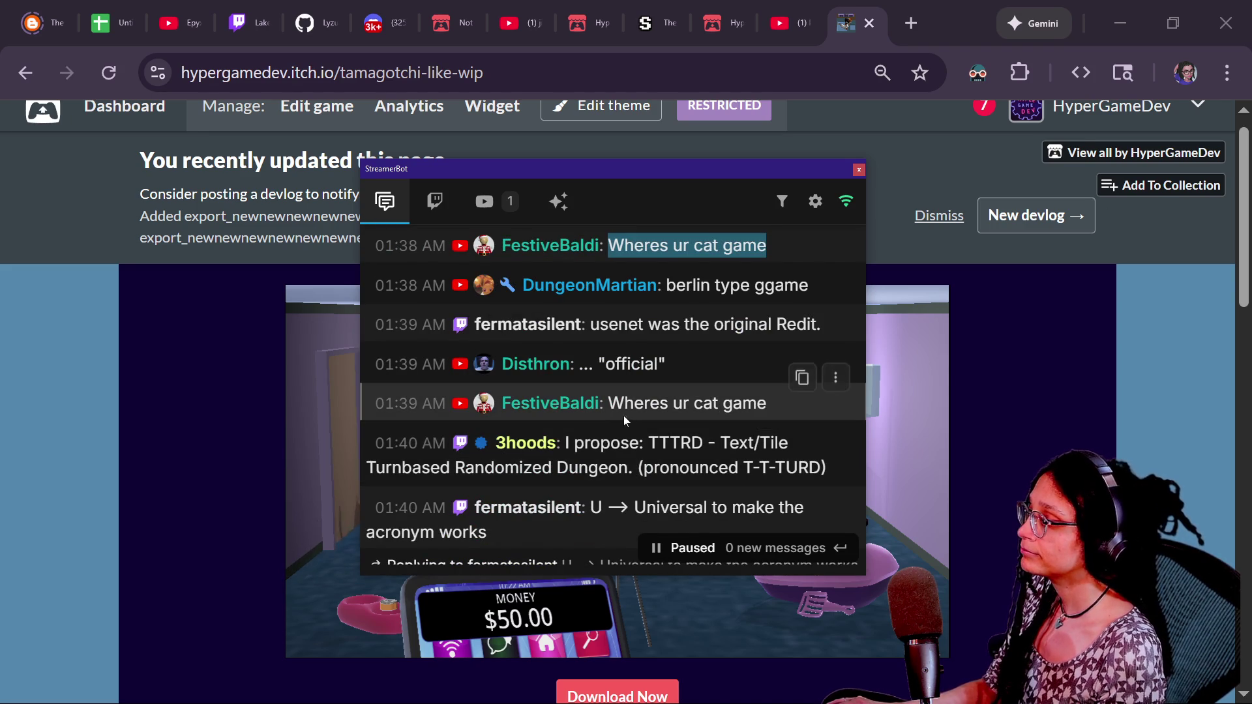
left_click_drag(574, 443, 752, 467)
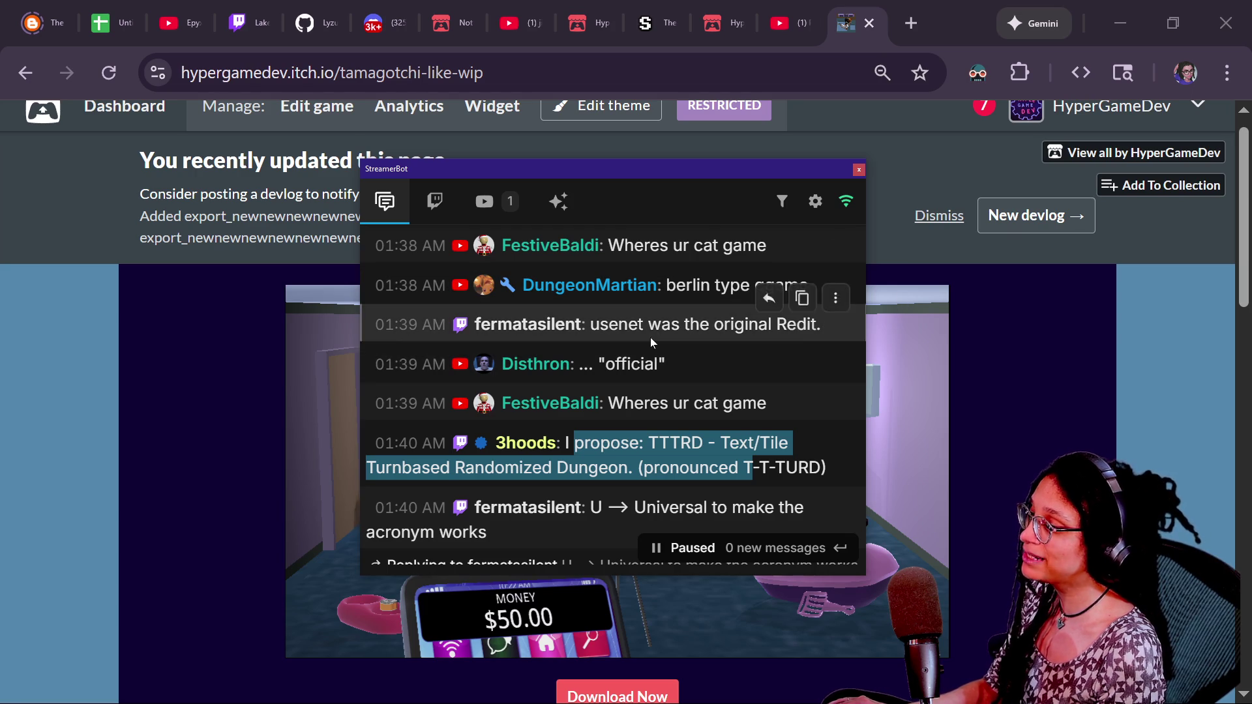
mouse_move(639, 443)
left_mouse_down()
mouse_move(799, 470)
mouse_move(787, 480)
left_mouse_up()
left_click(660, 452)
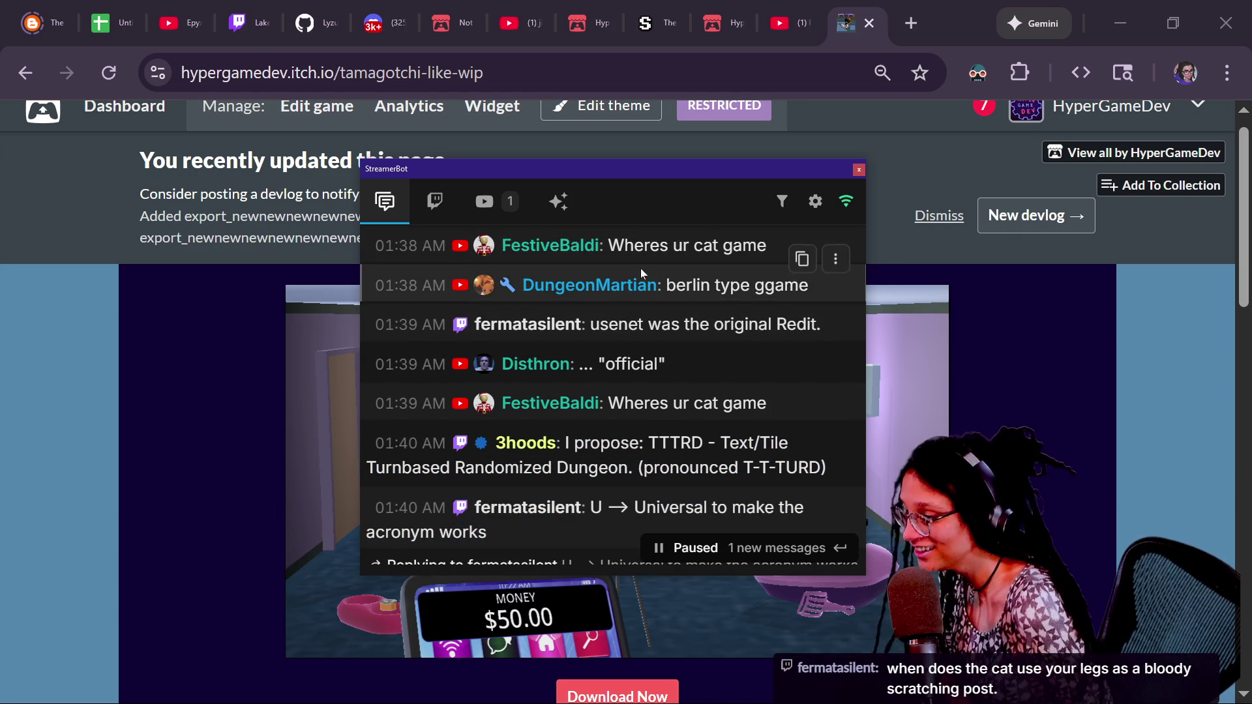
- Scroll further through the chat, selecting part of the Berlin Rogue-like message
scroll(649, 268, "down", 3)
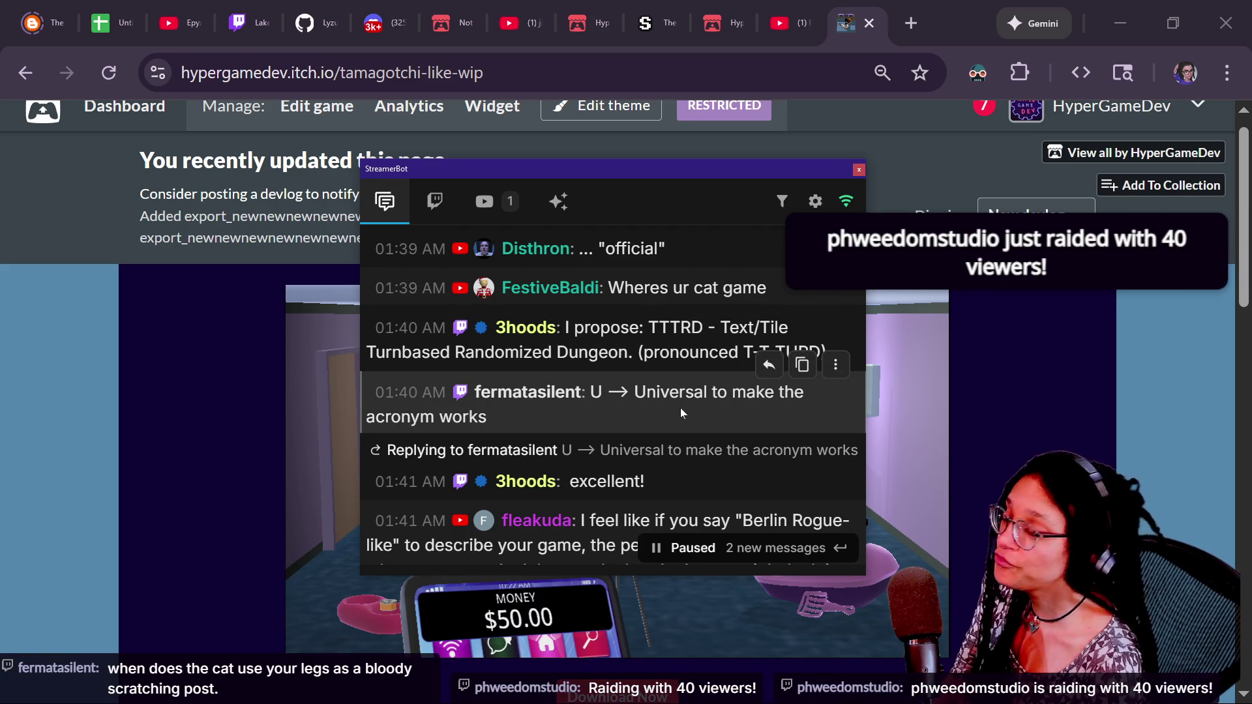
scroll(692, 393, "down", 2)
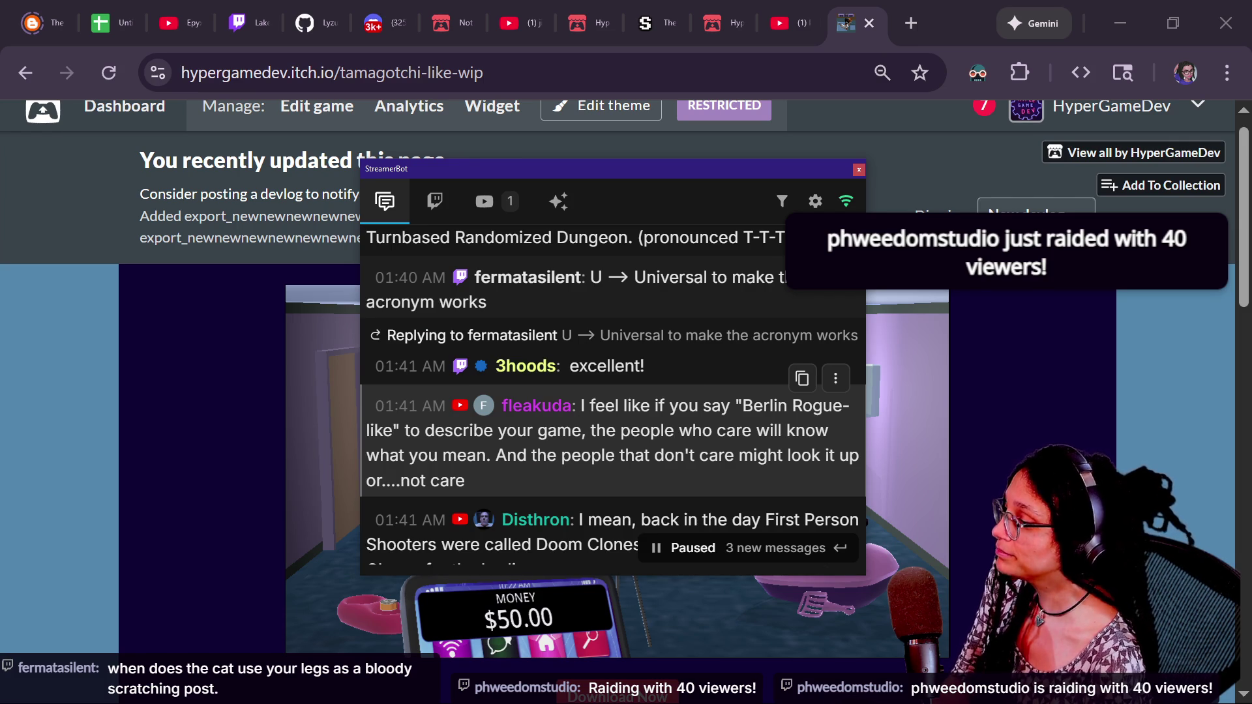
mouse_move(583, 406)
left_mouse_down()
mouse_move(577, 430)
mouse_move(617, 469)
left_mouse_up()
left_click(616, 469)
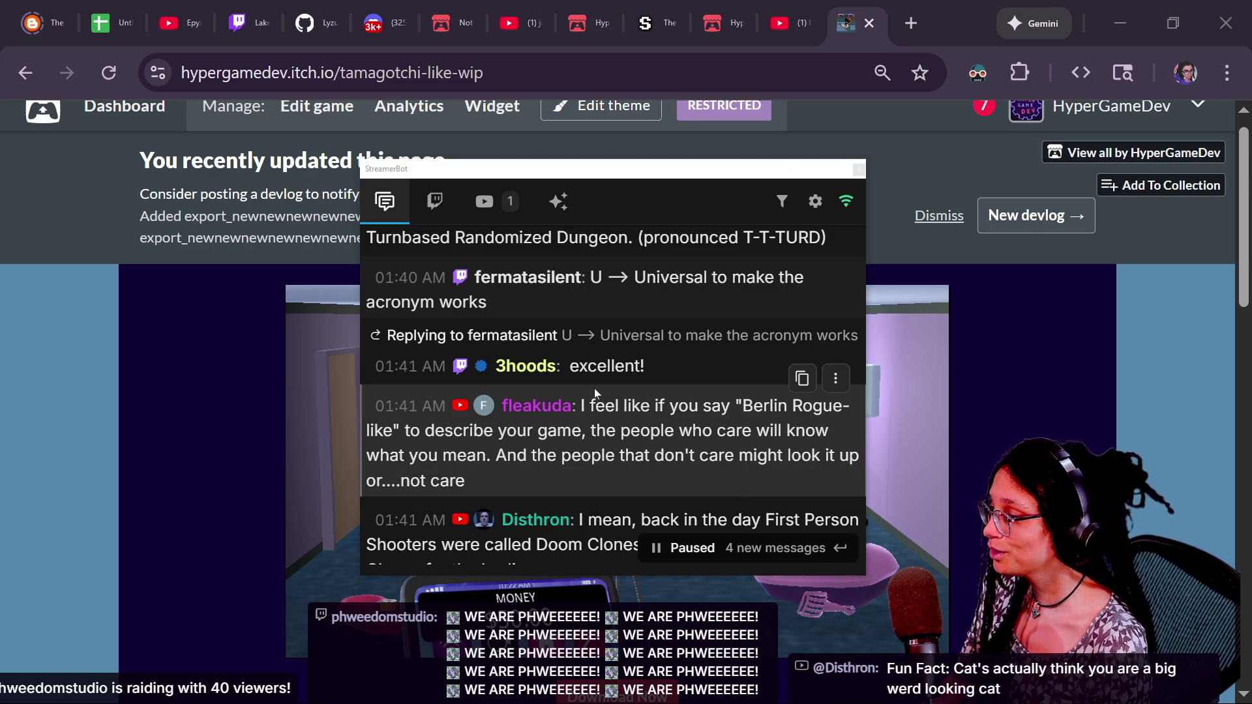
scroll(613, 391, "down", 2)
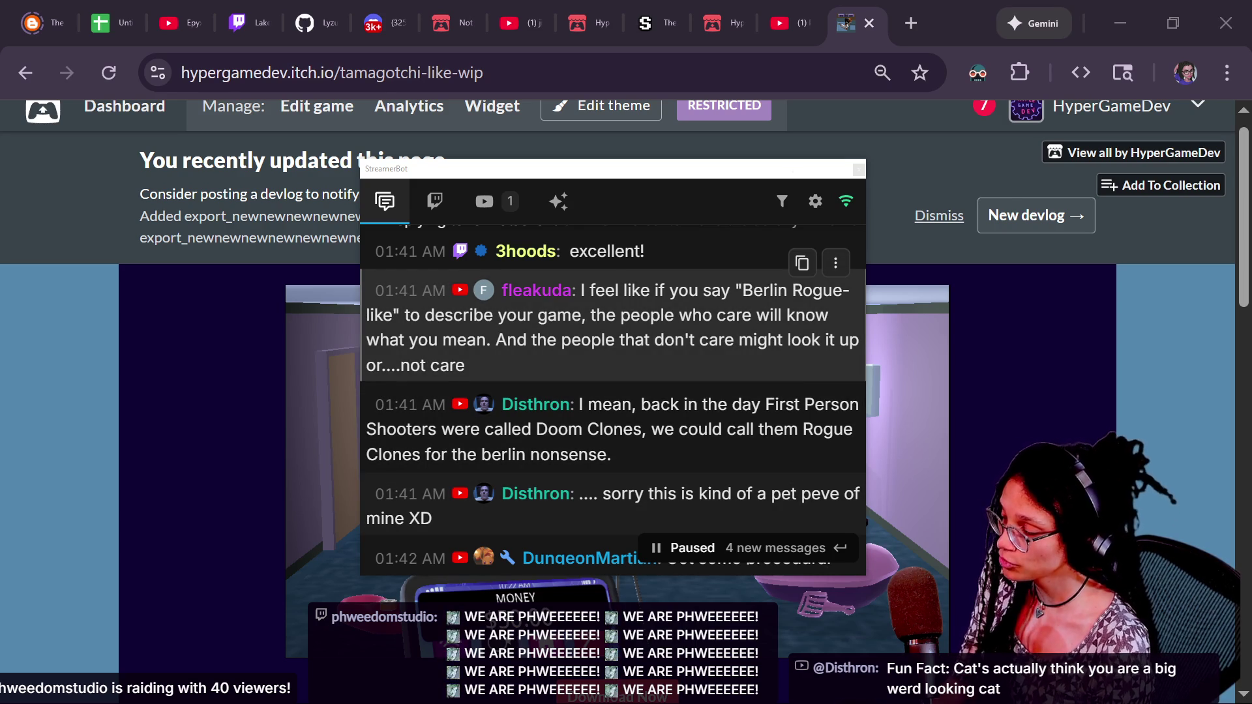
scroll(690, 361, "down", 5)
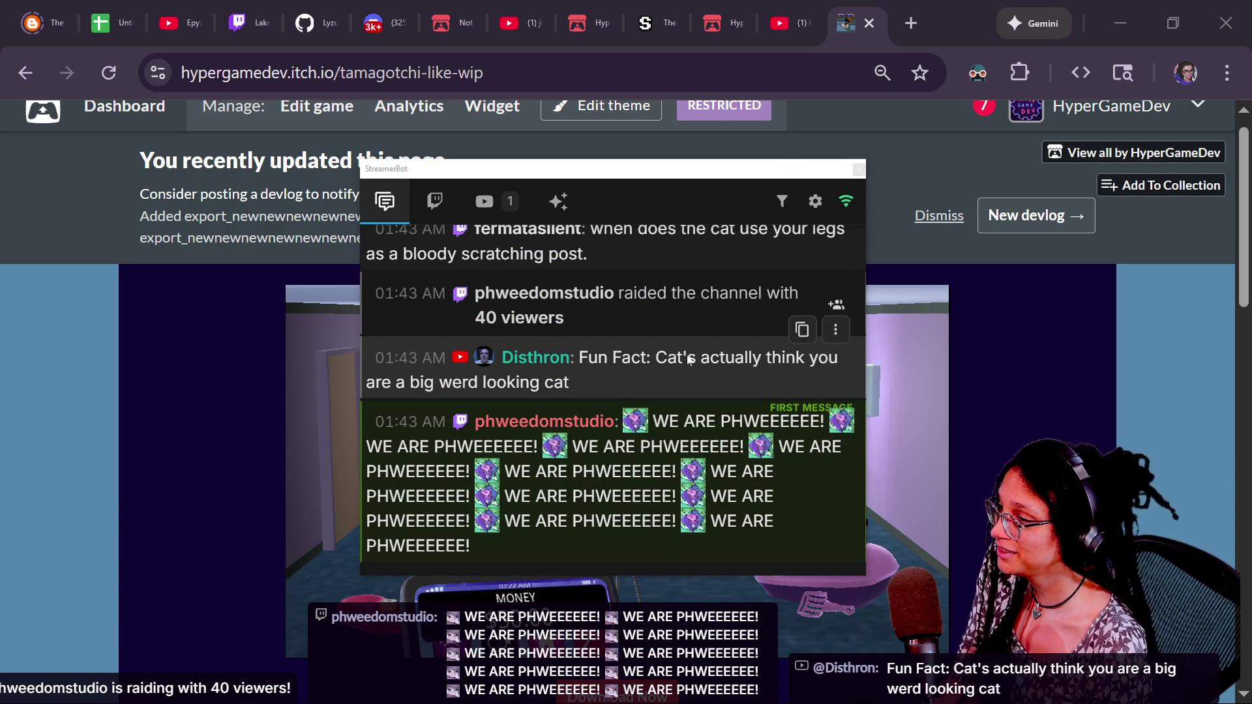
scroll(671, 310, "up", 4)
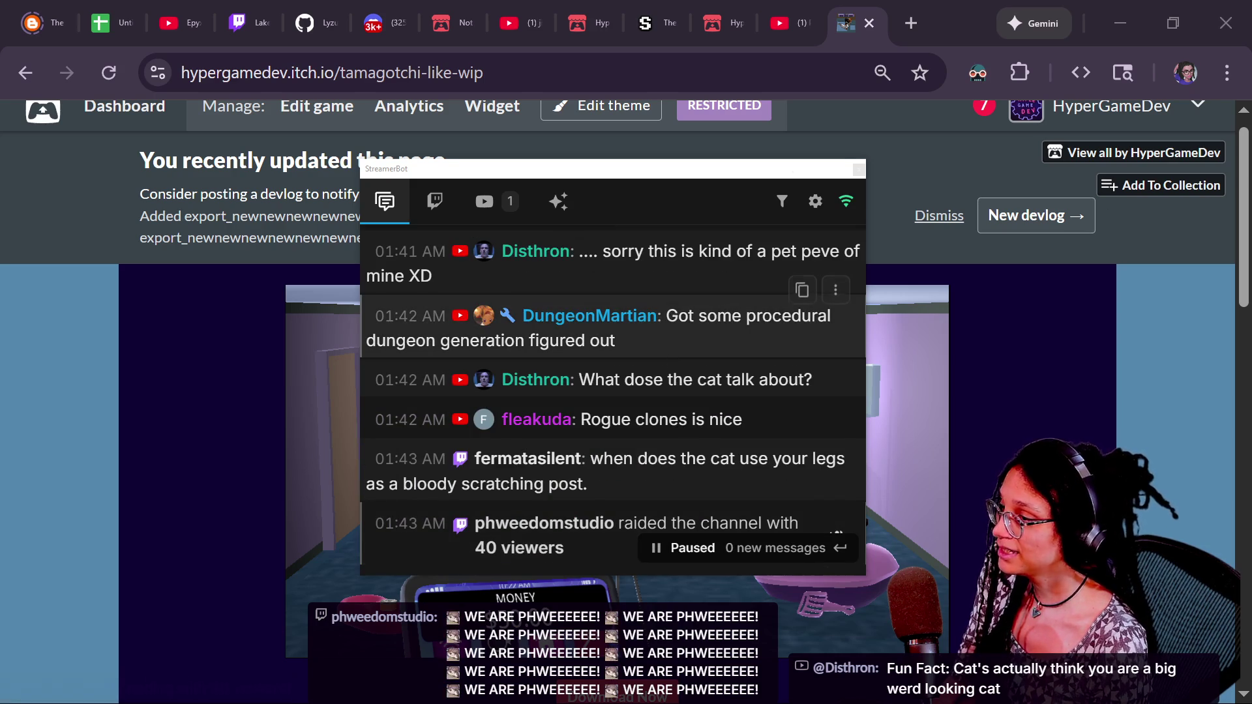
scroll(668, 362, "down", 2)
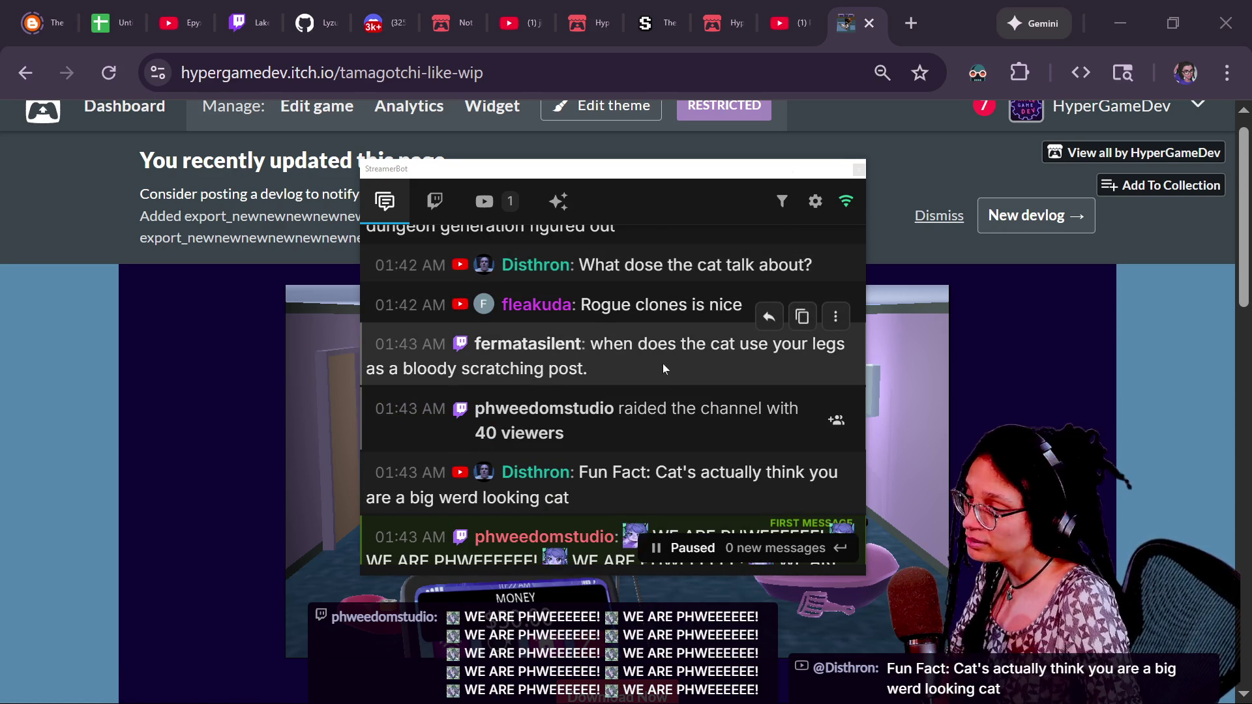
scroll(664, 368, "down", 2)
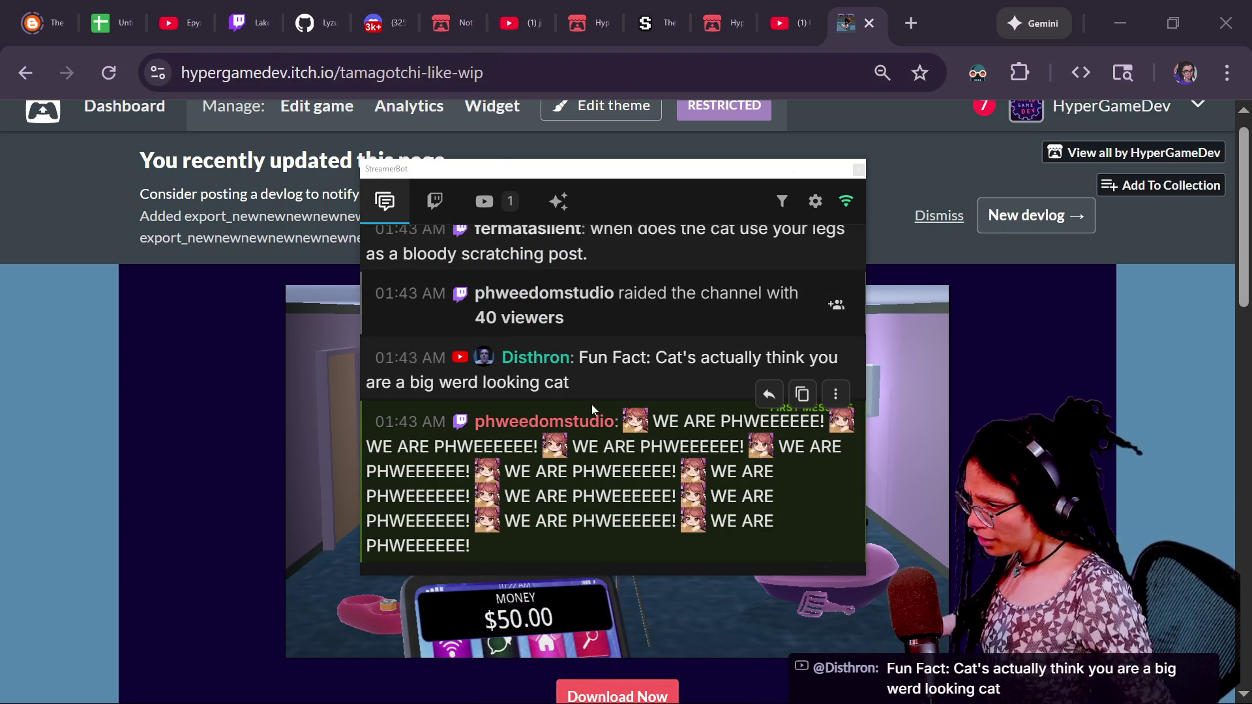
- Drag the StreamerBot chat window off the right screen edge and refocus the browser on Twitch
mouse_move(516, 168)
left_mouse_down()
mouse_move(1085, 215)
mouse_move(1251, 215)
left_mouse_up()
left_click(570, 151)
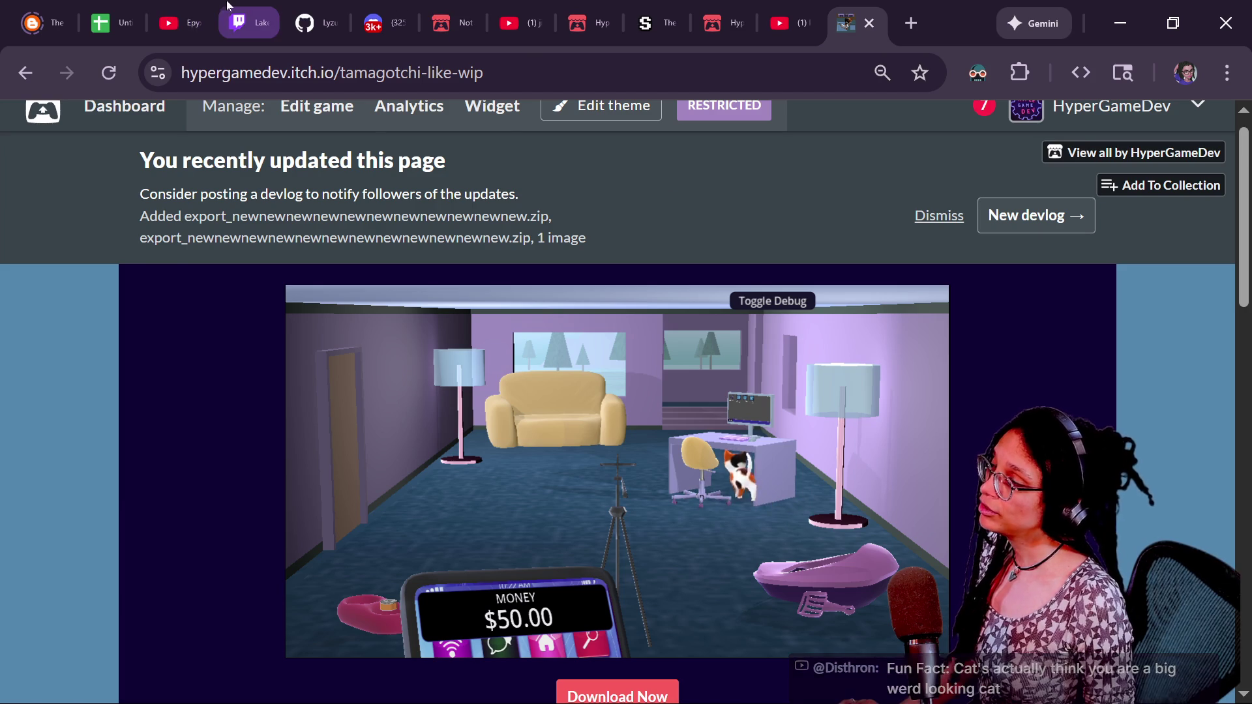
left_click(248, 20)
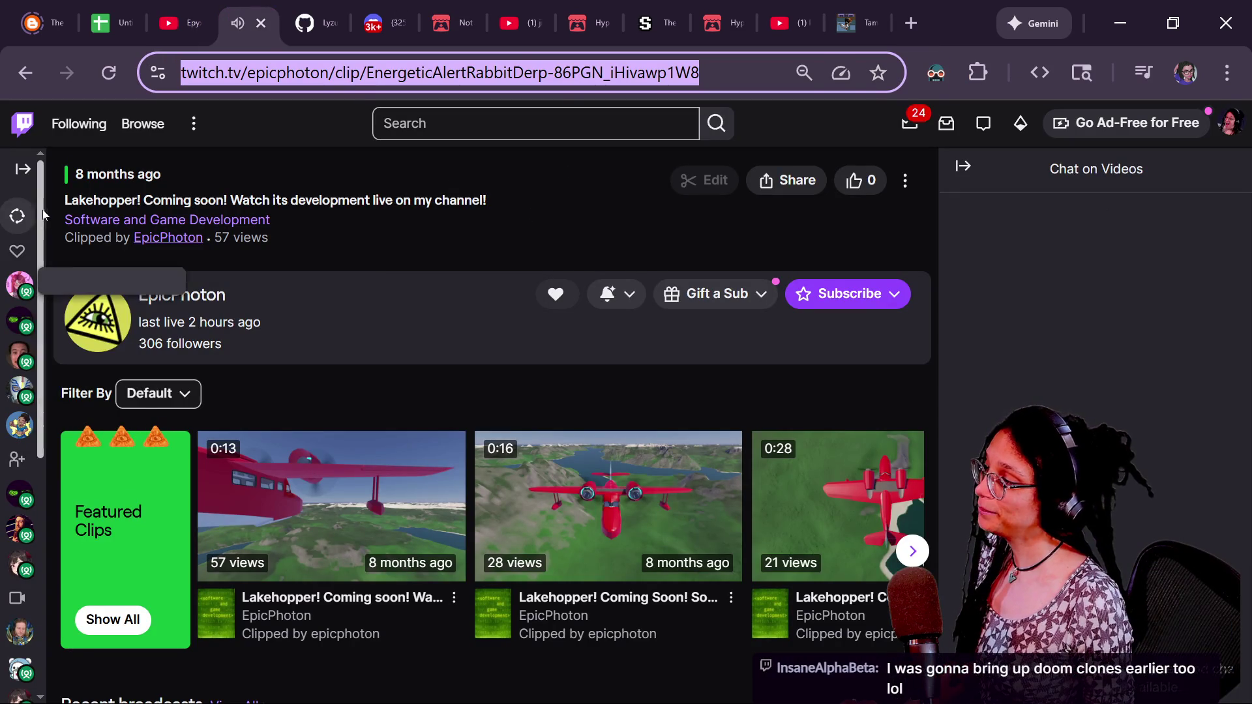
- Open phweedomstudio's channel and play the most recent VOD, 'Steam Authentication >=)'
left_click(26, 284)
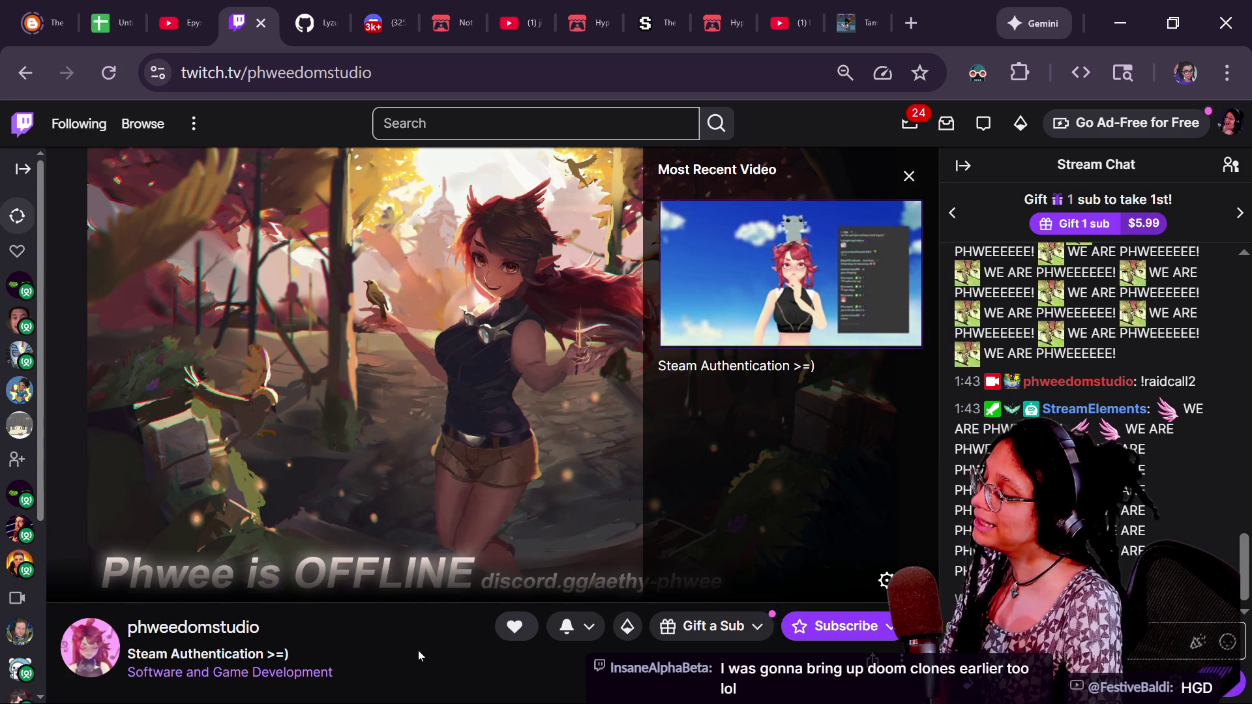
scroll(417, 651, "down", 2)
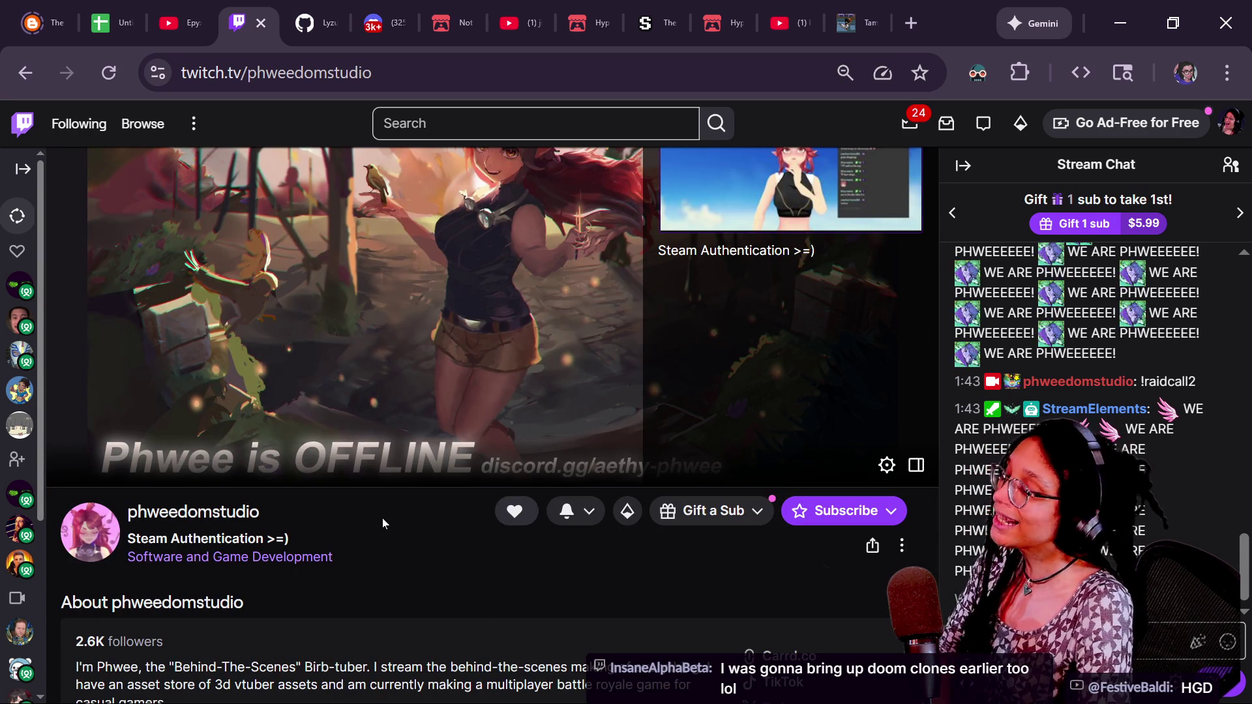
scroll(382, 518, "up", 2)
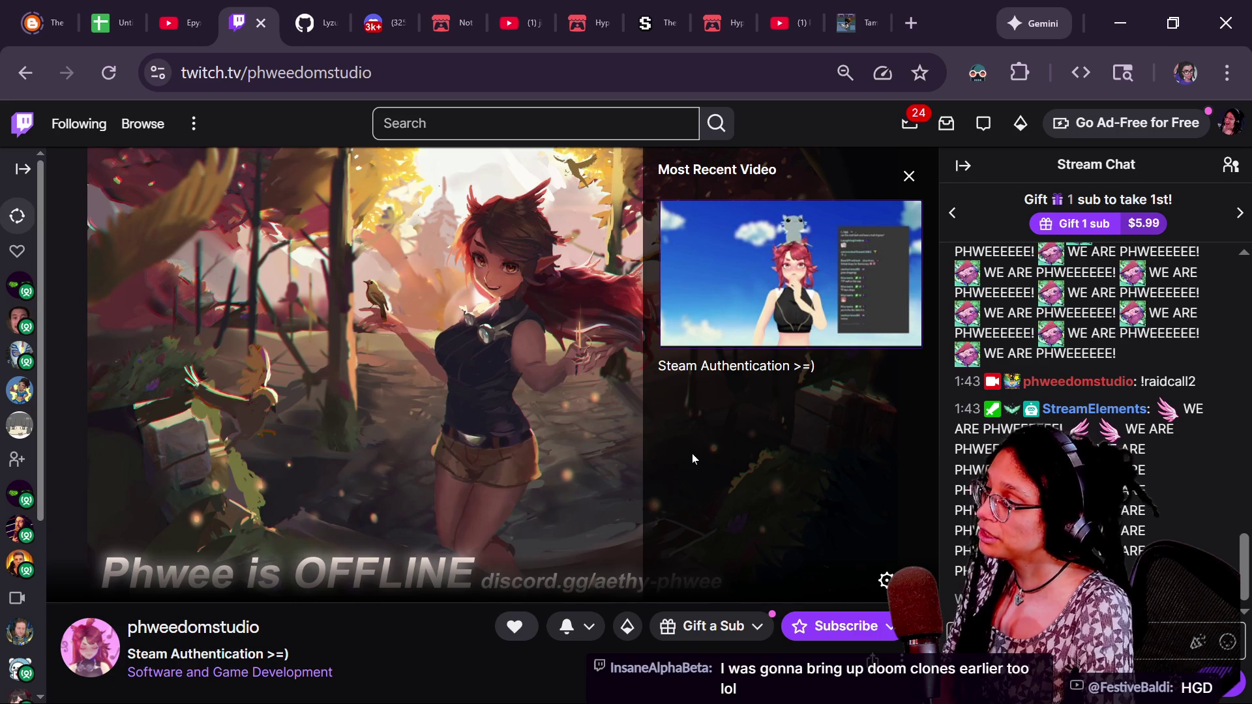
left_click(794, 279)
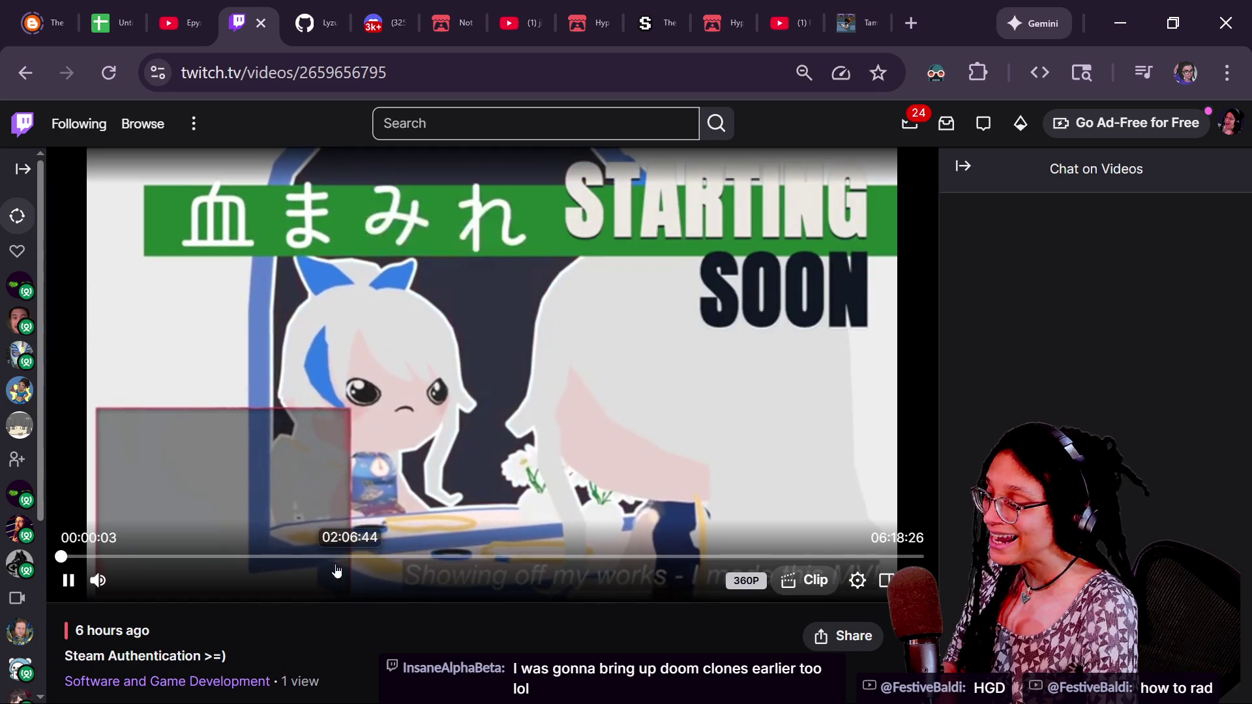
- Skip the recording ahead to 1:40:25, then 2:15:38, then 3:34:36
left_click(290, 557)
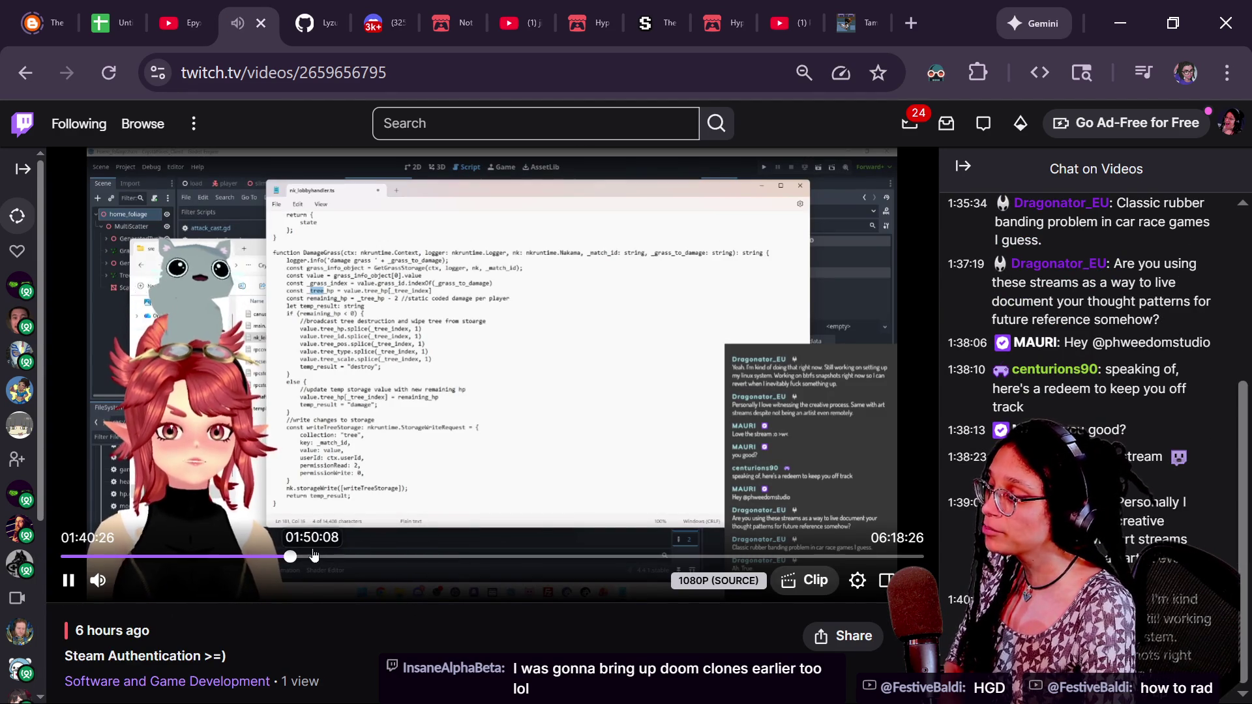
mouse_move(99, 582)
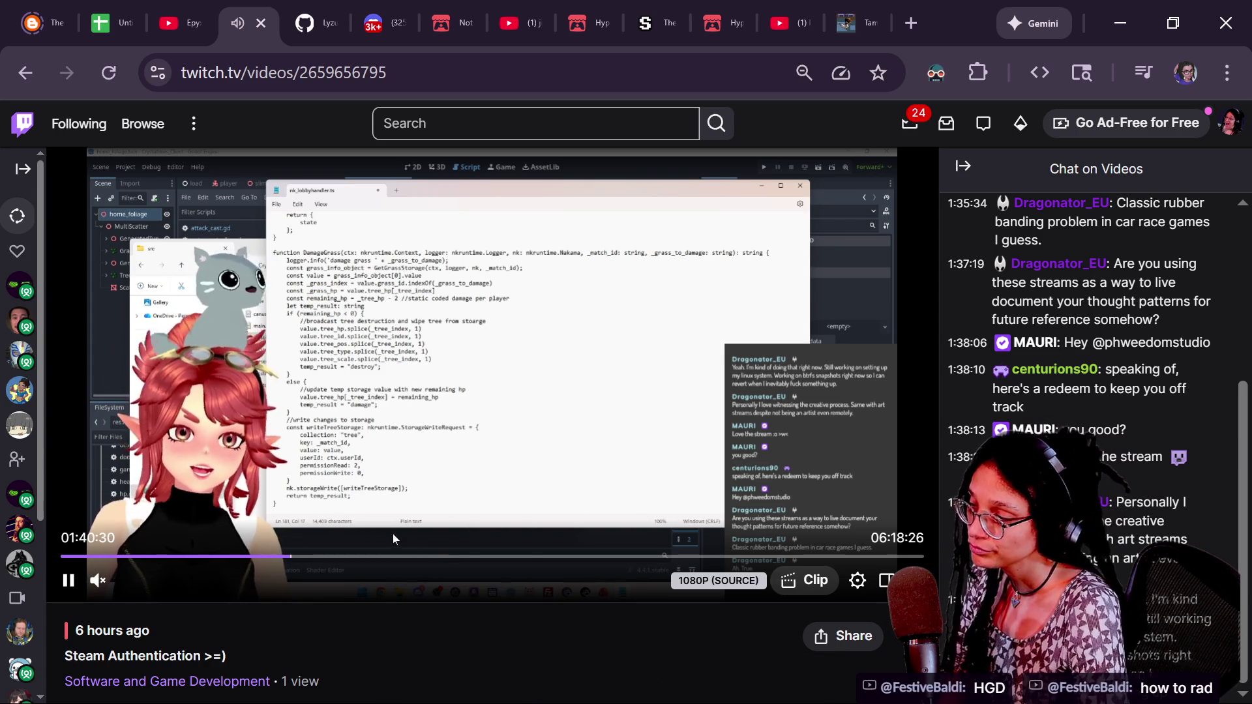
left_click(370, 559)
left_click(550, 556)
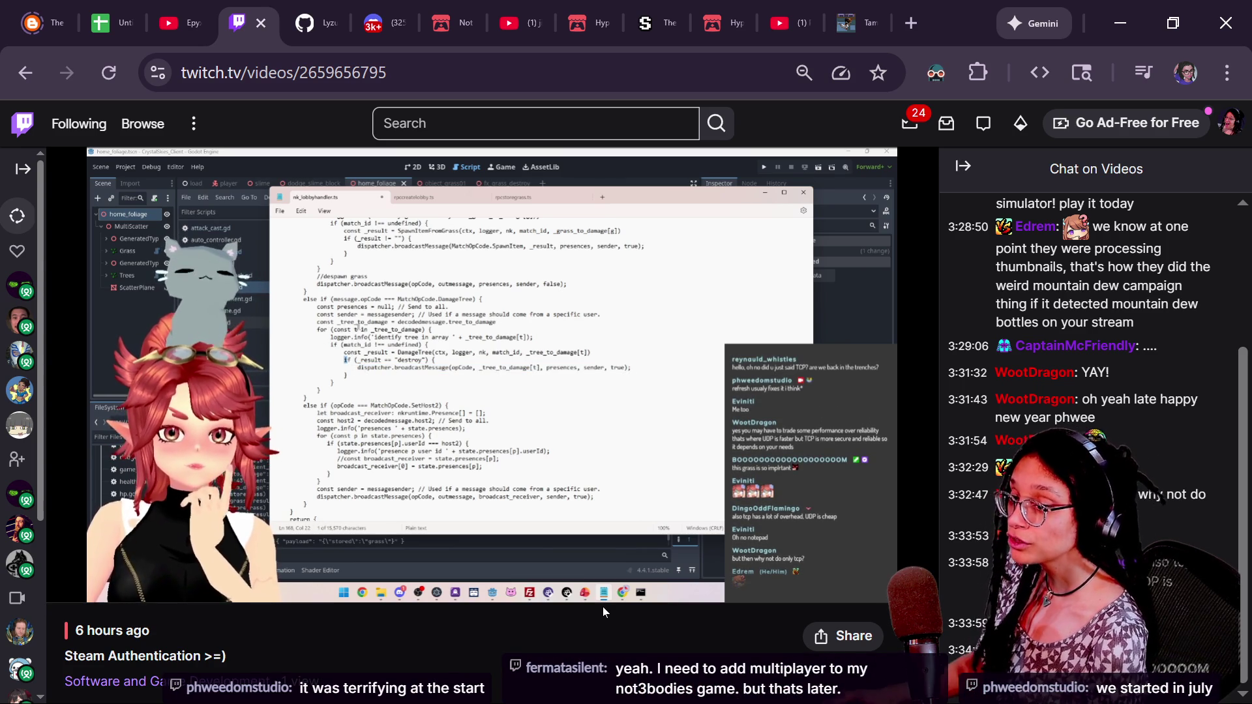
- Copy the channel name's link address and move over to the YouTube tab
mouse_move(612, 596)
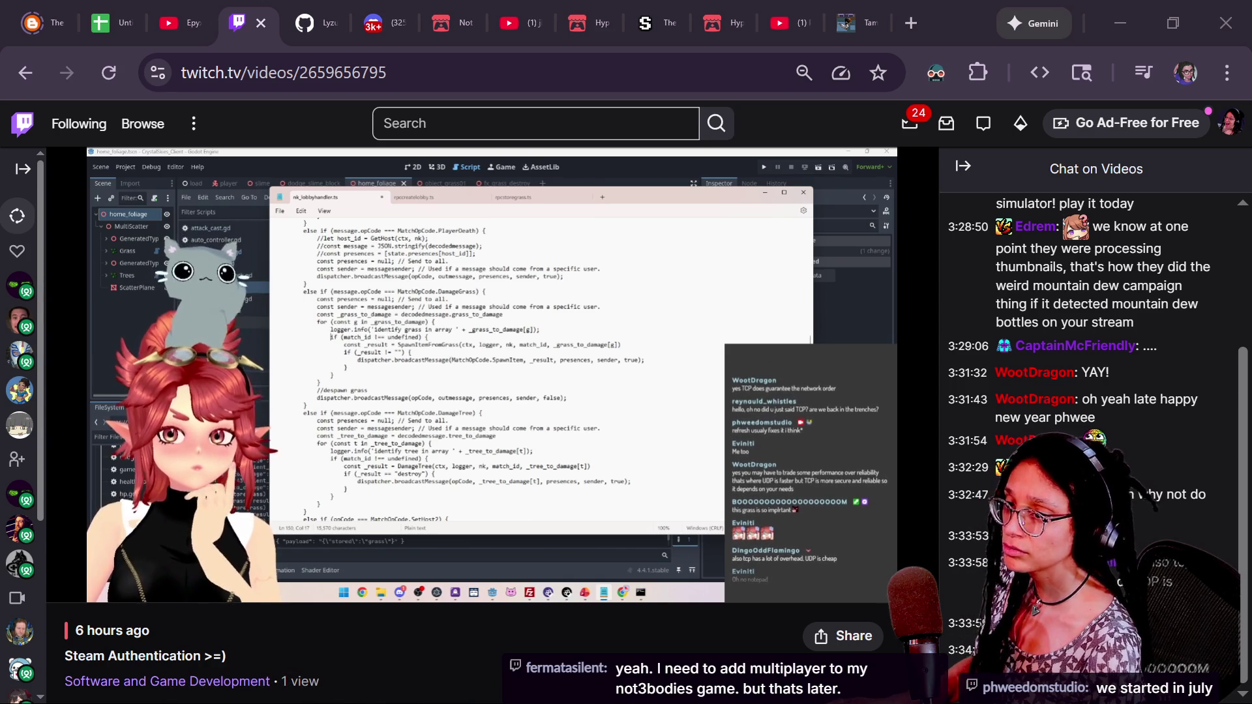
mouse_move(489, 391)
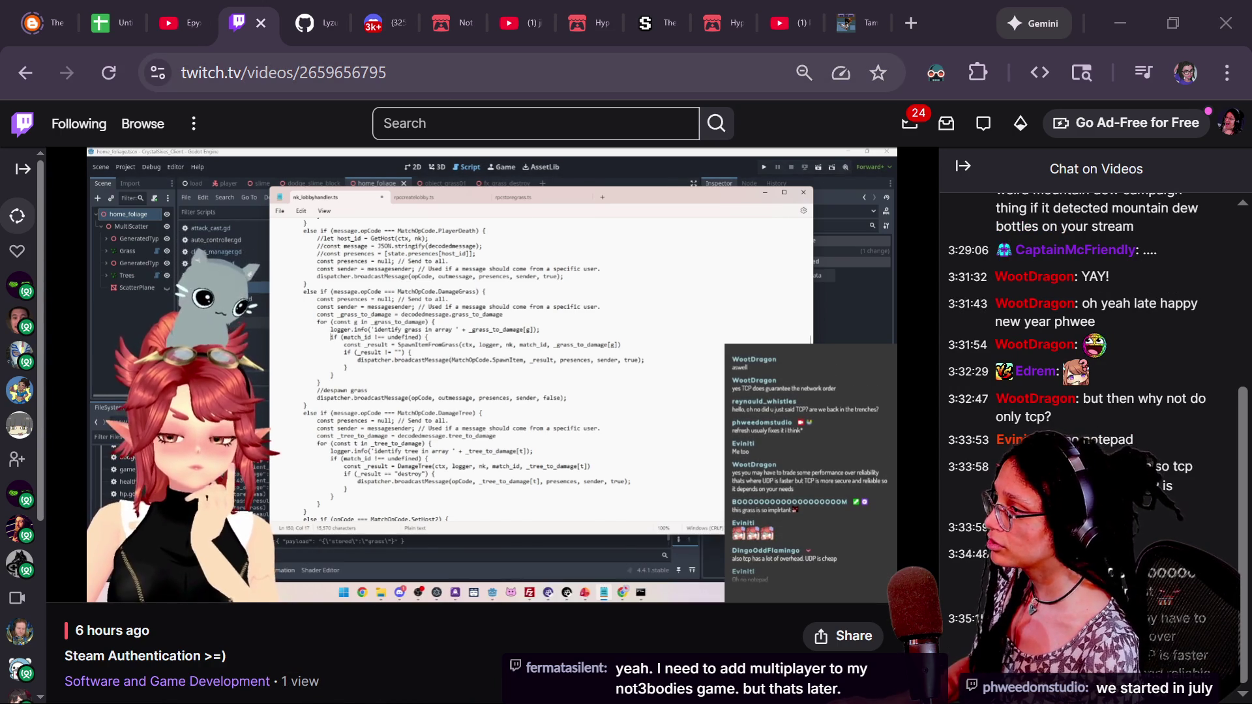
scroll(343, 602, "down", 2)
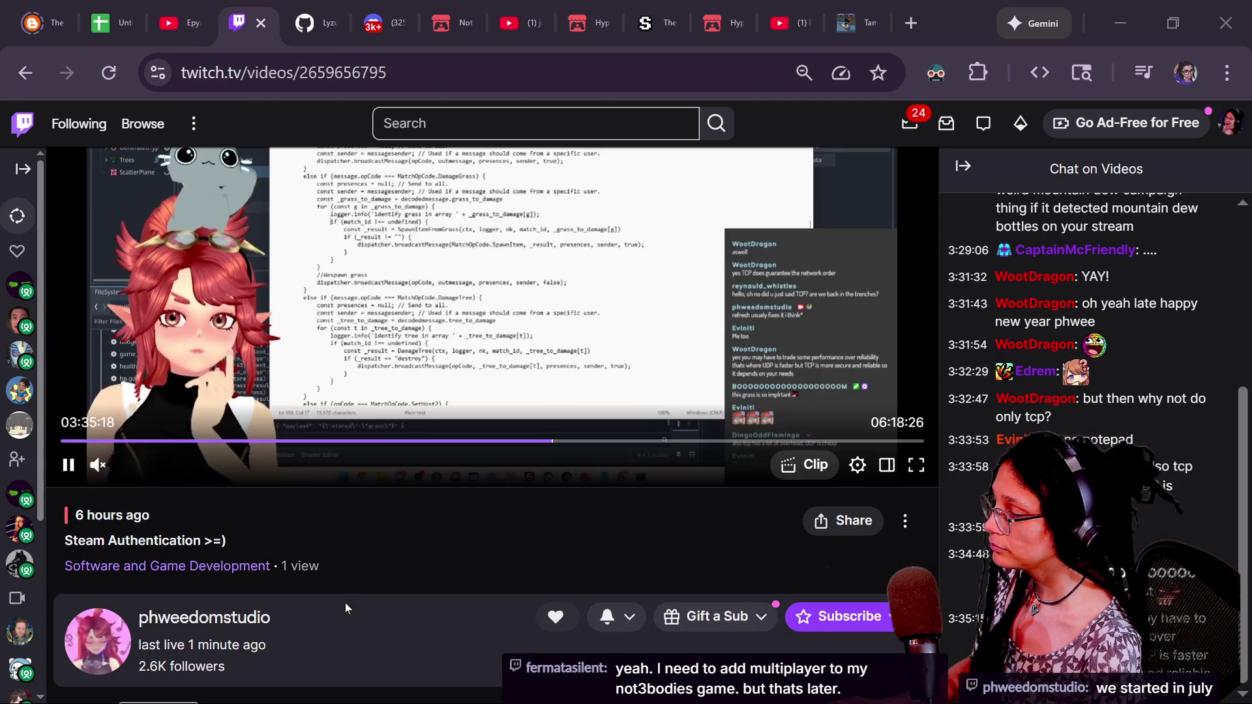
right_click(251, 625)
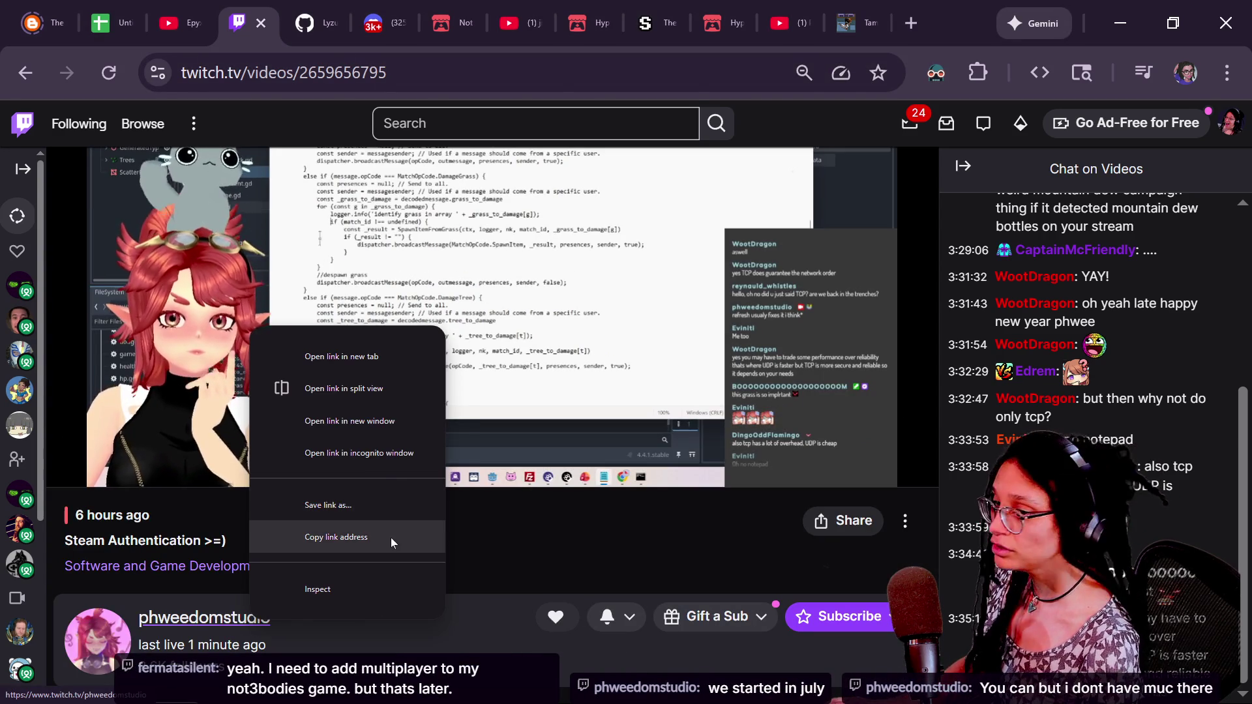
left_click(390, 537)
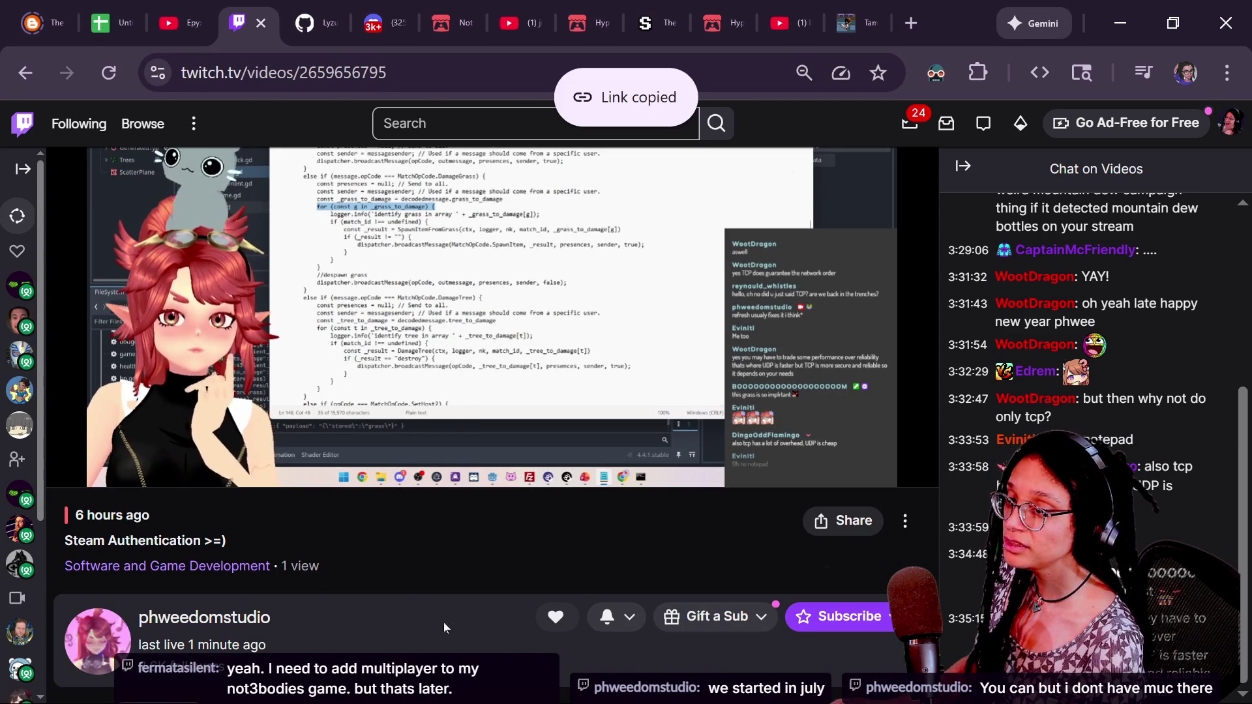
left_click(786, 23)
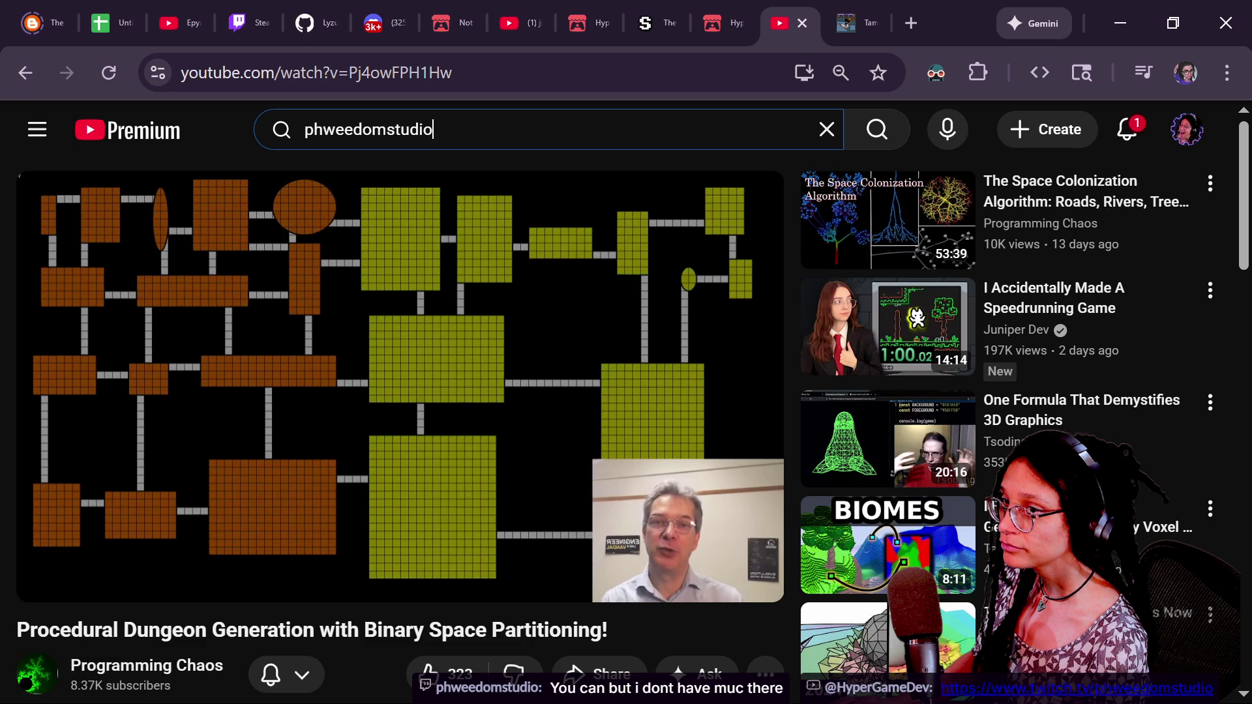
- Search YouTube for phweedomstudio, open the Phwee channel page, and drag the StreamerBot chat over it
key("Return")
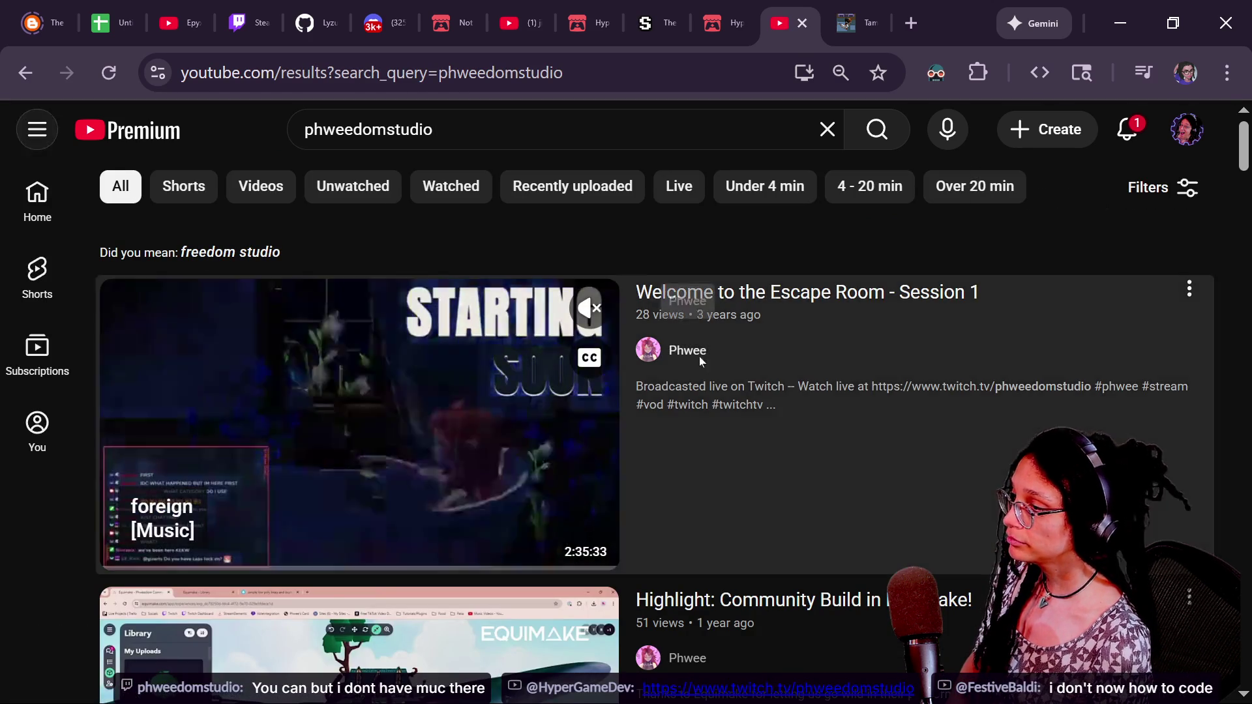
left_click(699, 363)
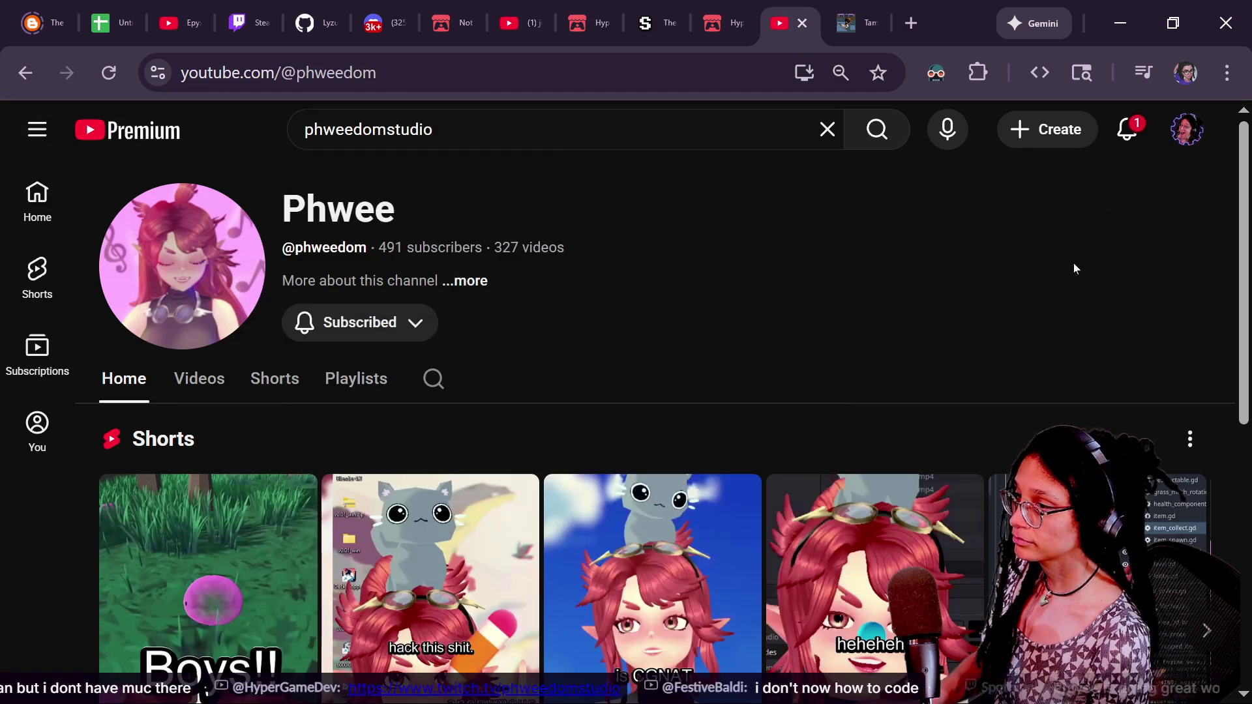
key("ctrl+l")
key("alt+Tab")
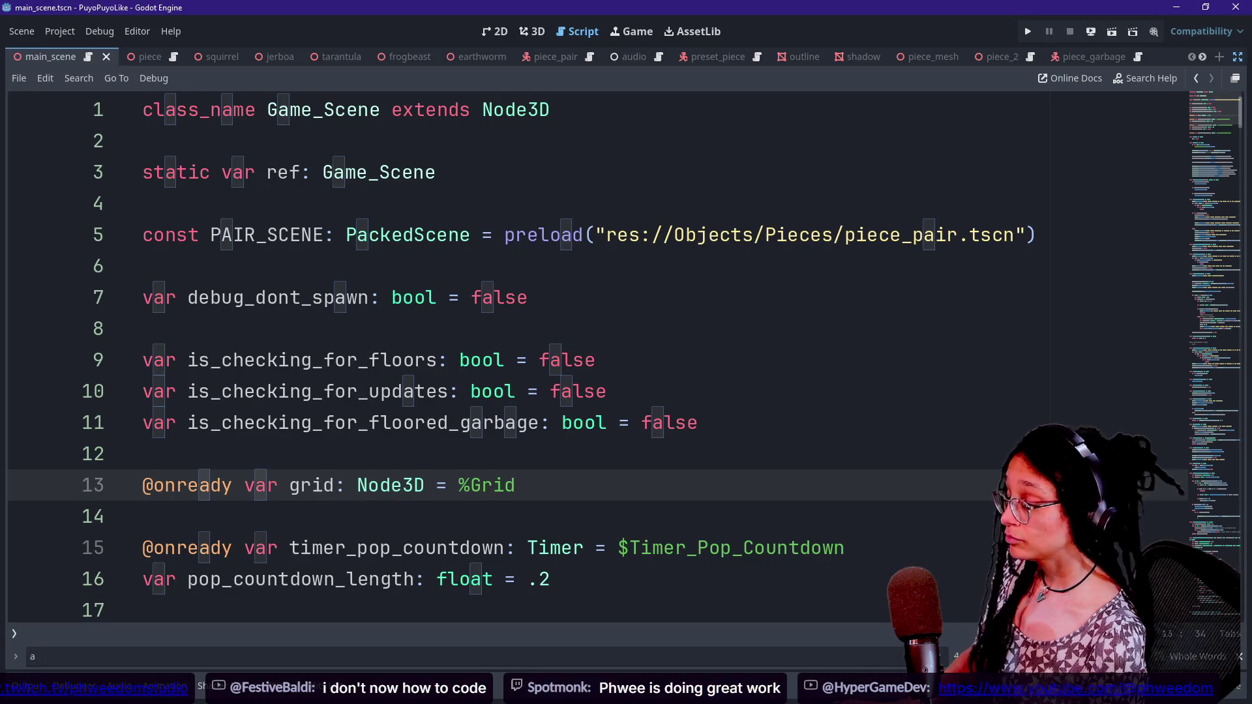
key("alt+Tab")
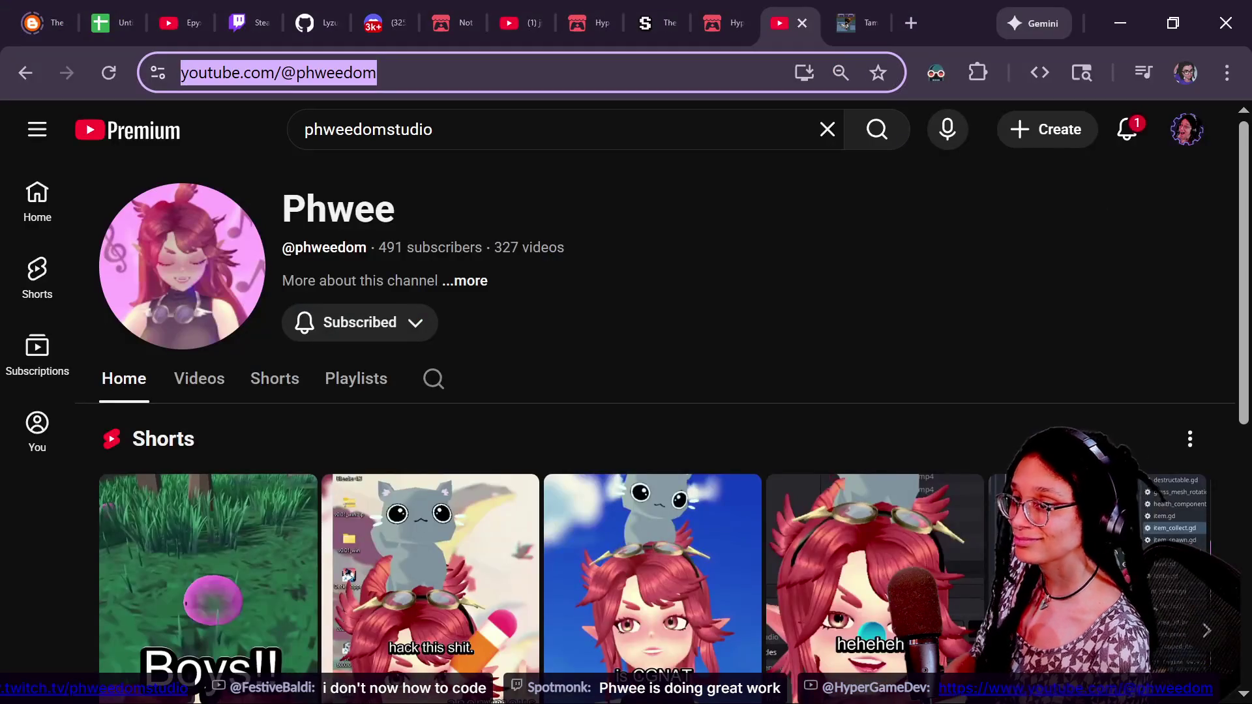
key("alt+Tab")
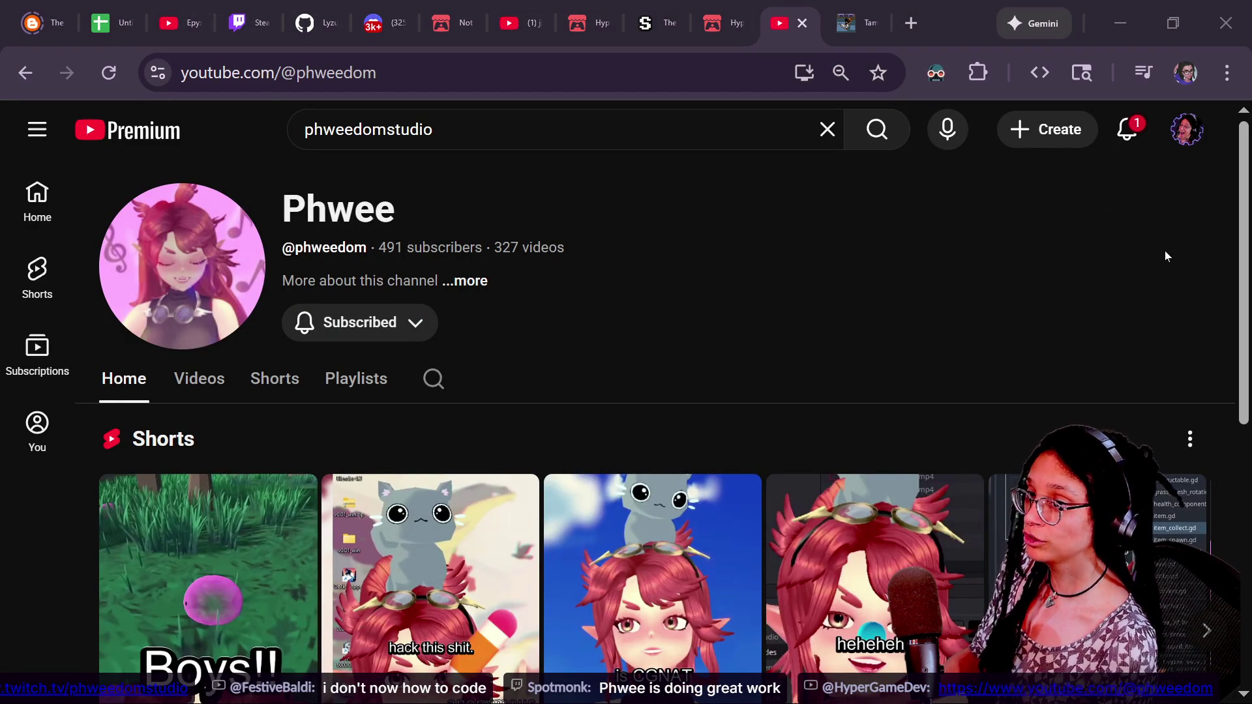
left_click_drag(847, 191, 478, 101)
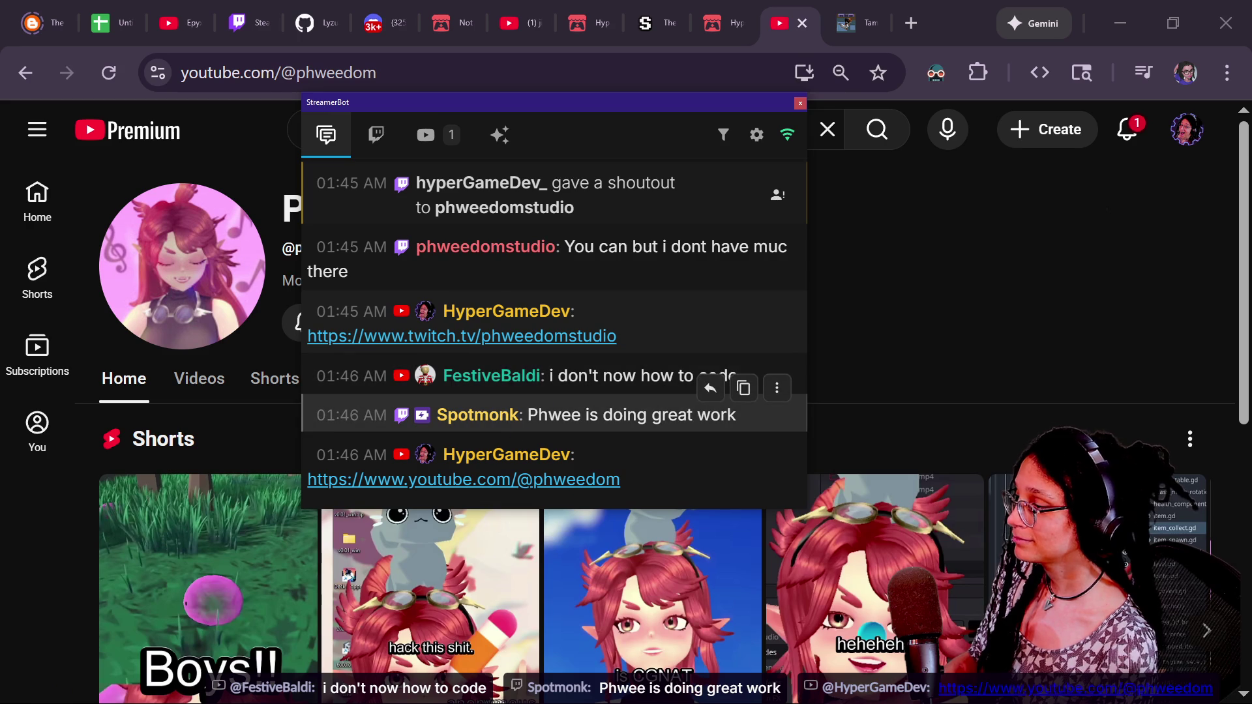
left_click_drag(526, 417, 752, 428)
scroll(753, 428, "up", 5)
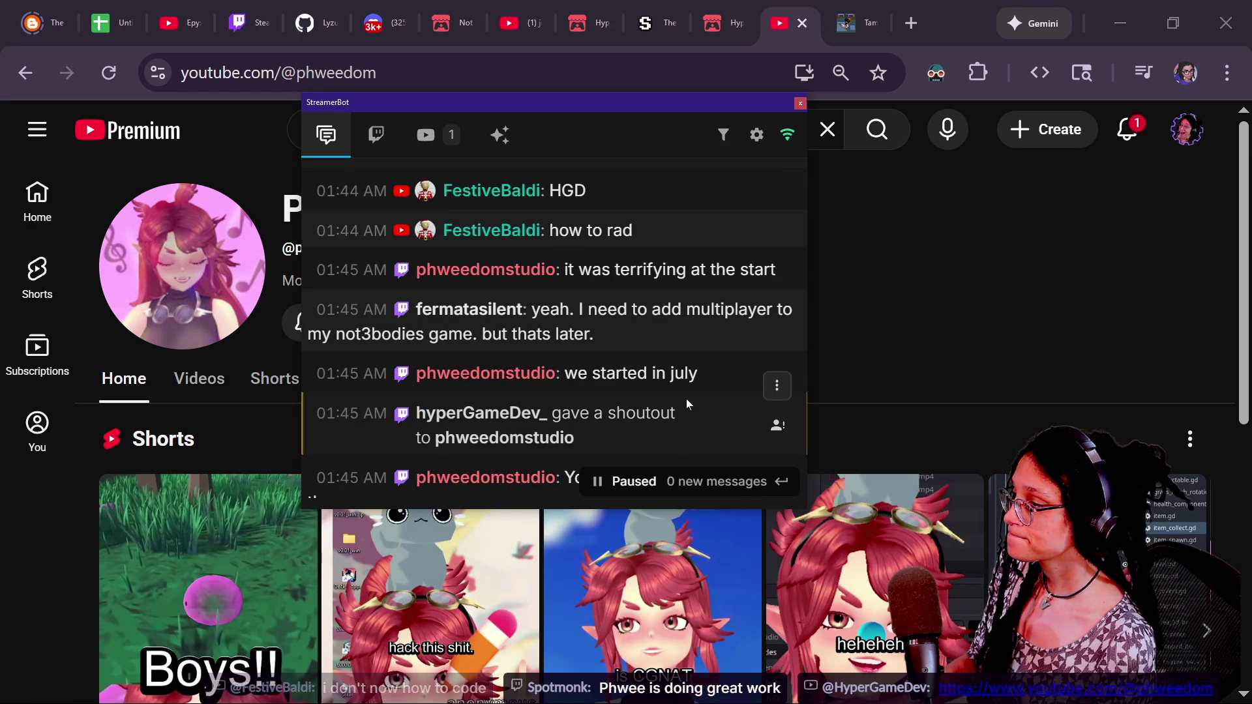
left_click_drag(587, 309, 655, 339)
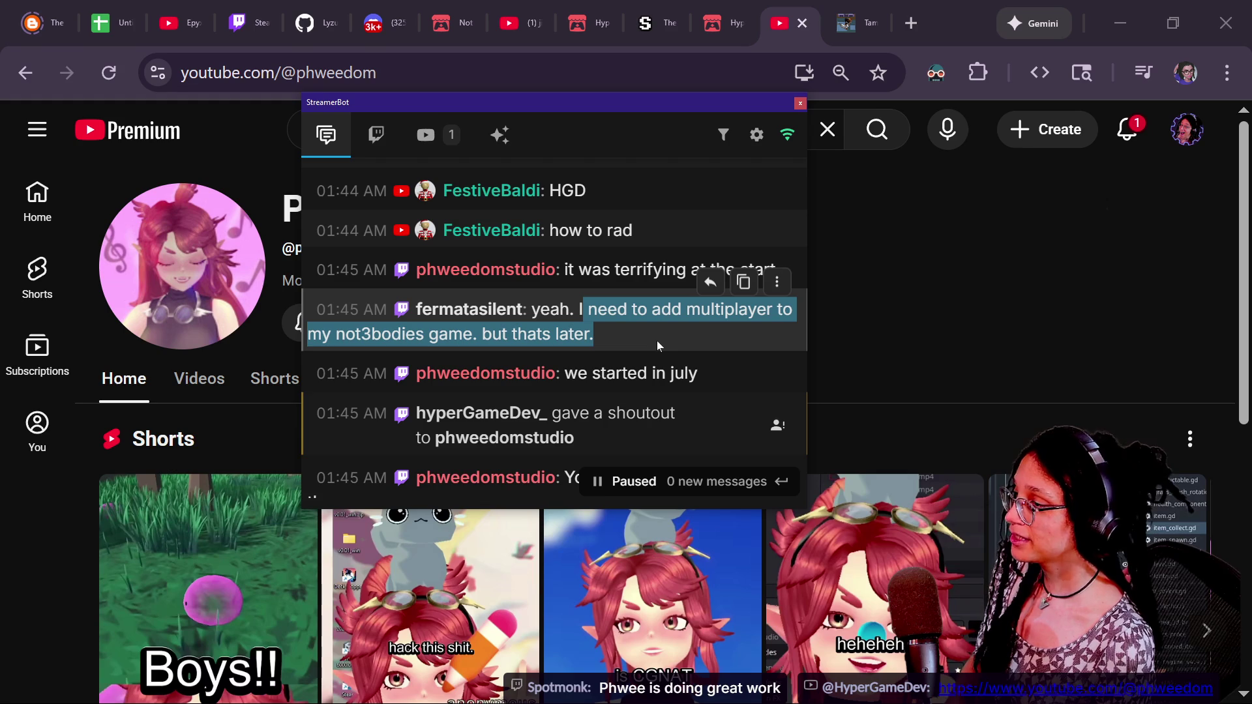
scroll(633, 244, "up", 2)
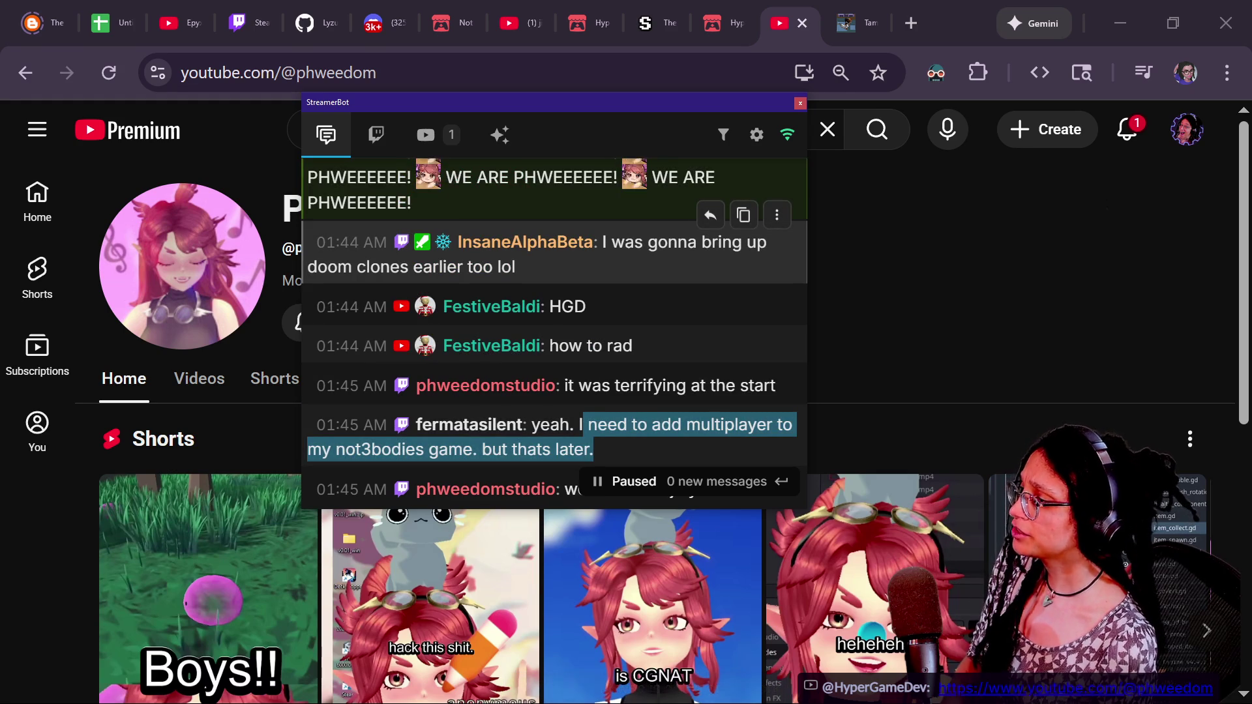
scroll(636, 261, "down", 5)
left_click_drag(565, 120, 1251, 163)
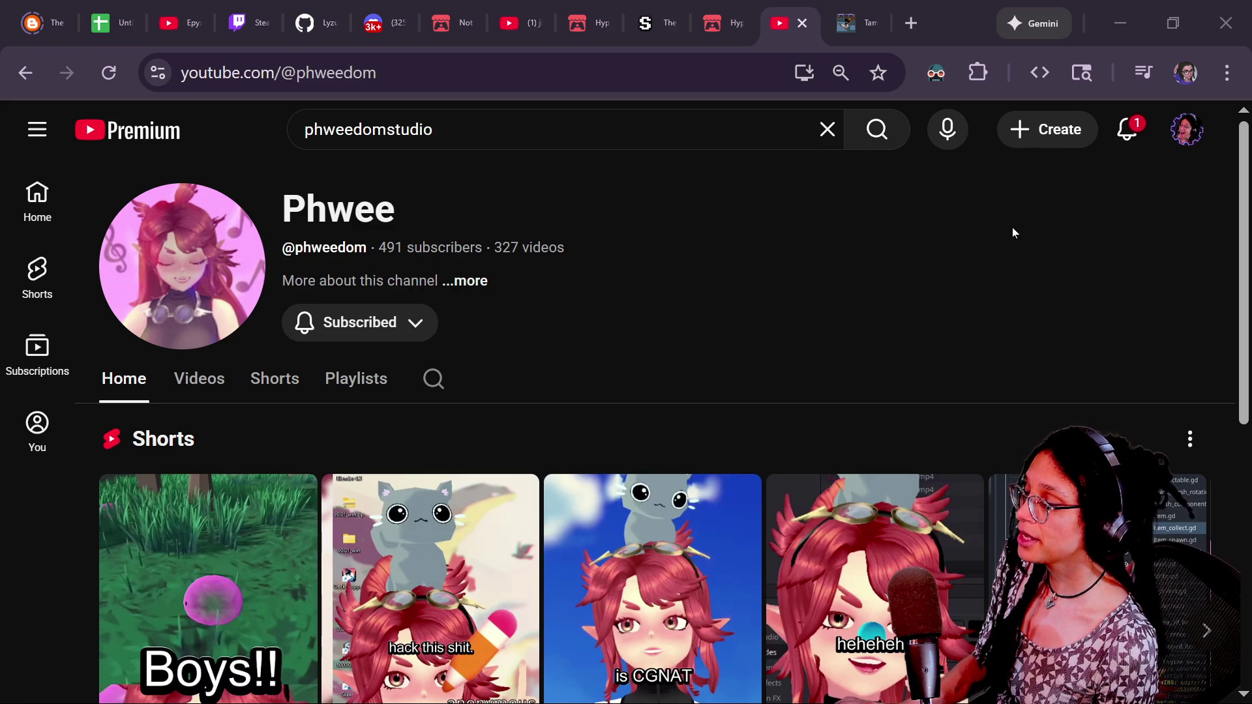
- Switch to the itch.io Tamagotchi-like wip page and zoom onto the couch cat, Loneliness at 85%
key("alt+Tab")
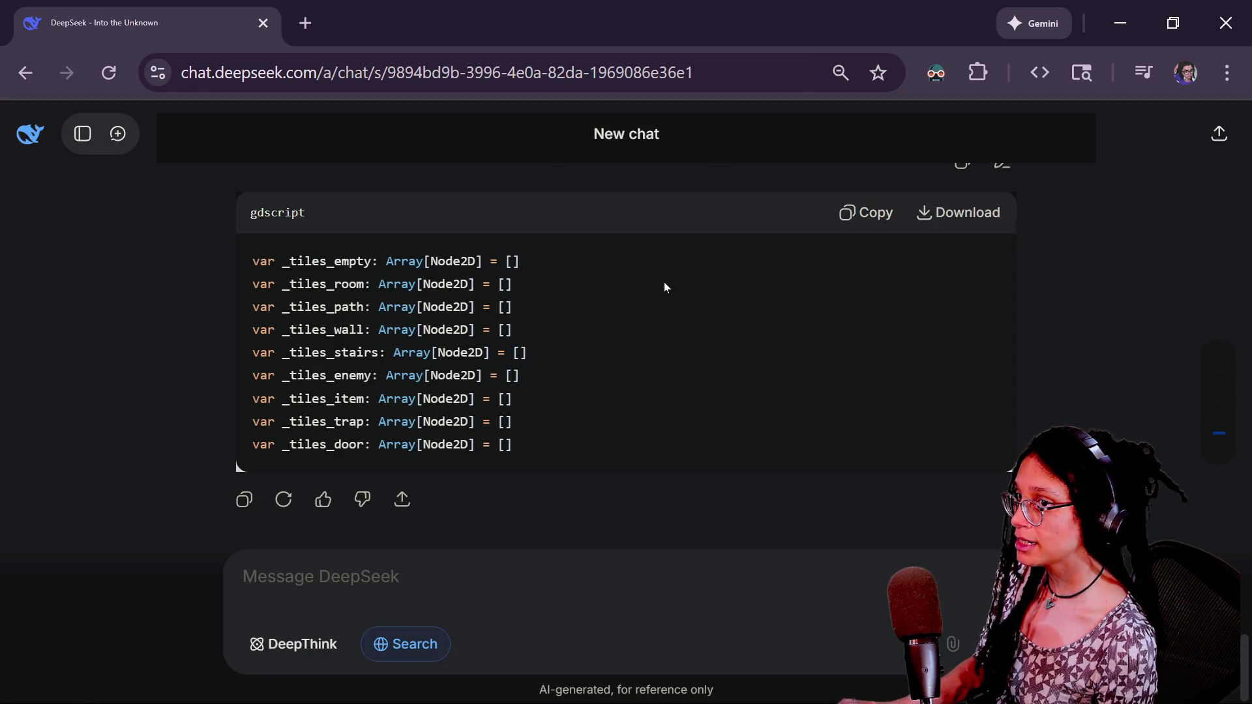
key("alt+Tab")
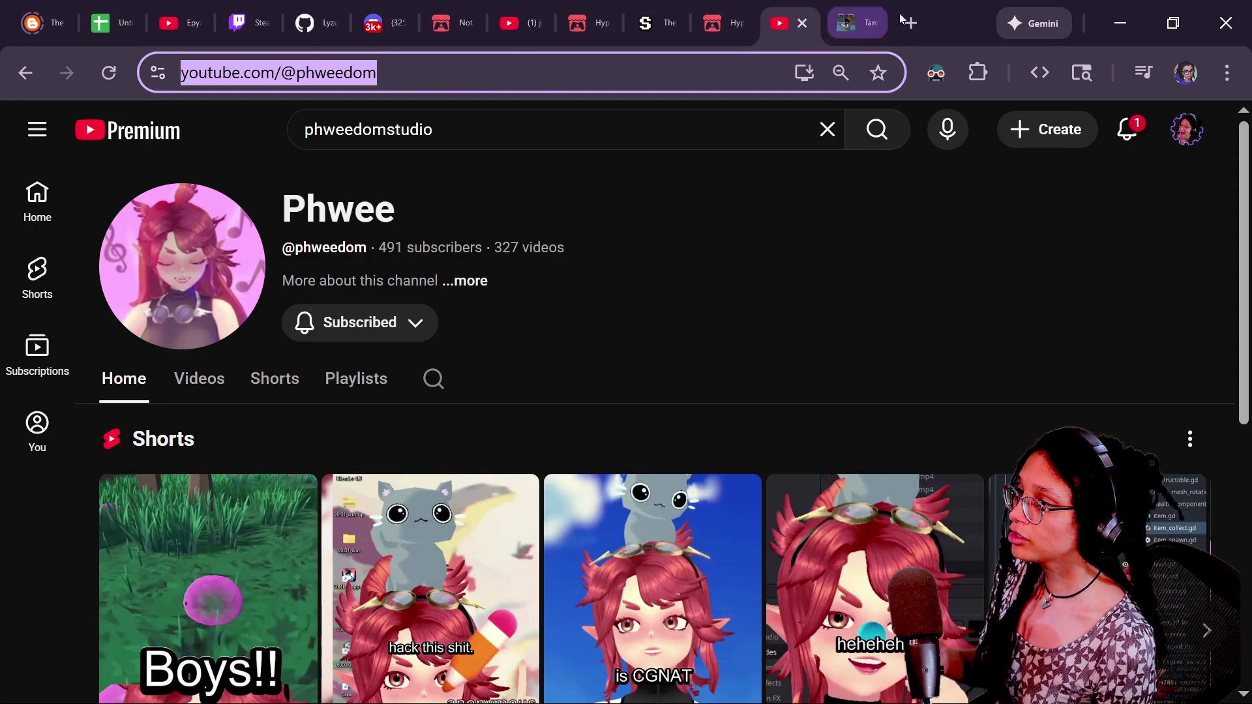
left_click(871, 5)
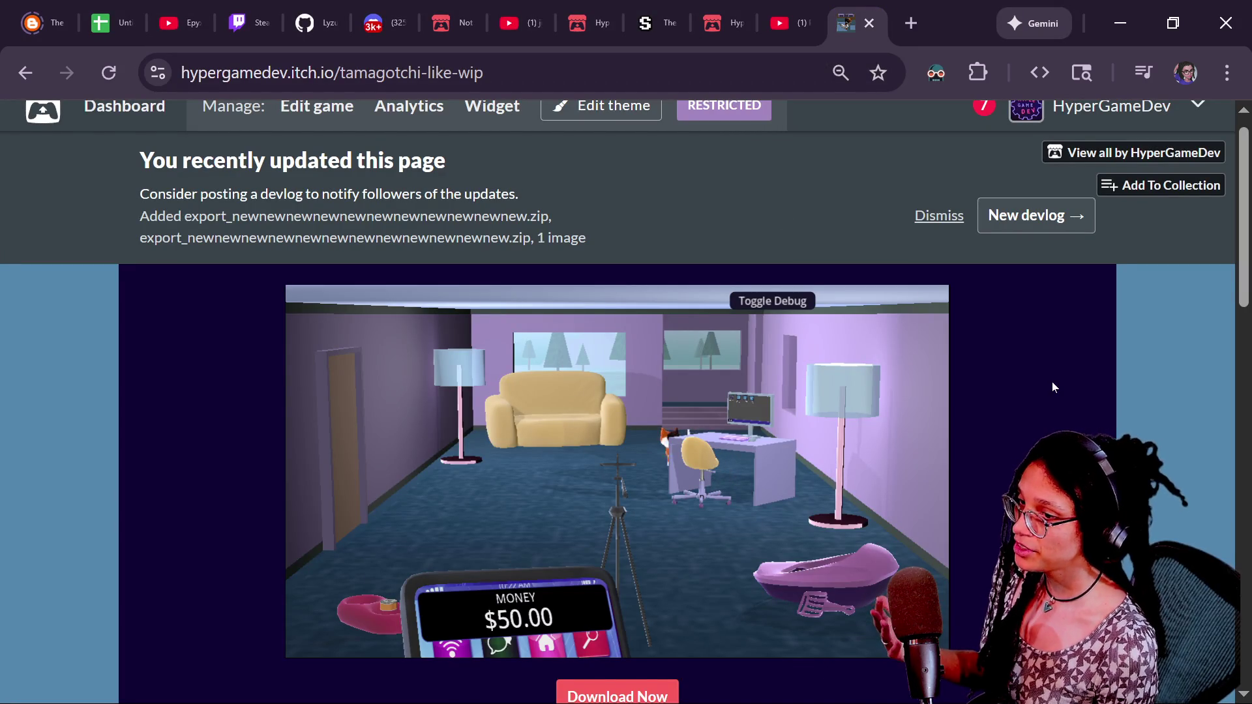
scroll(1055, 388, "down", 1)
scroll(1054, 387, "down", 1)
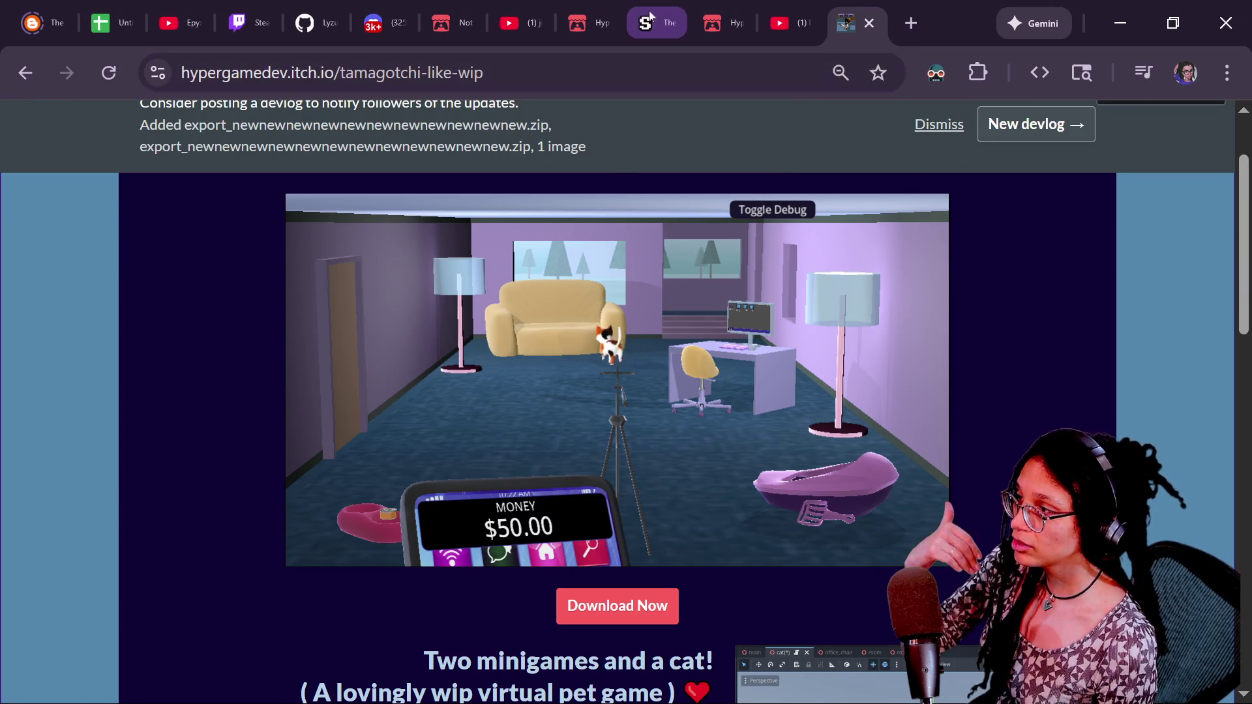
mouse_move(645, 43)
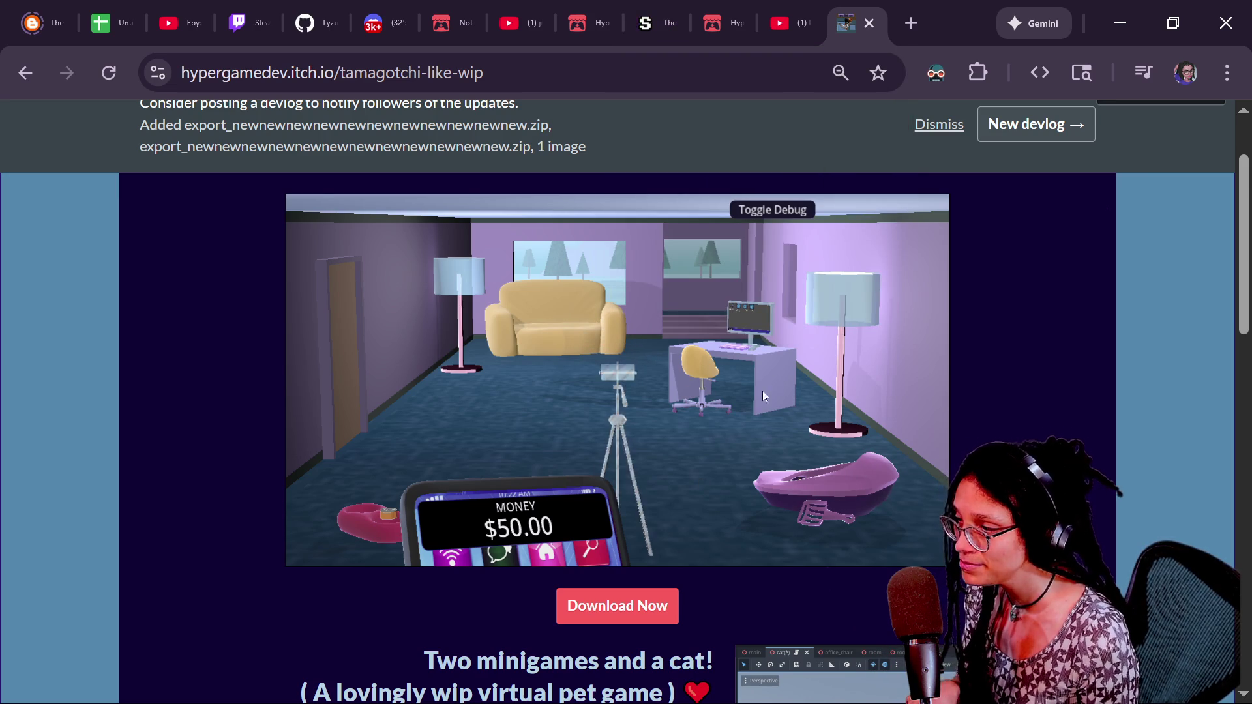
left_click(544, 331)
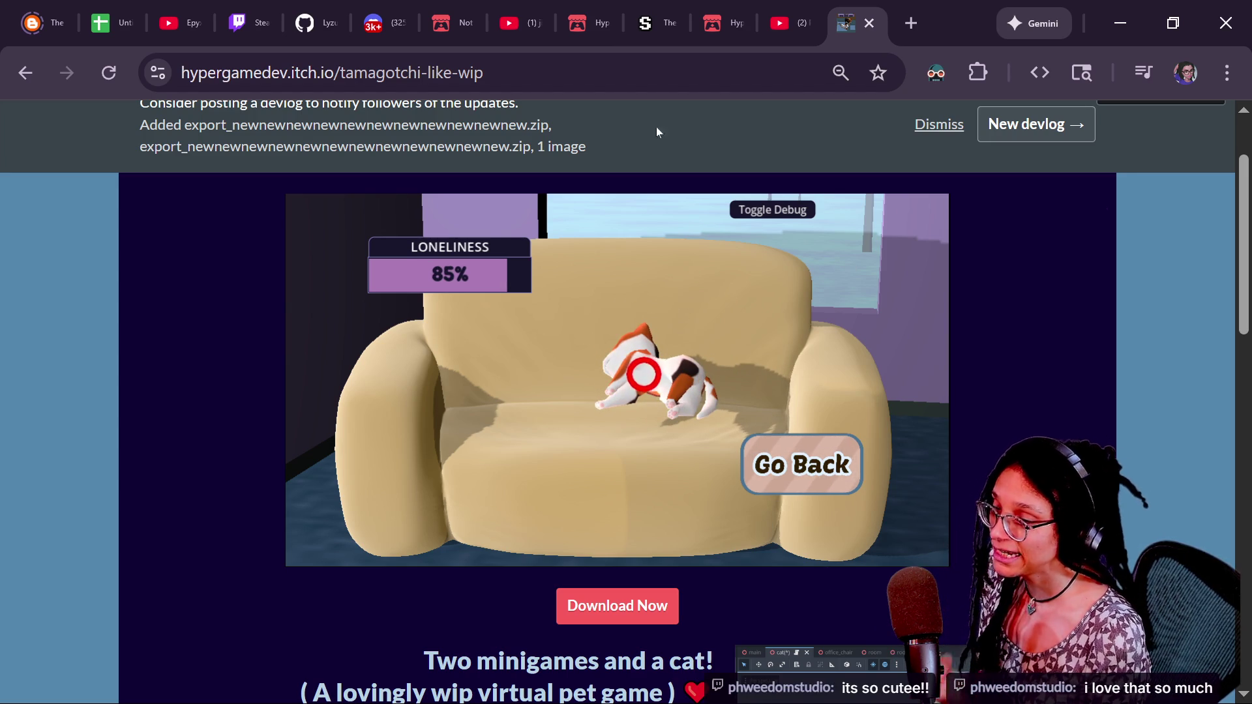
- Open the Granny Game-like Jam page from the jam list and scroll through its winners
left_click(571, 13)
left_click(718, 23)
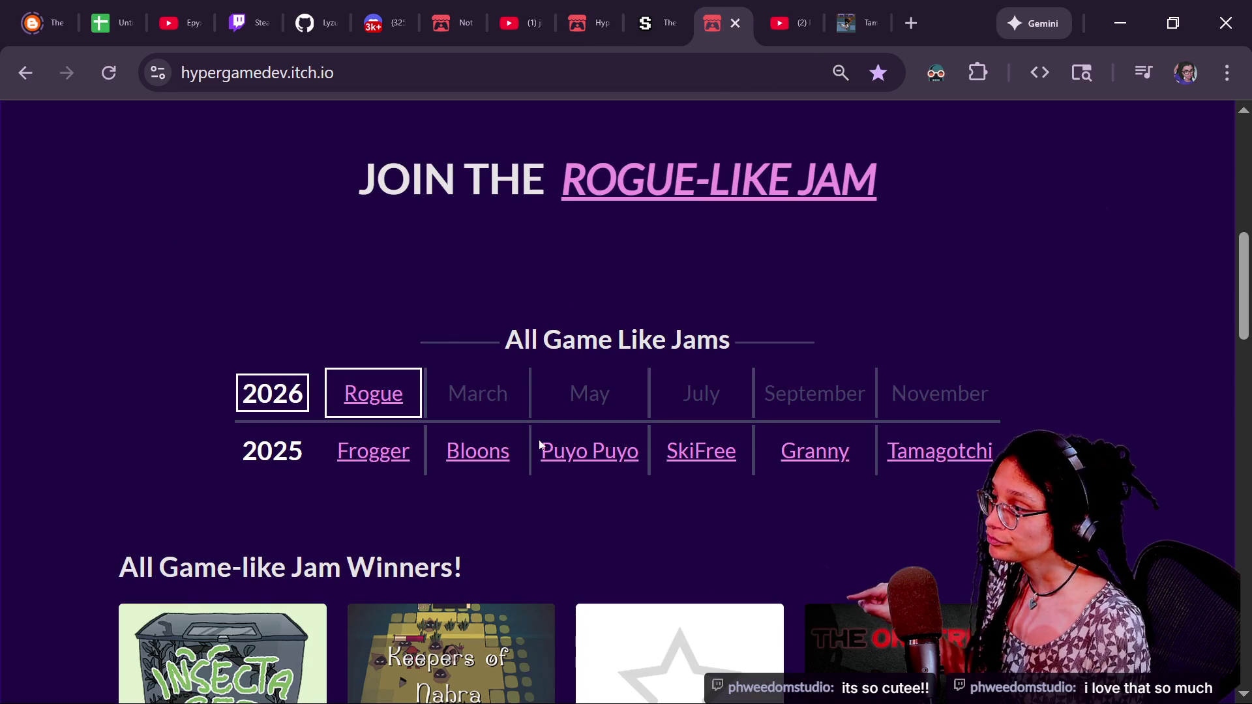
left_click(816, 451)
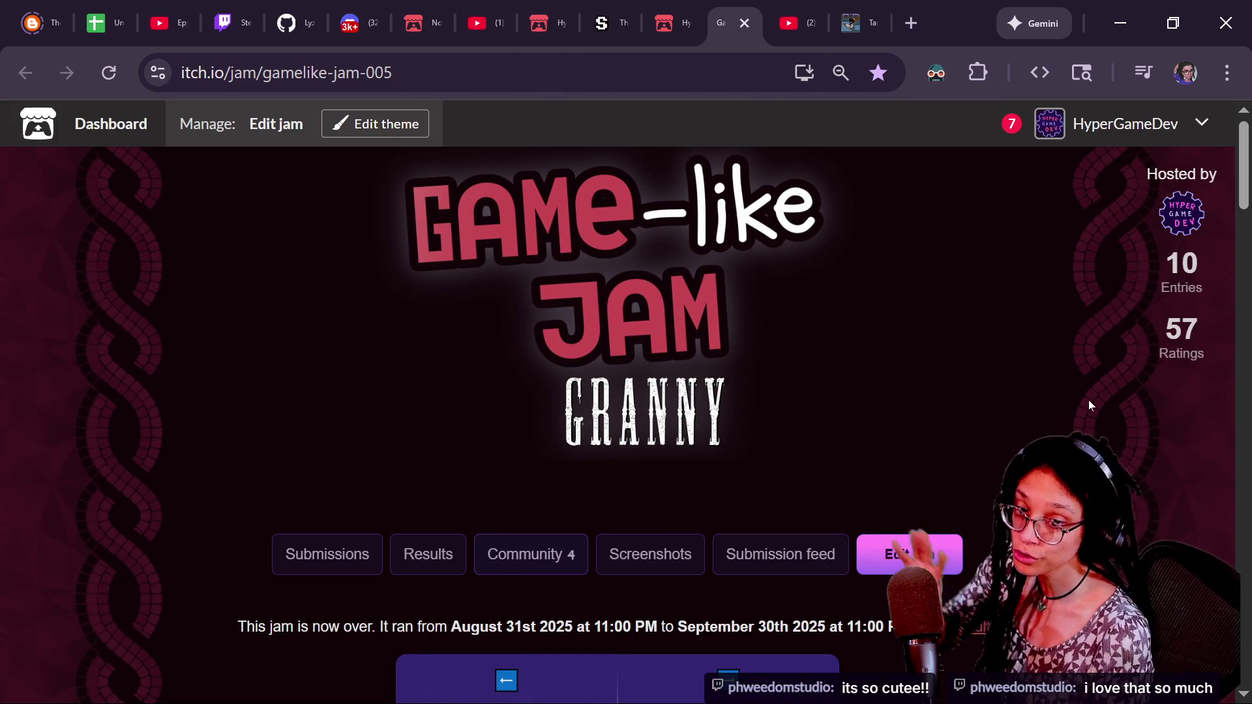
scroll(1089, 400, "down", 4)
scroll(1089, 405, "down", 6)
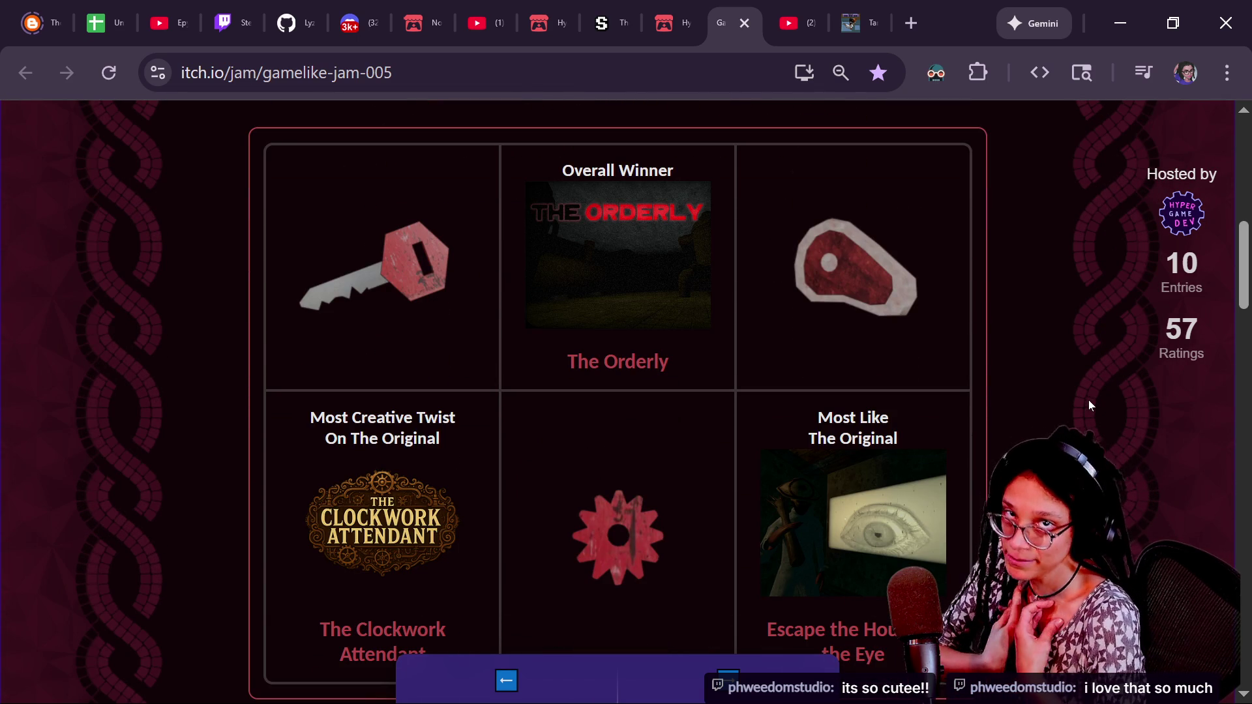
scroll(933, 275, "up", 2)
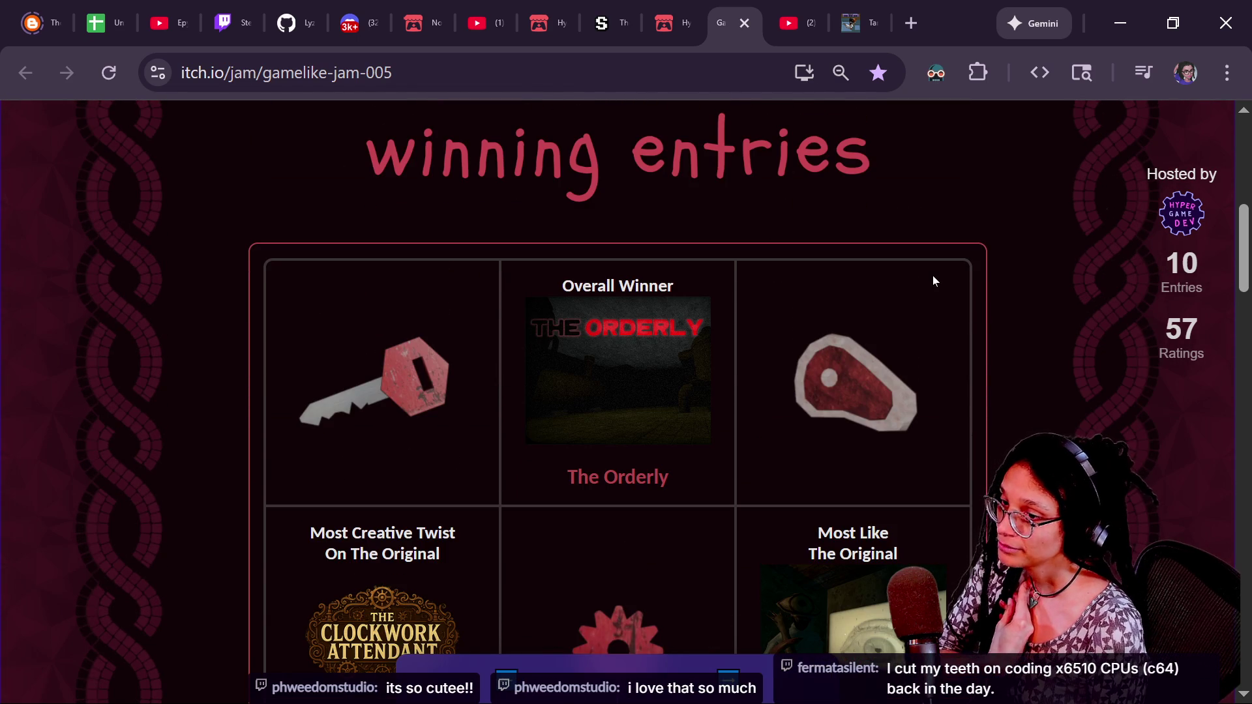
- Step on to the Tamagotchi and Rogue Game-like Jam pages, then bring DeepSeek forward
left_click(754, 623)
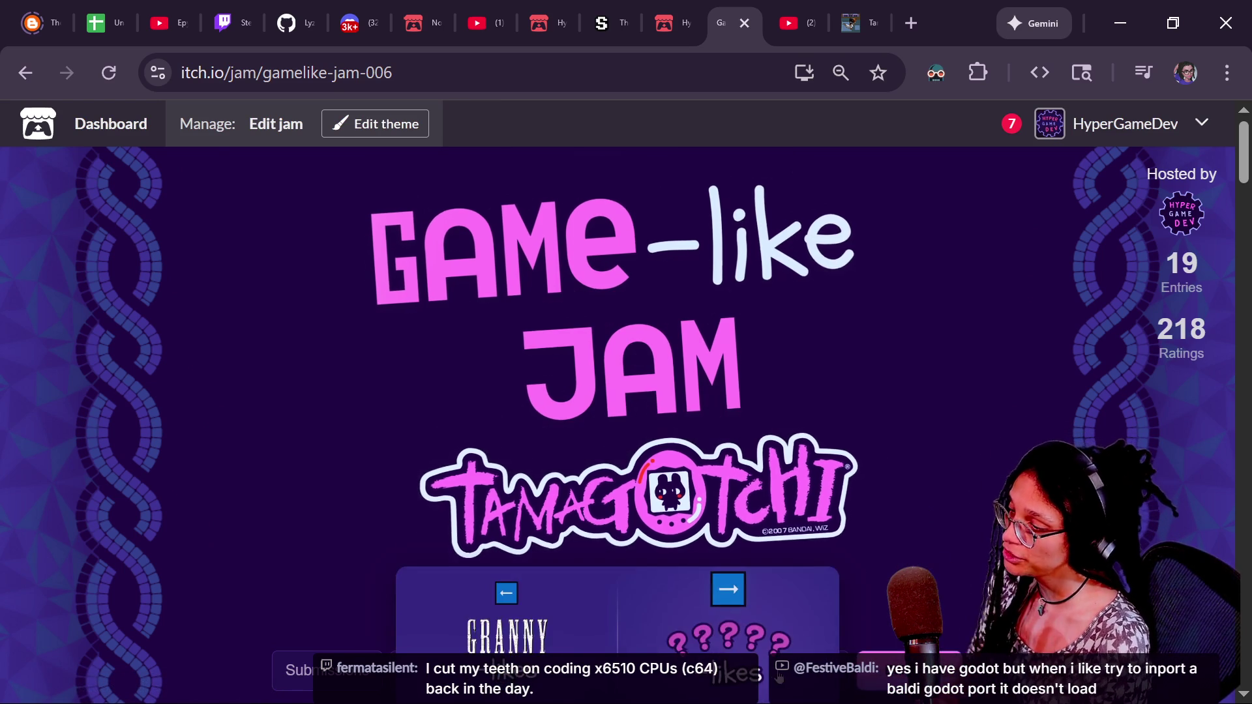
left_click(729, 680)
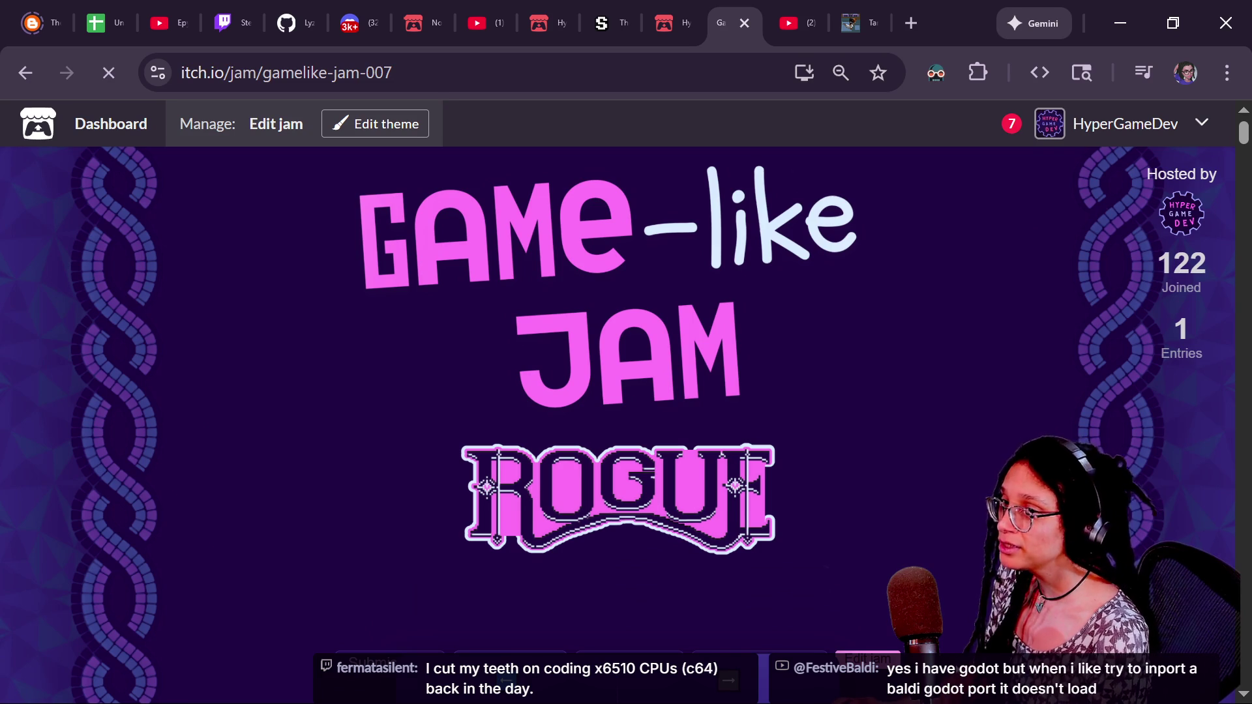
key("alt+Tab")
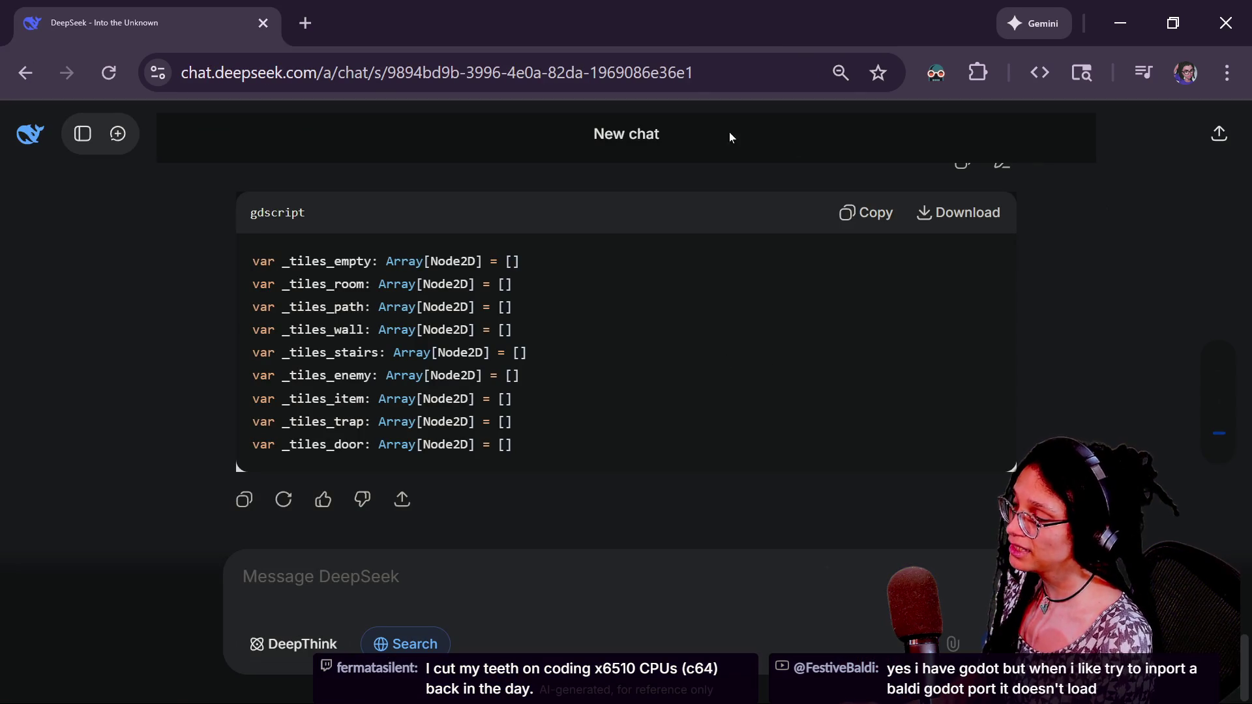
- Back in Chrome's Tamagotchi tab, use Go Back to show the whole living room again
key("alt+Tab")
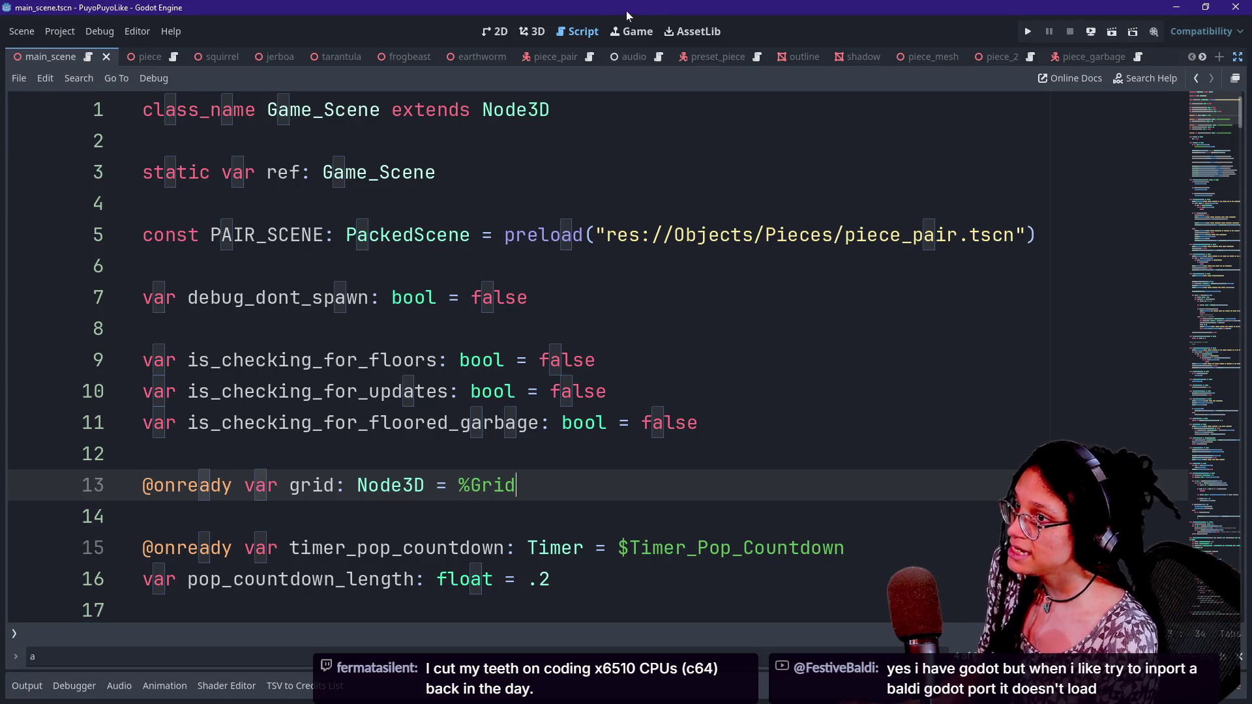
key("alt+Tab")
left_click(859, 23)
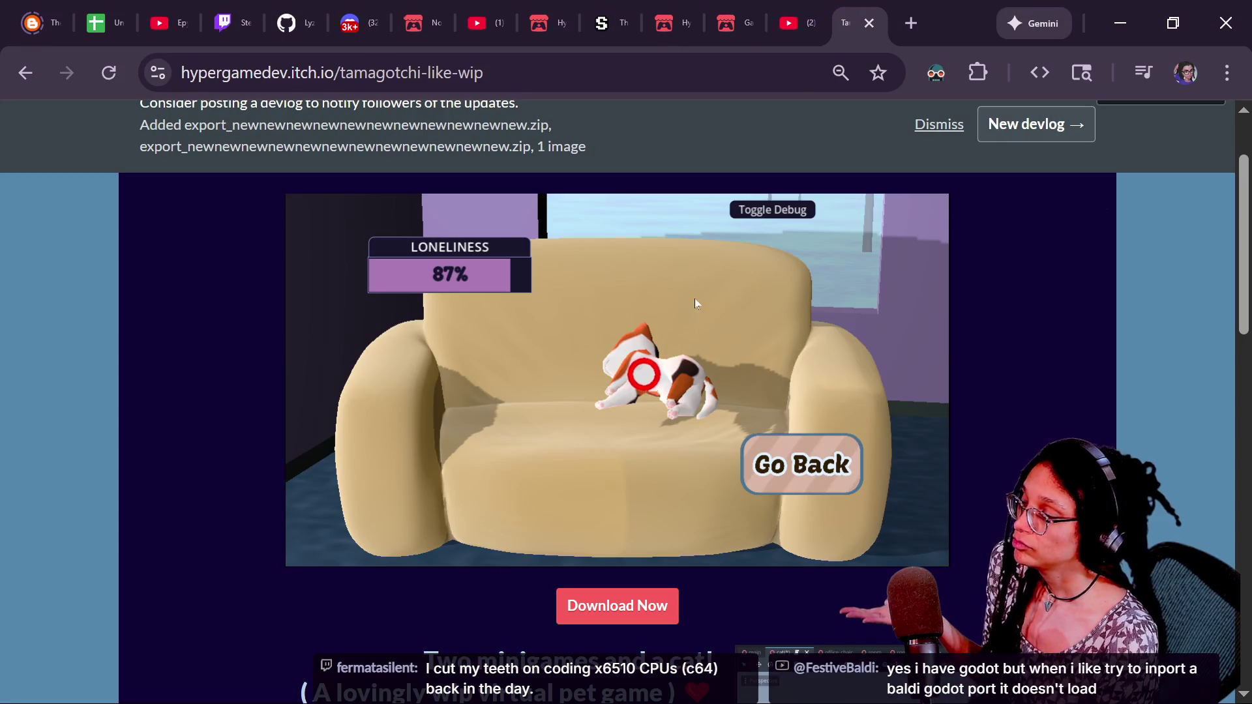
left_click(769, 472)
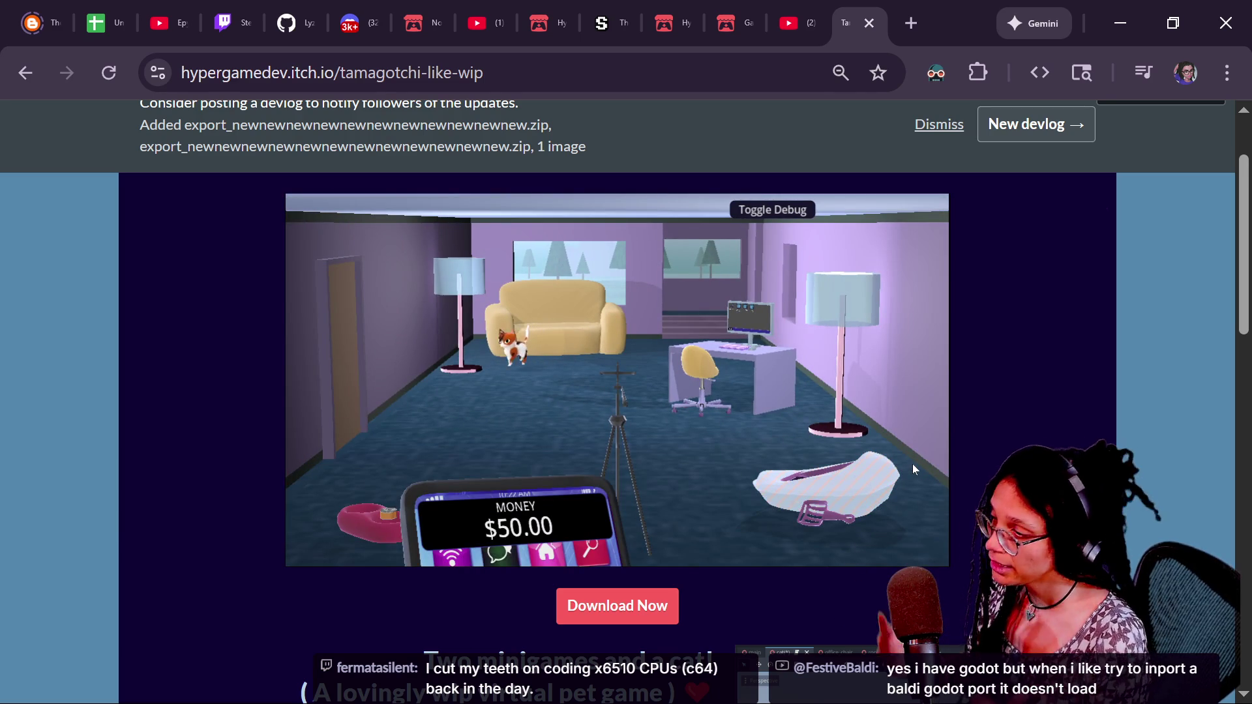
left_click(590, 499)
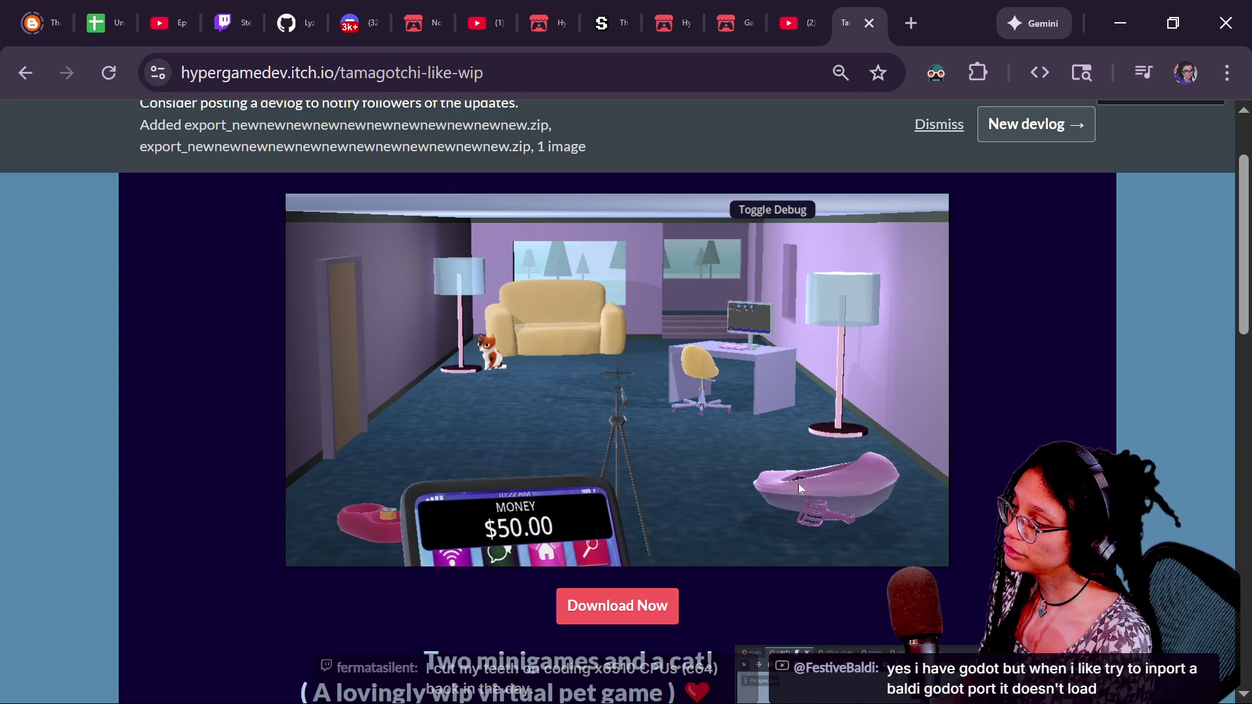
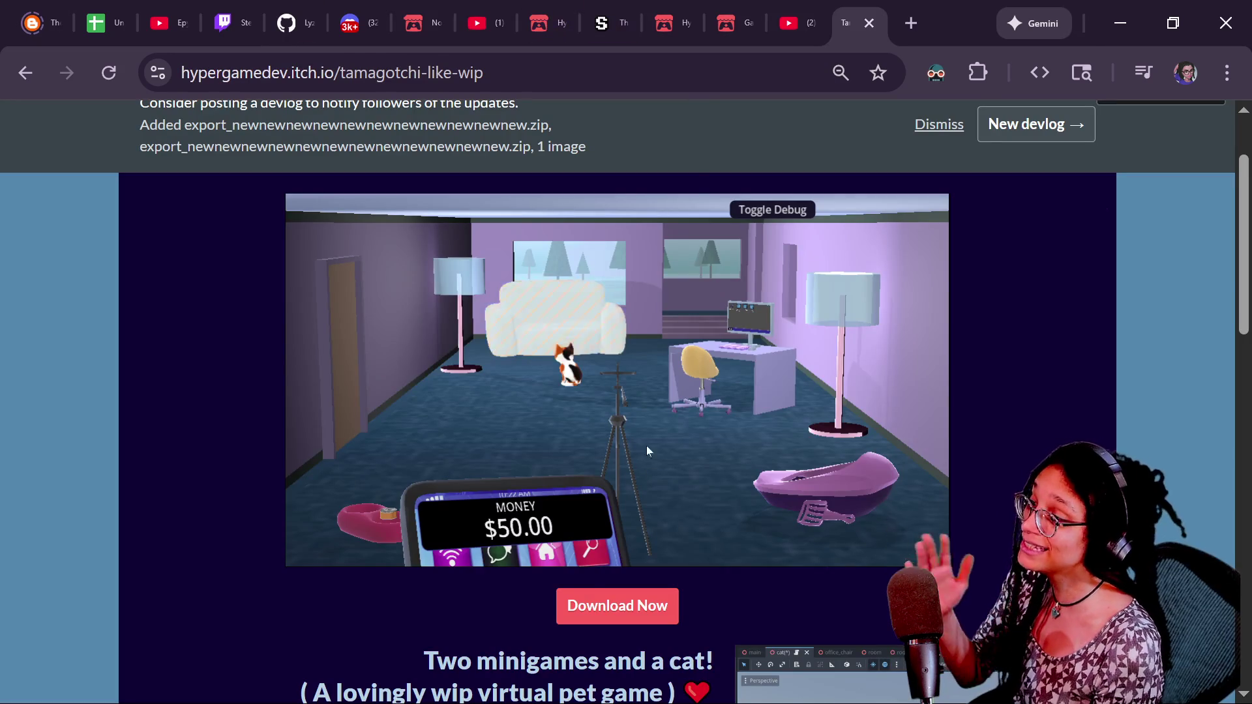
- Go to the Game-like Jam page and start the embedded Rogue theme game
left_click(786, 6)
left_click(734, 21)
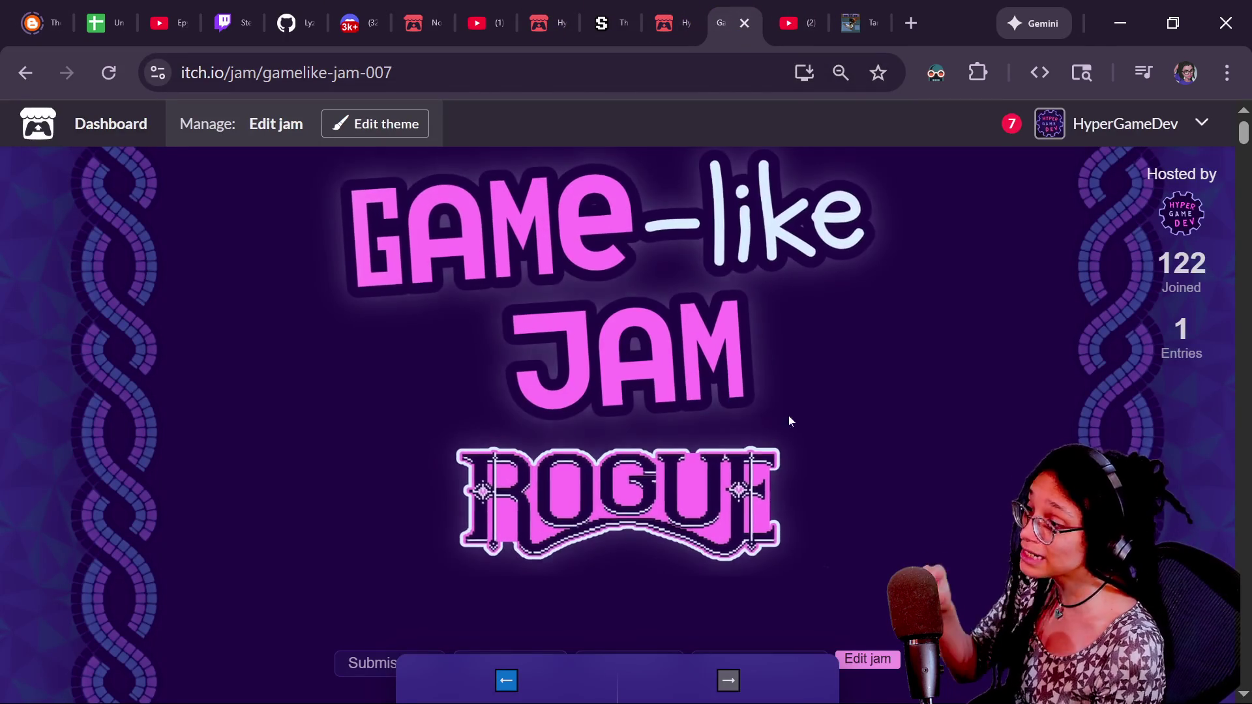
scroll(812, 527, "down", 10)
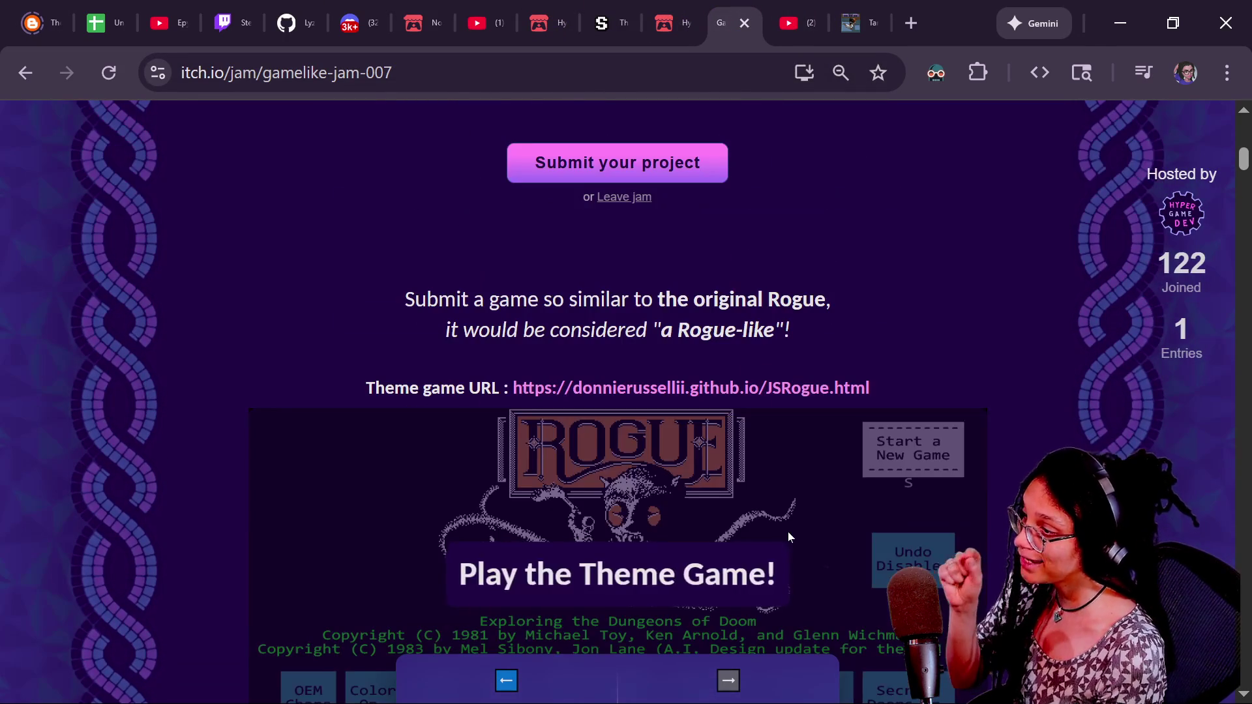
left_click(750, 543)
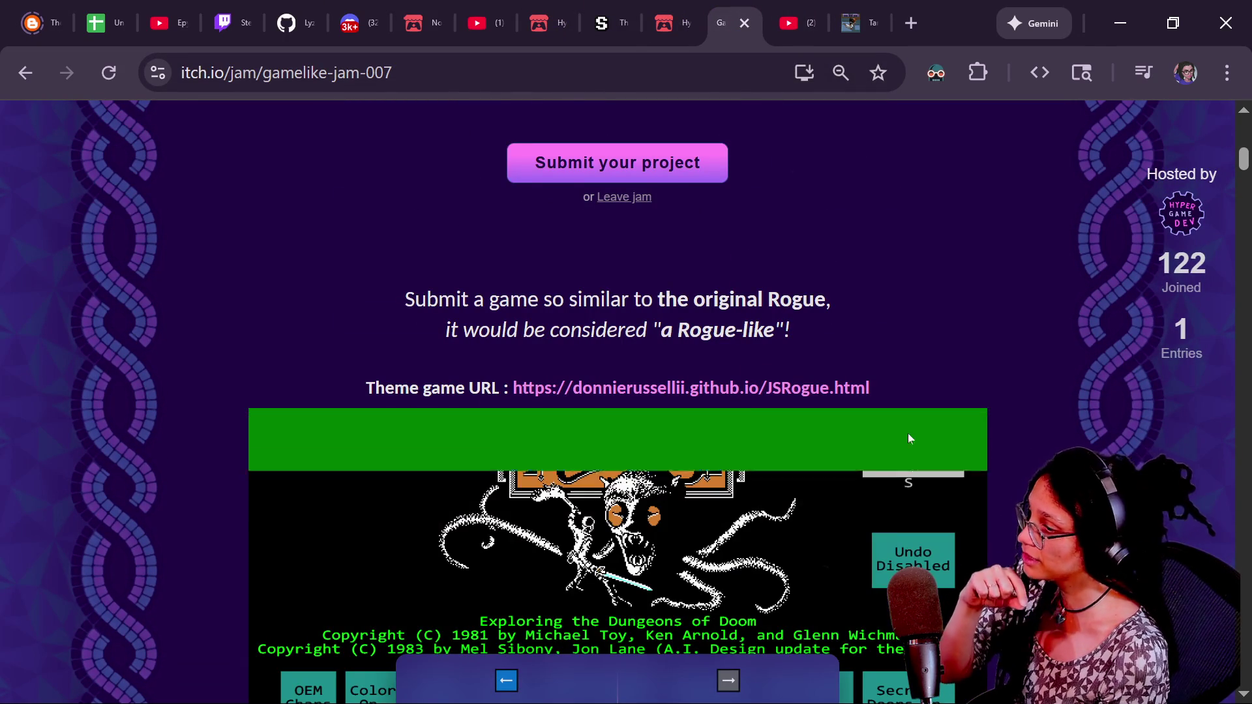
scroll(1084, 435, "down", 2)
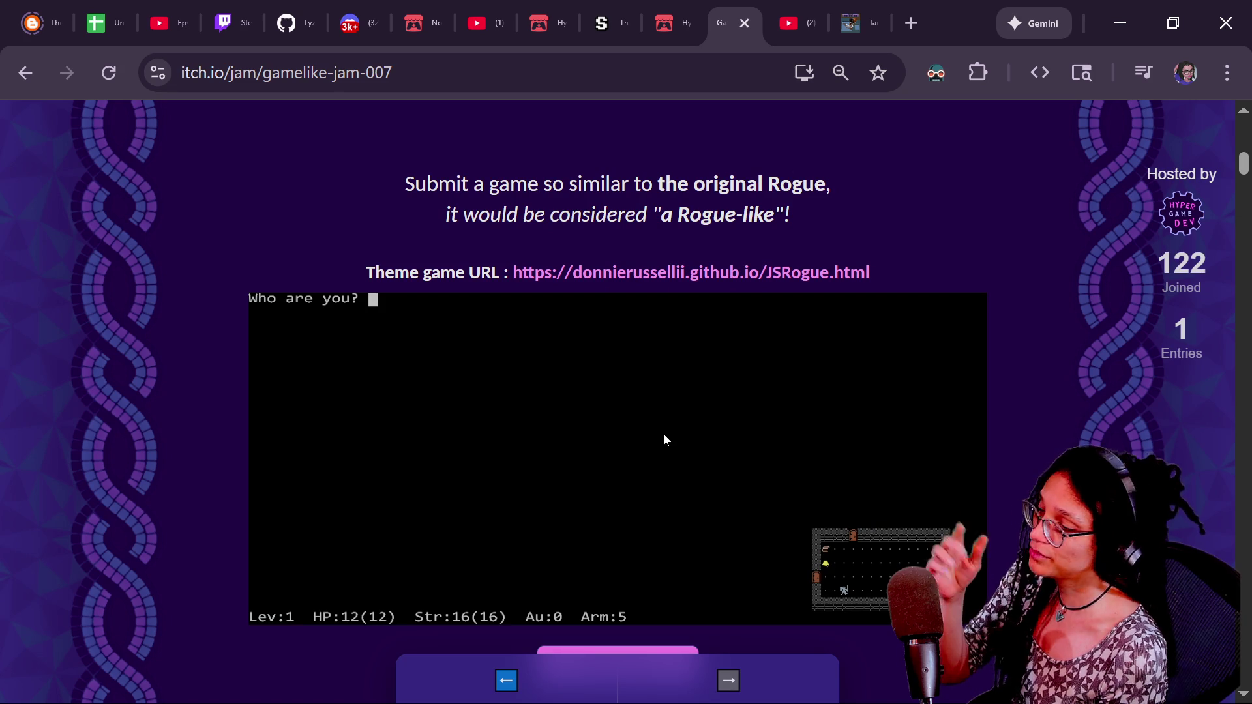
- Answer the game's name and fruit prompts, then walk the character up to the upper room
key("Return")
key("Return")
key("Escape")
key("y")
key("u")
key("u")
key("k")
key("k")
key("y")
key("k")
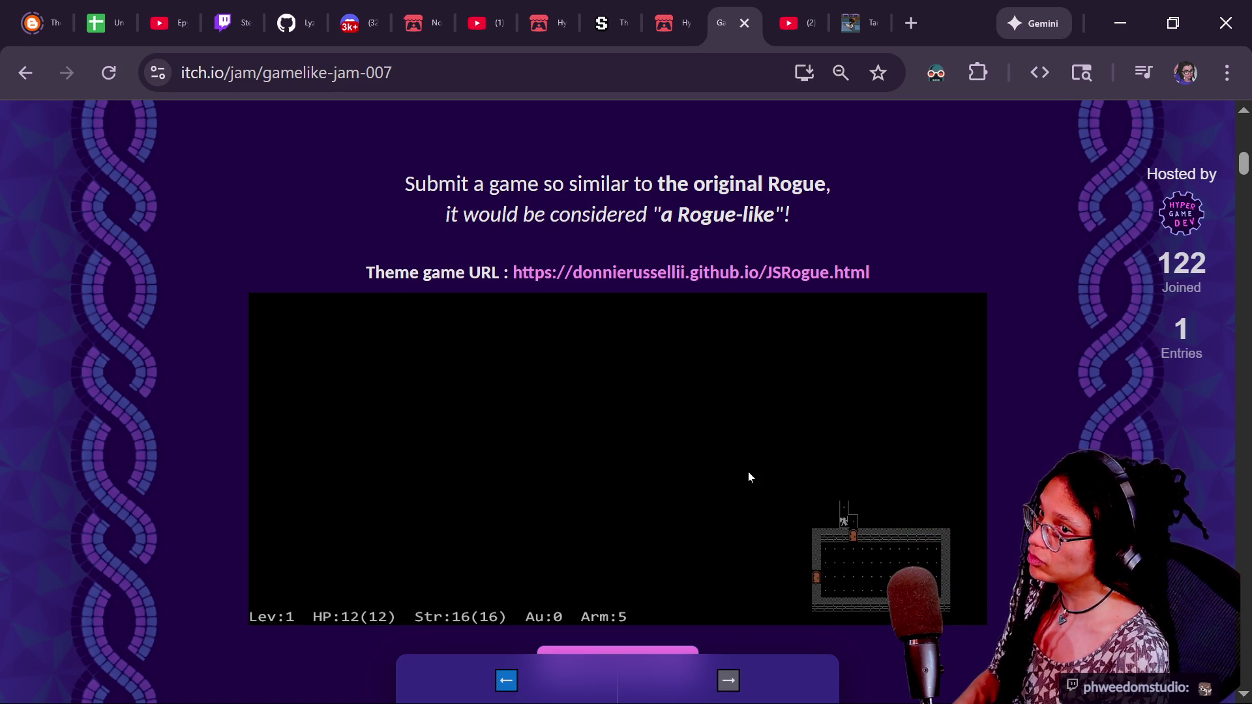
- Lead the character west along the corridor into the new room and onto its lower door
key("y")
key("h")
key("h")
key("h")
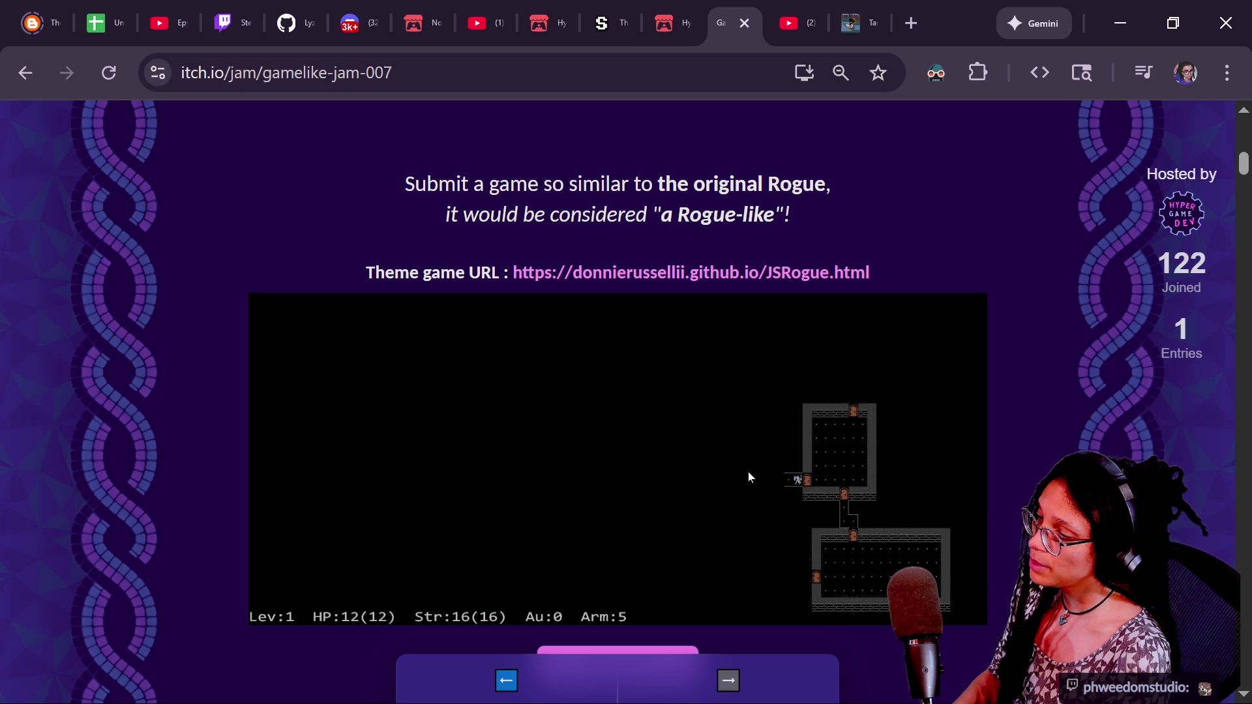
key("h")
key("h")
key("h")
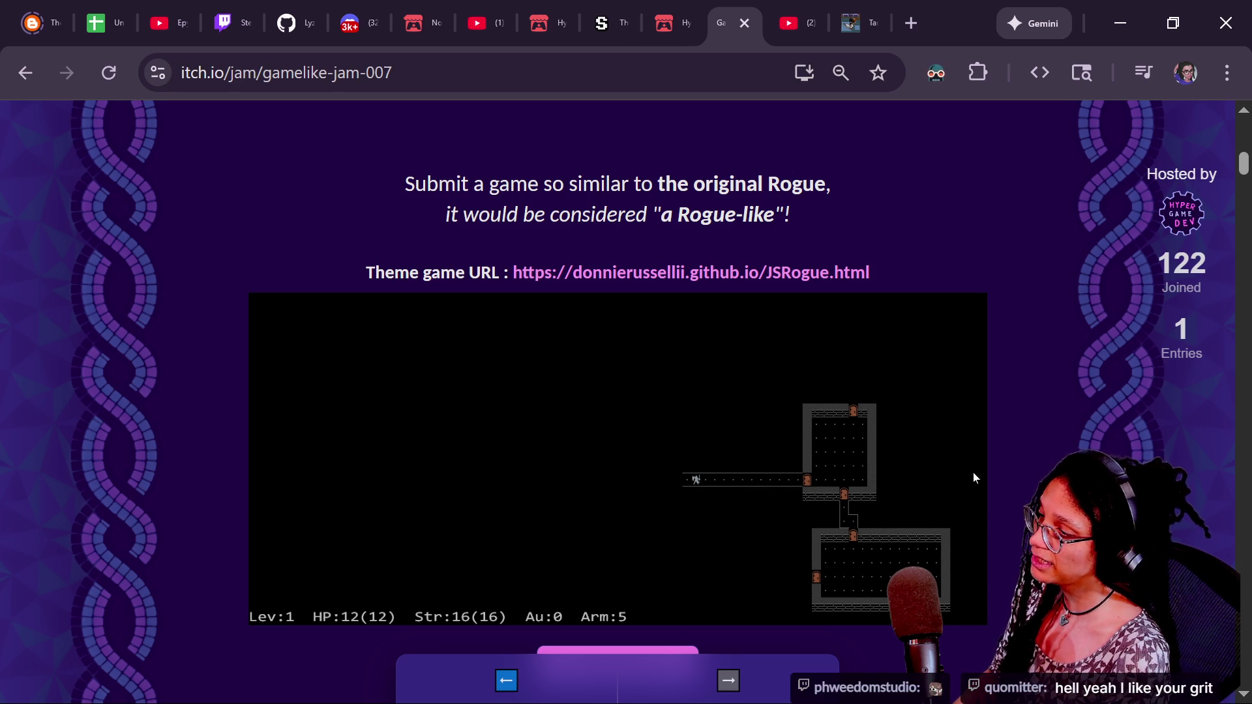
key("h")
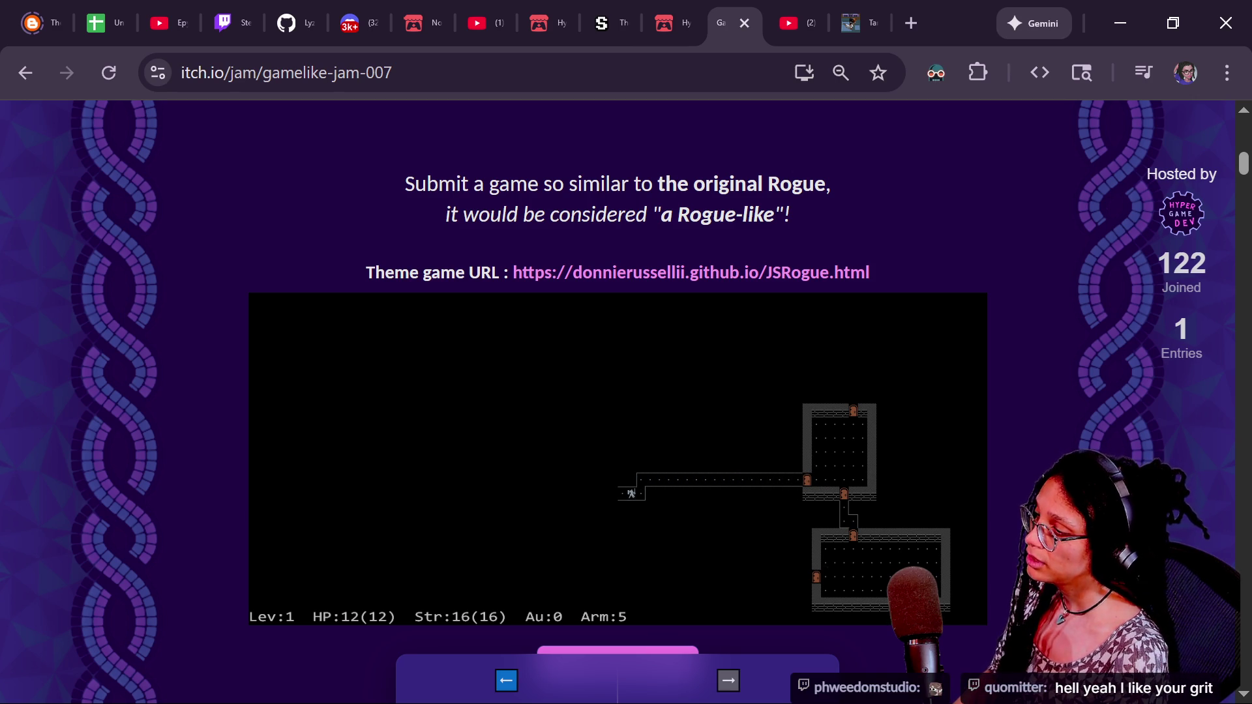
key("h")
key("h")
key("h")
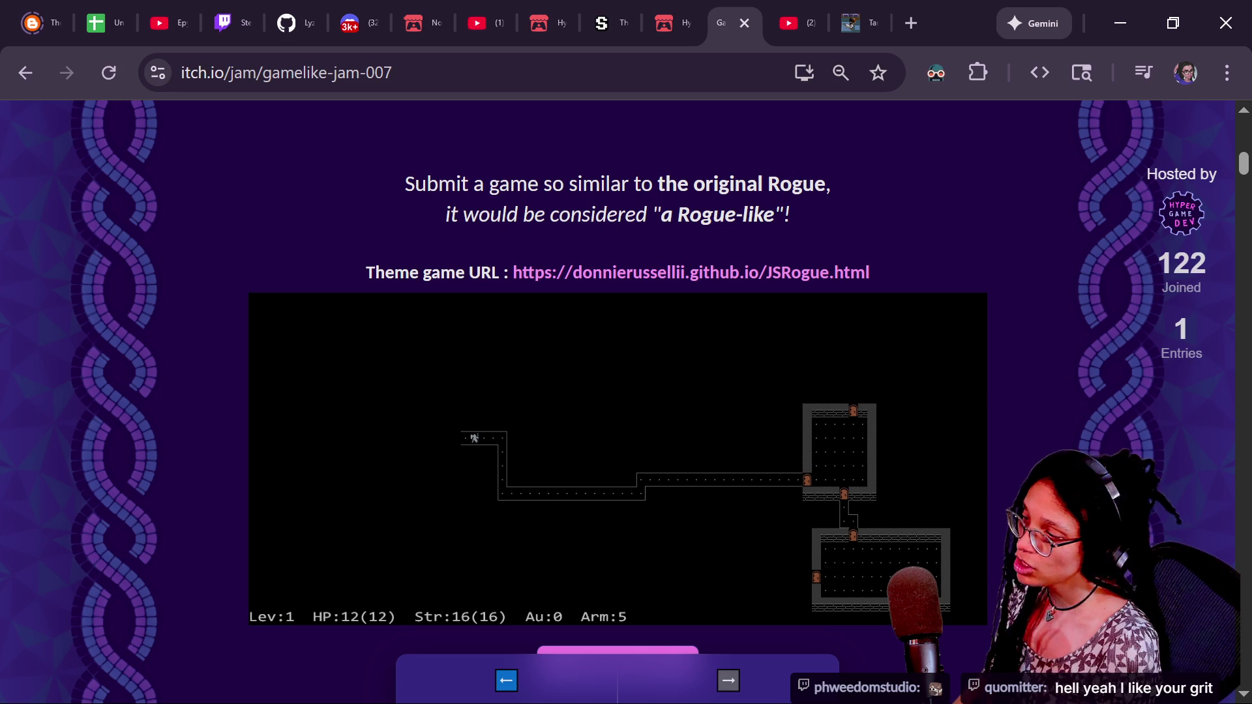
key("h")
key("h")
key("h")
key("j")
key("j")
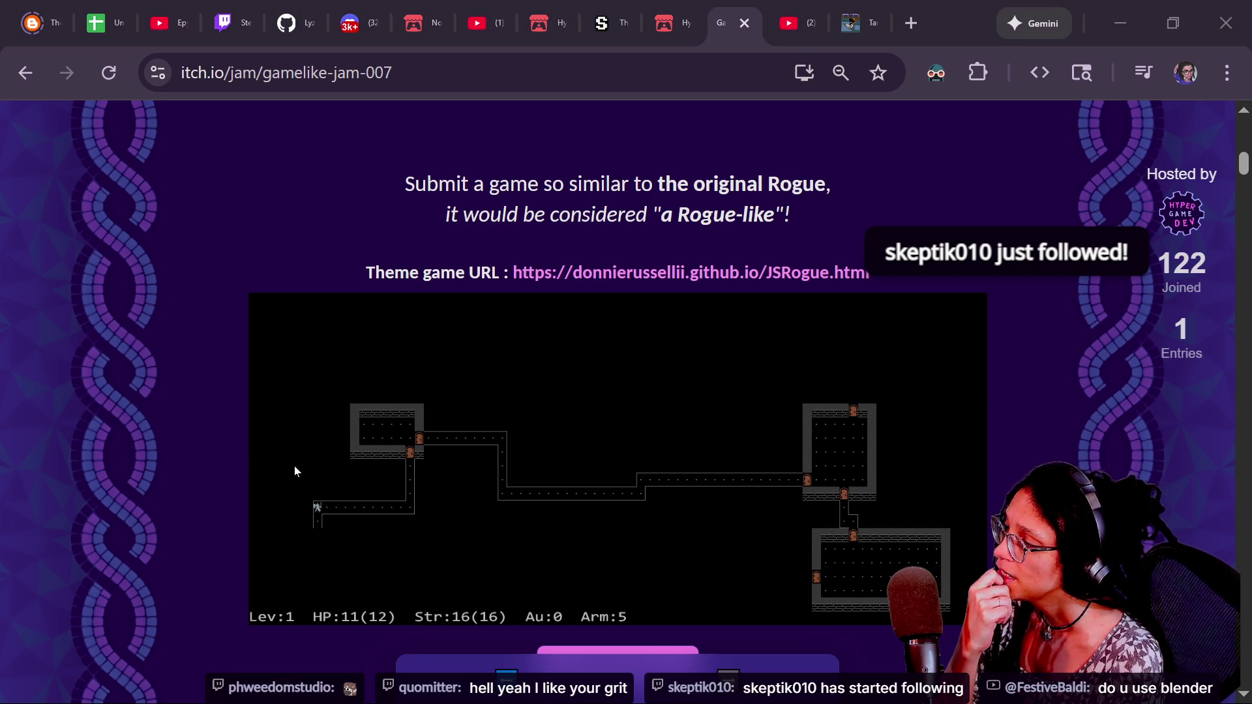
- Glance at the Tamagotchi-like game page, then bring up the Game-like Jam overview and spreadsheet
key("ctrl+Tab")
key("ctrl+Tab")
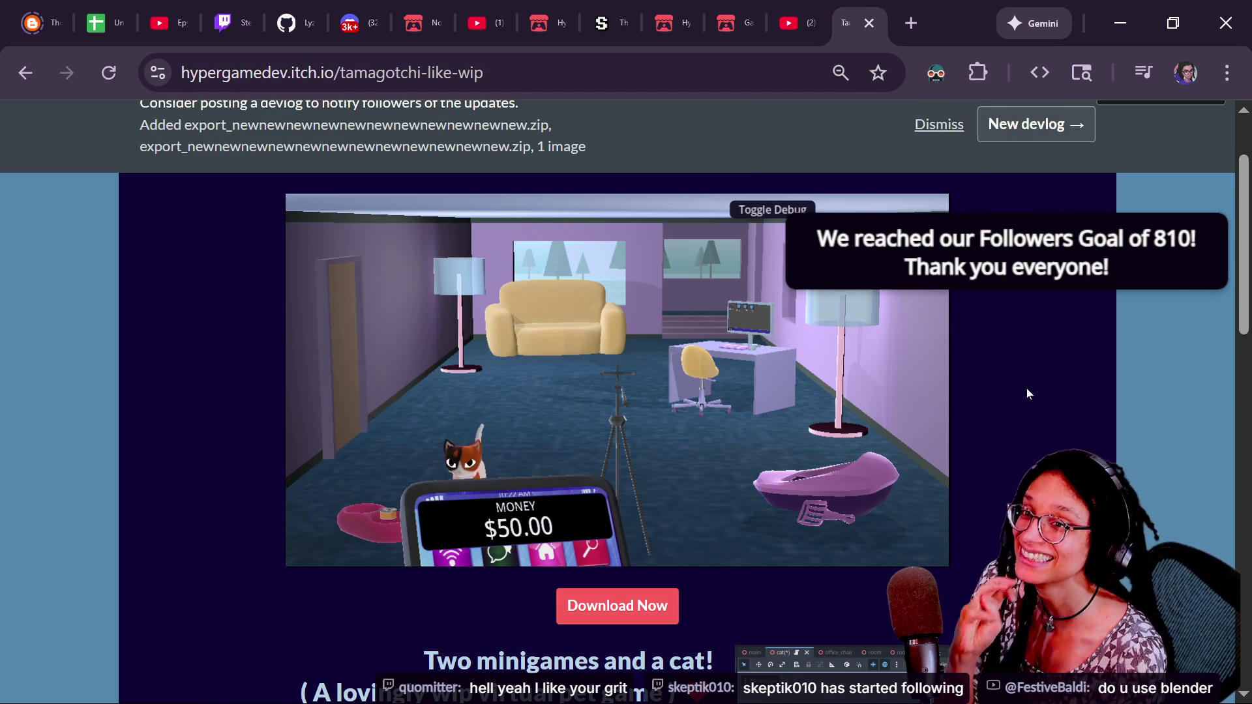
key("alt+Tab")
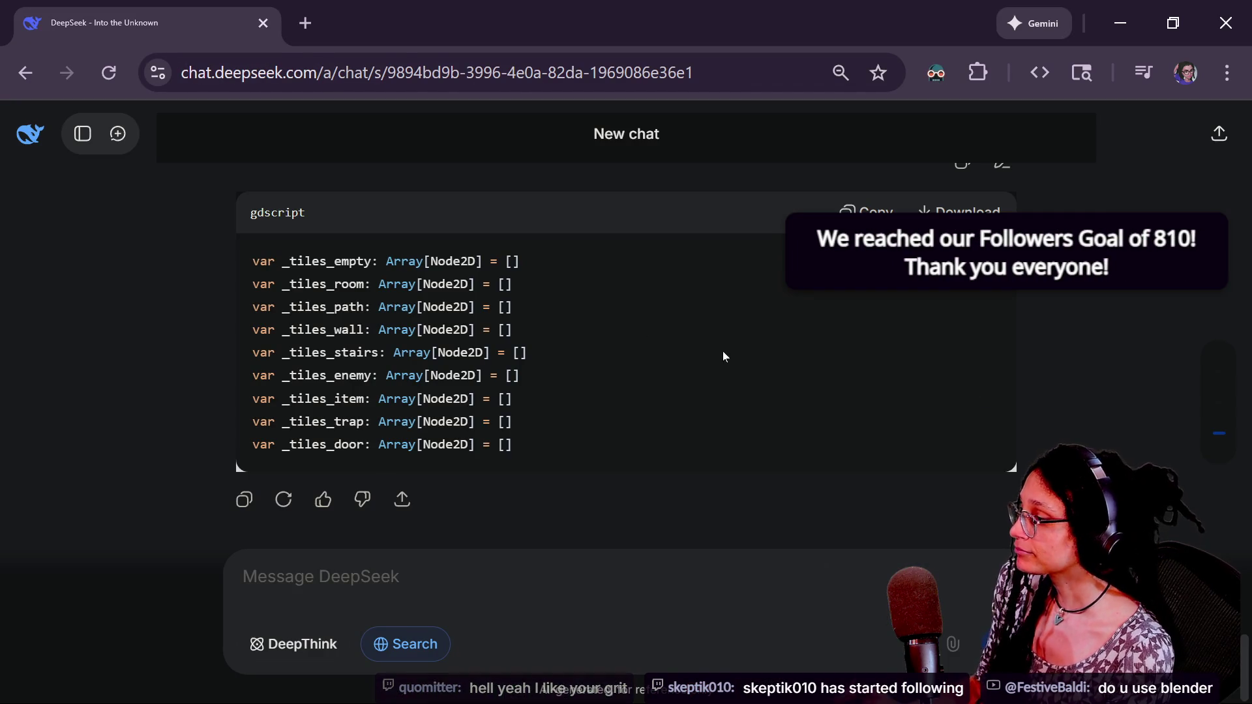
key("alt+Tab")
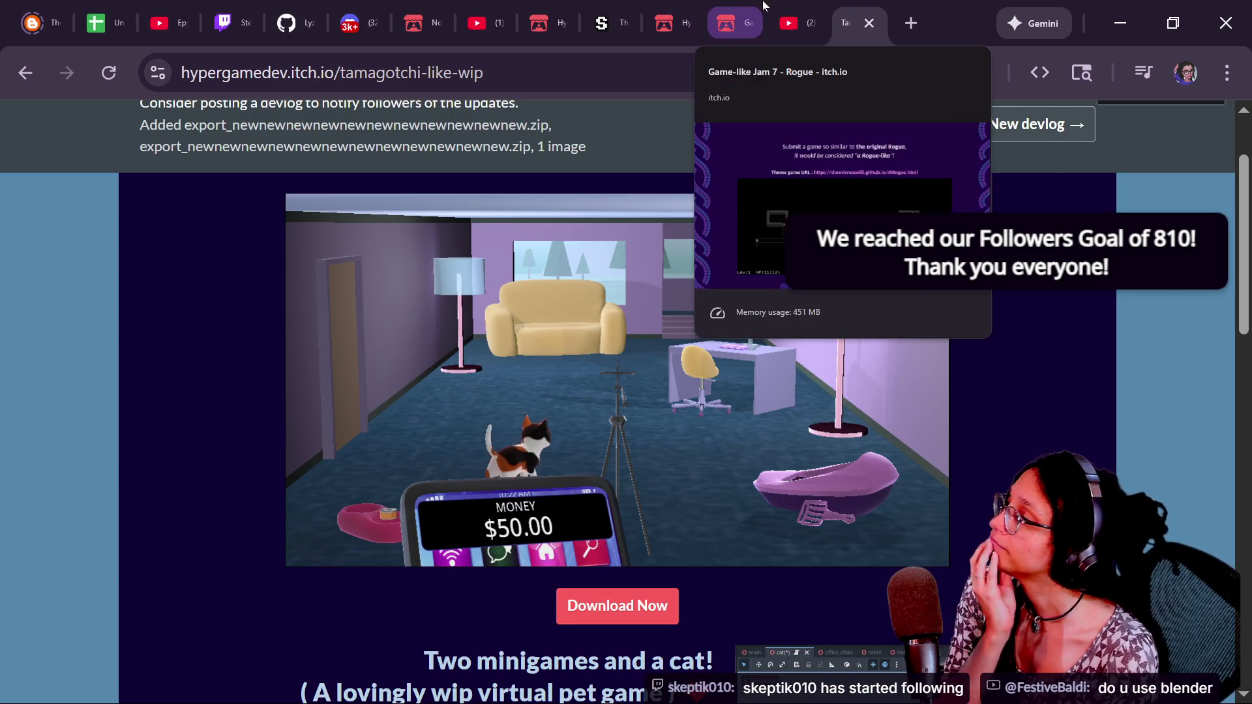
left_click(670, 5)
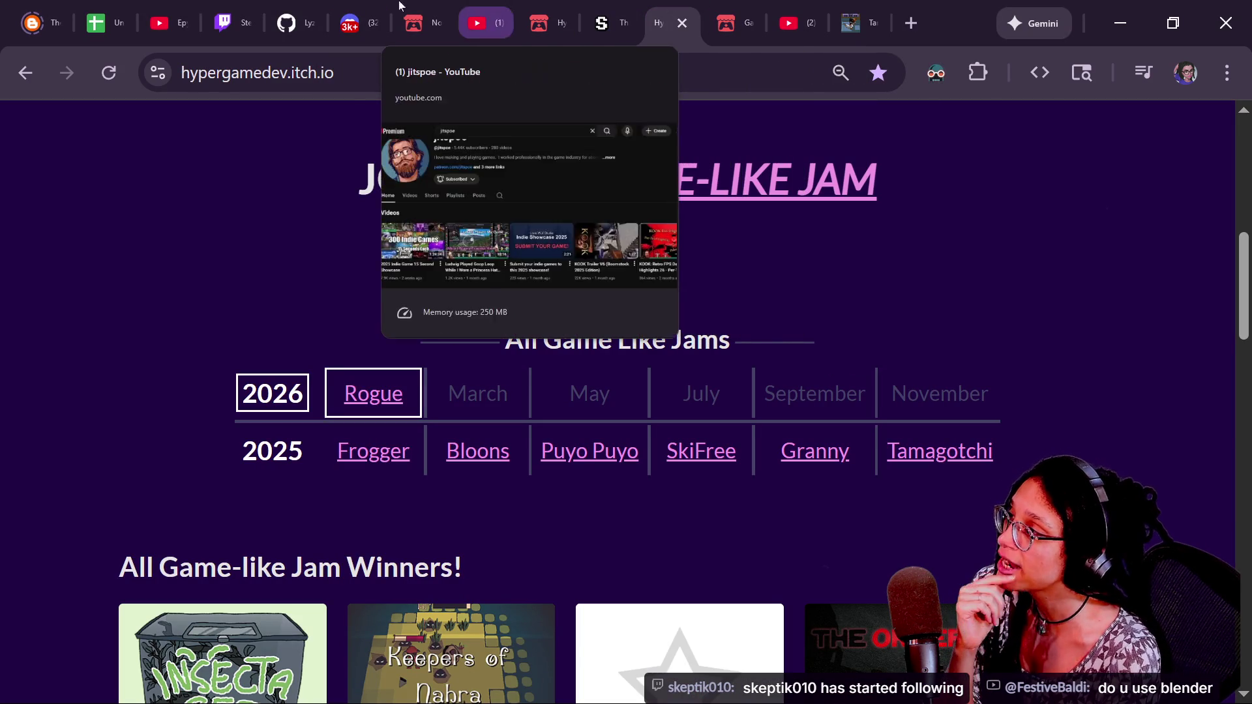
left_click(102, 23)
- Fill A1:G9 with the same grey as rows 10–11, trying a few grey swatches
left_click(120, 310)
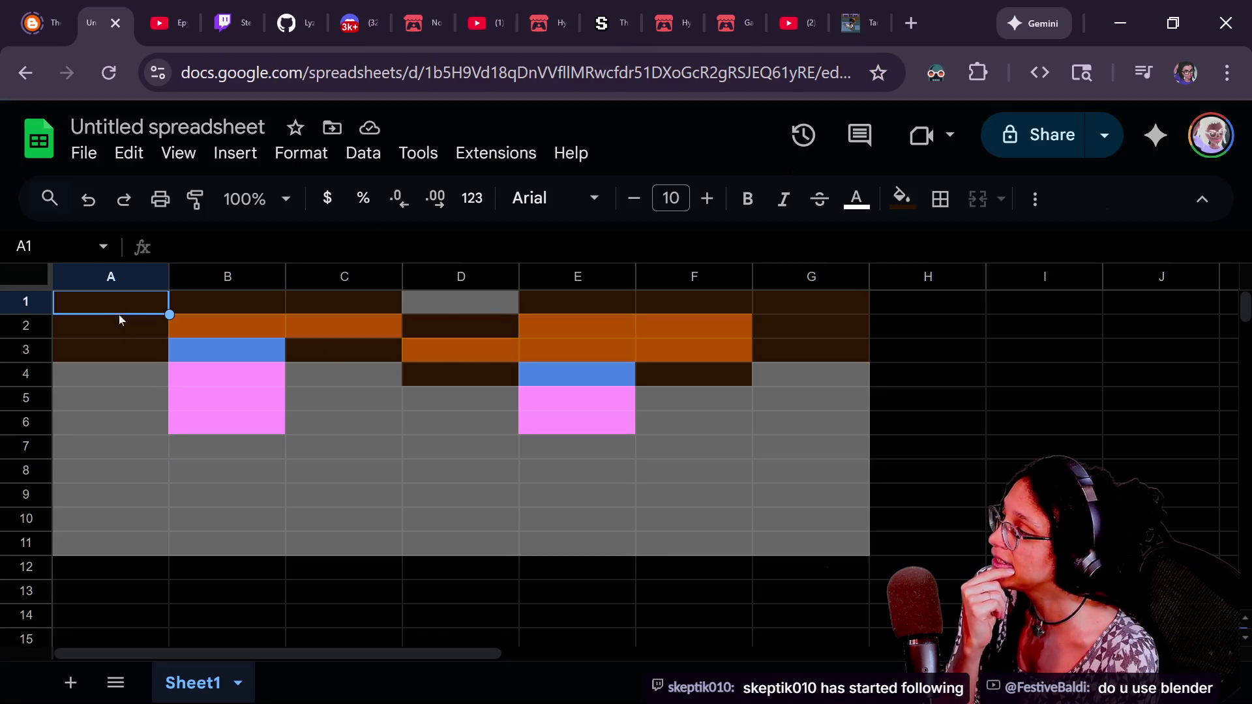
left_click(836, 491, "shift")
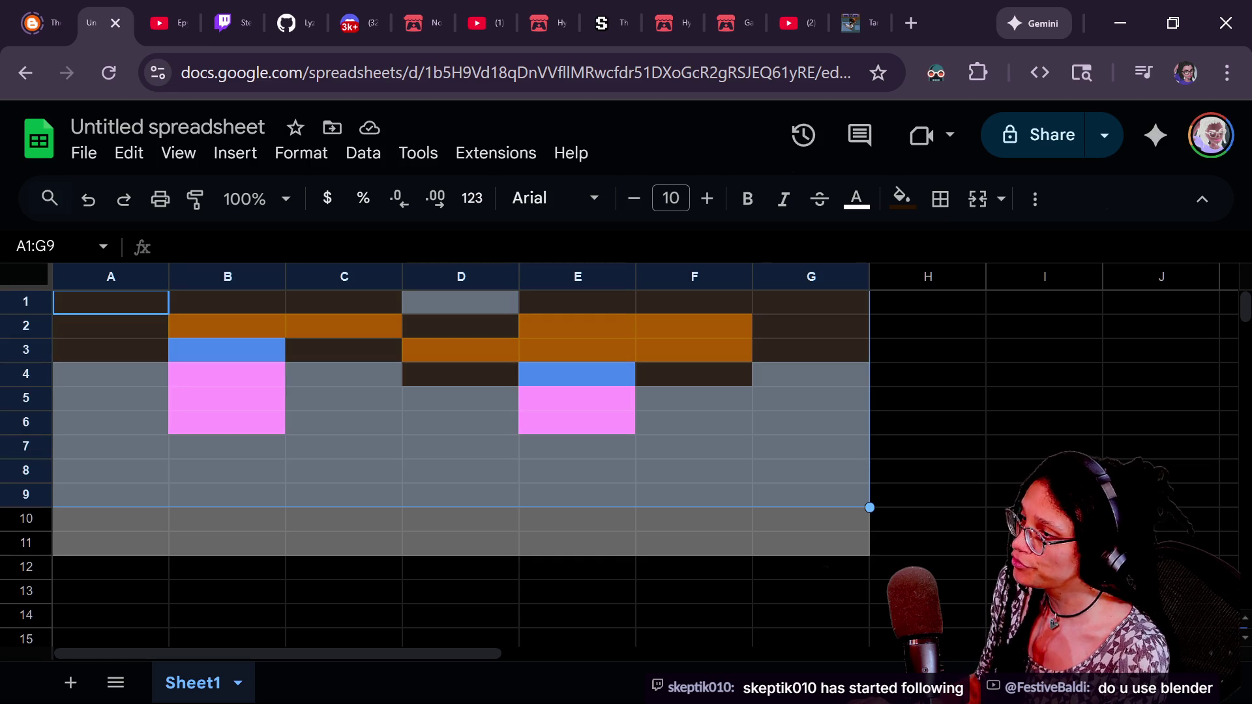
left_click(902, 198)
left_click(960, 280)
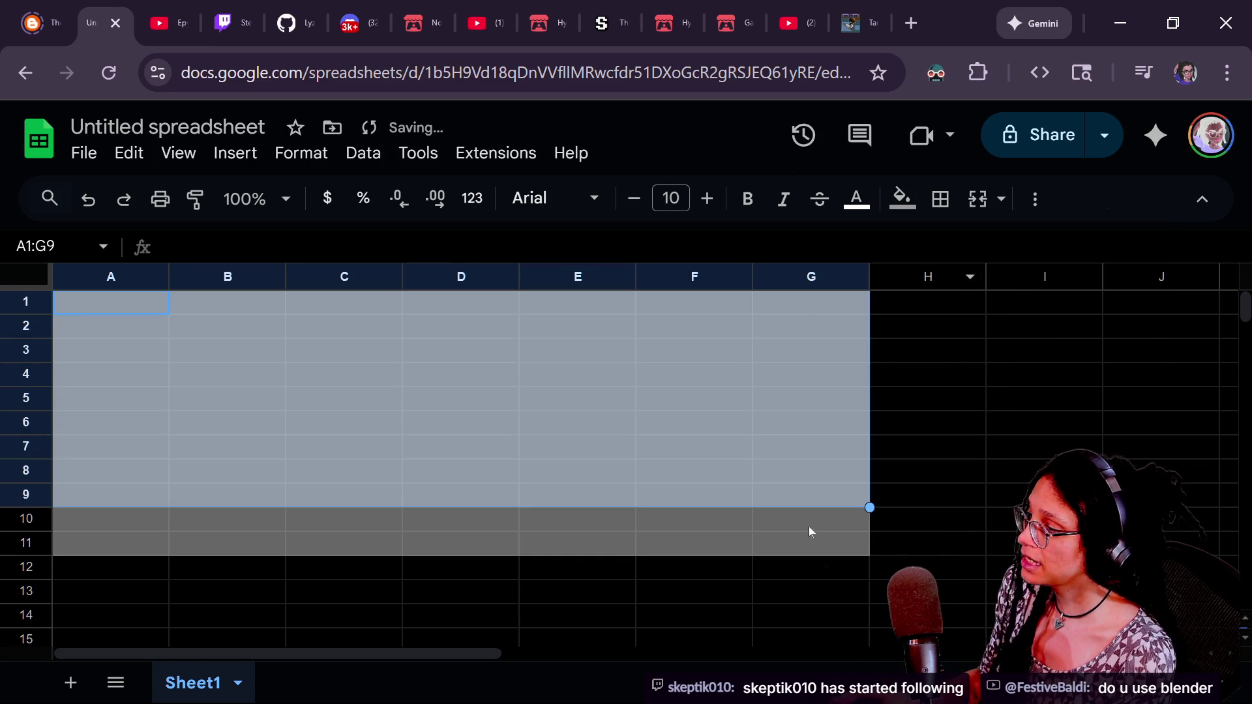
left_click(902, 198)
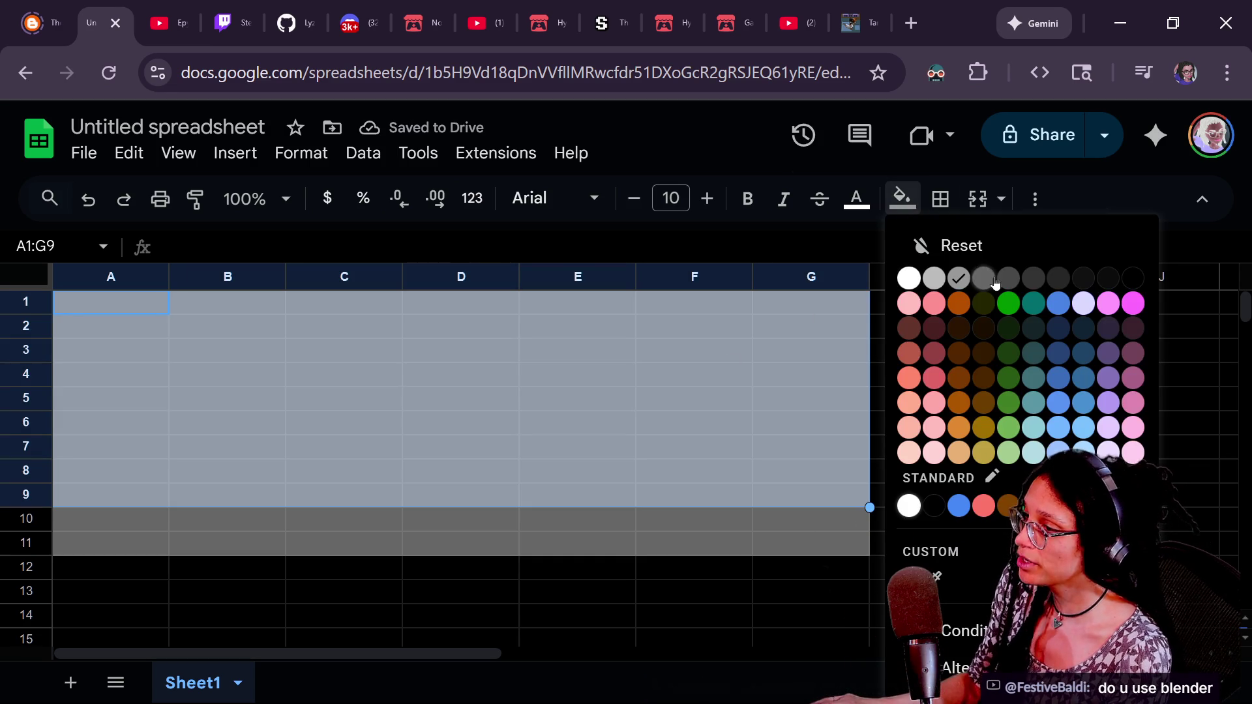
left_click(992, 283)
left_click(902, 197)
left_click(970, 248)
- Undo an accidental paste into A1, then select A1:C3 for a new fill colour
left_click(692, 350)
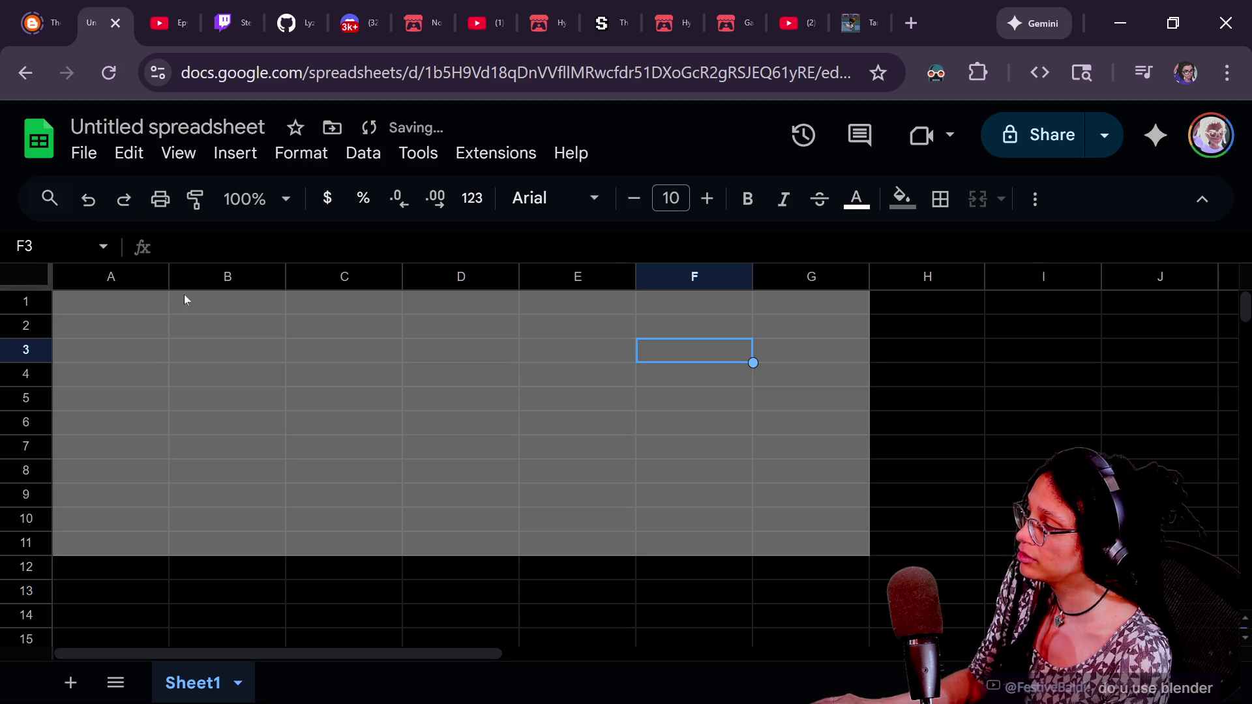
left_click(134, 302)
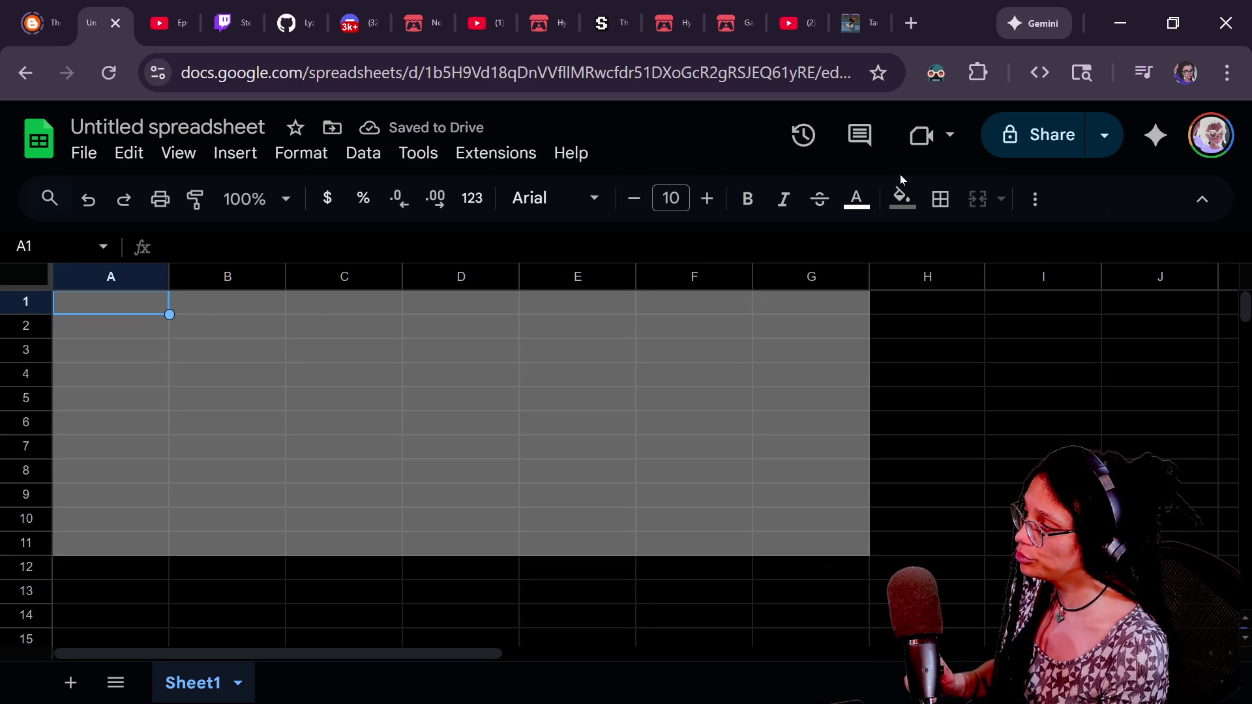
type("https://www.youtube.com/@phweedom")
key("ctrl+z")
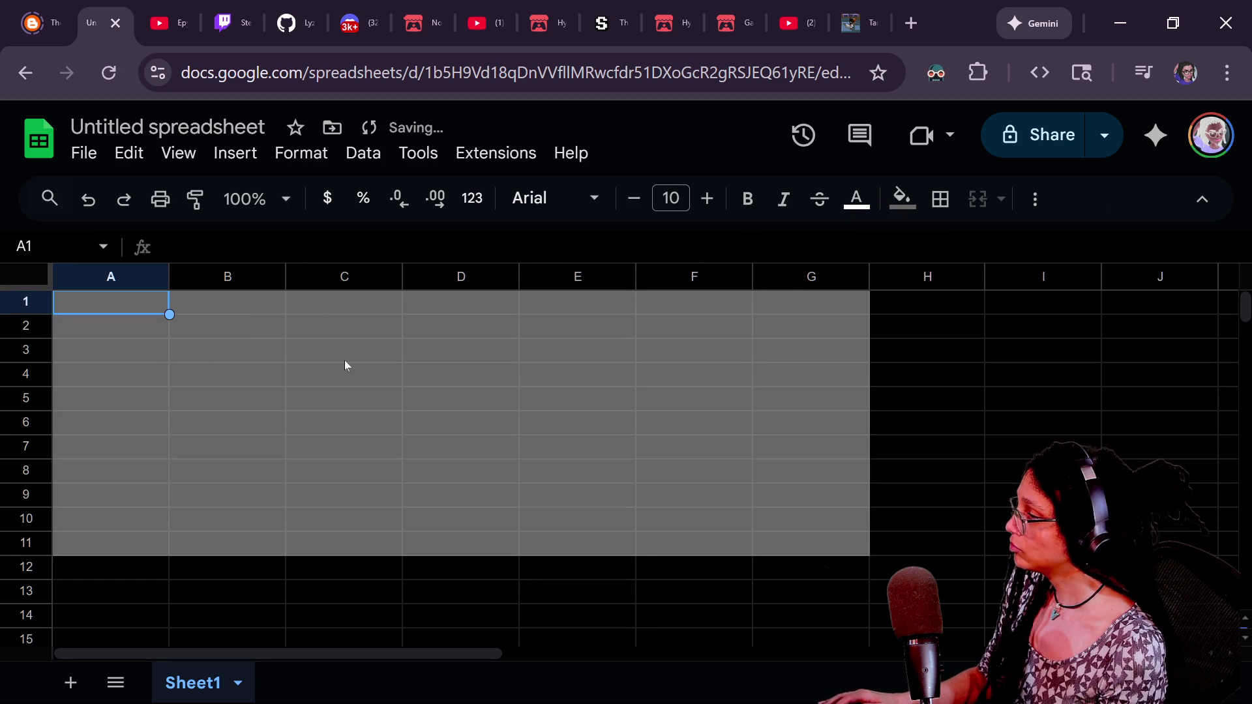
left_click(345, 361, "shift")
left_click(903, 199)
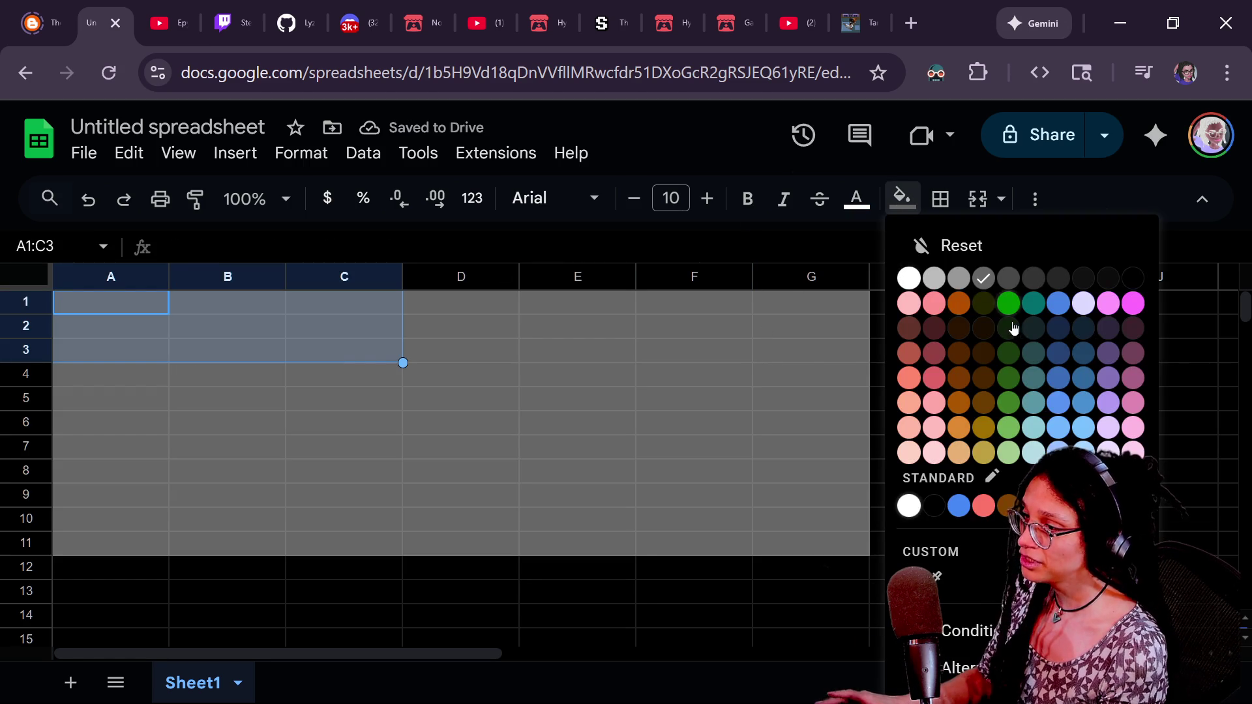
- Fill A1:C3 orange and colour its top row A1:C1 dark brown
left_click(951, 309)
left_click(226, 312)
left_click(299, 304)
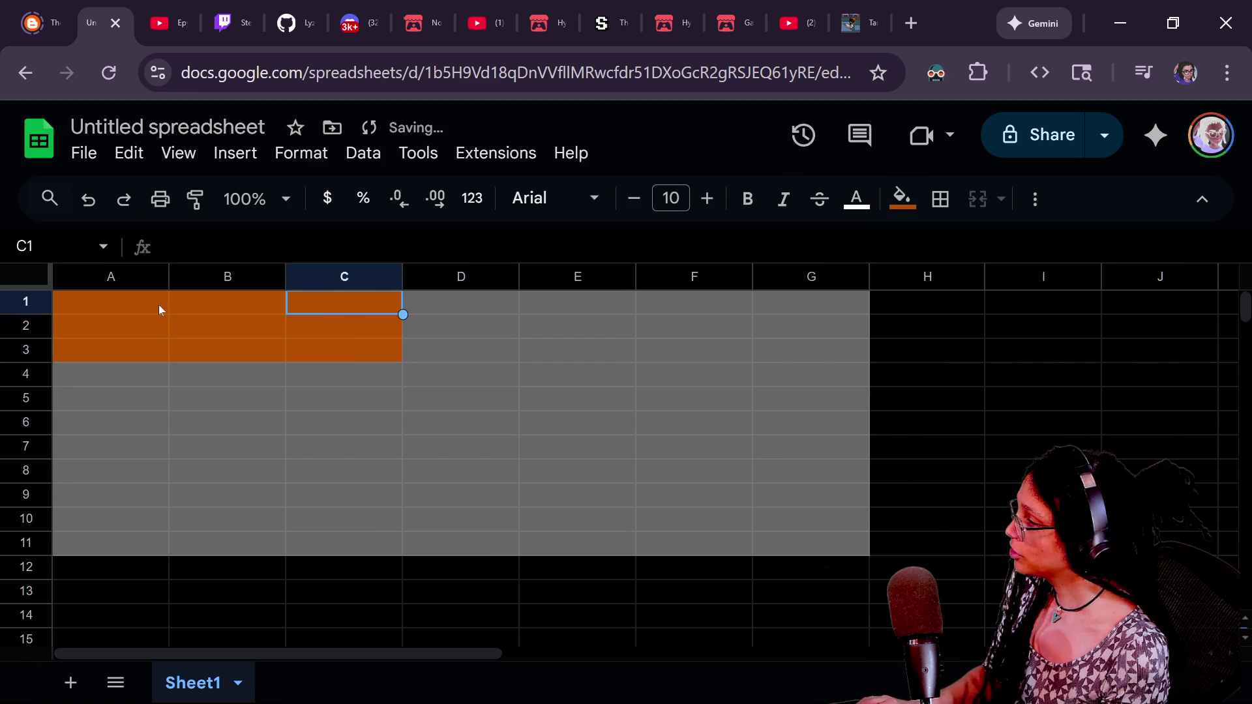
left_click(163, 311, "shift")
left_click(913, 201)
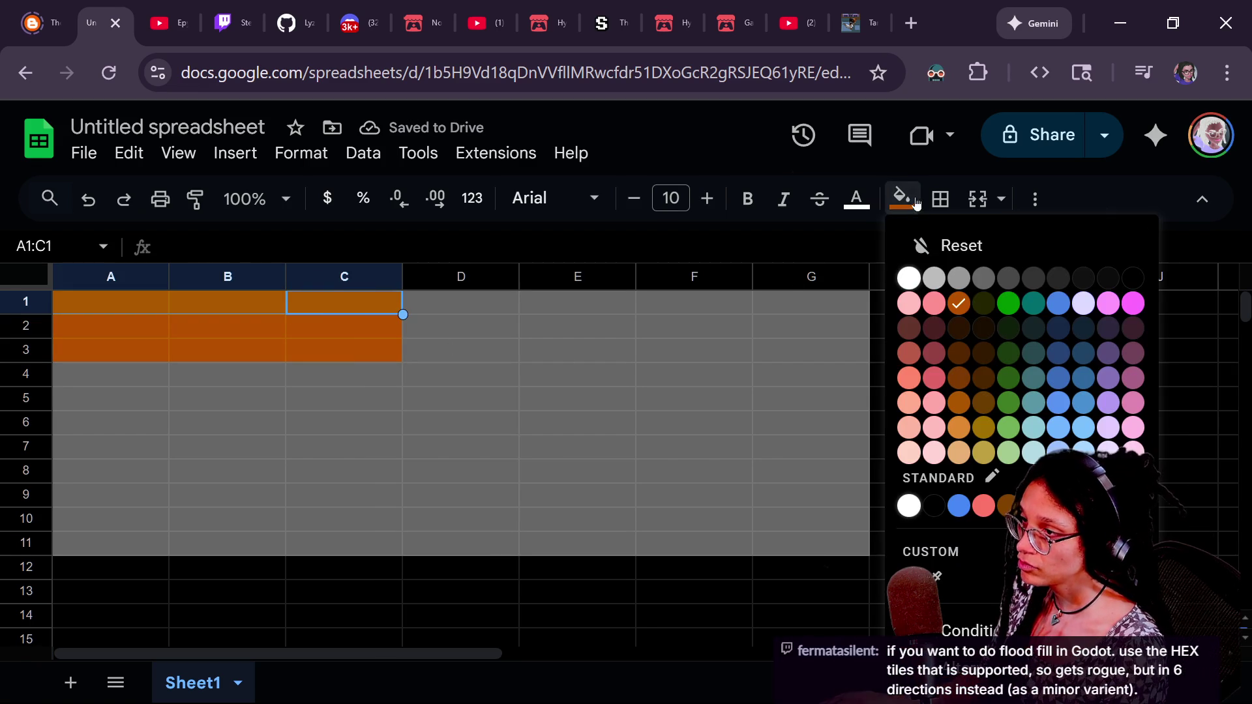
left_click(956, 335)
- Colour A2:A3, B3:C3 and C2 dark brown to outline the orange room
left_click(136, 337)
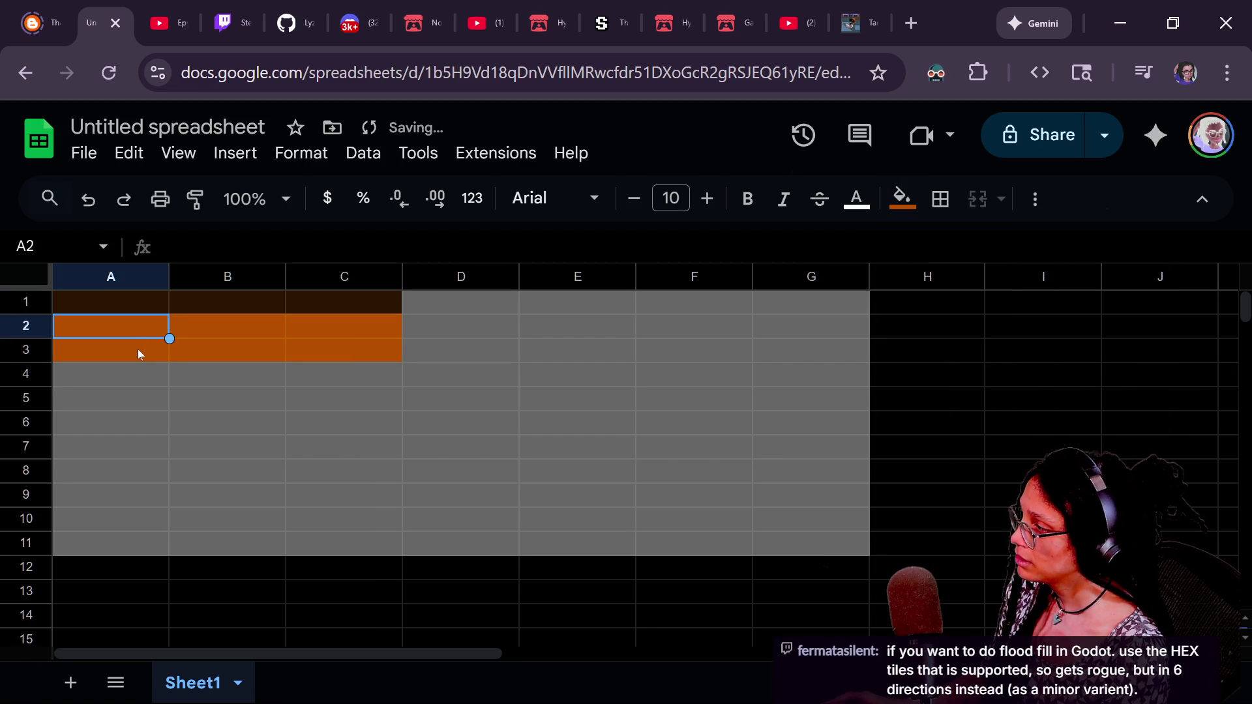
left_click(903, 197)
left_click(960, 333)
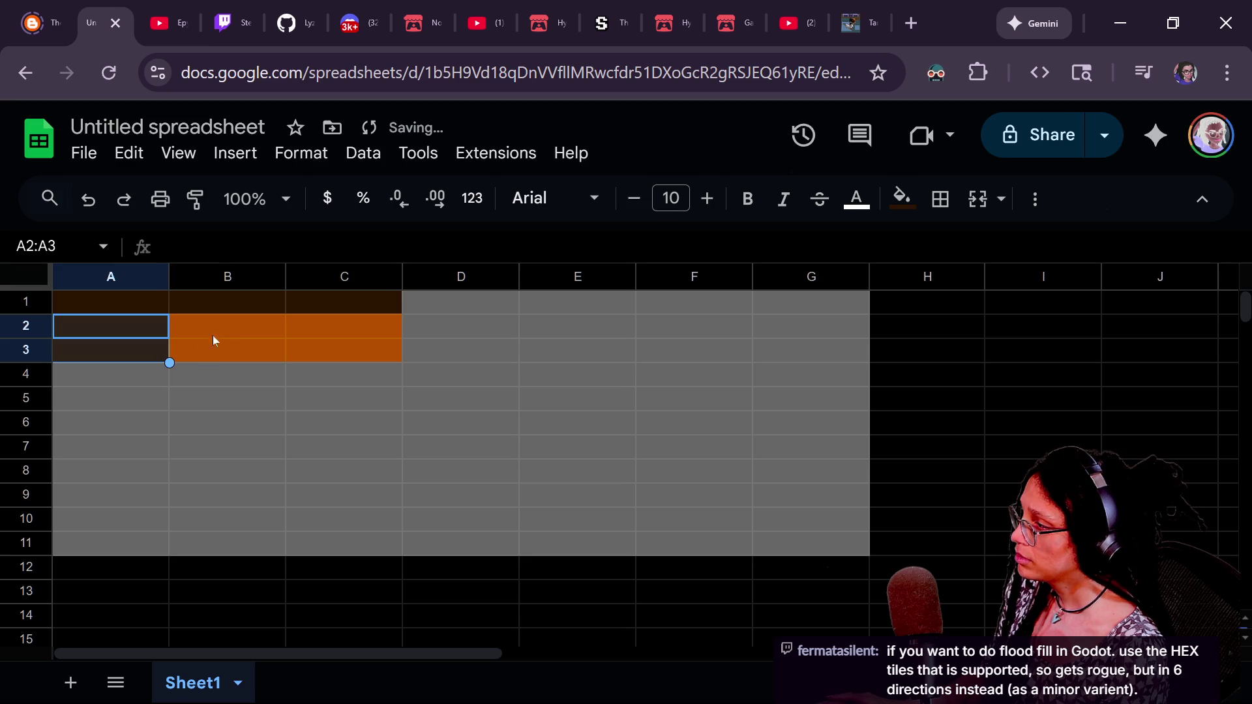
left_click(222, 345)
left_click(331, 348, "shift")
left_click(902, 197)
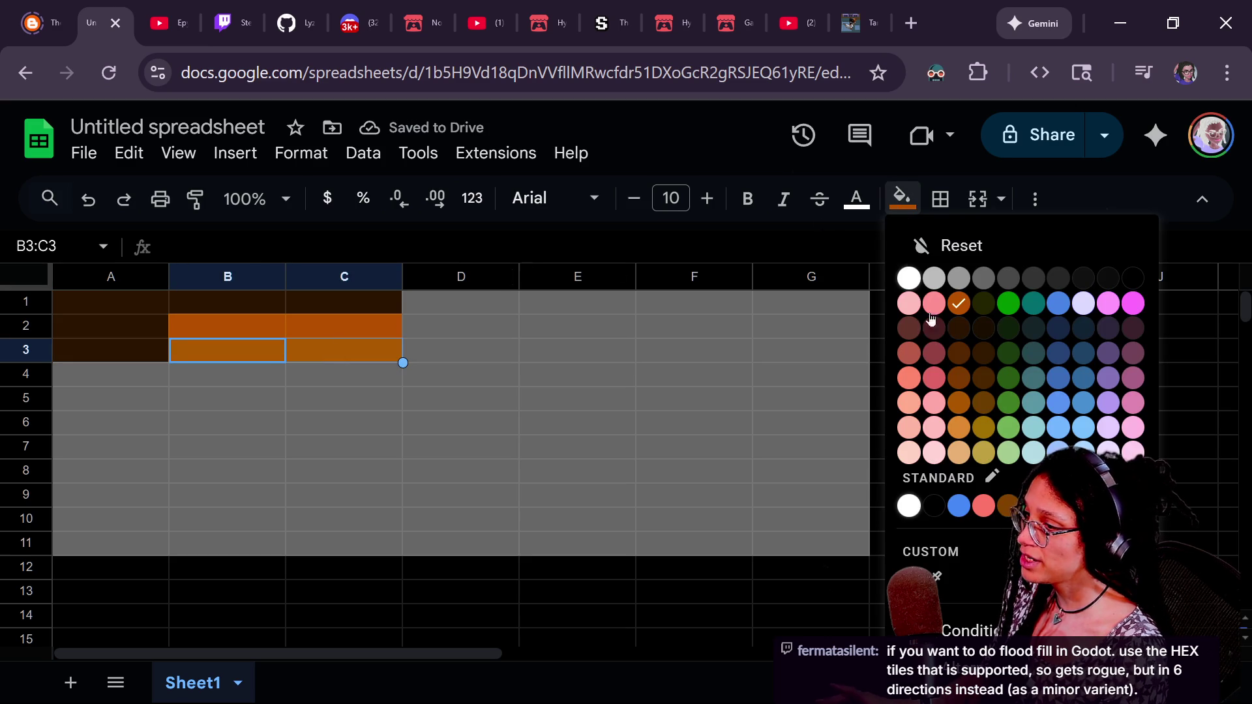
left_click(959, 336)
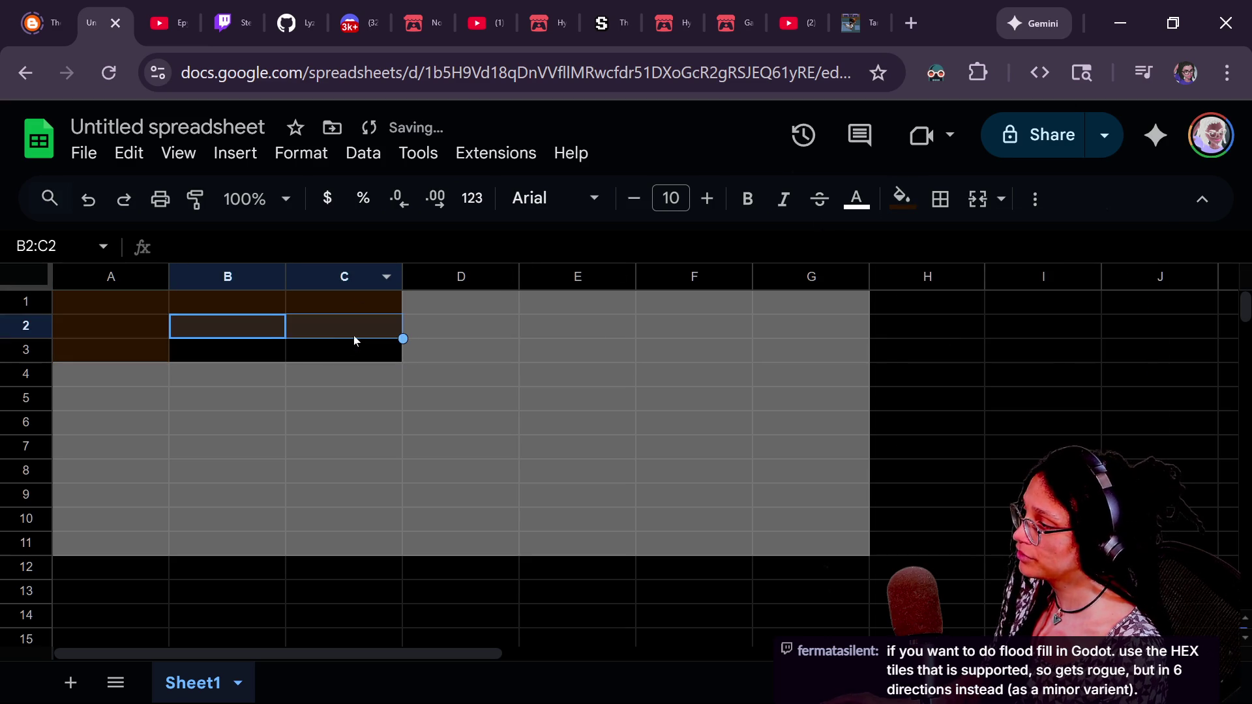
left_click(353, 335)
left_click(901, 197)
left_click(959, 334)
- Select and copy the orange 3×3 block A1:C3
key("Up")
left_click(223, 346)
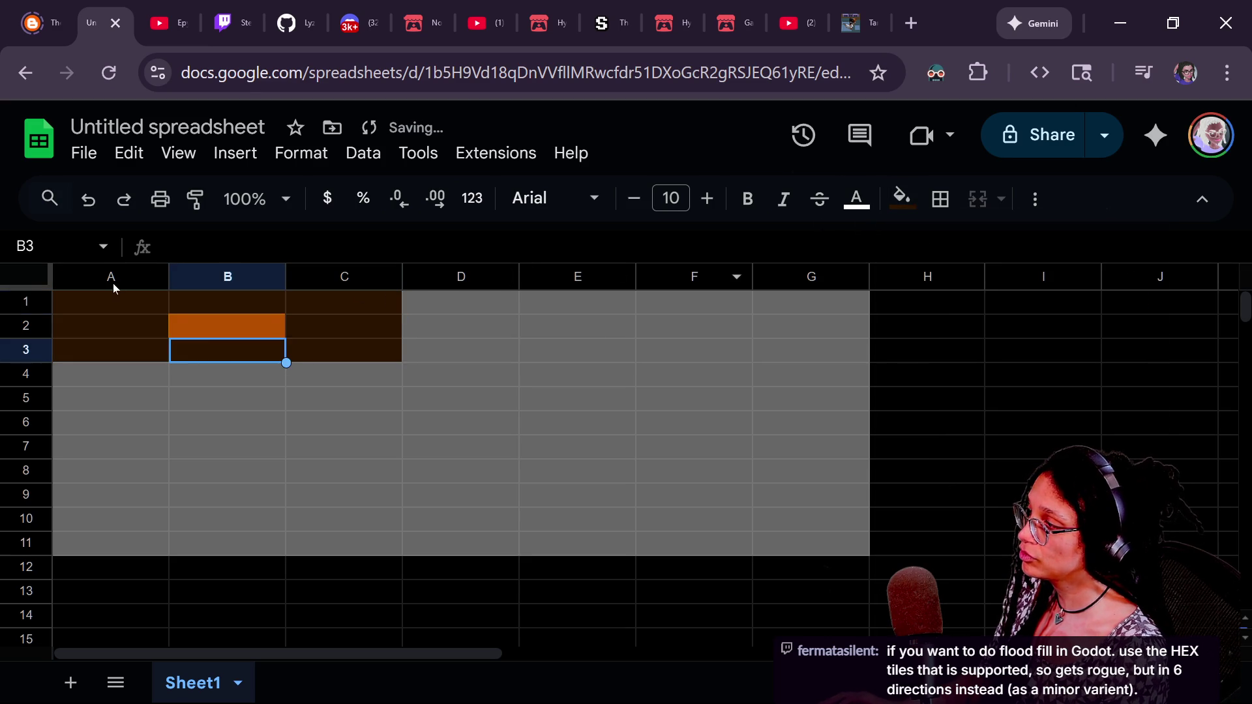
left_click(114, 296)
left_click(216, 352)
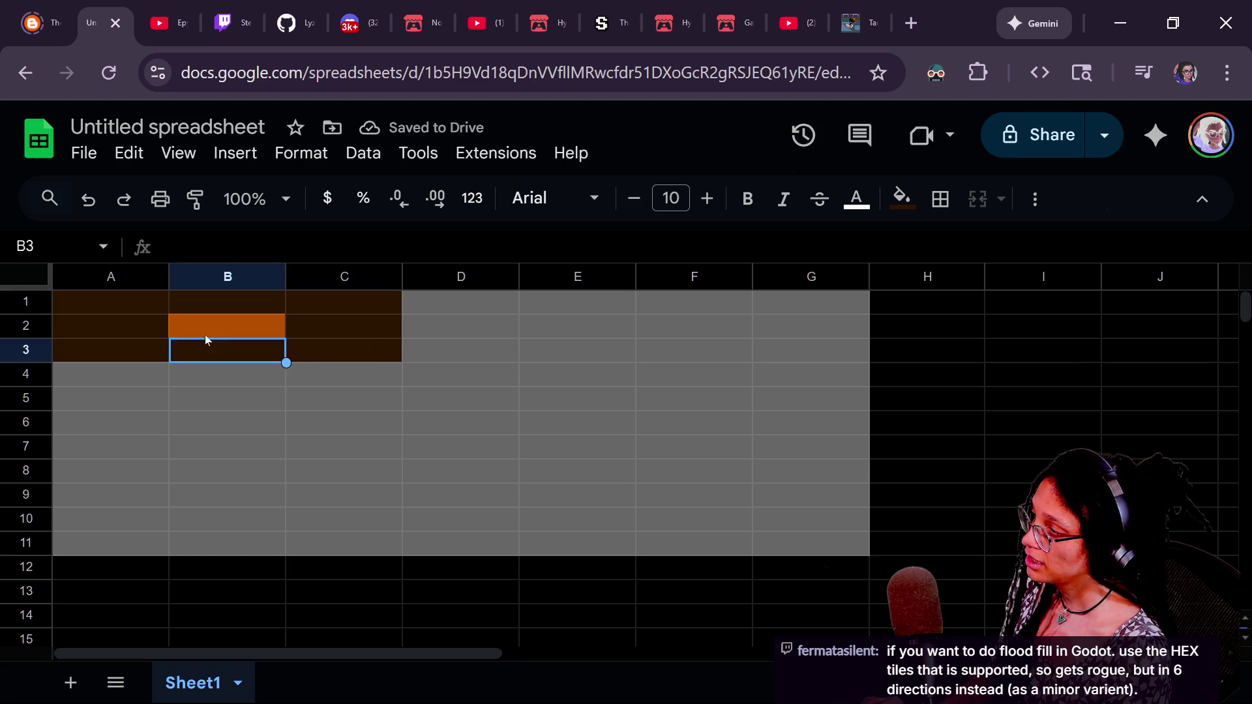
left_click(338, 338)
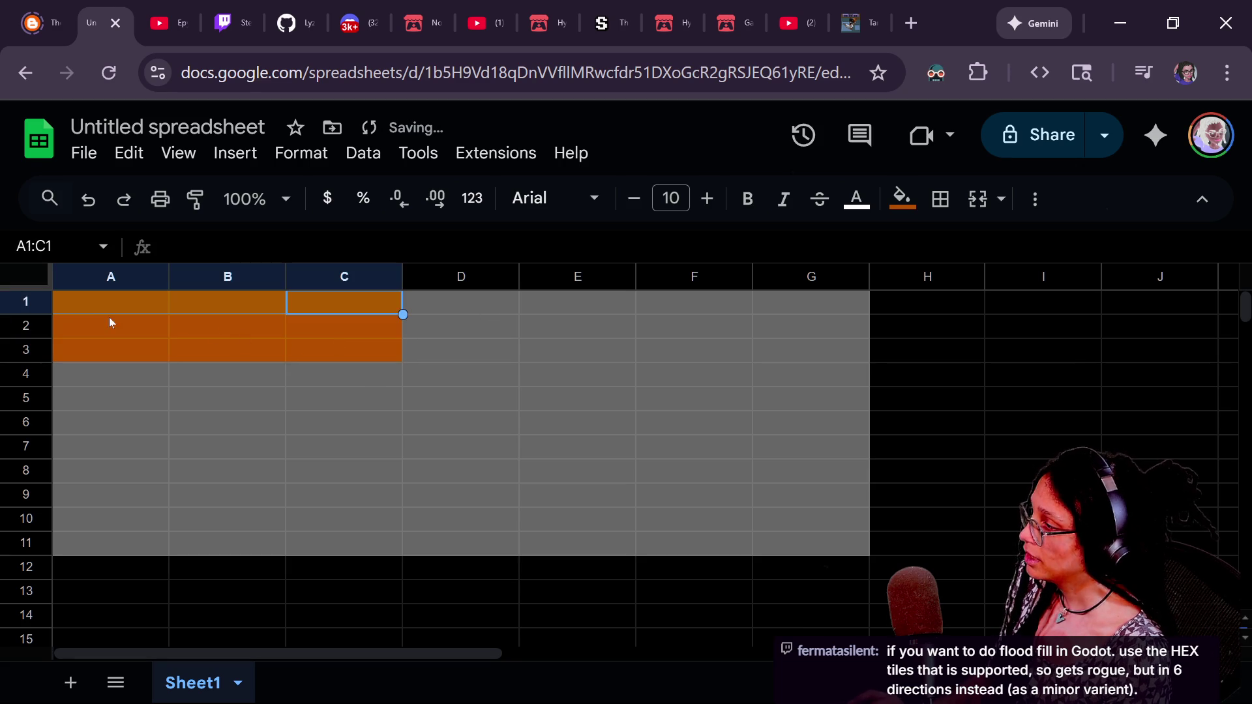
left_click_drag(142, 304, 343, 355)
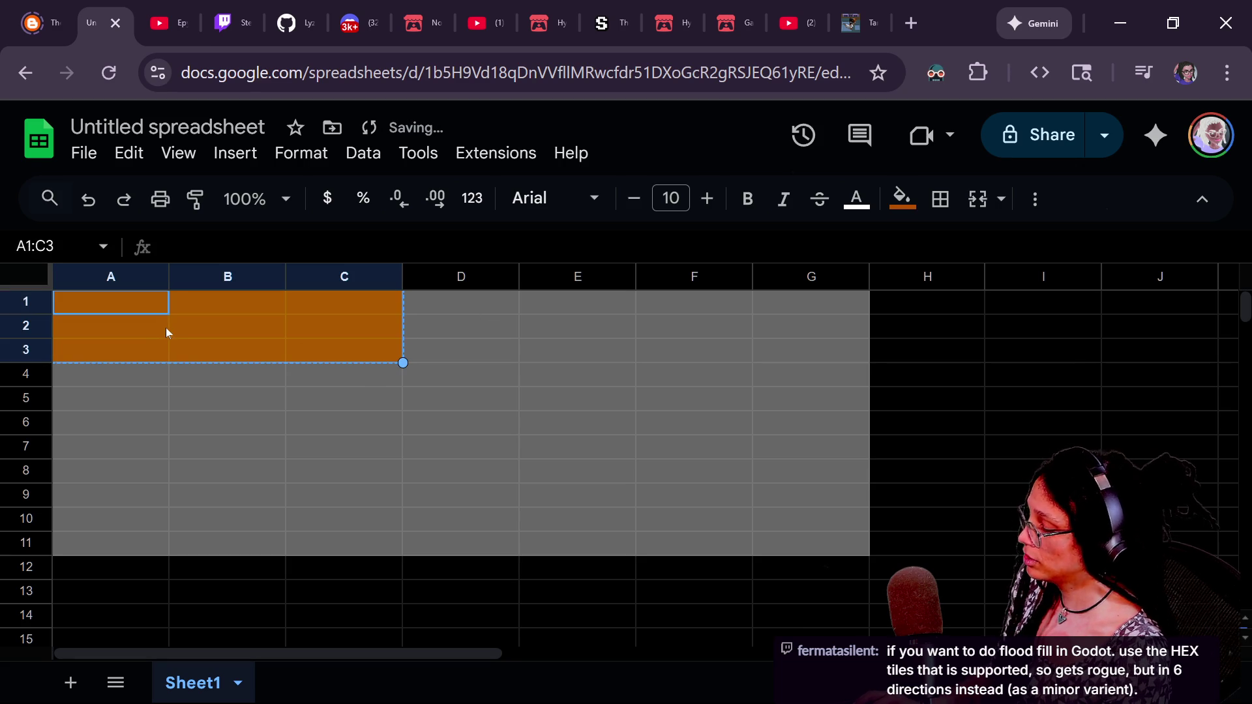
left_click(162, 307)
key("Right")
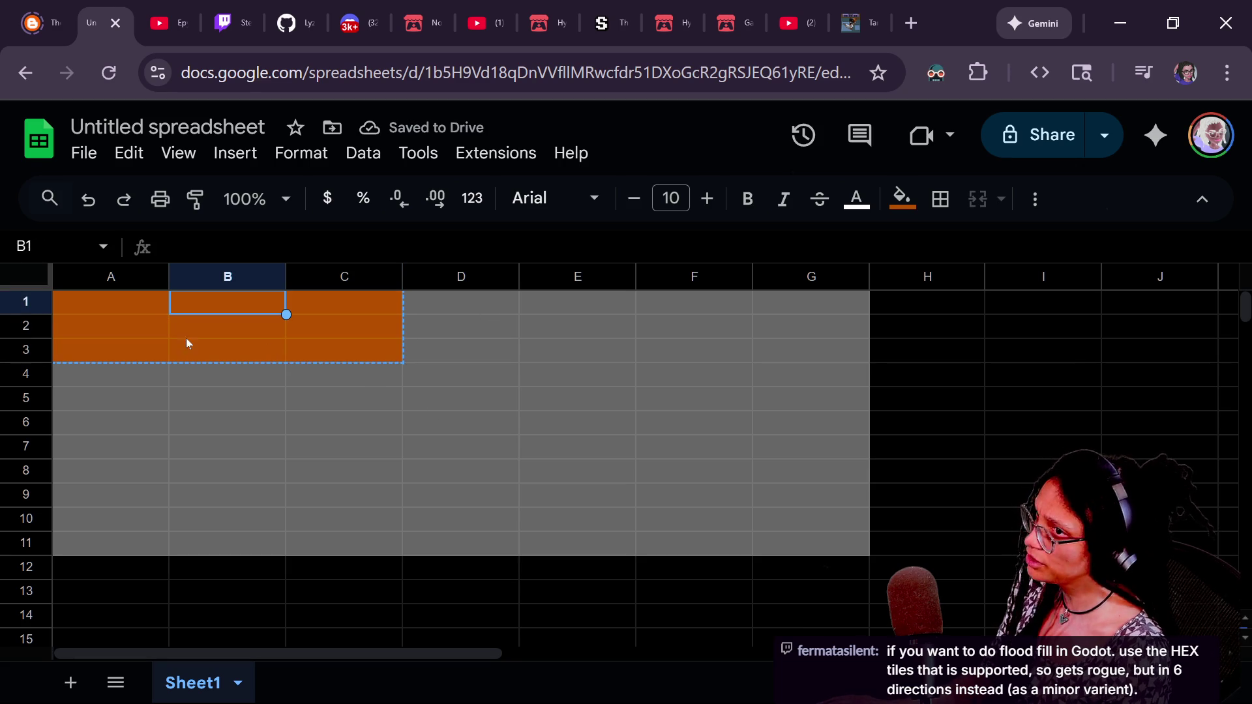
- Try pasting the orange block at F1, undoing the paste both times
key("Right")
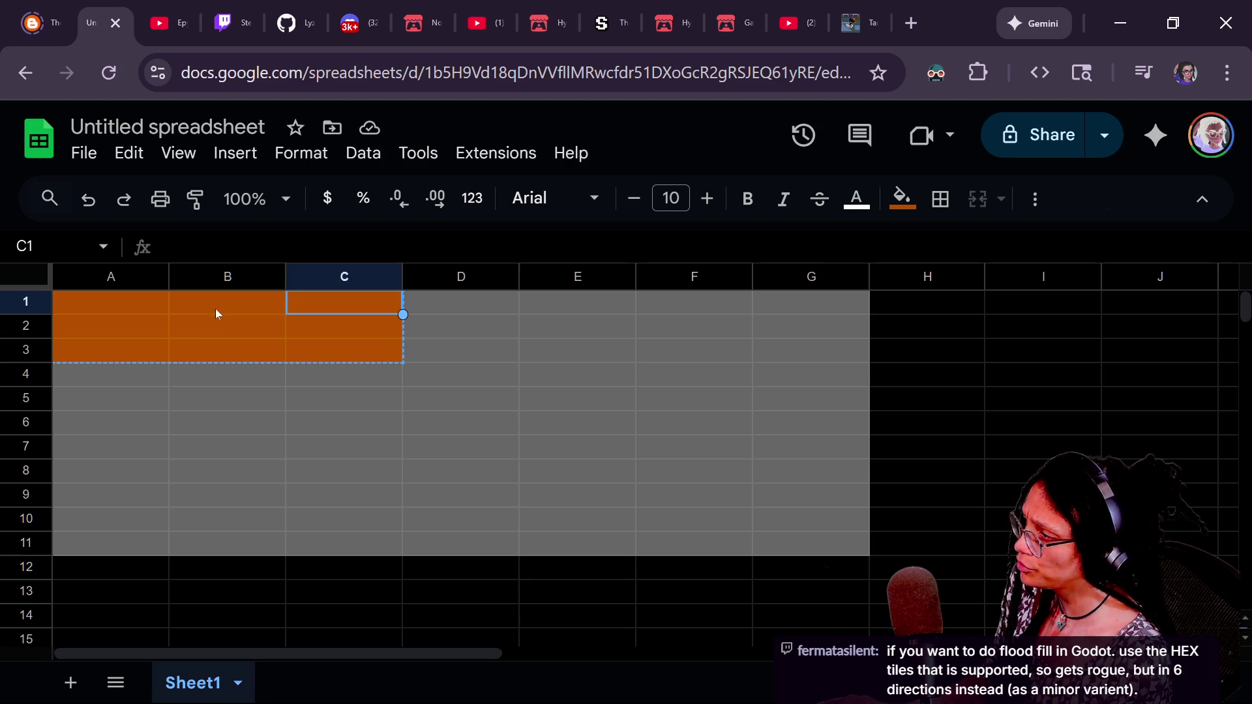
key("Right")
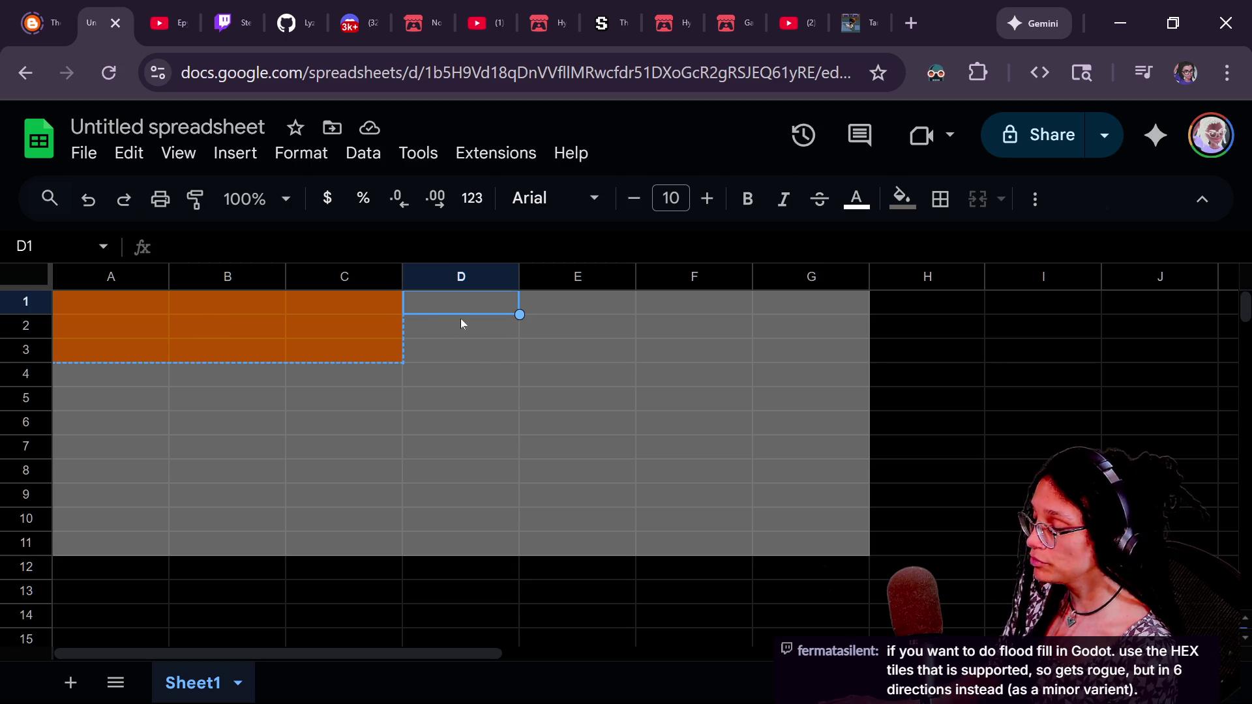
key("Right")
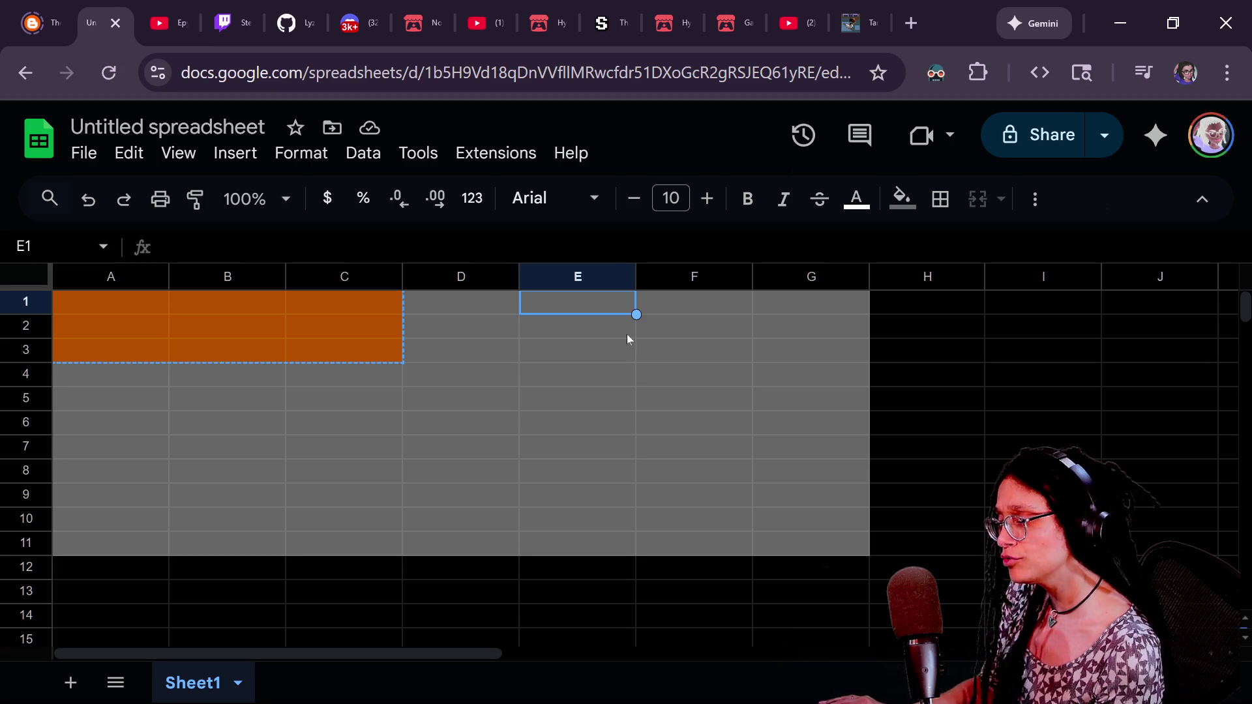
key("Right")
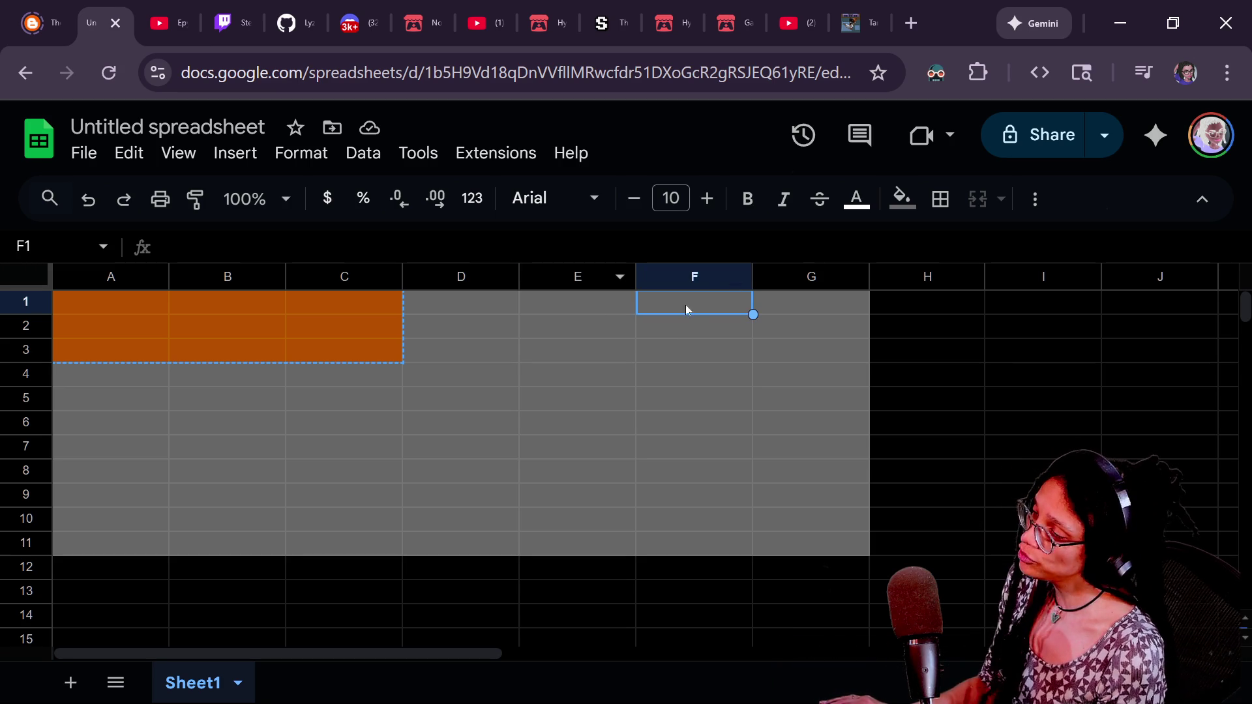
key("ctrl+v")
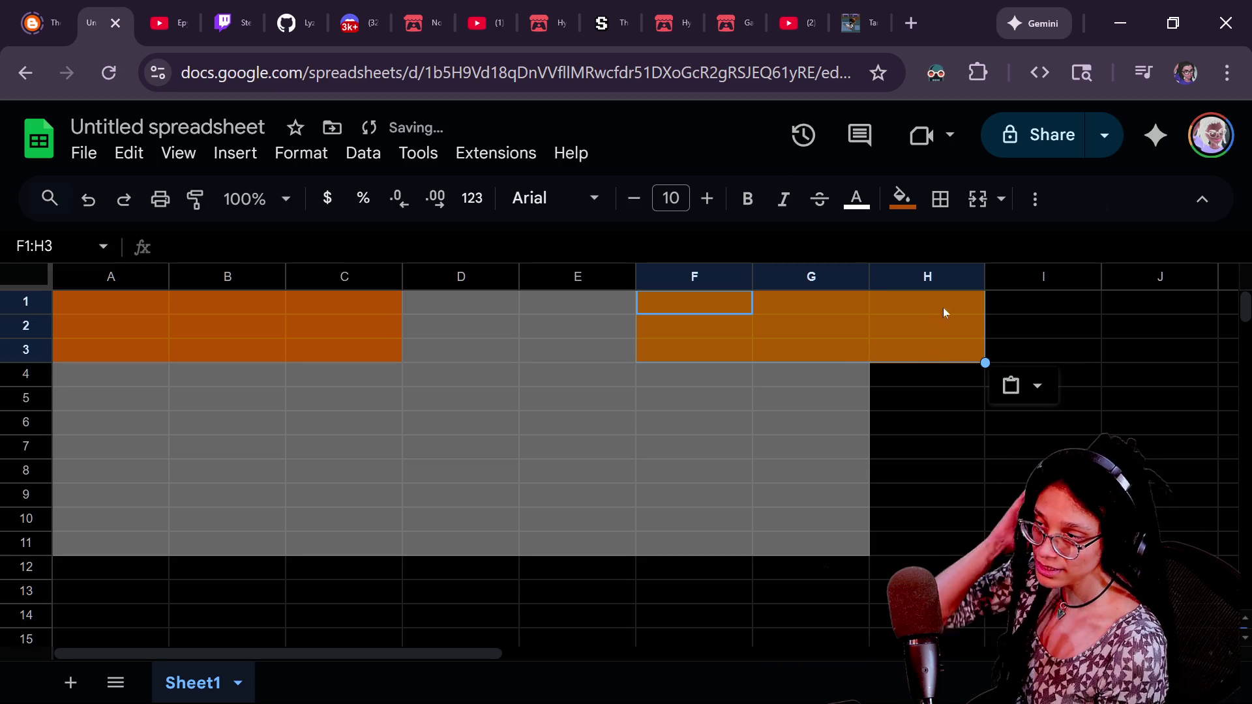
key("ctrl+z")
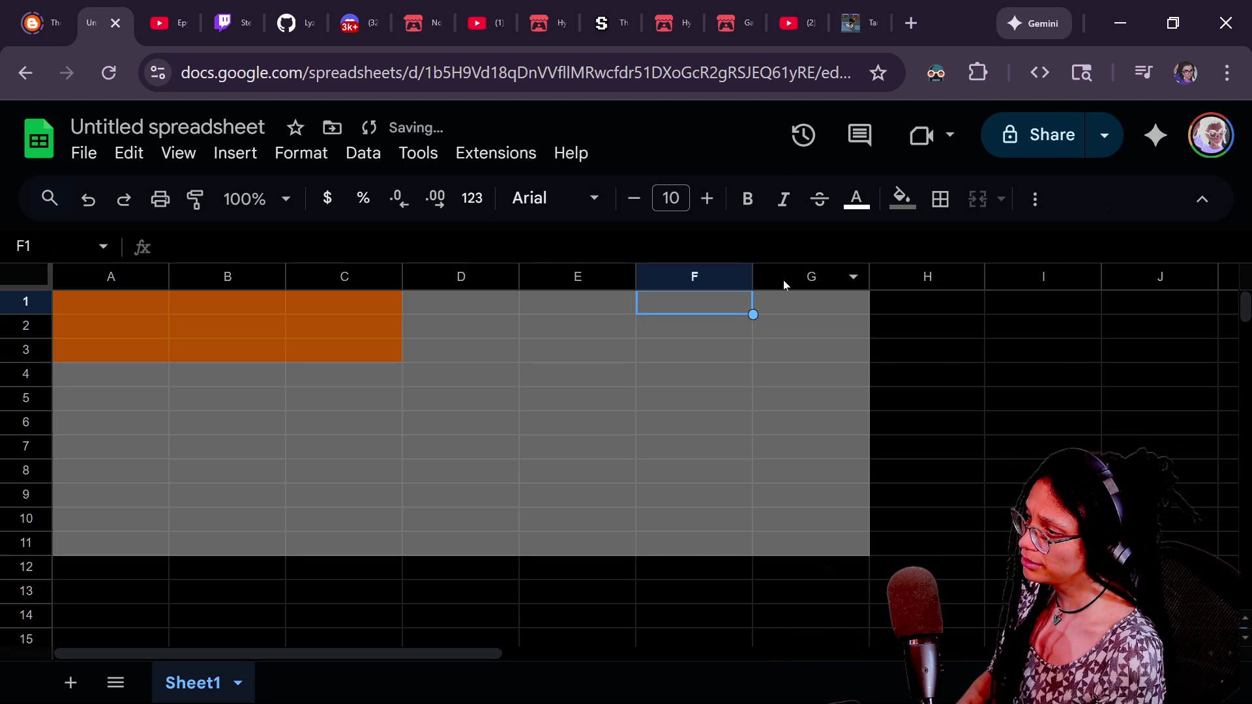
key("Right")
key("Left")
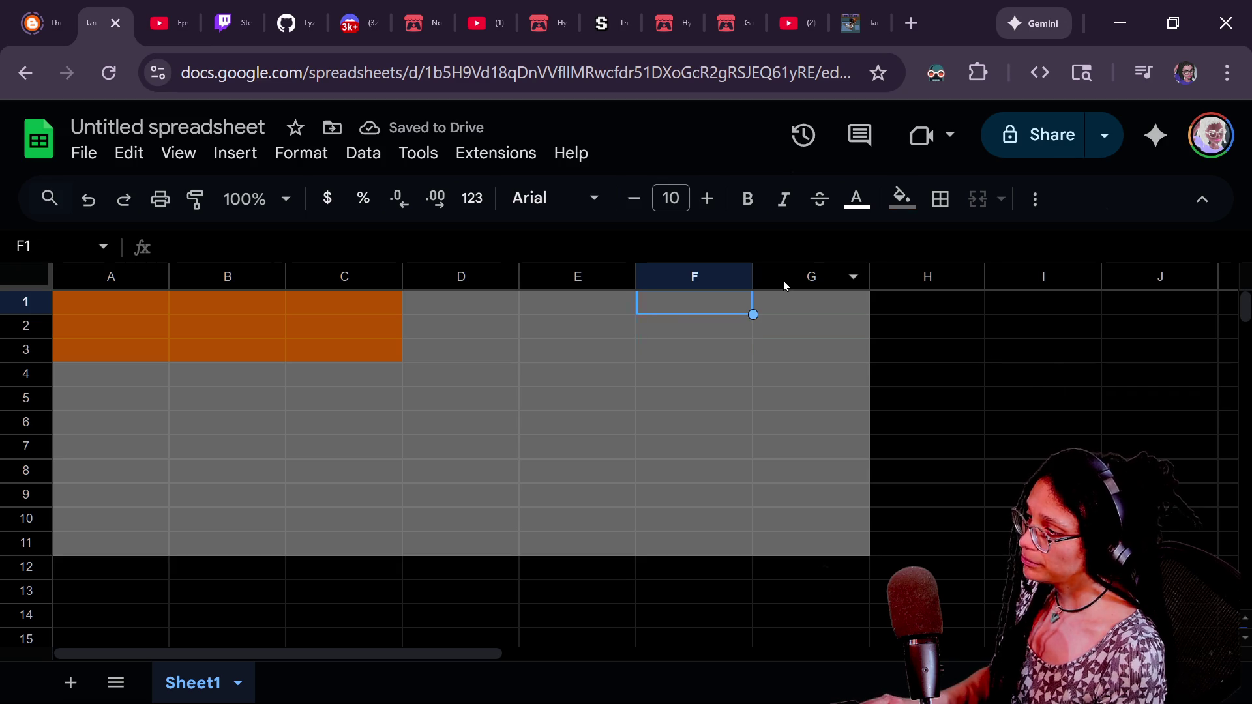
key("ctrl+v")
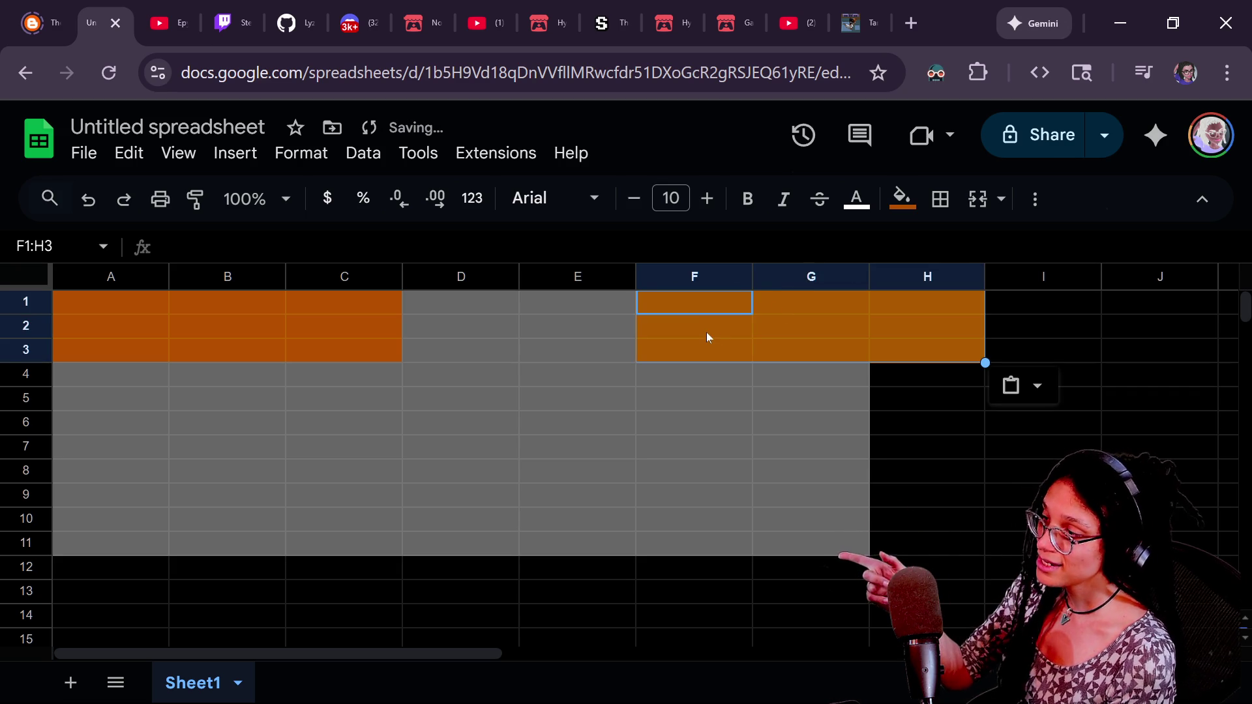
key("Right")
key("Right")
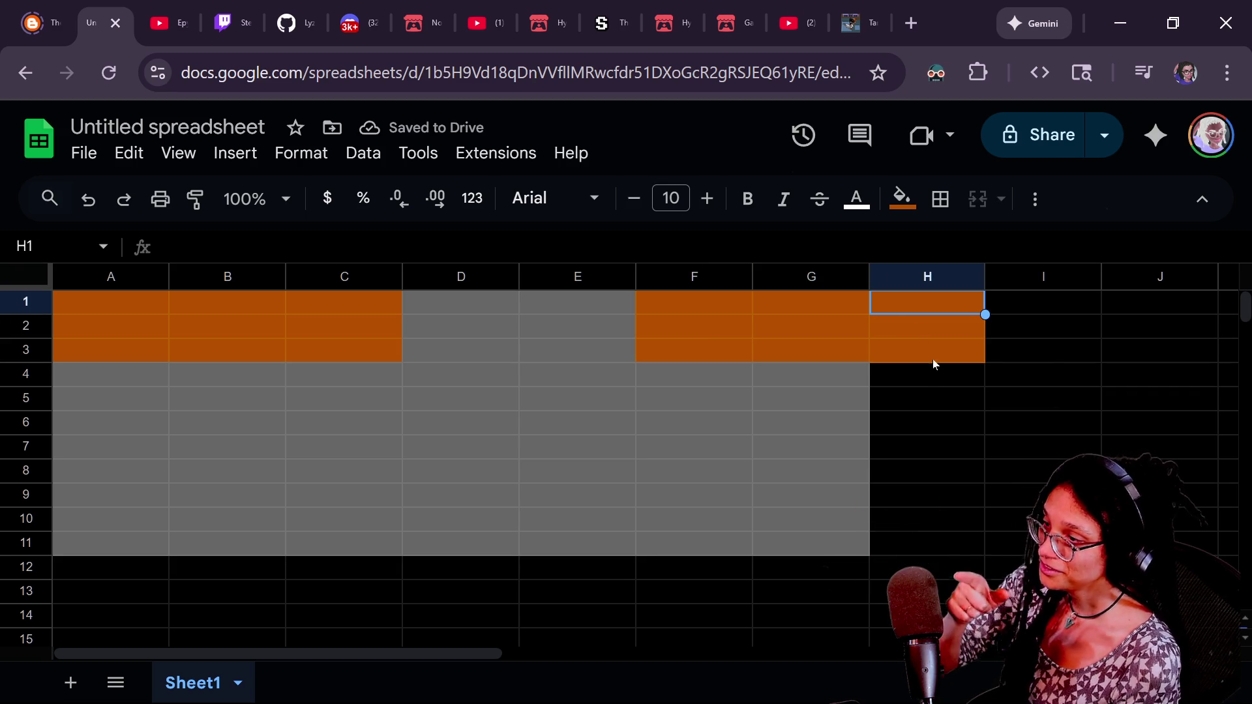
key("ctrl+z")
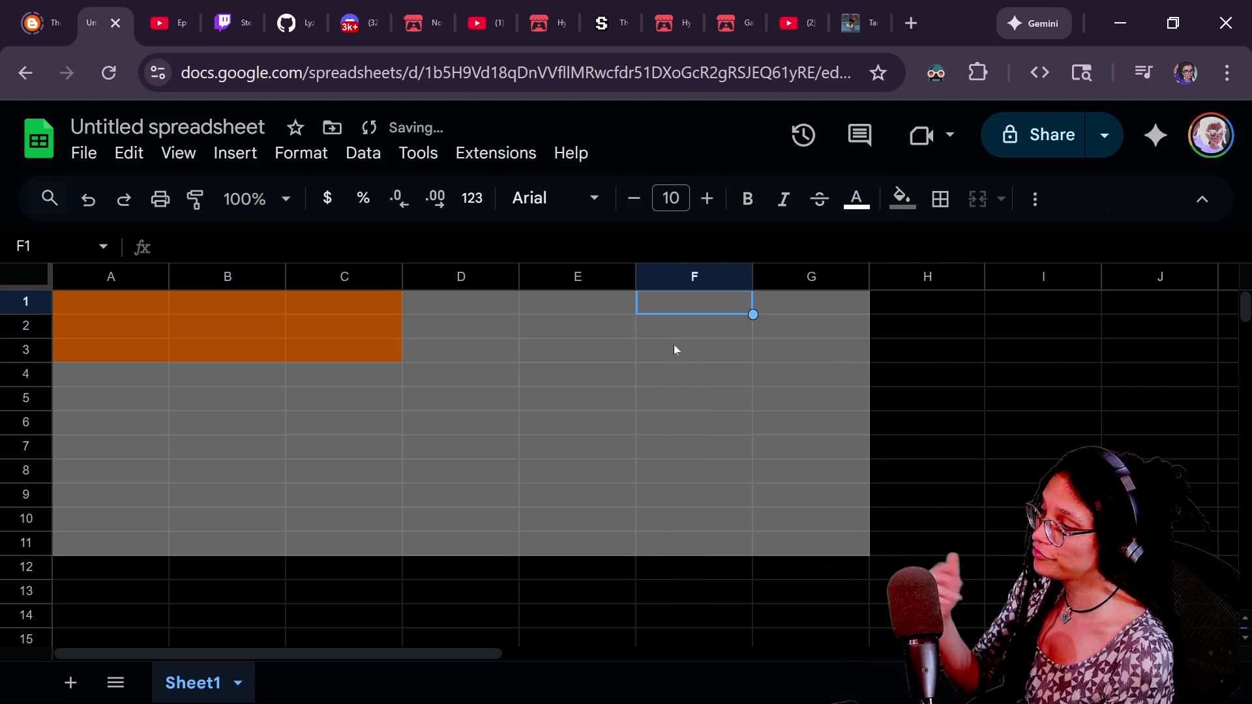
key("Right")
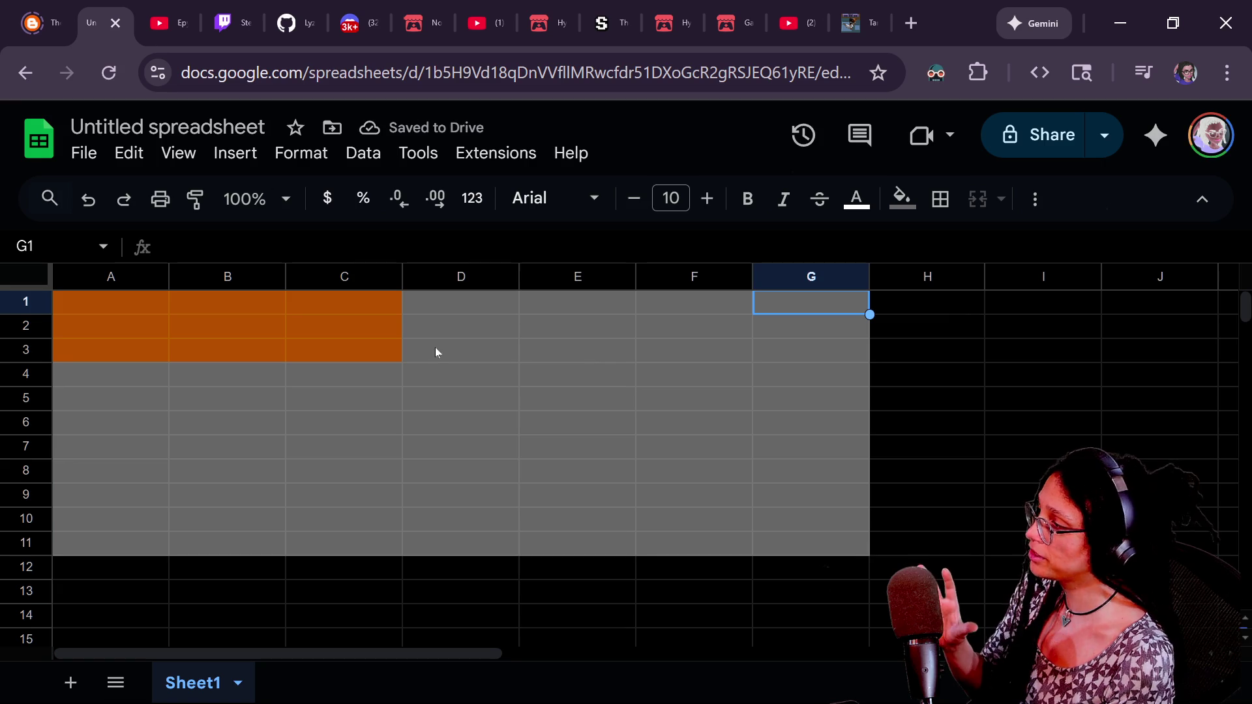
- Paste the orange block at D2 so it overlaps the first room
left_click(101, 335)
left_click(235, 329)
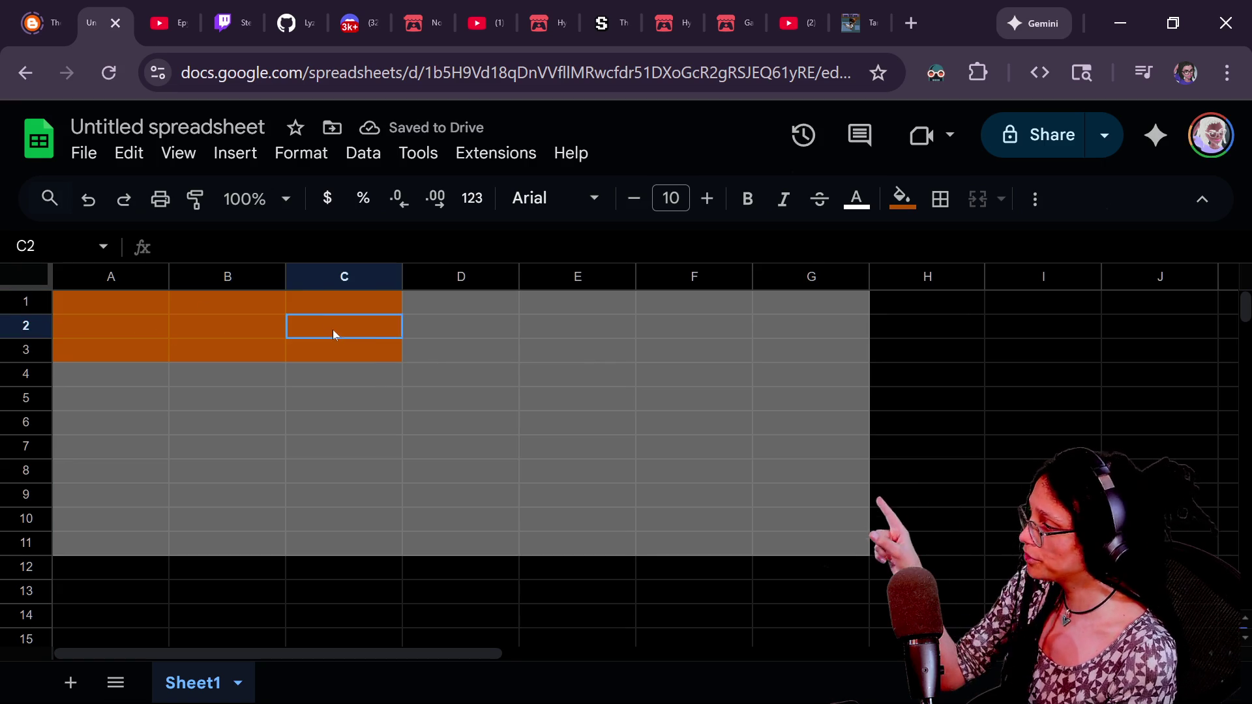
left_click(469, 336)
key("ctrl+v")
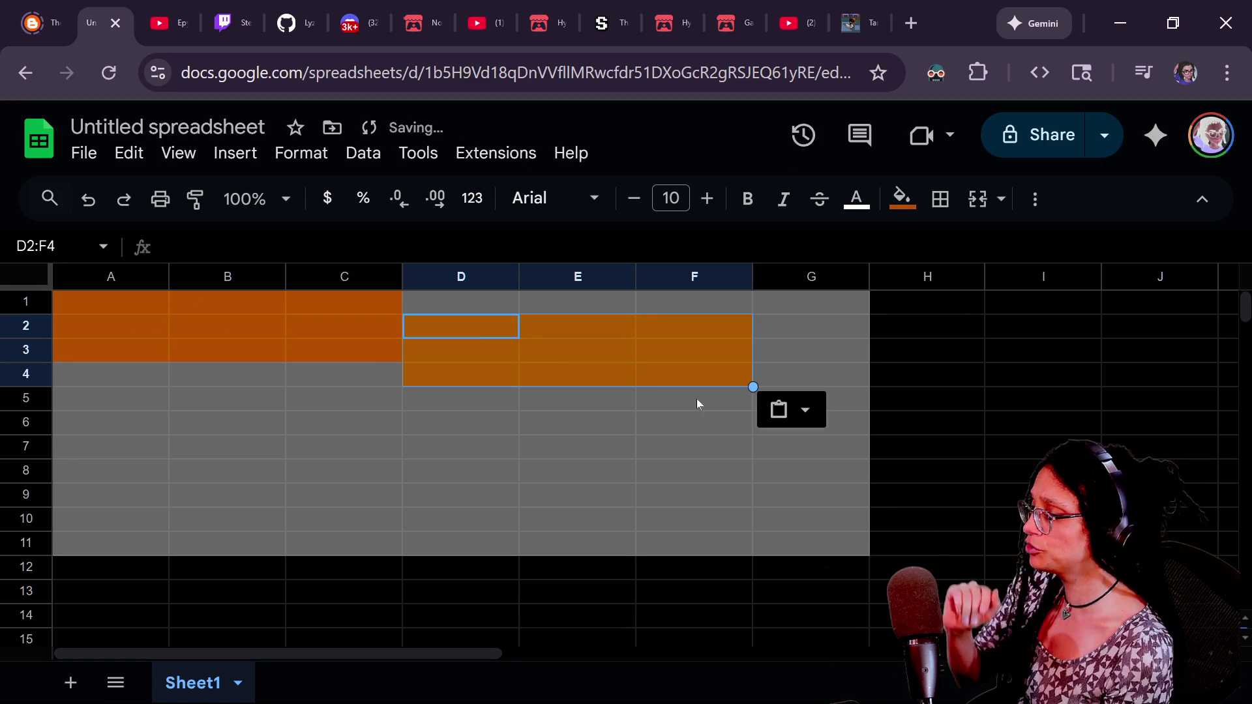
key("Right")
key("Right")
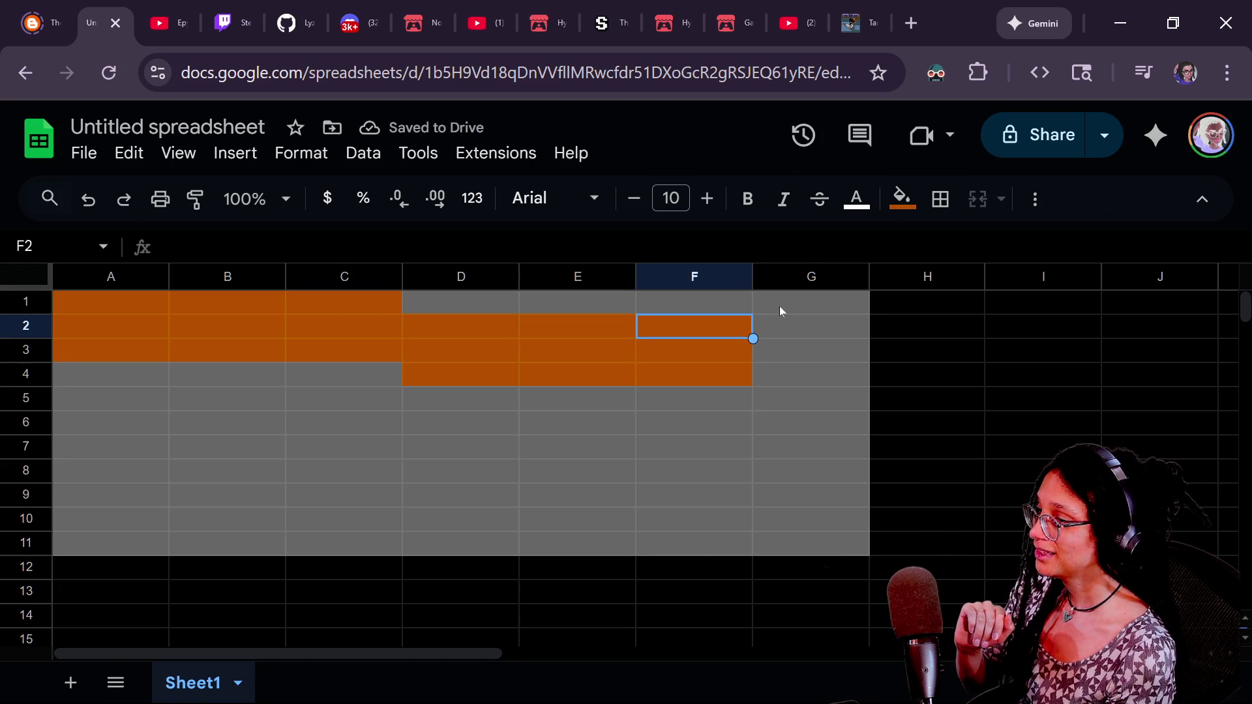
- Select A1:G5 and fill it back to plain grey
left_click(421, 433)
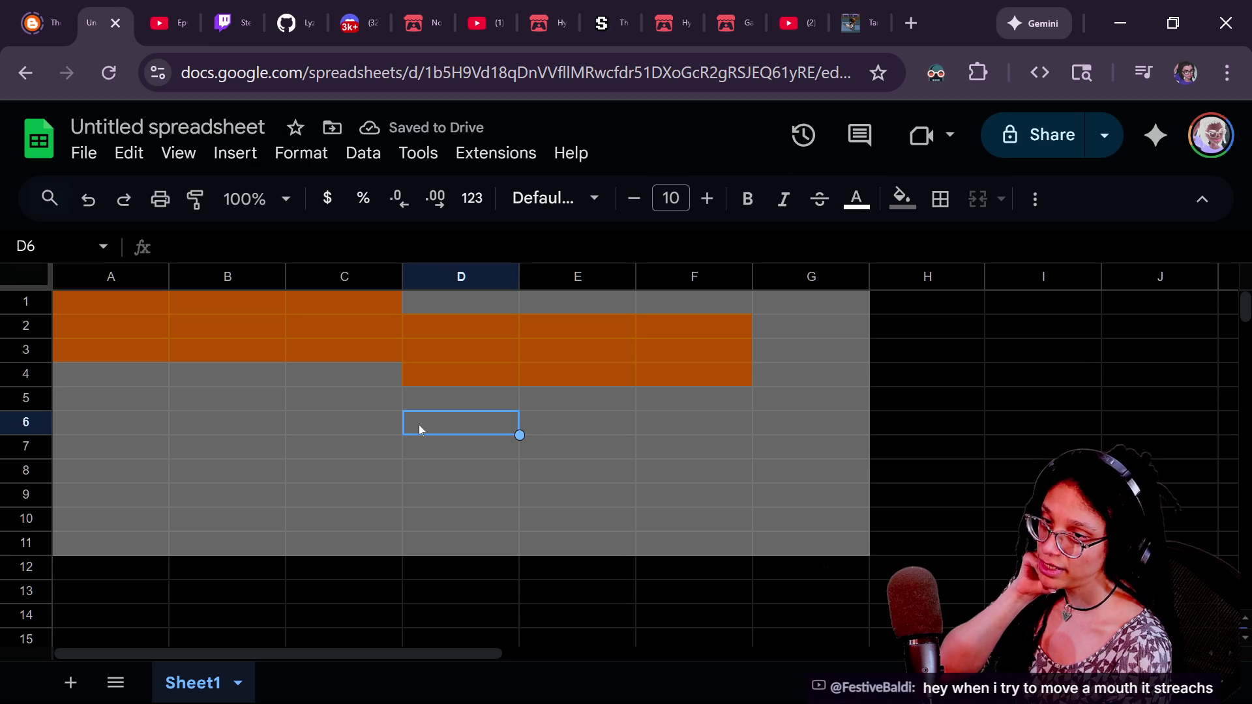
left_click(810, 367)
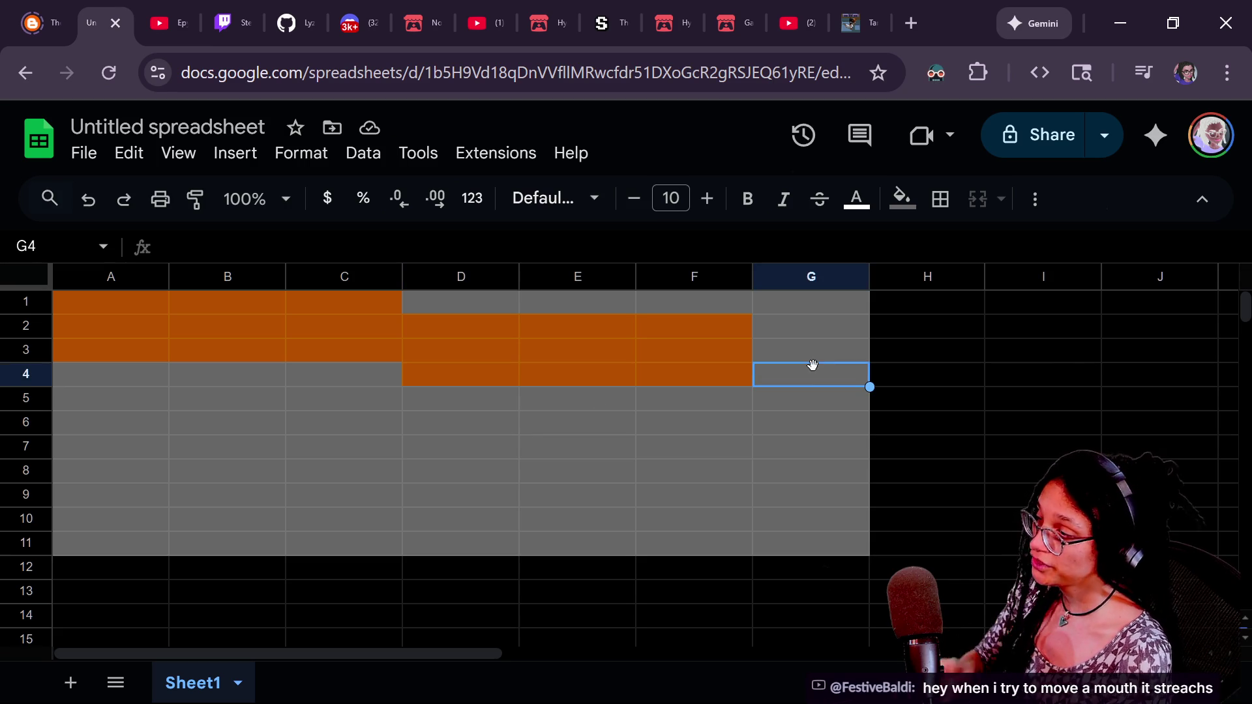
left_click(105, 308)
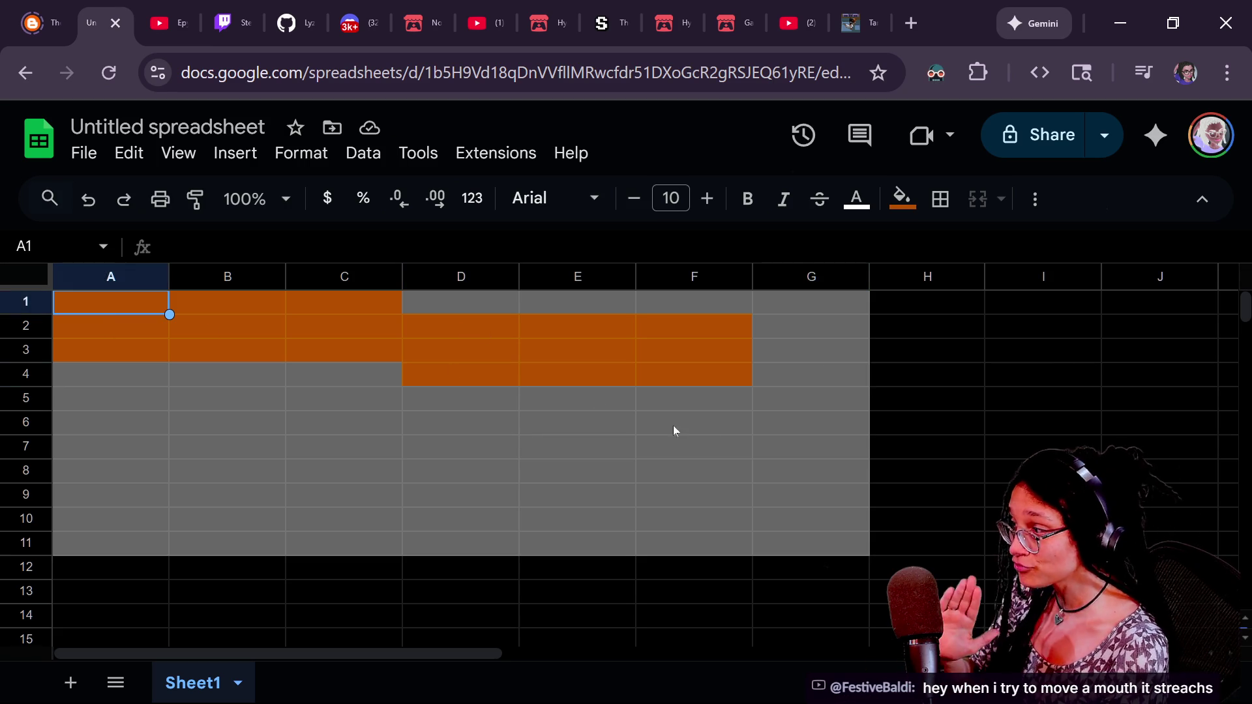
left_click(876, 417, "shift")
left_click(795, 408)
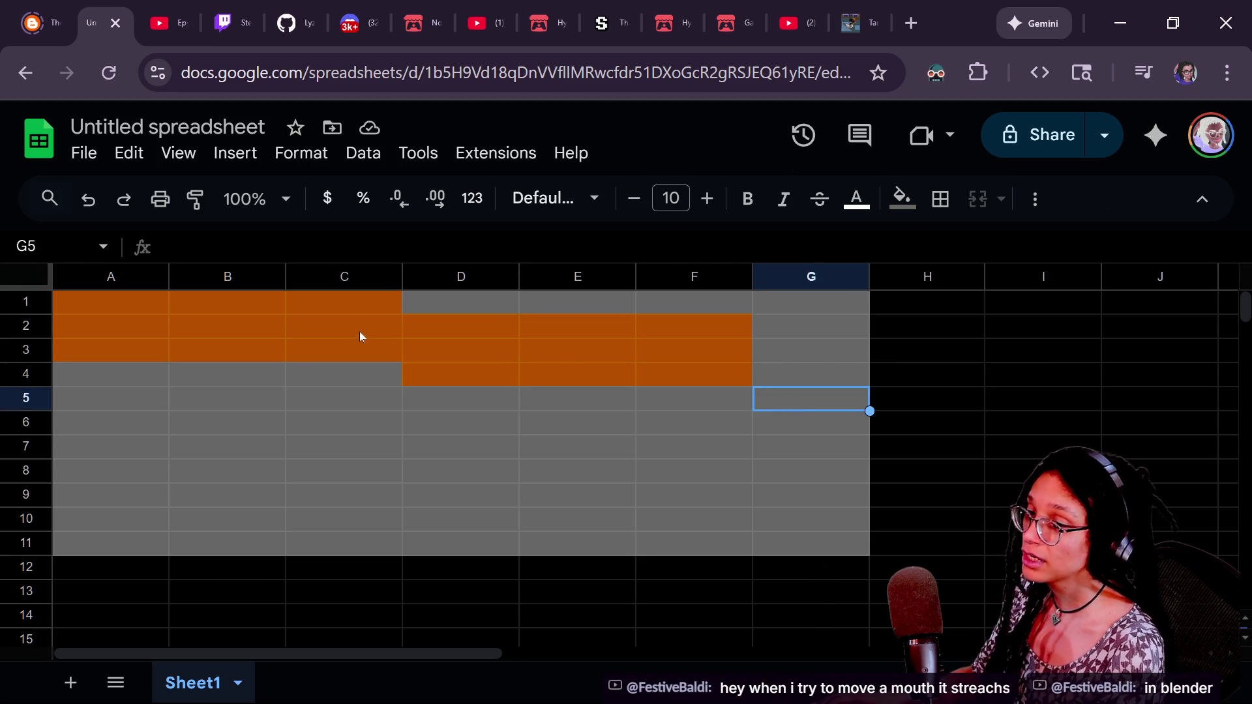
left_click(99, 303, "shift")
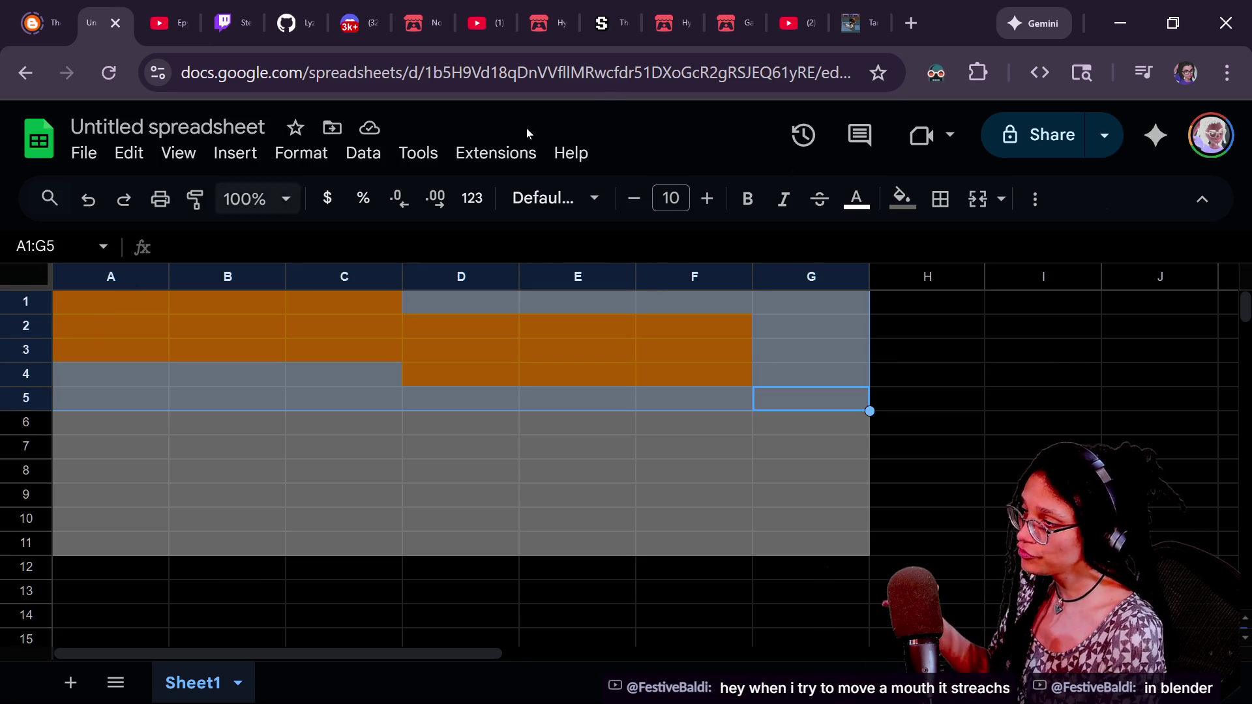
left_click(902, 198)
left_click(988, 283)
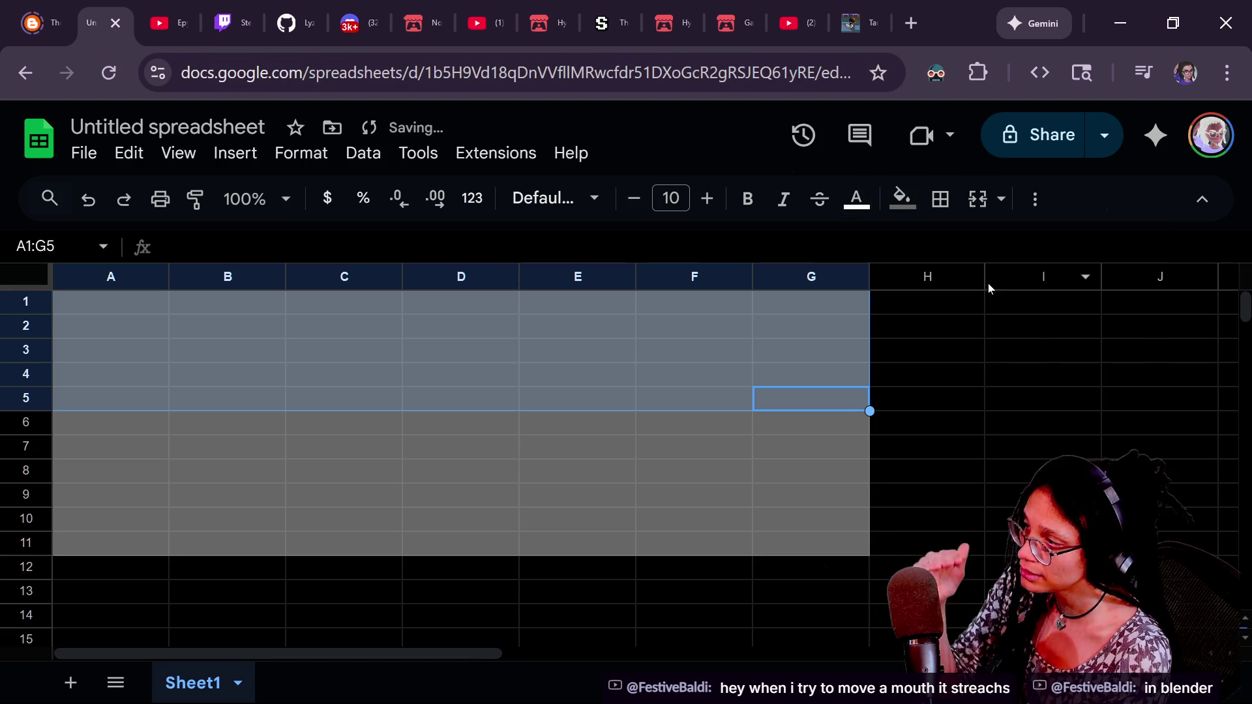
left_click(555, 326)
left_click(141, 313)
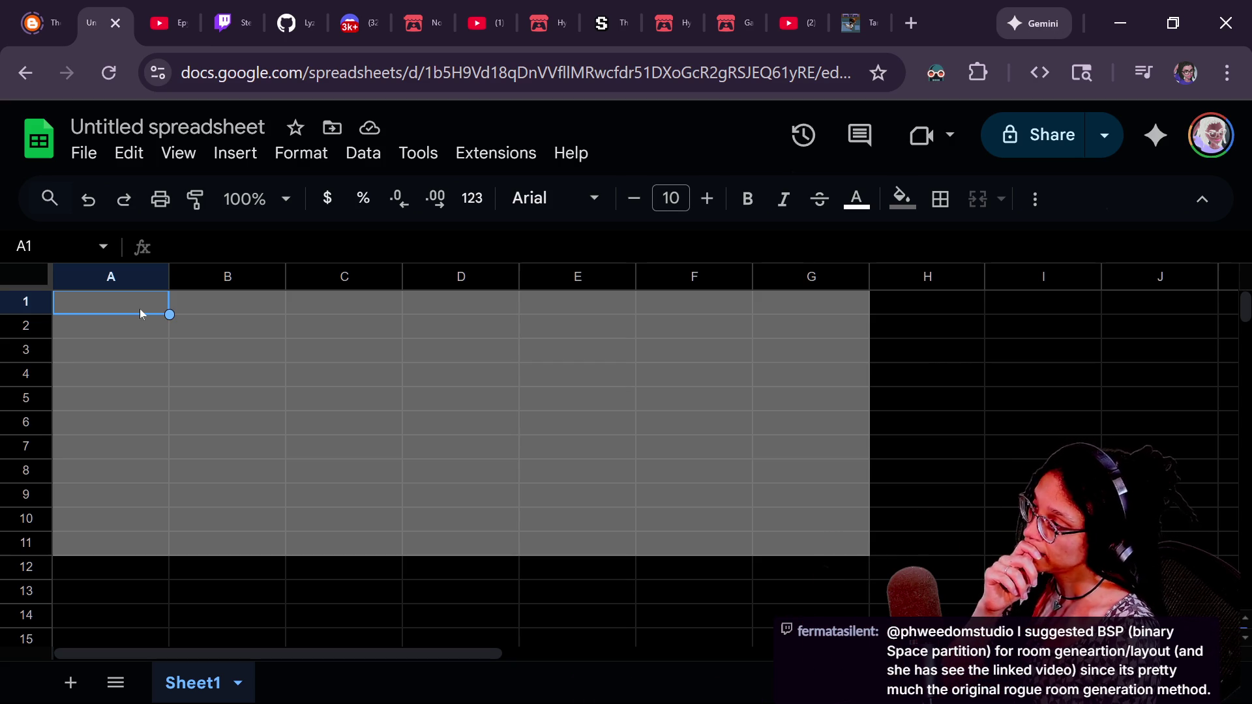
left_click(252, 372)
left_click(107, 311)
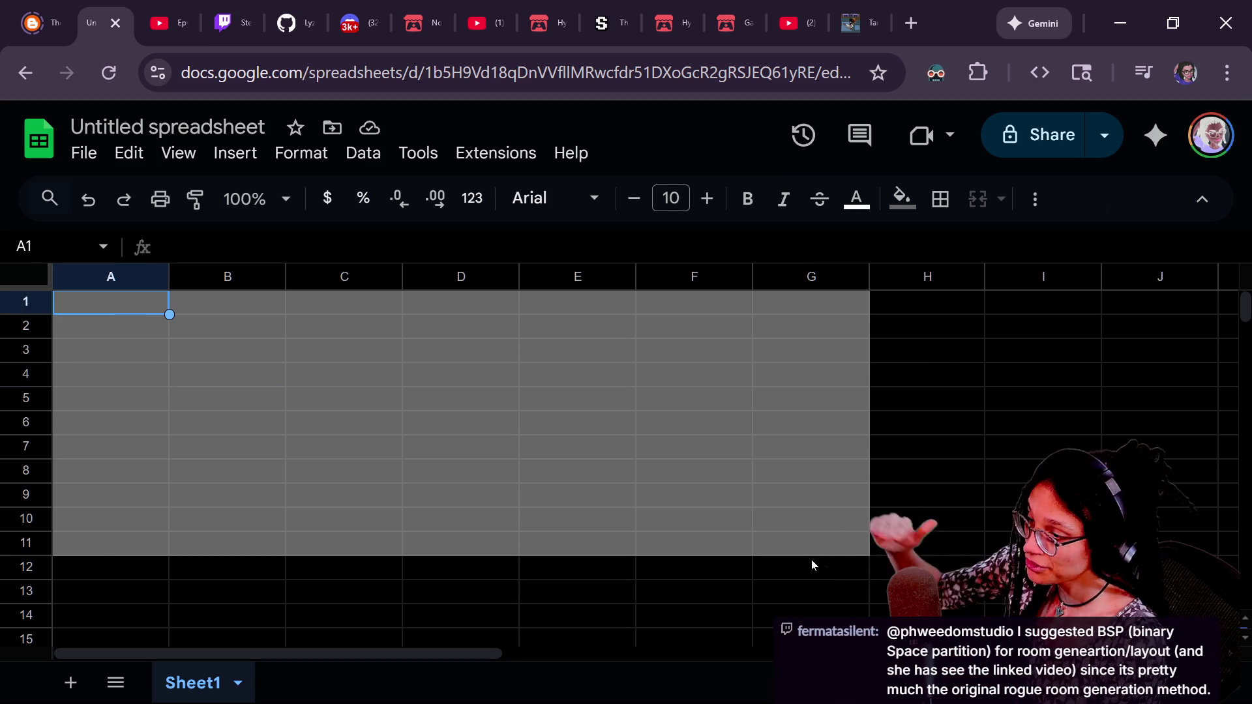
left_click(791, 537, "shift")
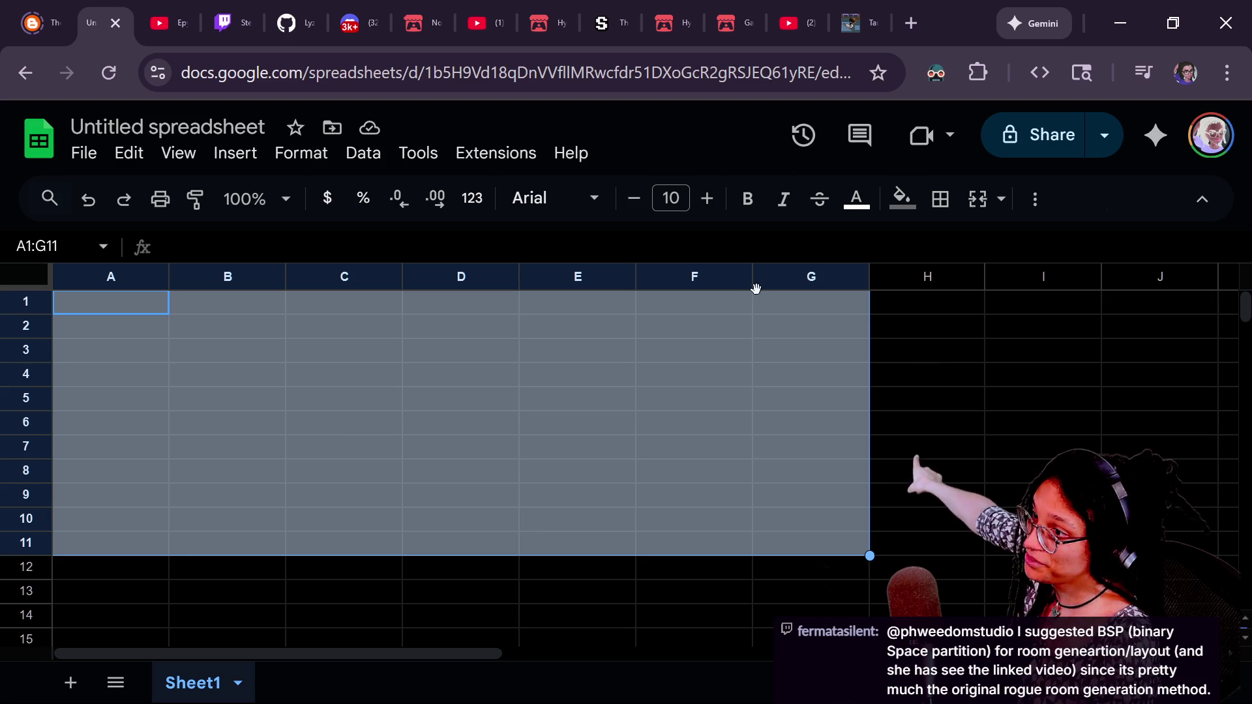
left_click(902, 198)
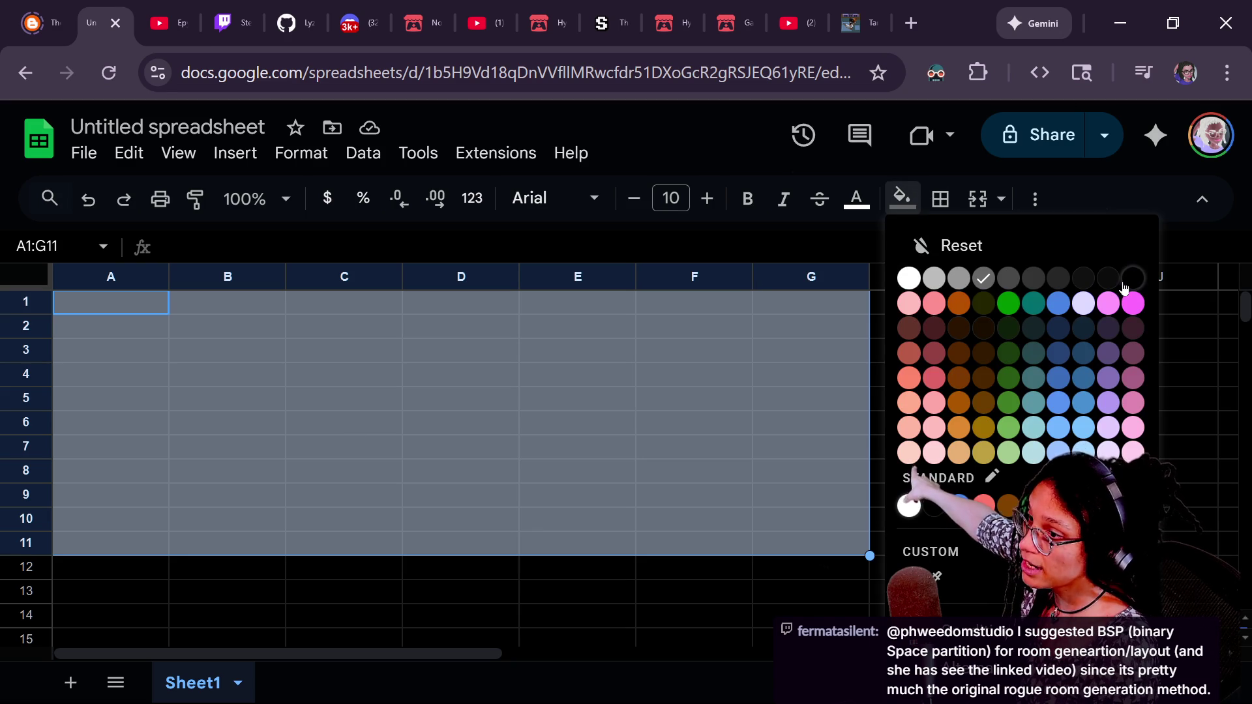
left_click(1128, 280)
left_click(723, 351)
left_click(56, 306)
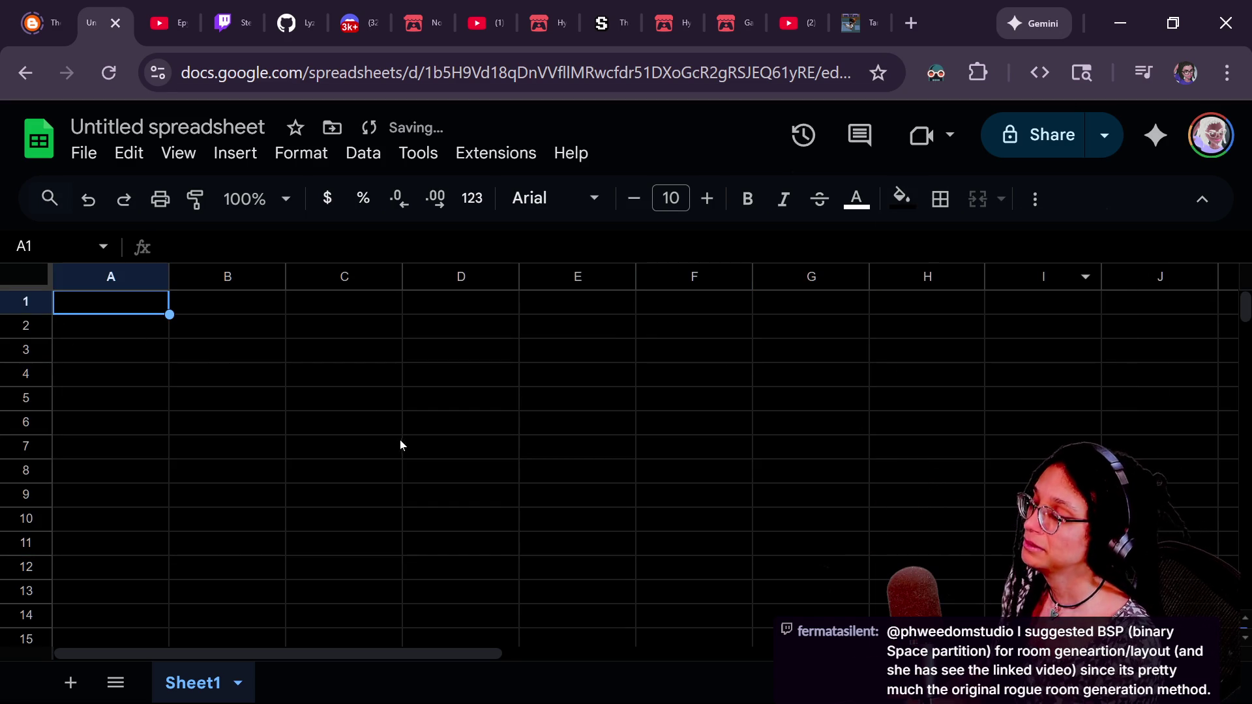
key("ctrl+z")
left_click(137, 329)
left_click(84, 302)
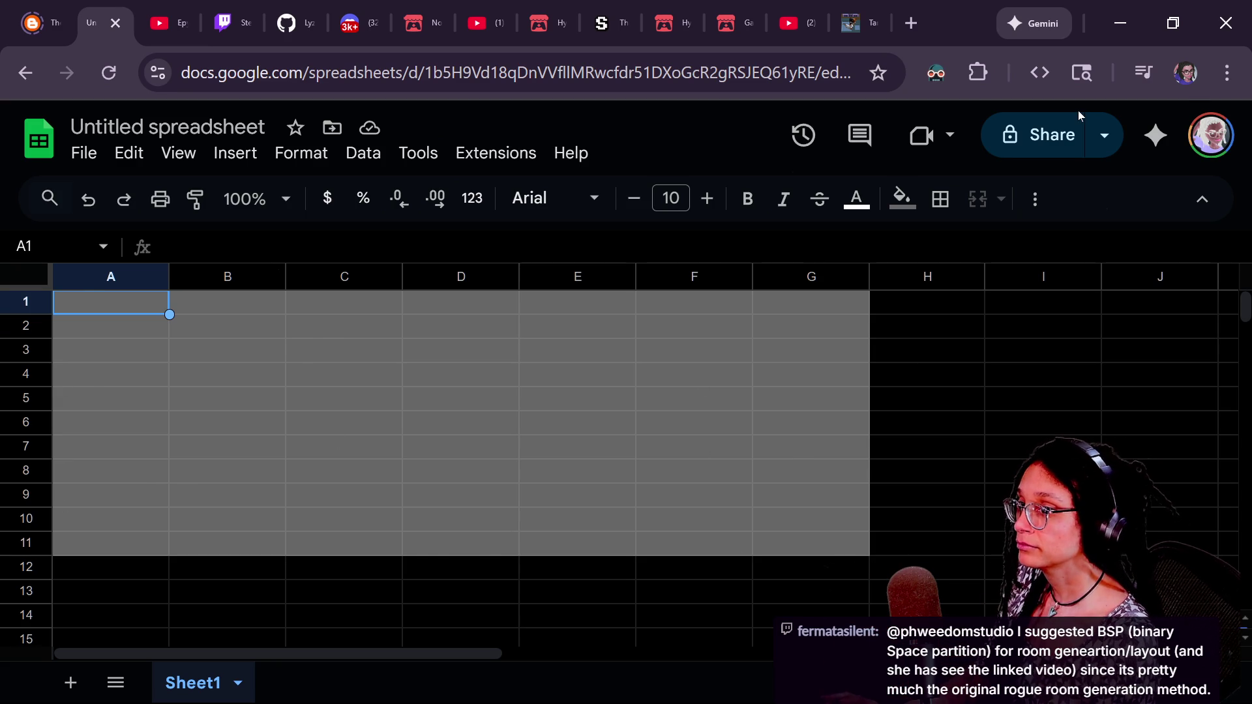
key("alt+Tab")
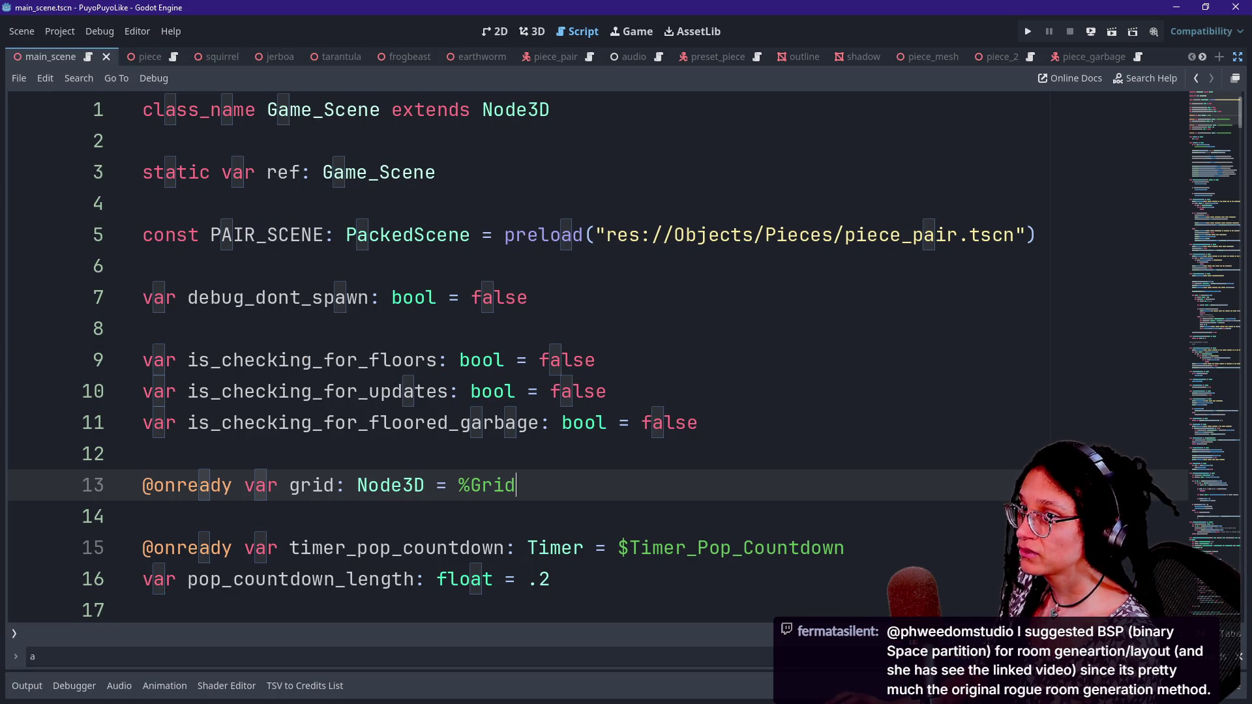
- Glance at the managers script, read the stream chat, then return to the Google Sheets grid
key("alt+Tab")
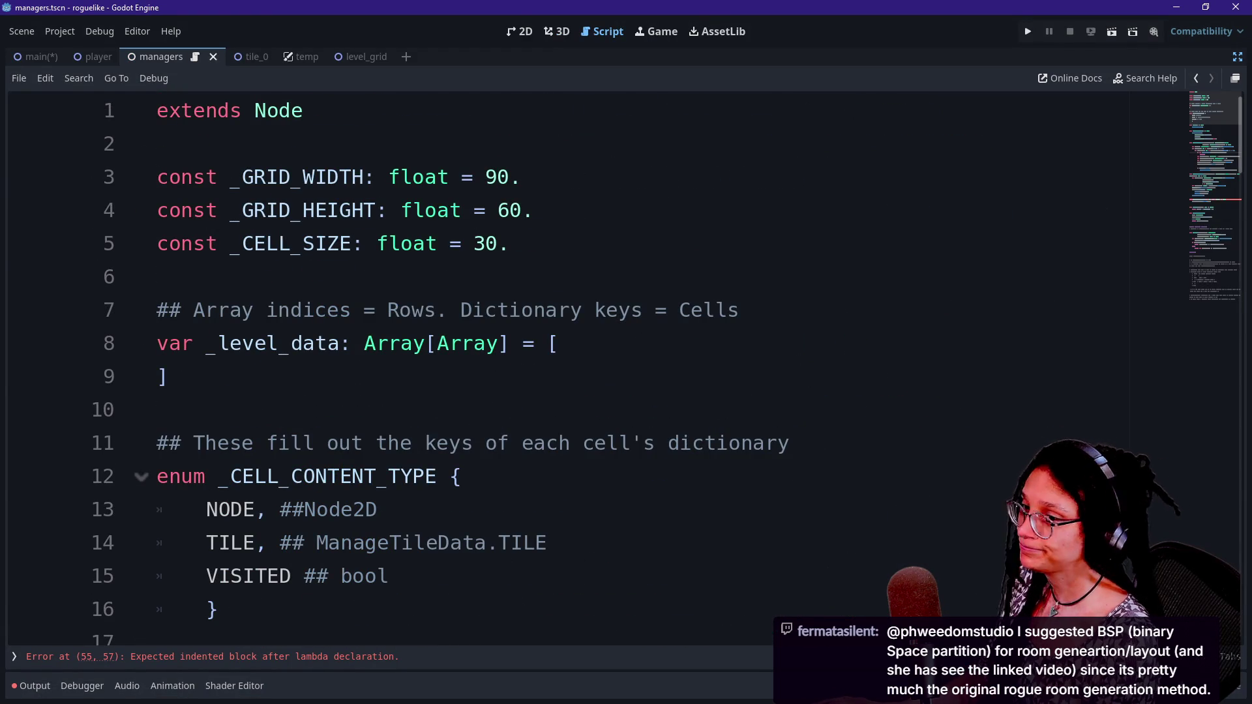
key("alt+Tab")
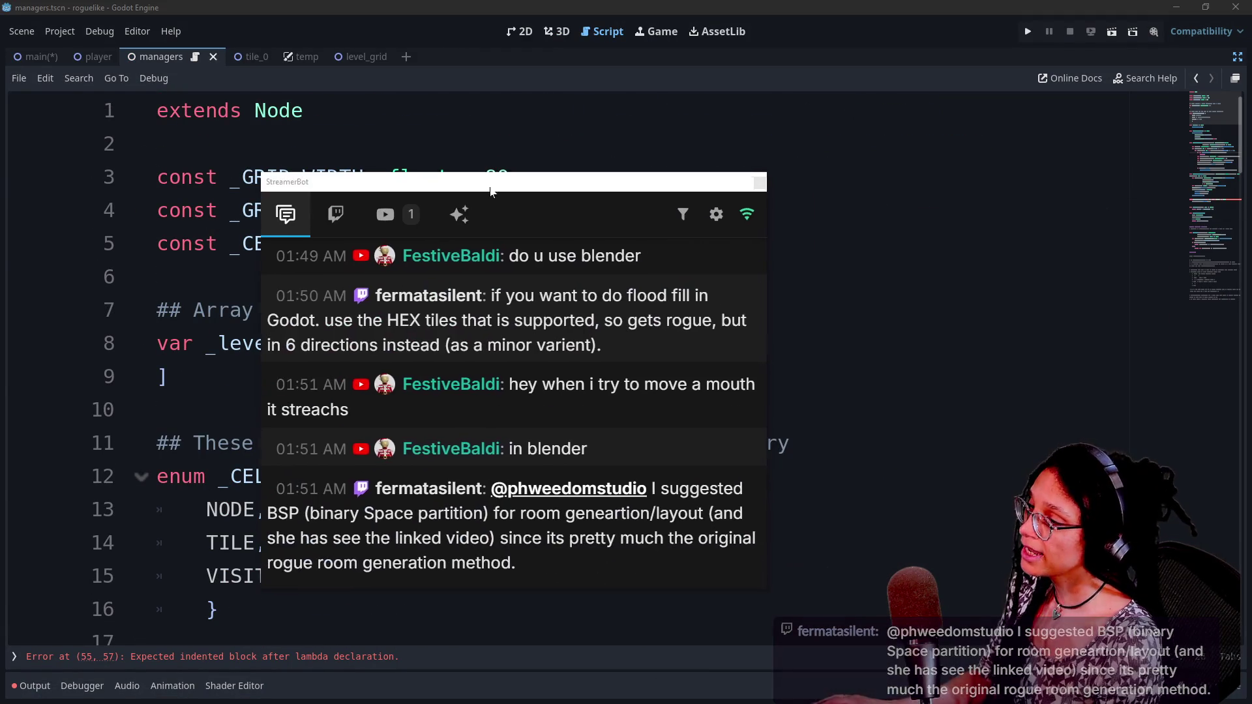
scroll(634, 425, "up", 5)
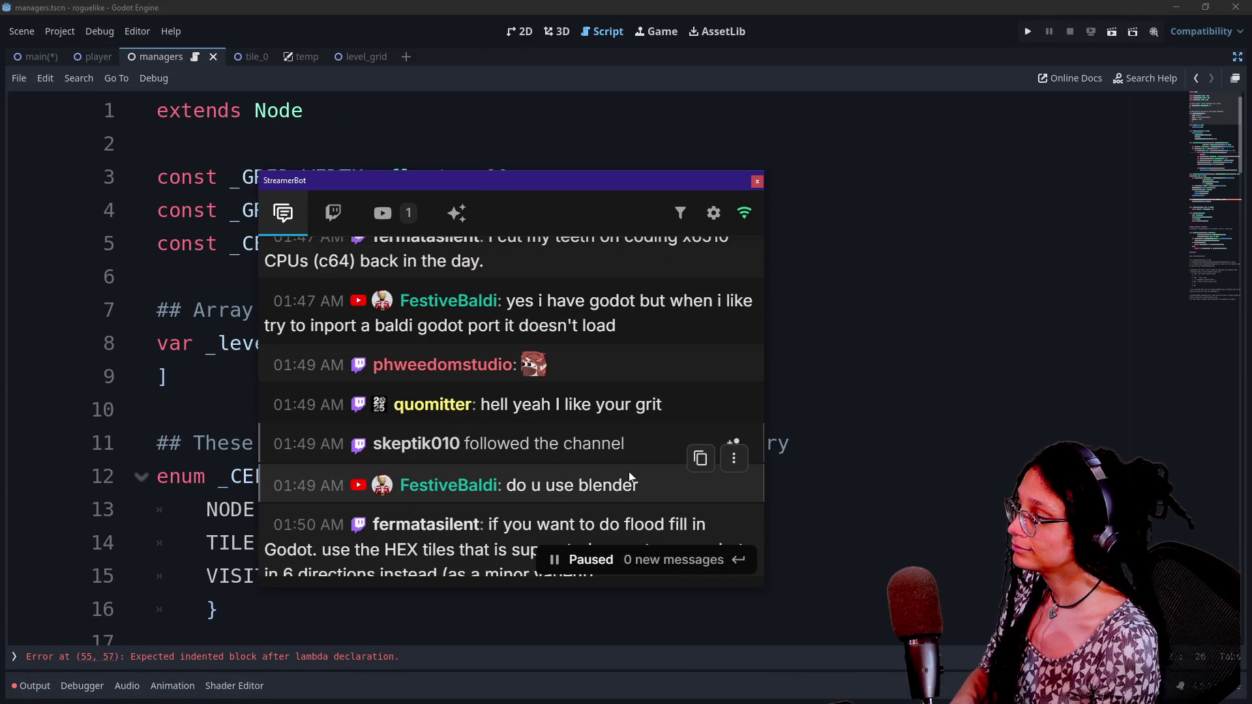
mouse_move(587, 401)
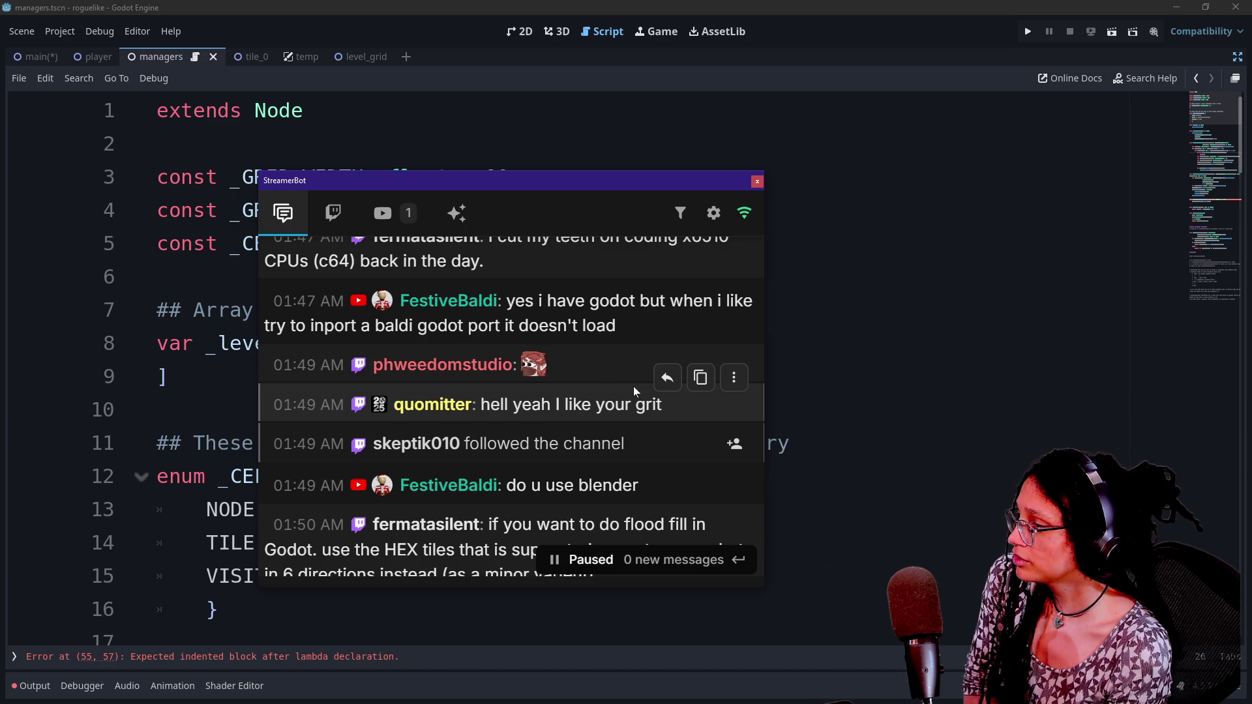
scroll(642, 438, "up", 2)
mouse_move(643, 441)
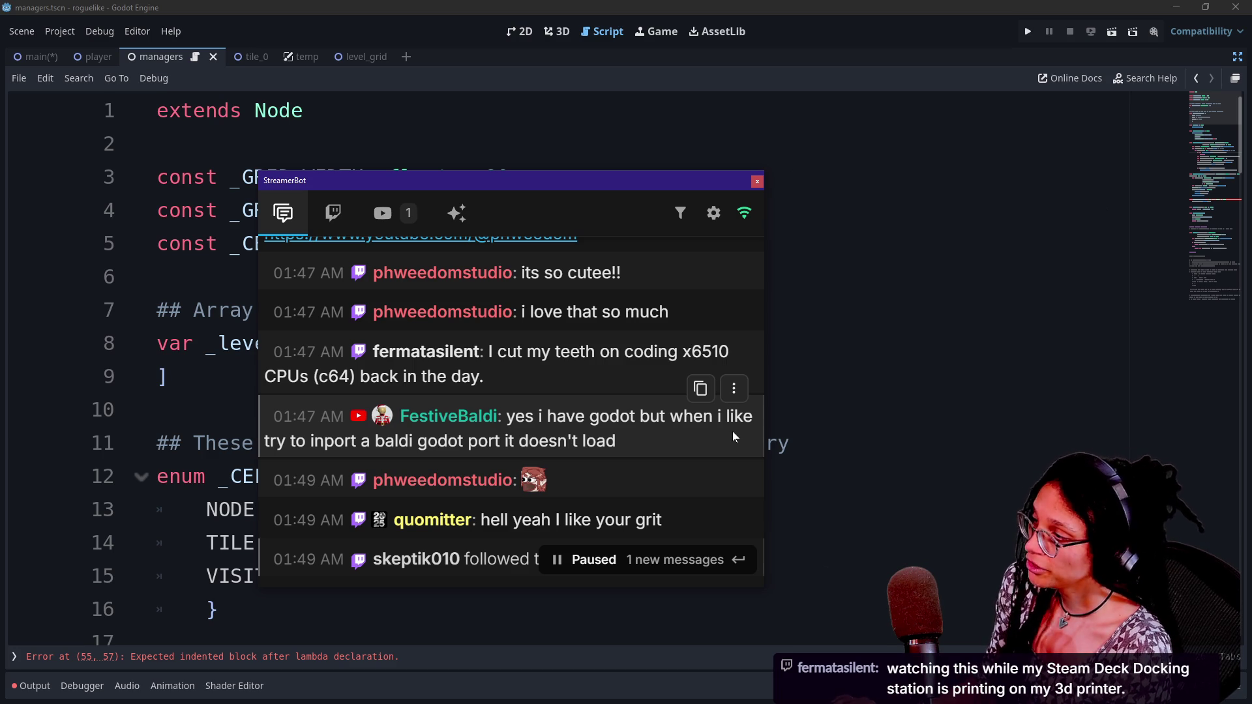
key("alt+Tab")
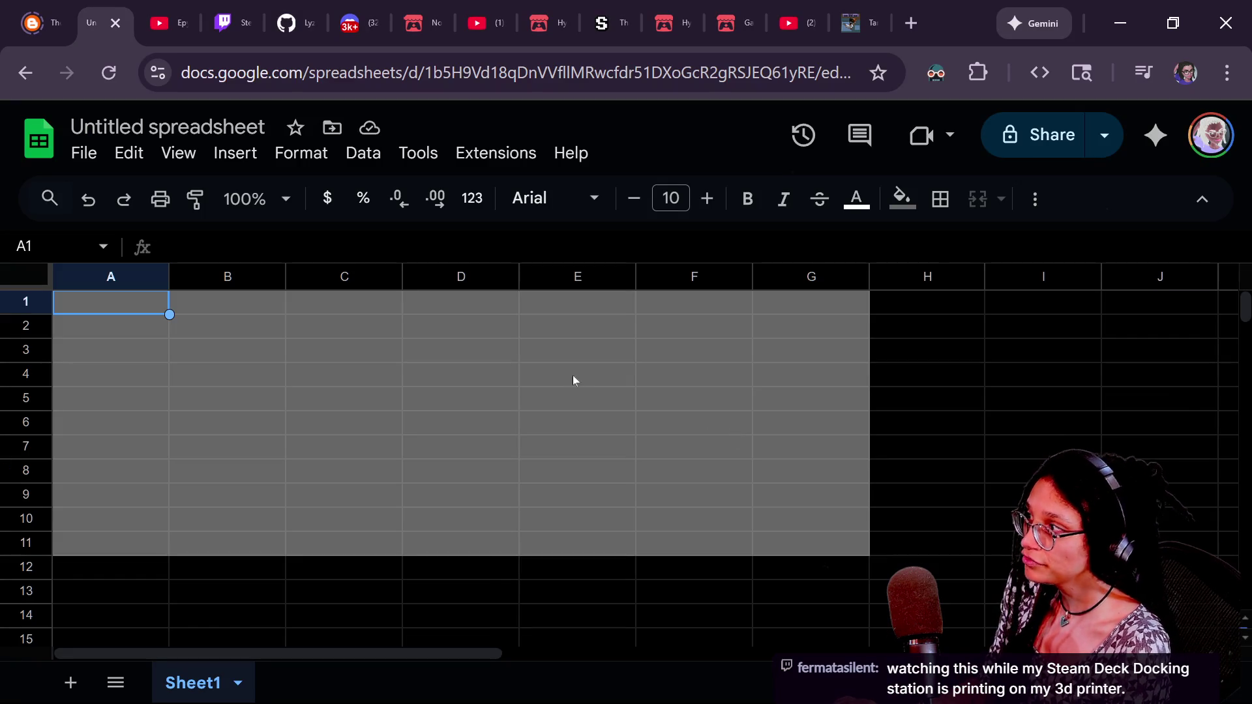
- Open the godot forum channel on the Hyper Game Dev Discord server
left_click(357, 23)
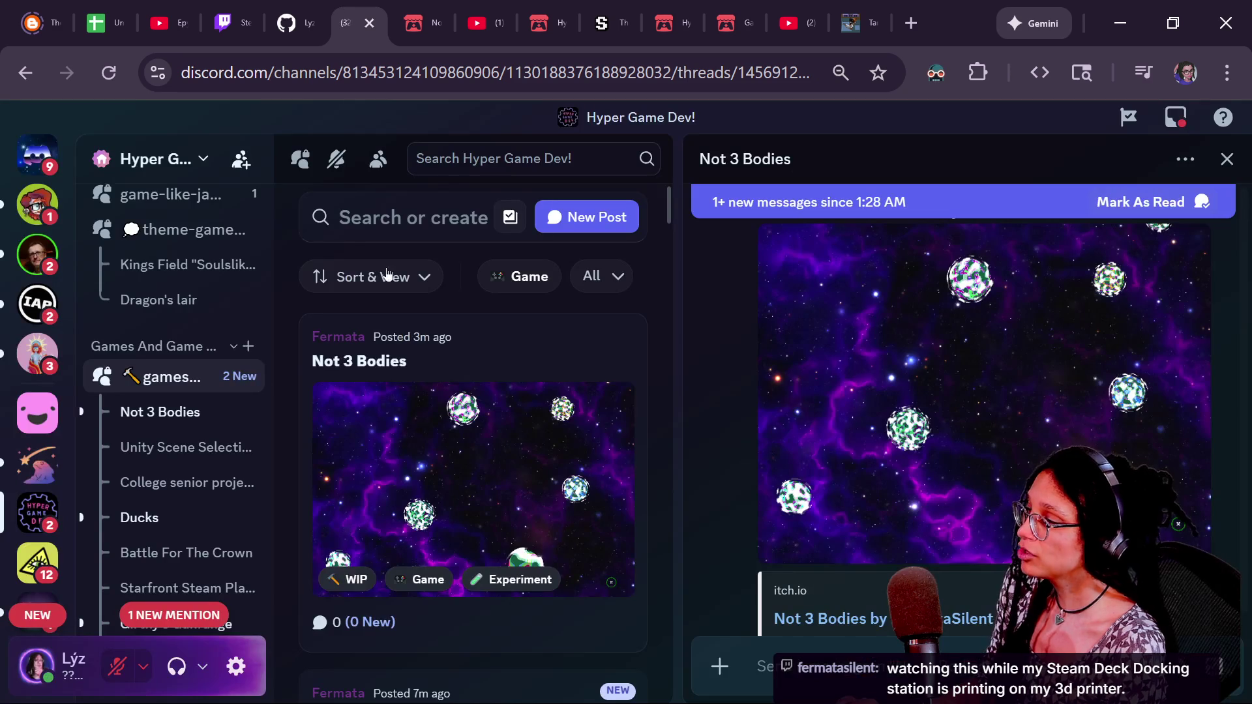
scroll(117, 310, "down", 10)
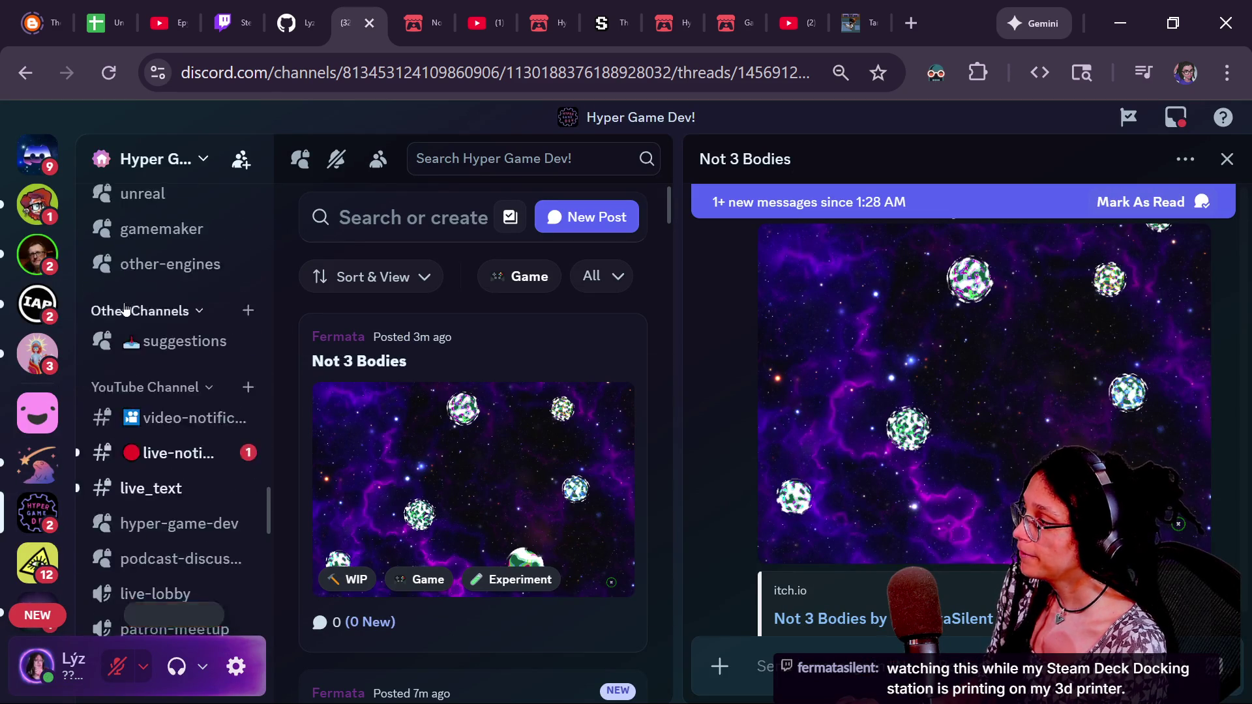
scroll(135, 360, "up", 5)
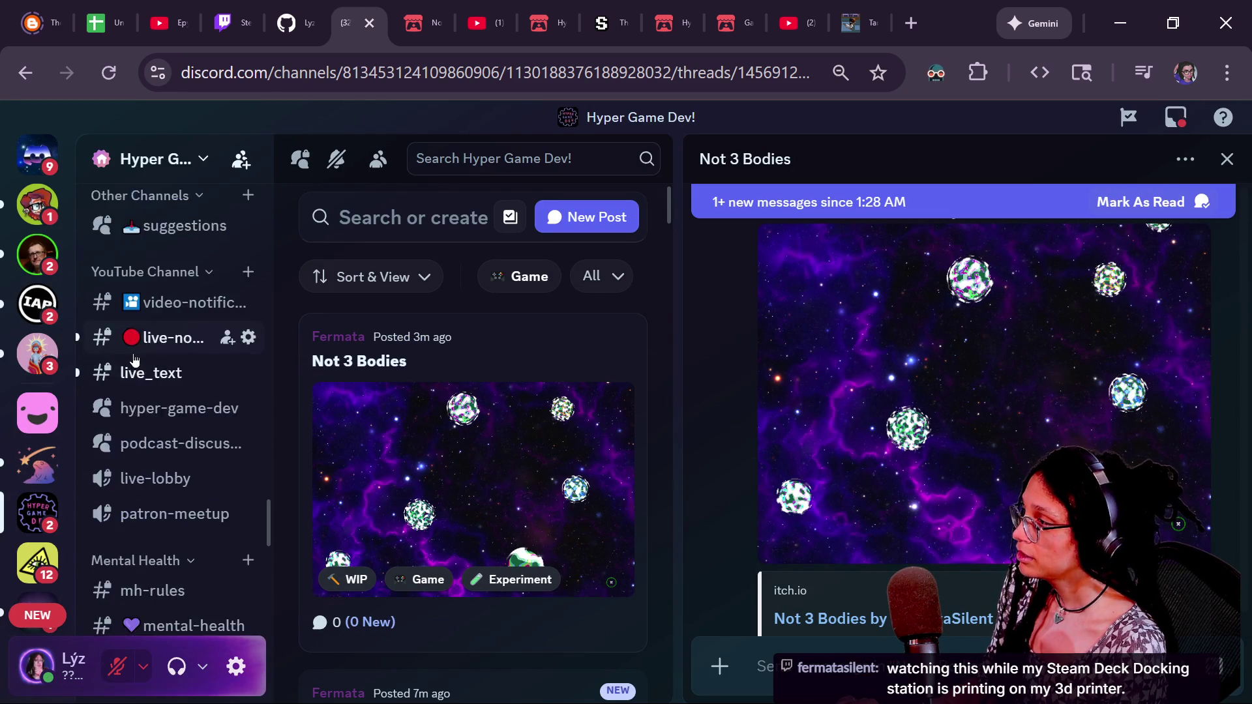
scroll(135, 352, "up", 3)
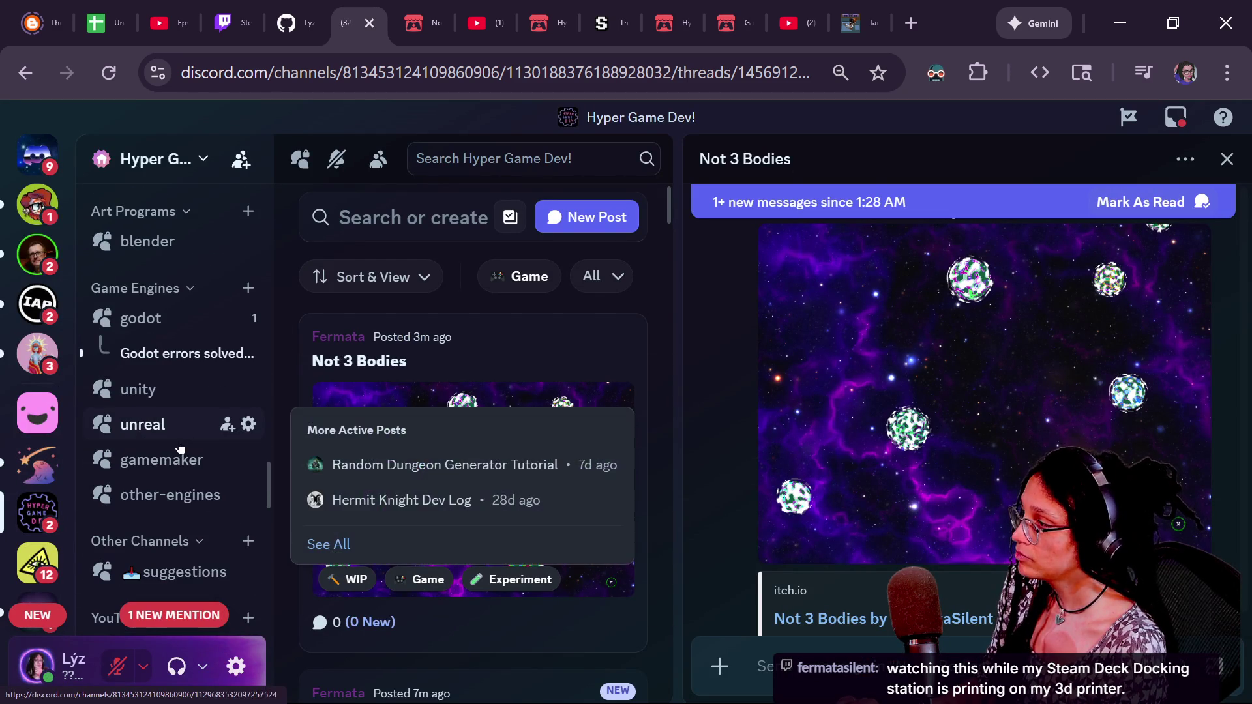
left_click(134, 319)
type("sgwfgsrgrwgSg")
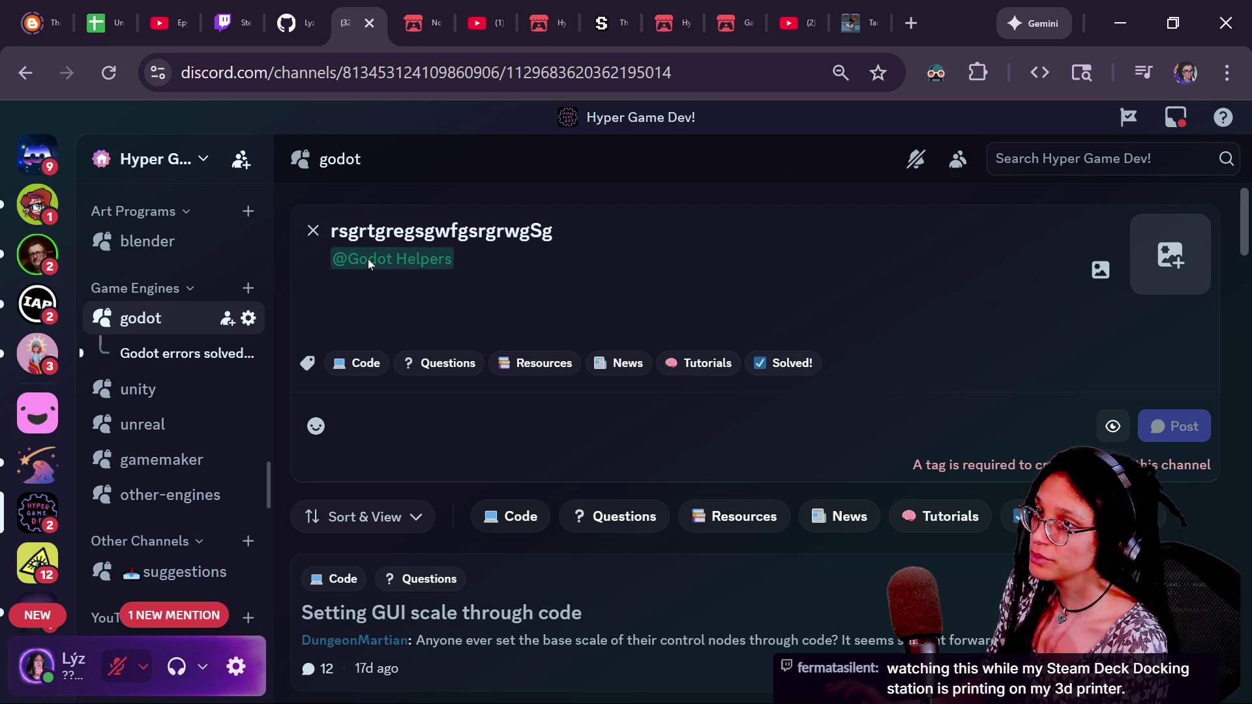
- Read the stream chat, highlight the viewer's question about moving a mouth, and move the chat aside
key("alt+Tab")
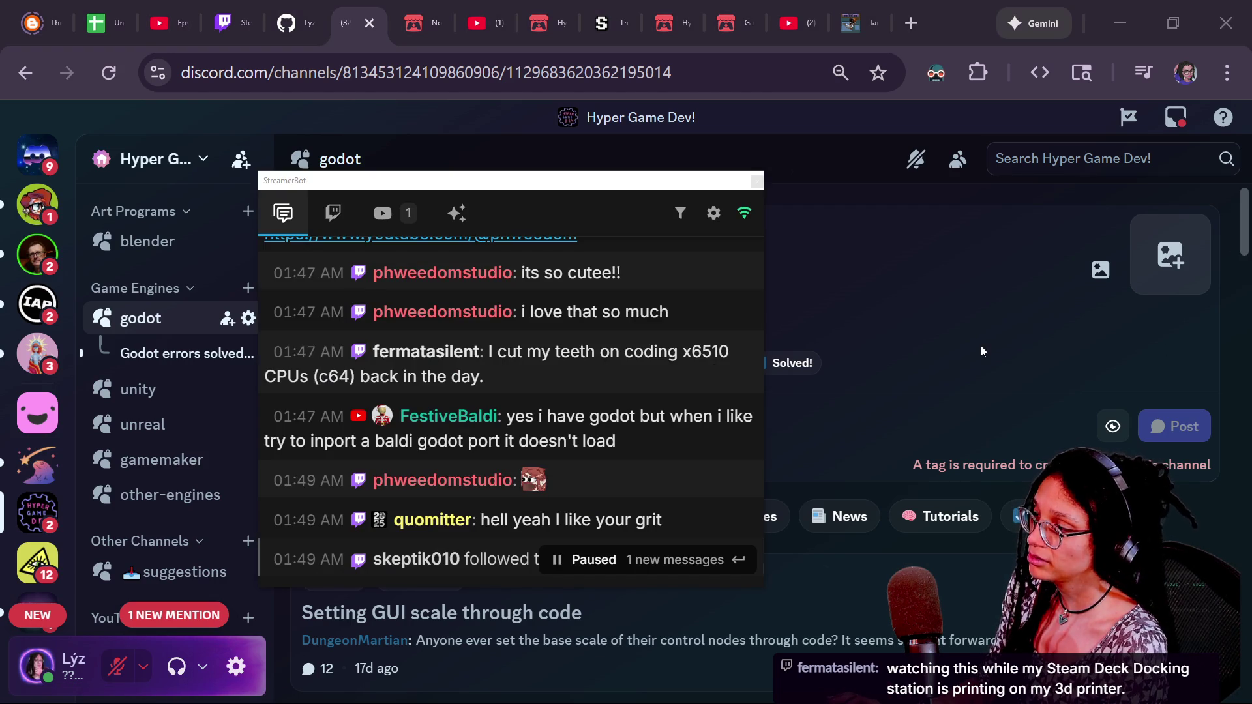
scroll(607, 351, "up", 2)
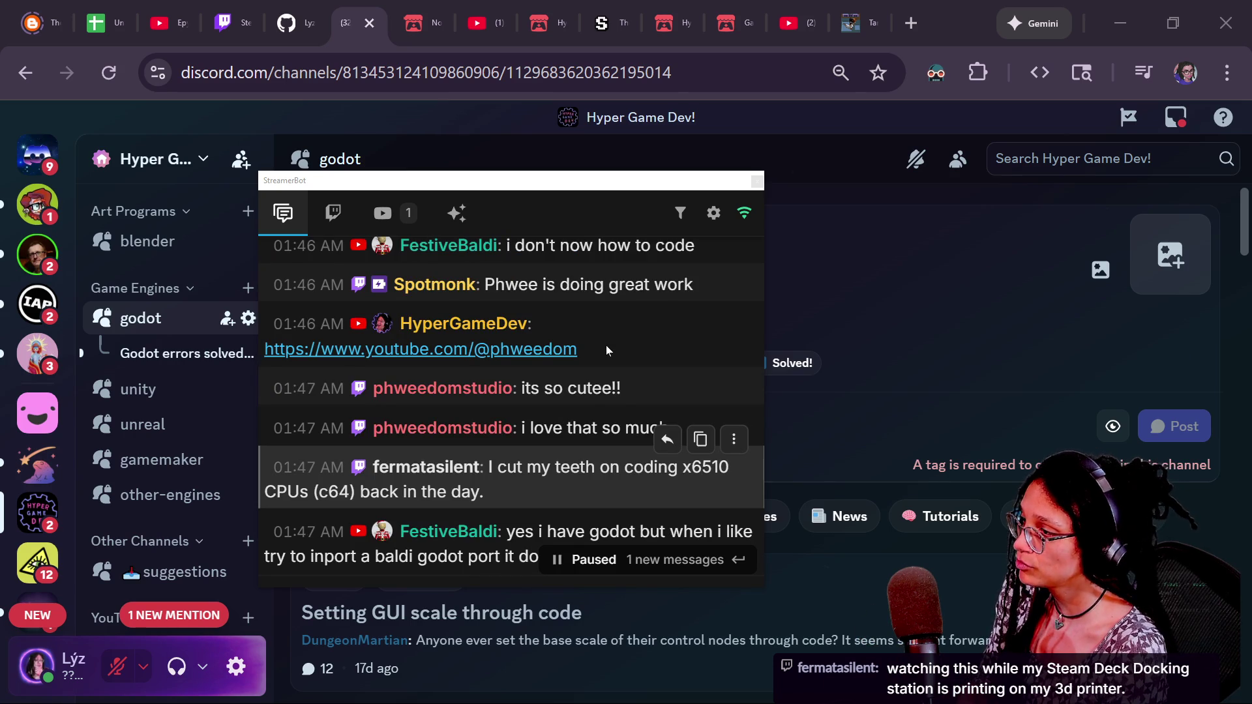
scroll(606, 346, "up", 2)
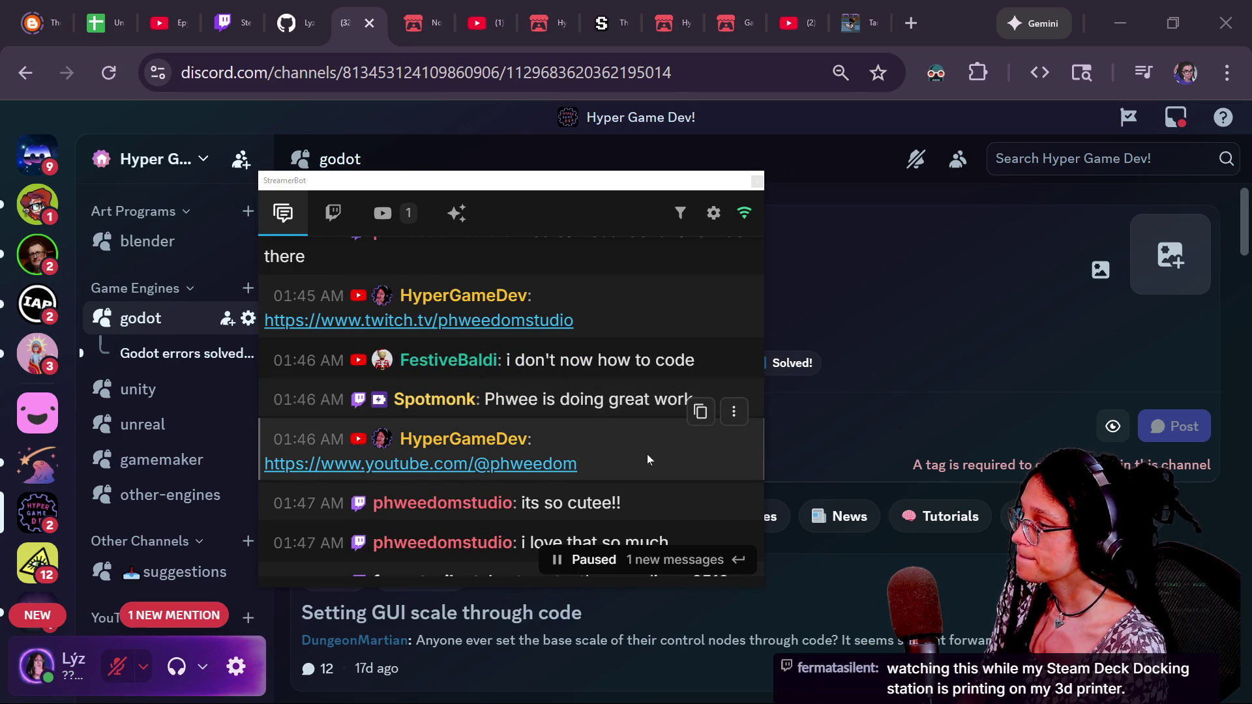
scroll(647, 460, "down", 10)
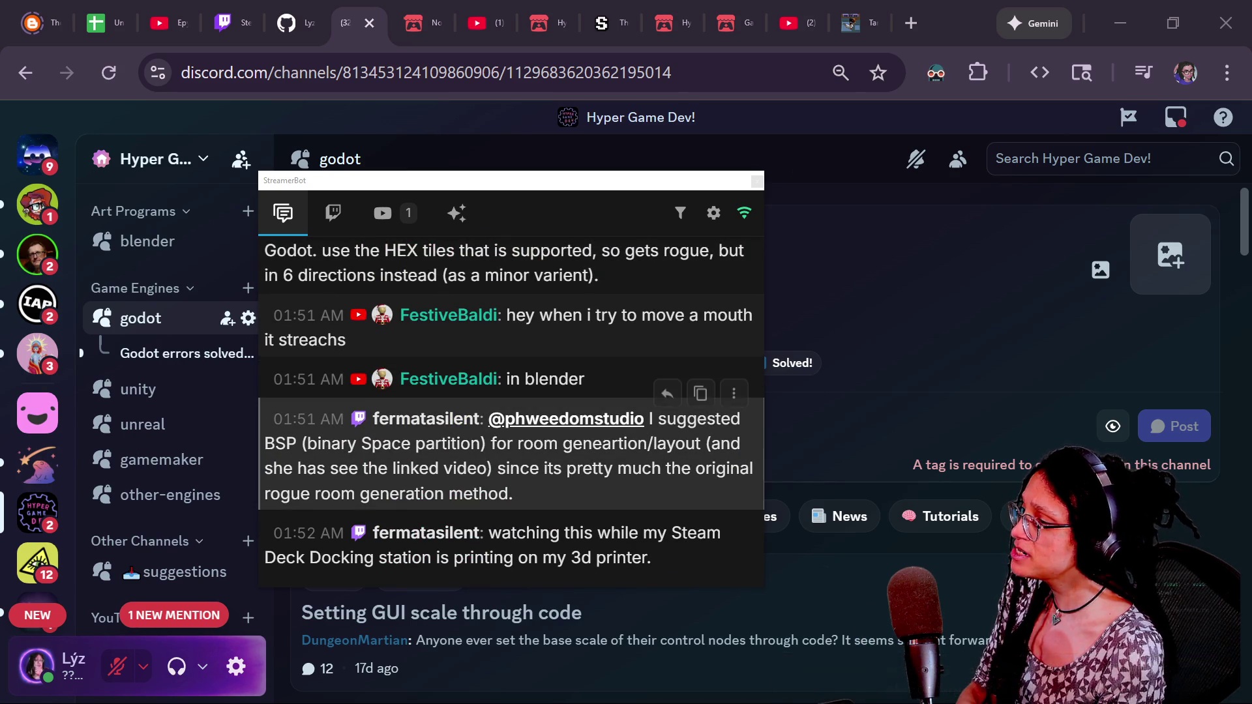
left_click_drag(525, 315, 558, 343)
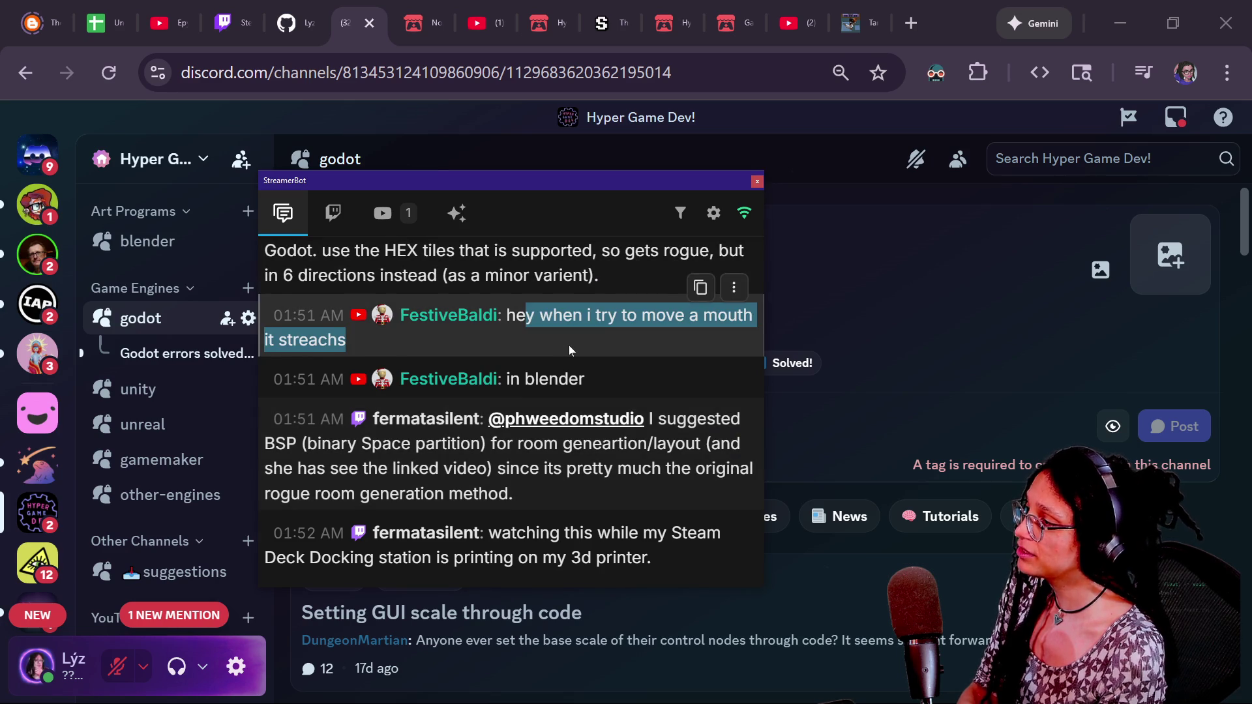
scroll(569, 350, "up", 2)
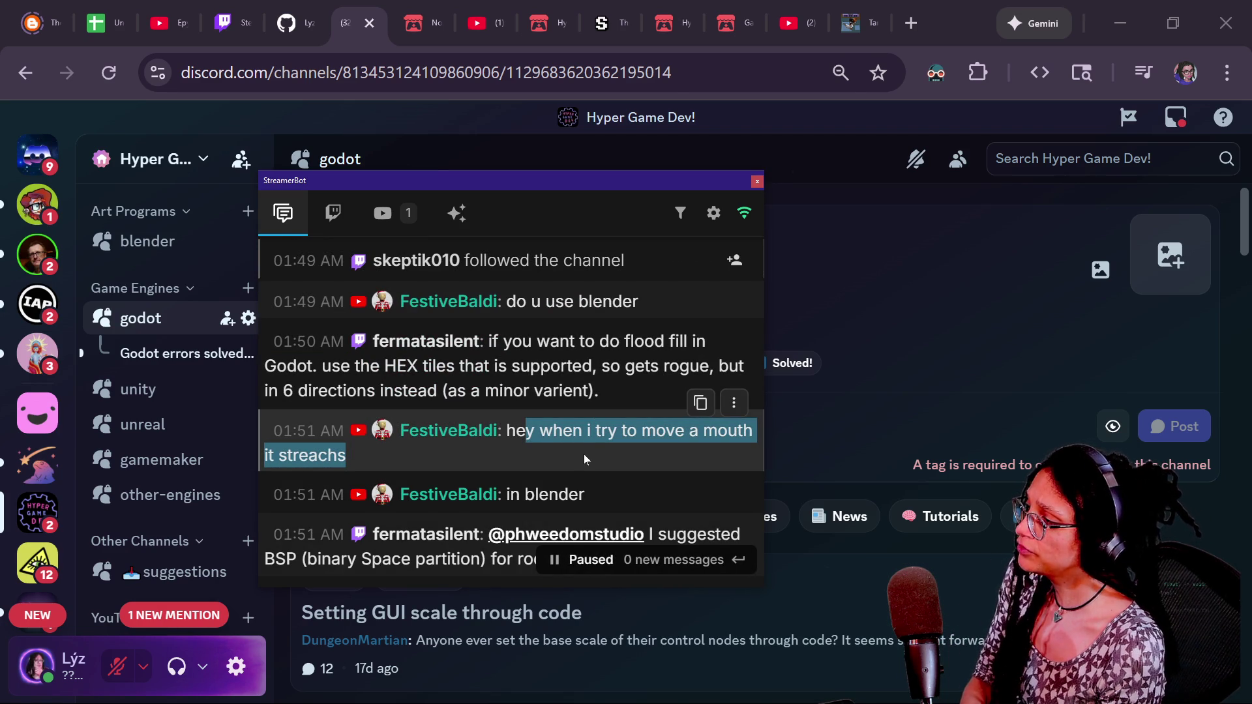
scroll(583, 457, "down", 2)
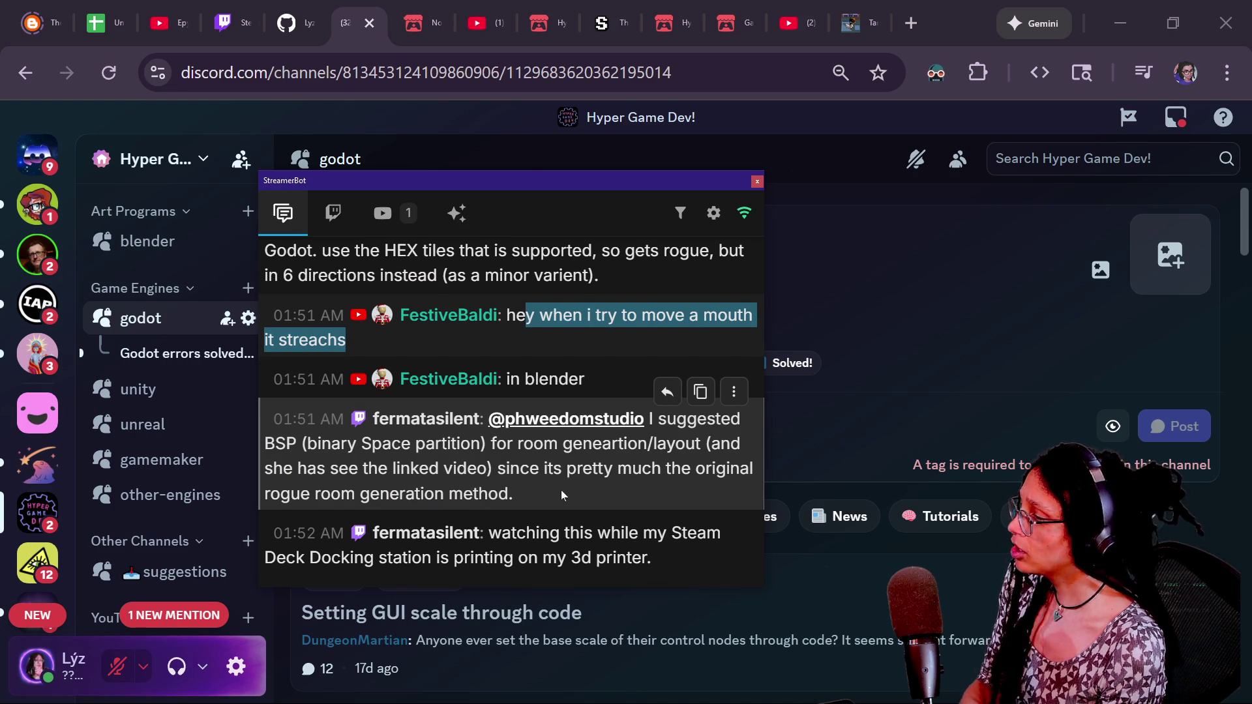
left_click_drag(528, 182, 1251, 196)
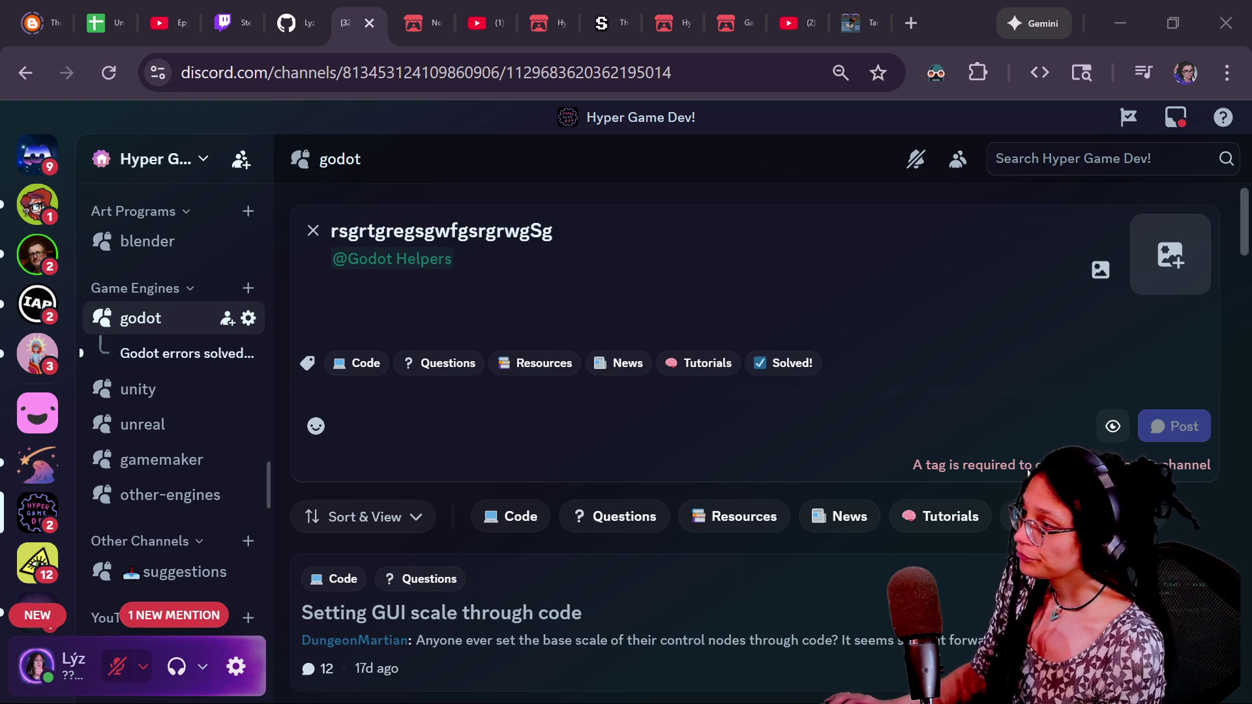
key("alt+Tab")
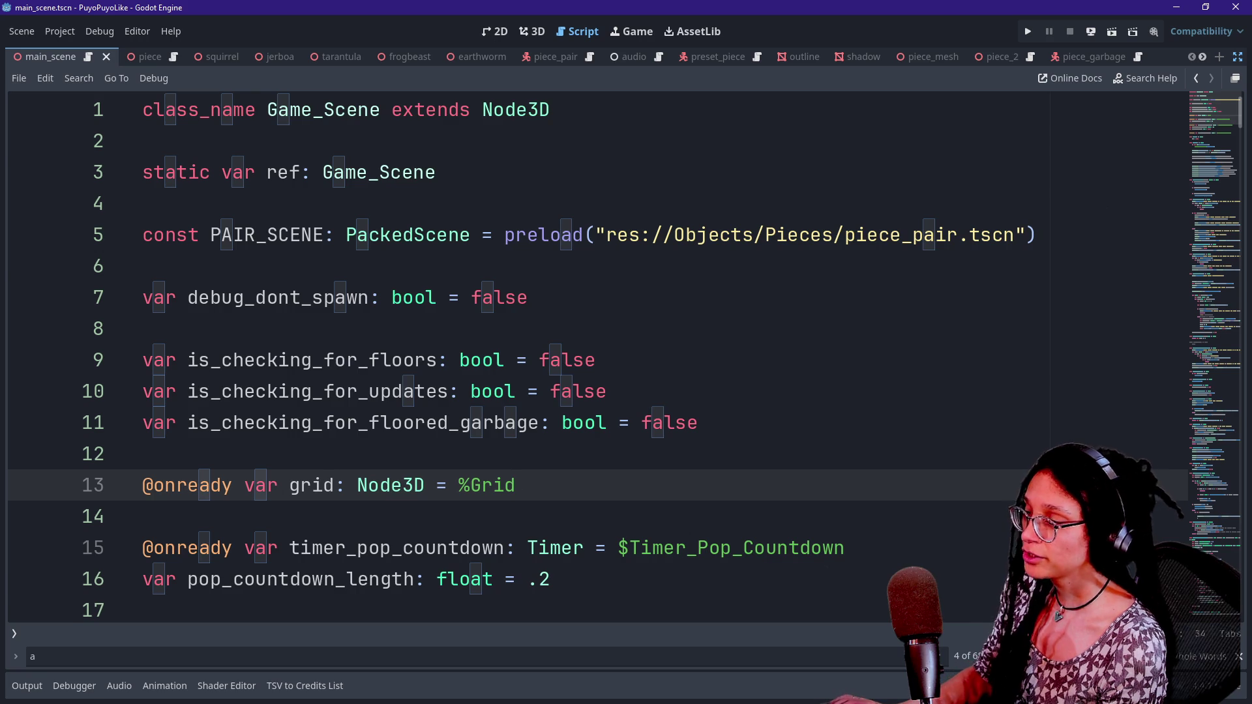
- Return to the managers script and step through it to the _generate_tiles declaration
key("alt+Tab")
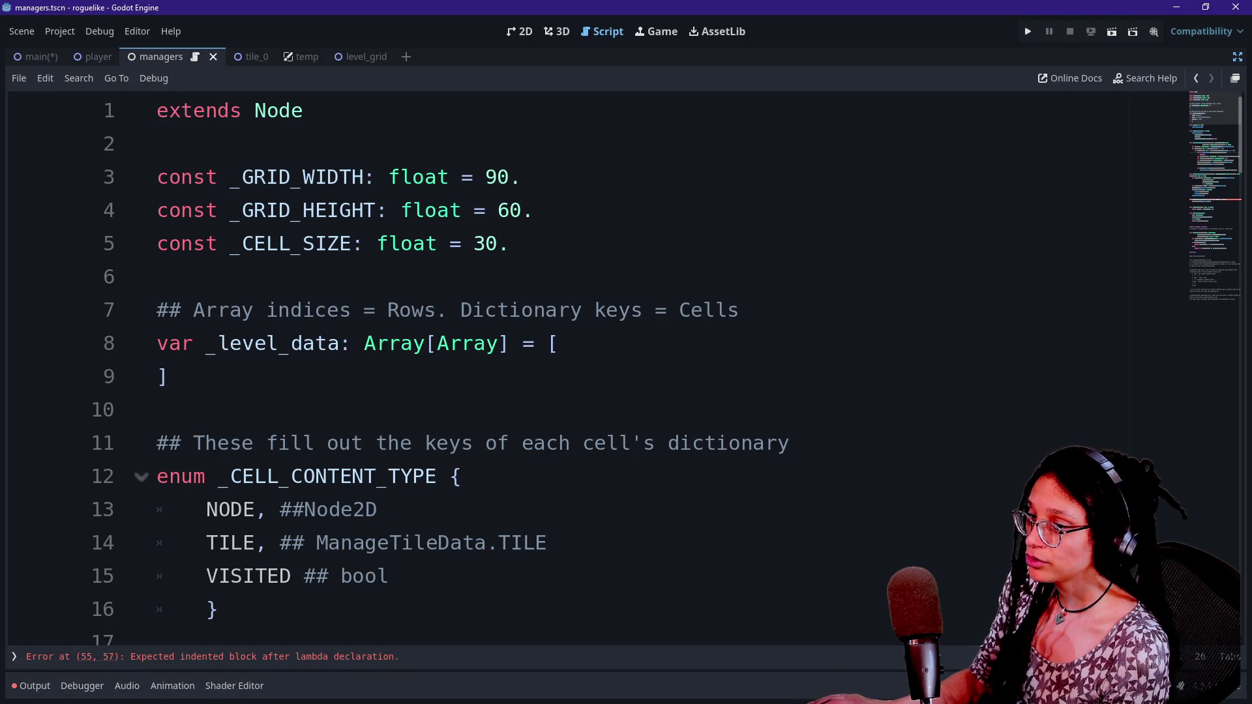
key("Down")
key("Down")
key("Up")
key("Up")
key("Up")
key("Down")
key("Down")
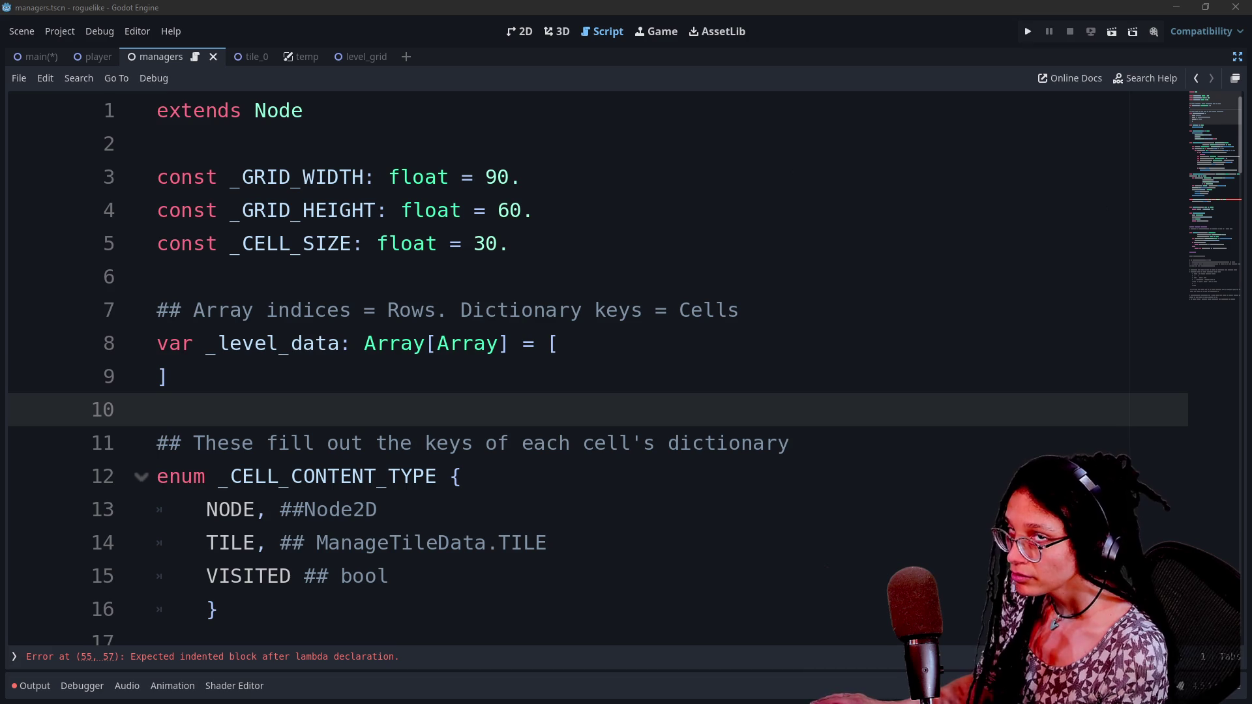
left_click(157, 210)
key("Down")
key("Down")
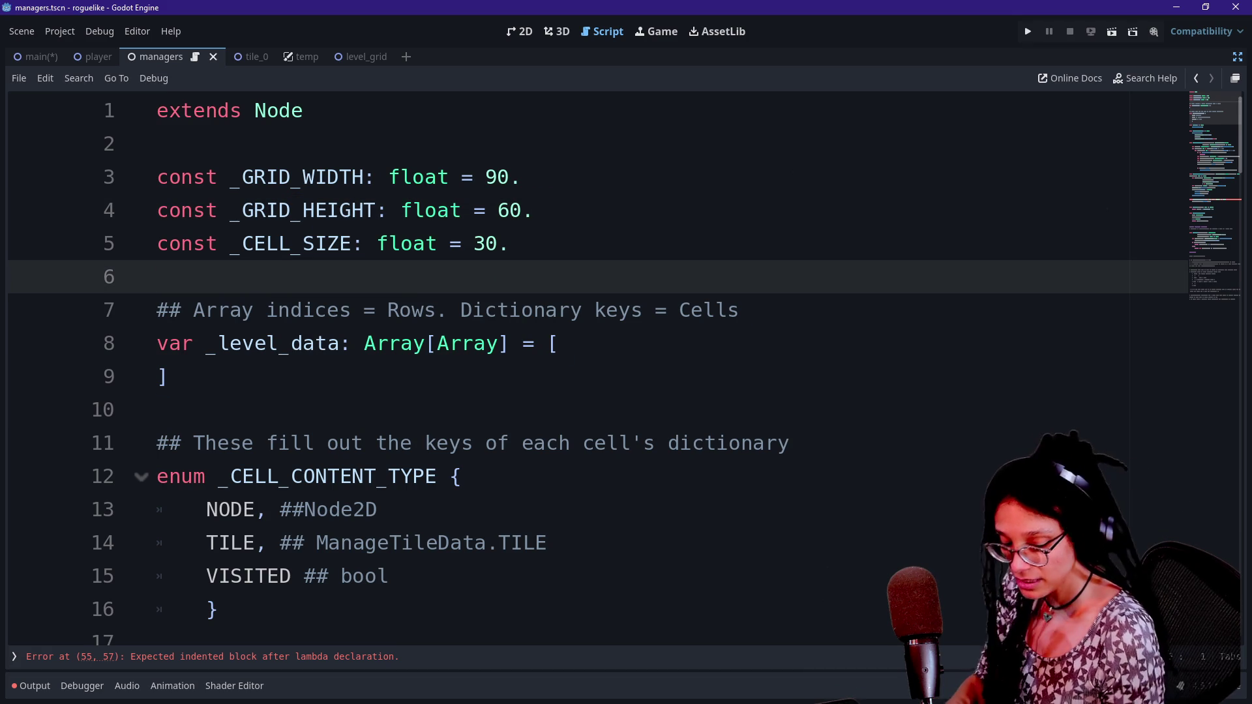
key("Down")
key("Down")
key("Down")
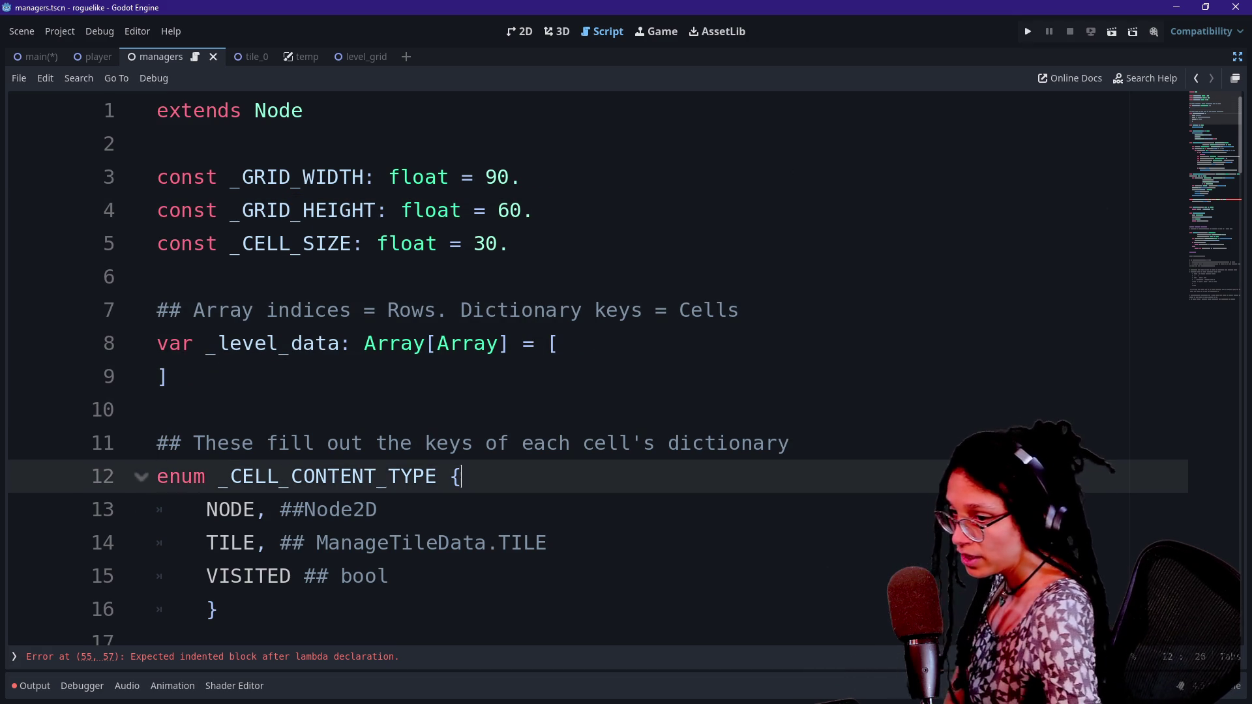
key("Down")
key("Down")
key("Down")
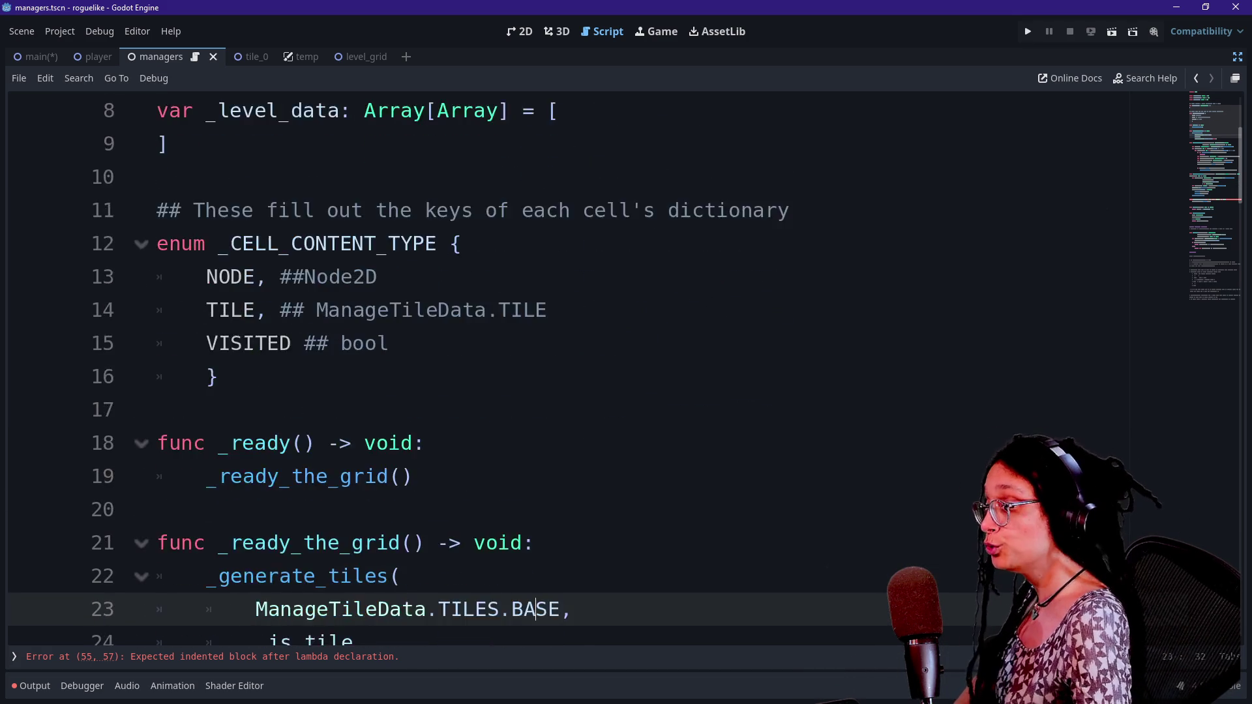
key("Down")
key("Down")
key("Down")
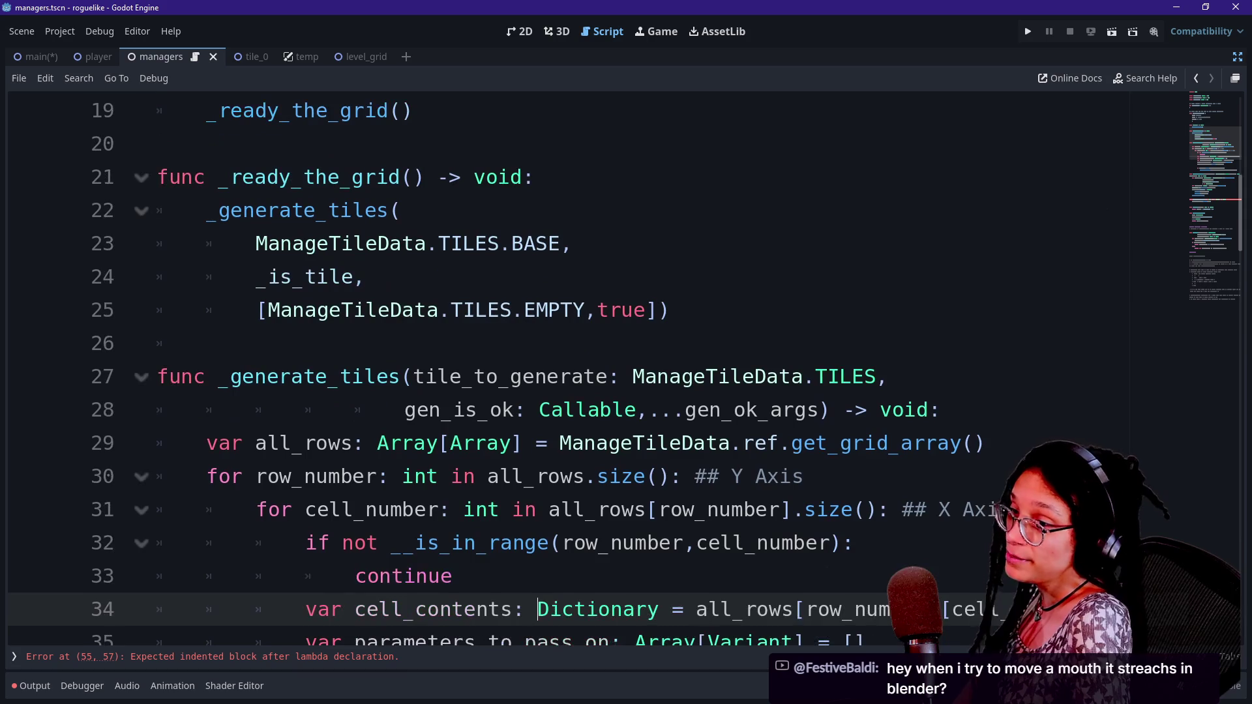
key("Up")
key("Up")
key("Up")
key("Down")
key("Down")
key("Down")
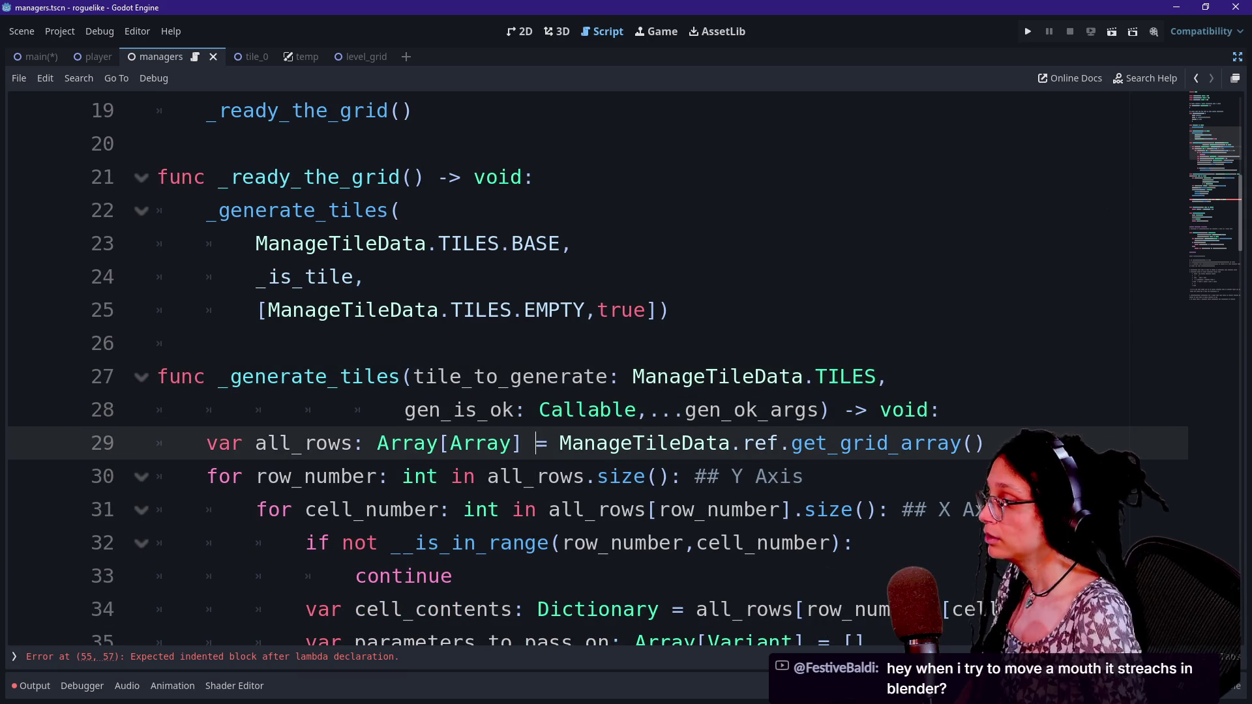
key("Up")
key("Up")
- Fix the range check on line 32 by removing the extra underscore from _is_in_range
scroll(587, 365, "up", 3)
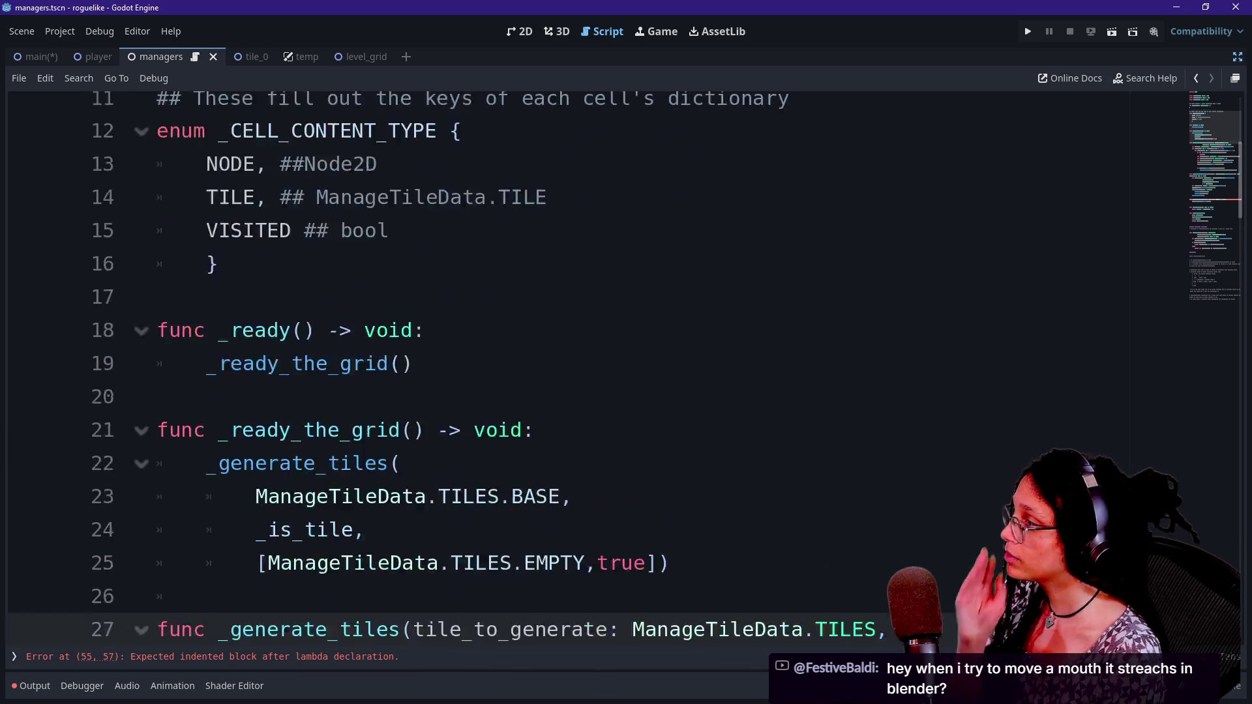
scroll(587, 365, "down", 4)
scroll(587, 365, "down", 8)
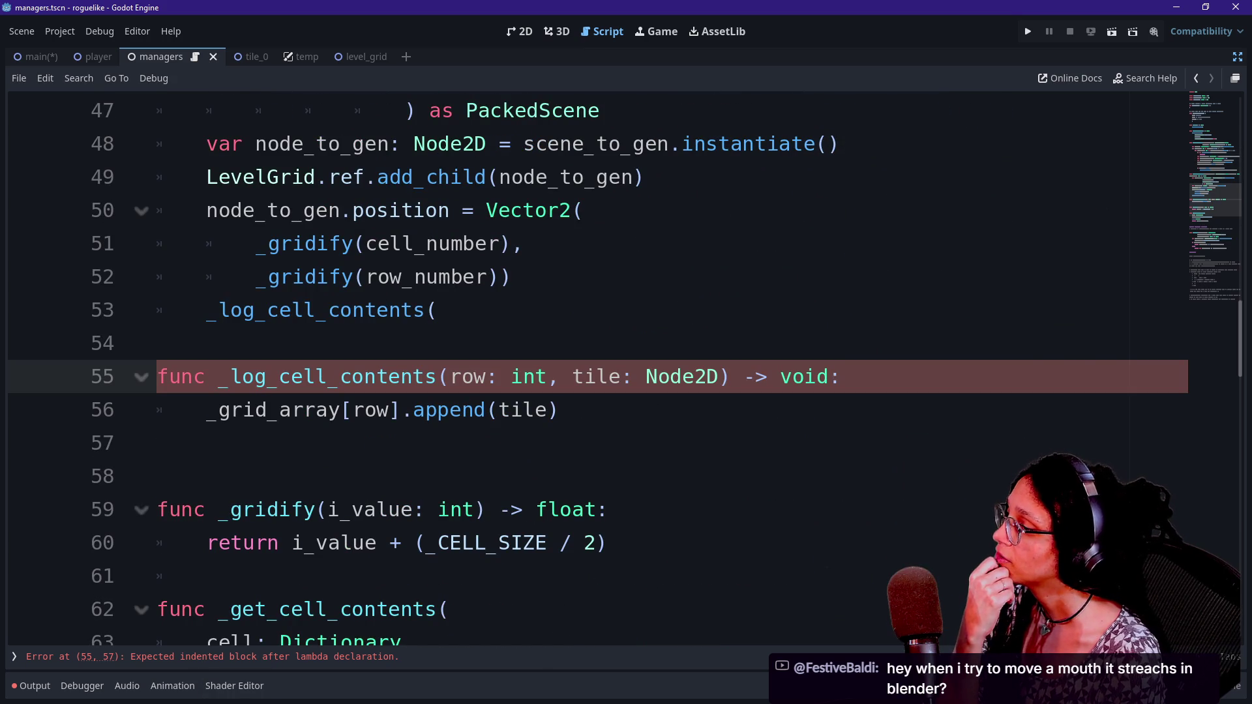
left_click(157, 343)
scroll(587, 365, "up", 2)
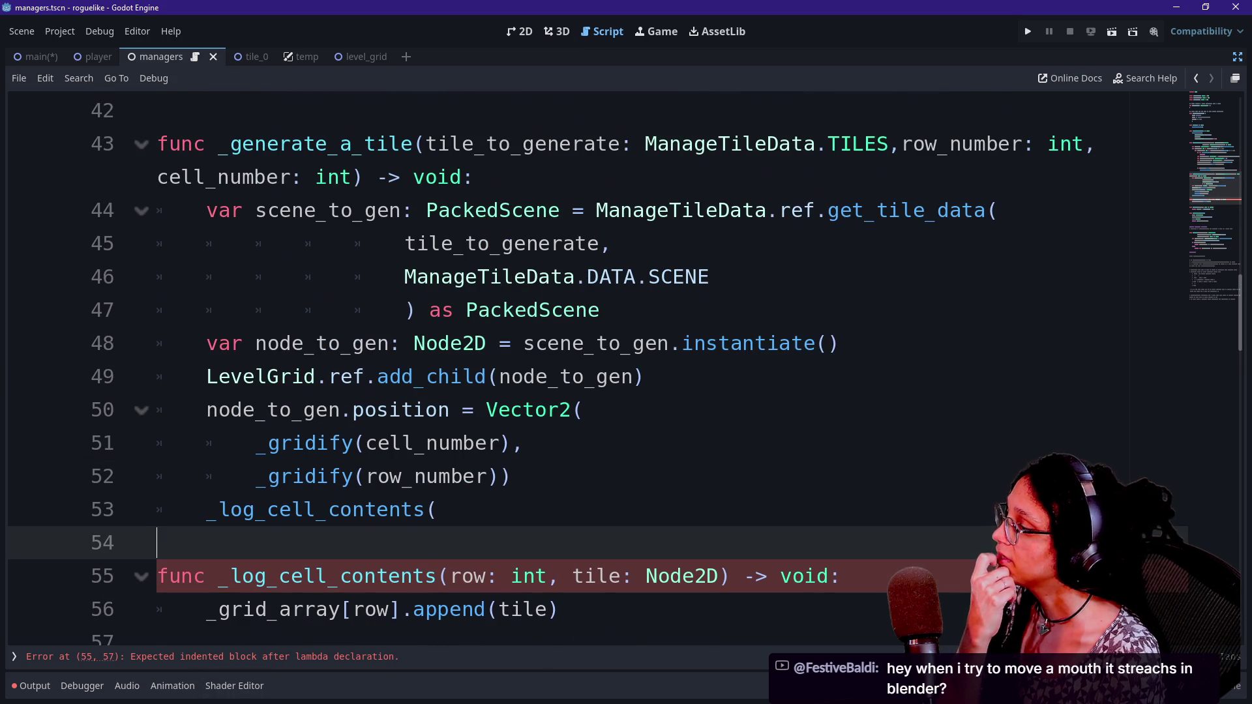
left_click(438, 509)
key("shift+Up")
key("shift+Home")
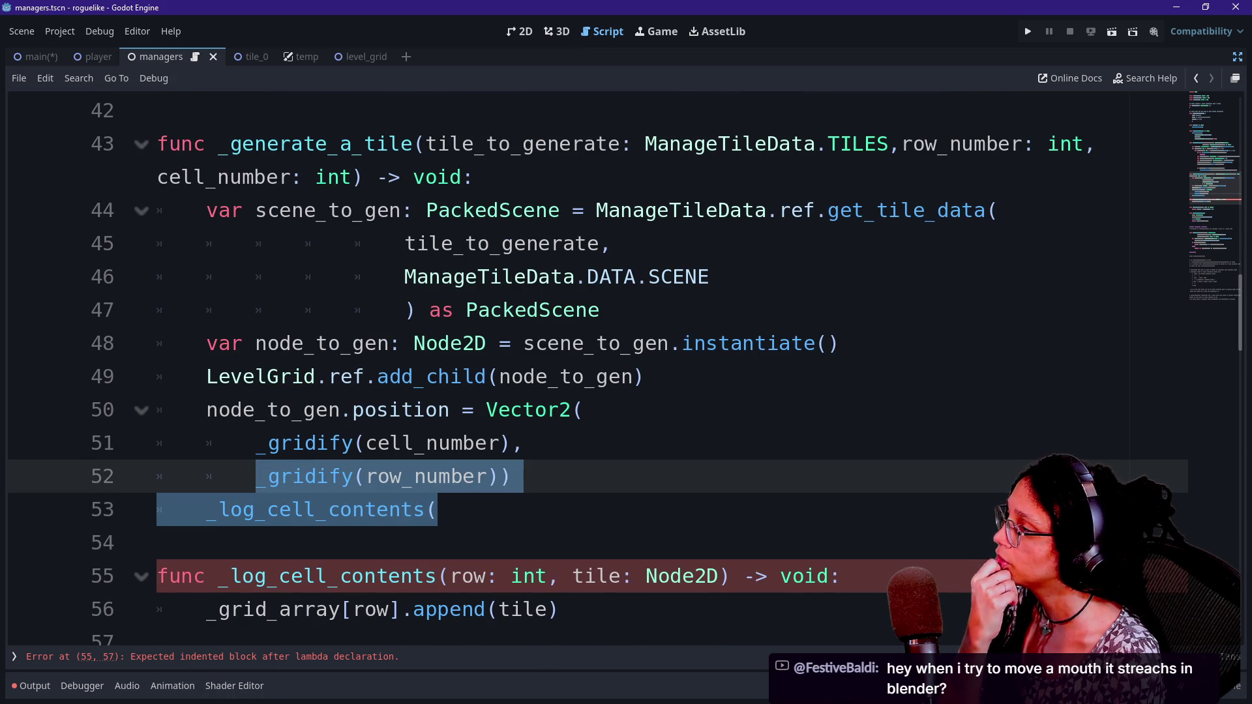
scroll(587, 365, "up", 5)
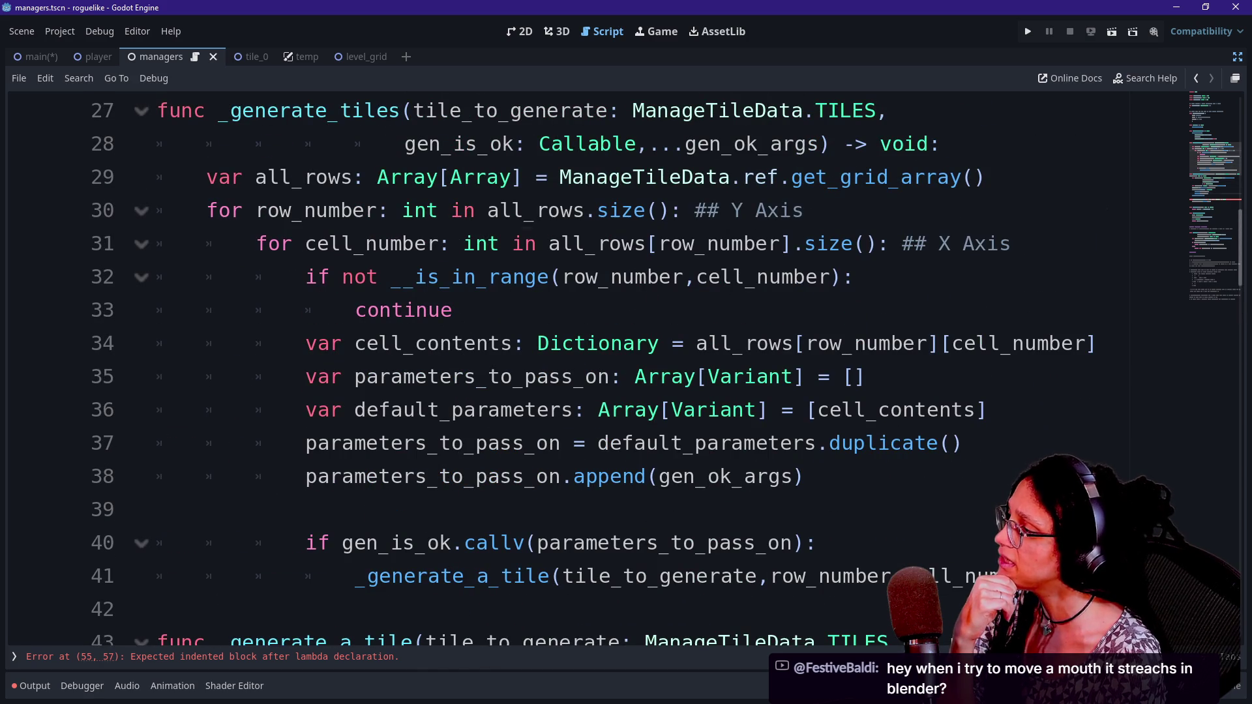
left_click(598, 276)
key("BackSpace")
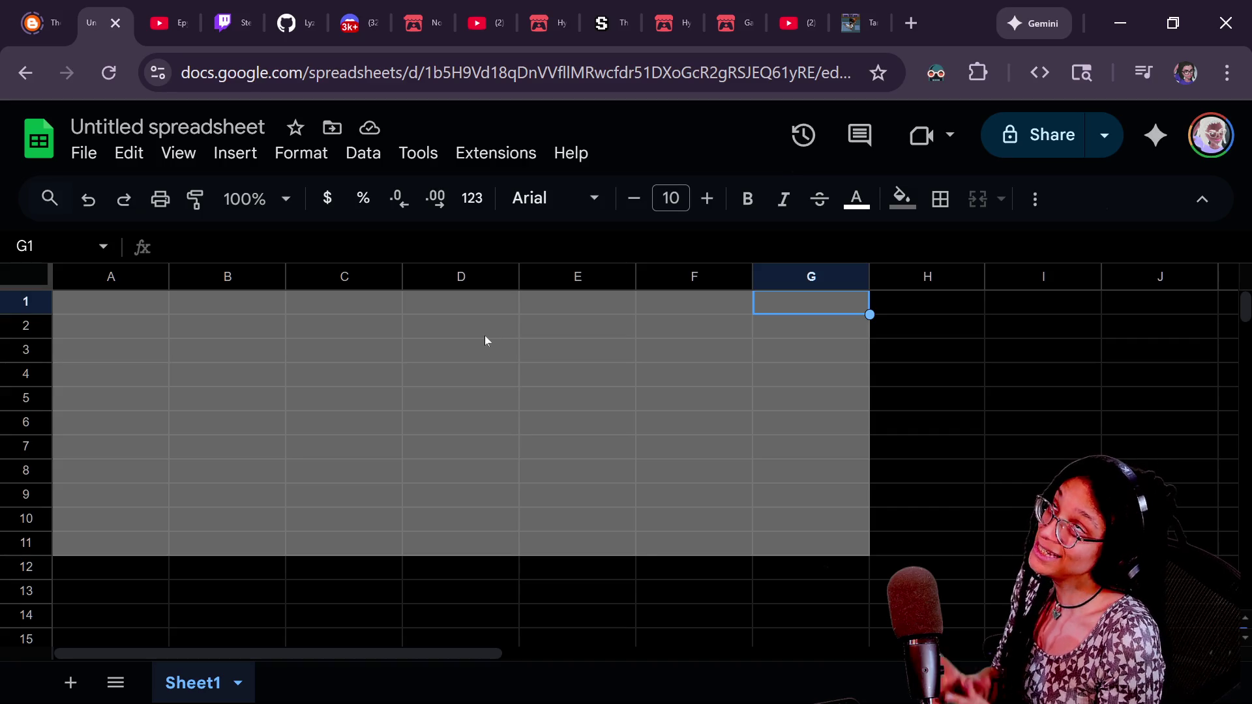
- Walk along row 1 of the shaded grid, pick D2, and step to column H outside it
key("Left")
key("Right")
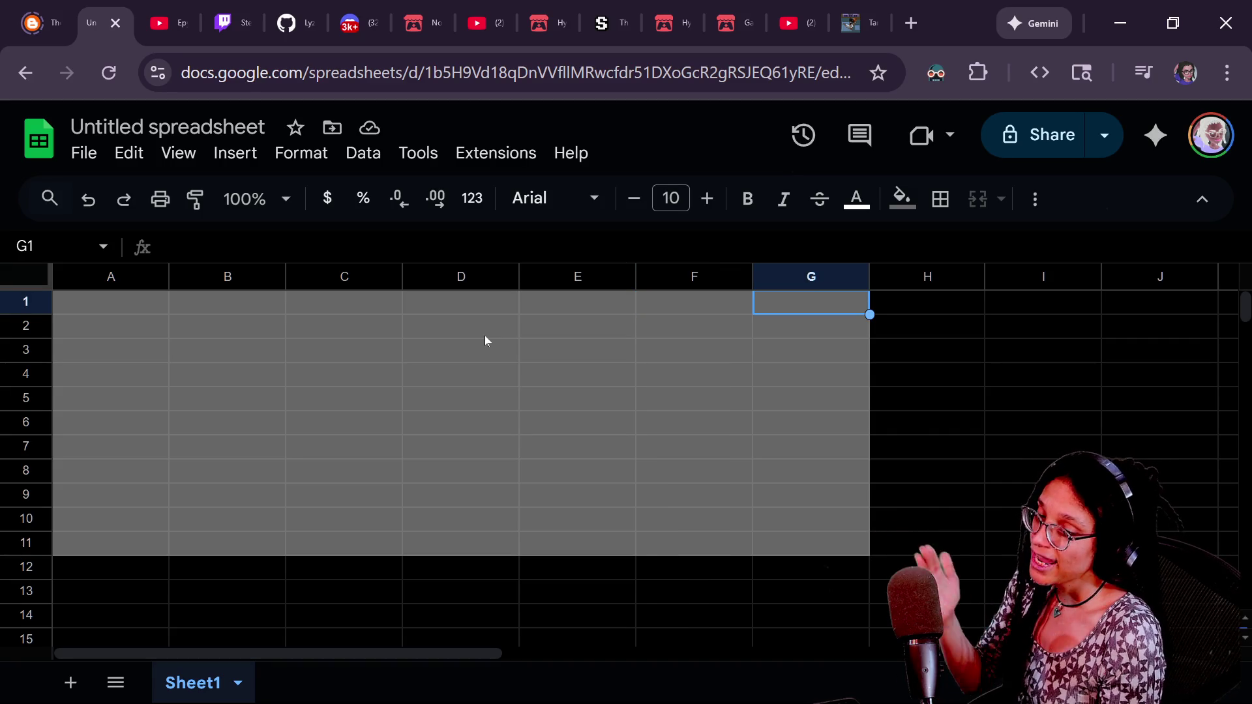
key("Left")
key("Left")
key("Left")
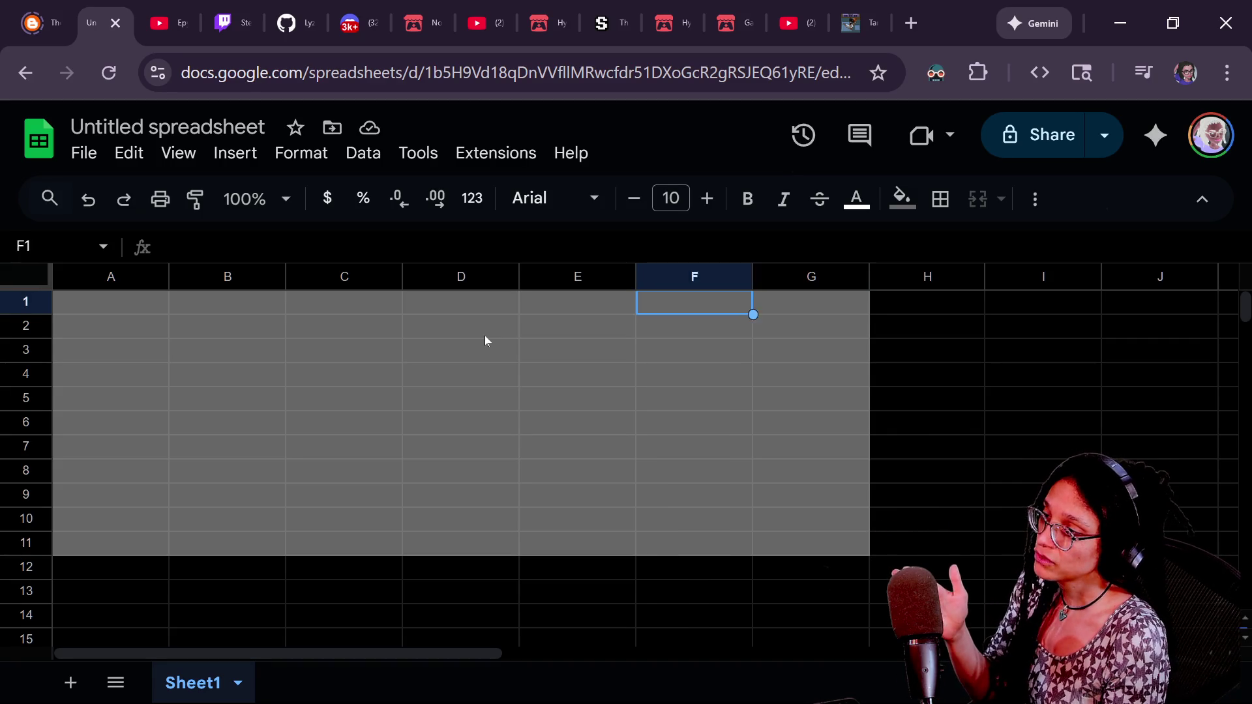
key("Right")
key("Right")
key("Right")
key("Right")
key("Right")
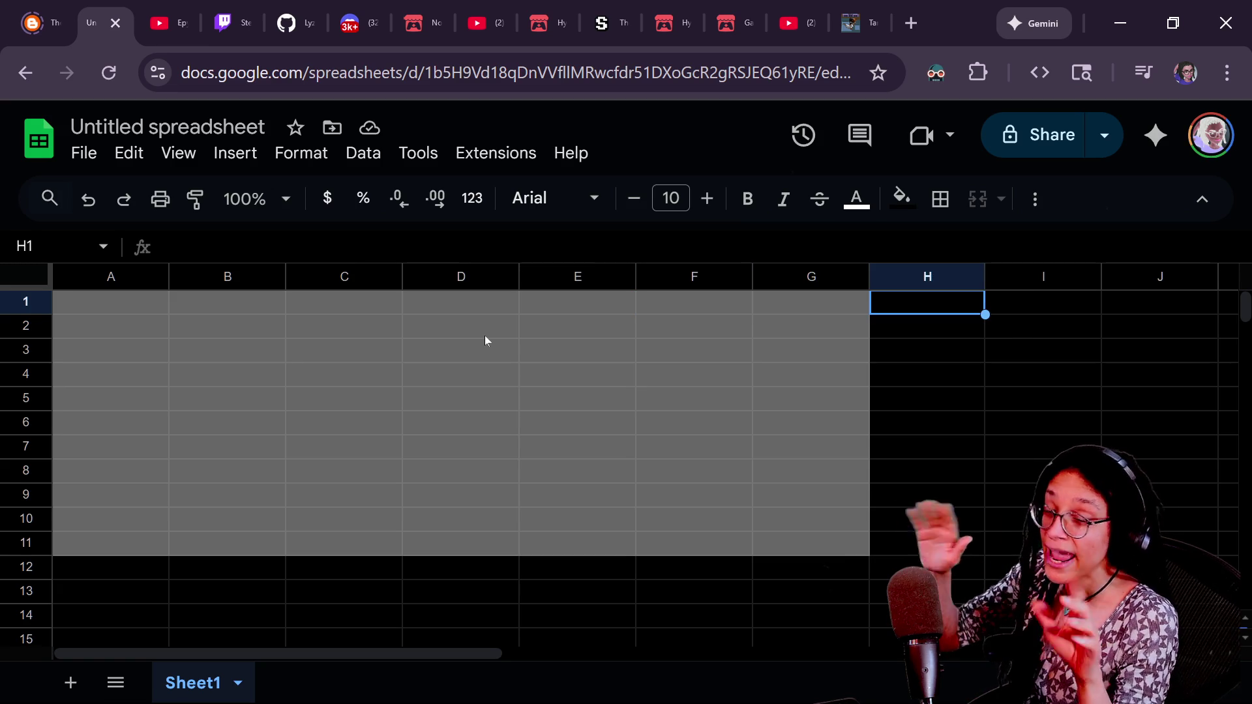
left_click(485, 337)
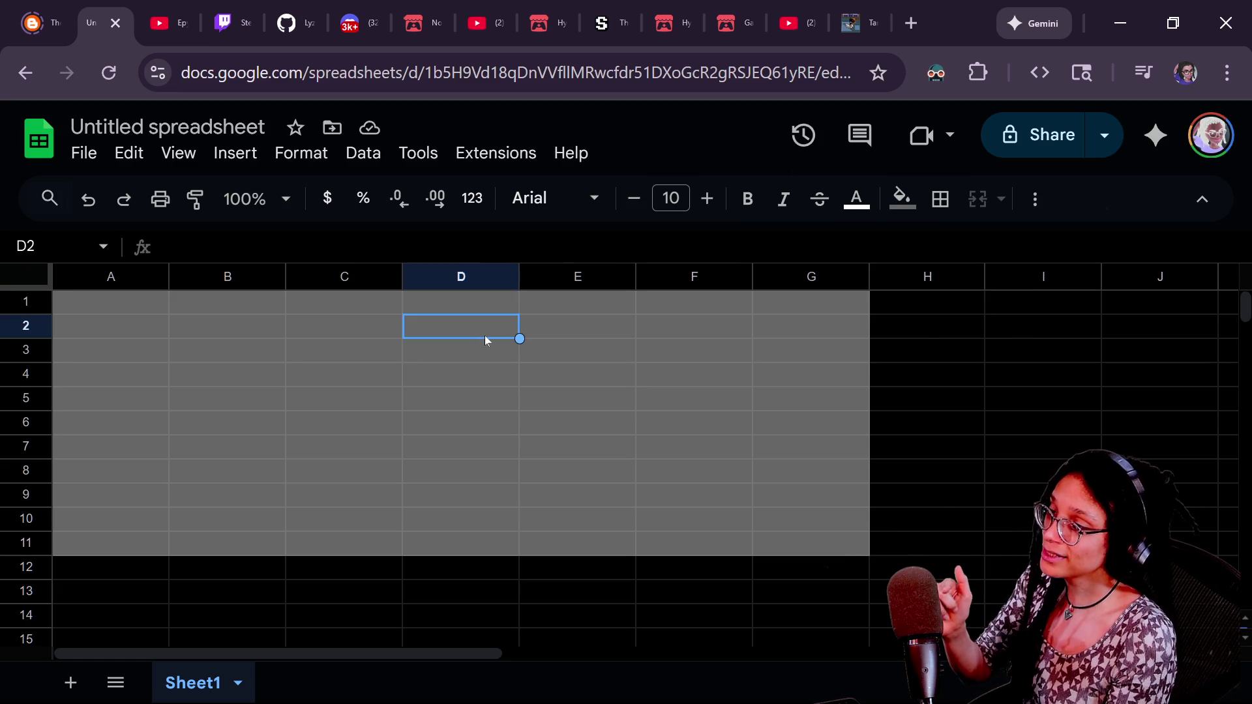
left_click_drag(925, 334, 914, 311)
left_click(915, 310)
key("Down")
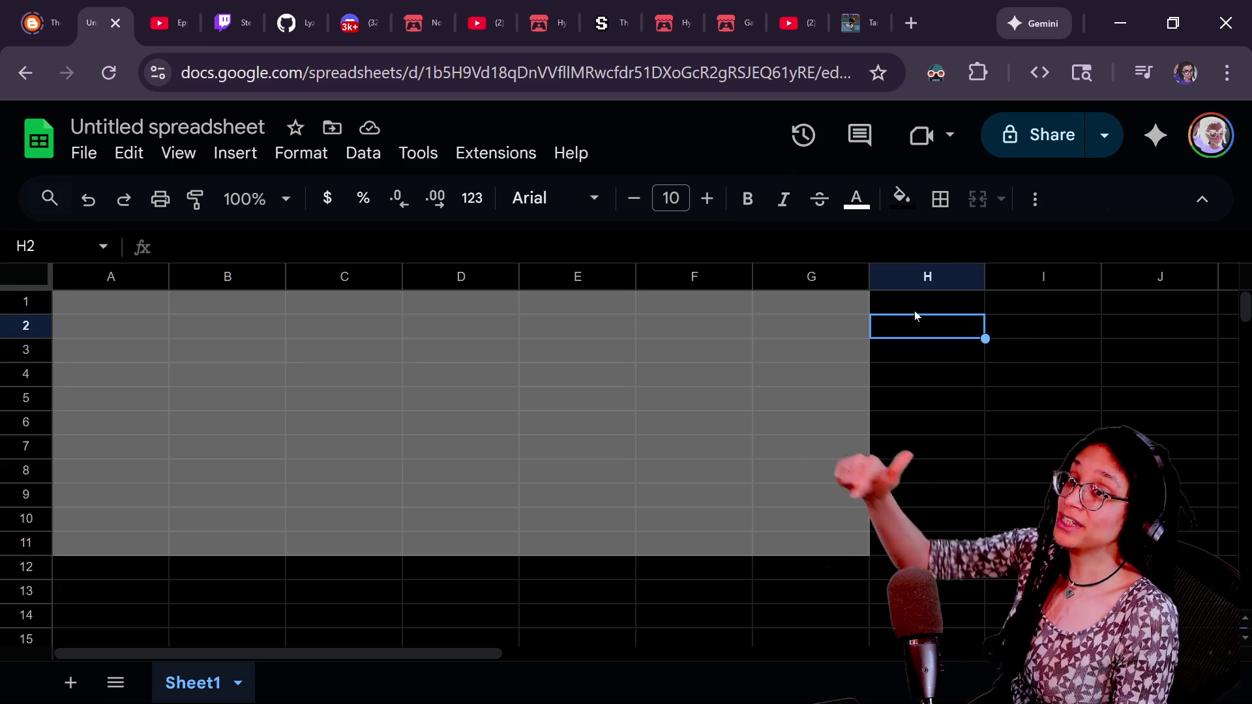
- Move across row 2 from A2 past the grid's edge and select the A2:B4 block
left_click(89, 336)
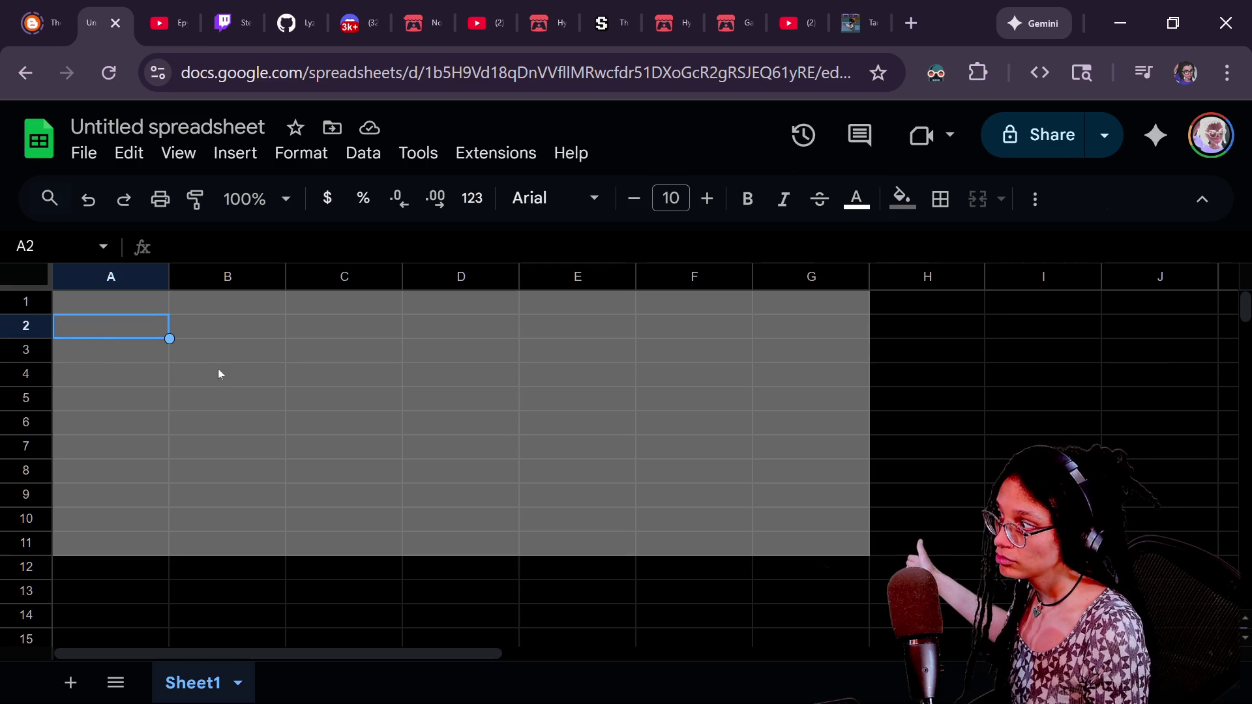
key("Right")
key("Right")
key("Right")
mouse_move(218, 369)
left_mouse_down()
mouse_move(99, 350)
mouse_move(131, 335)
left_mouse_up()
left_click(63, 381)
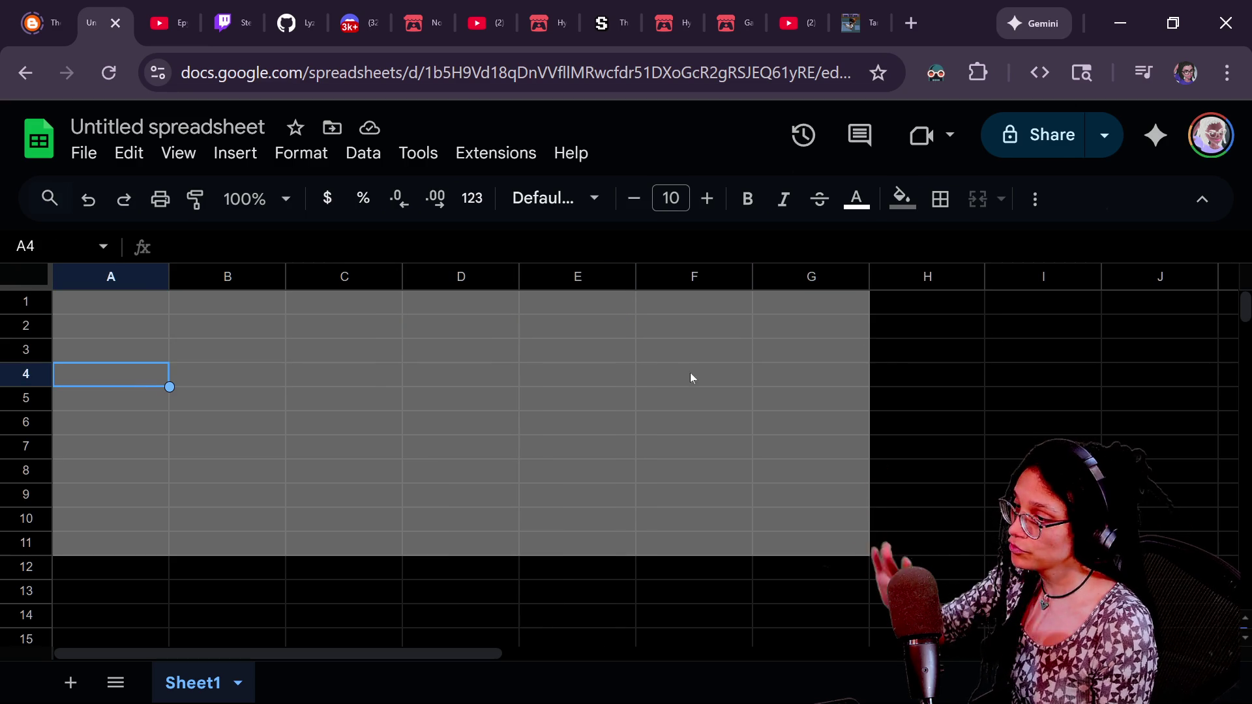
- Select G11, the grid's last cell, stepping between F11 and G11 along row 11
left_click(808, 553)
scroll(808, 464, "down", 2)
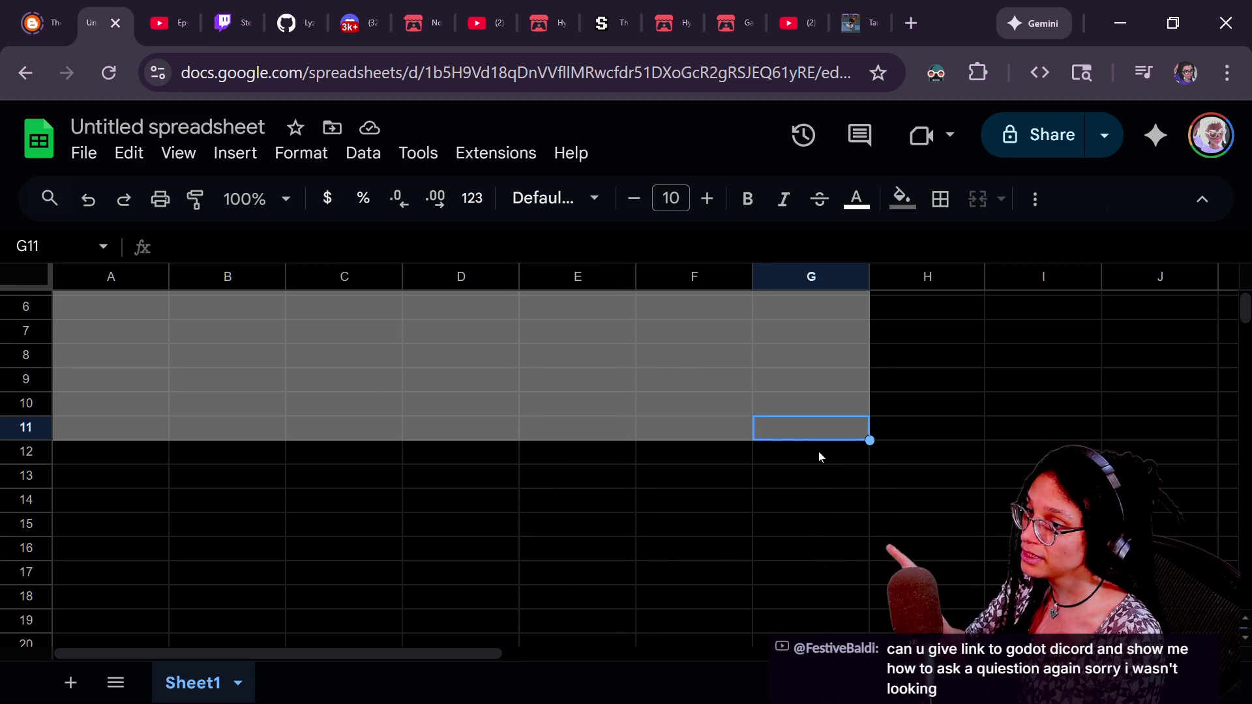
left_click(692, 429)
left_click(812, 431)
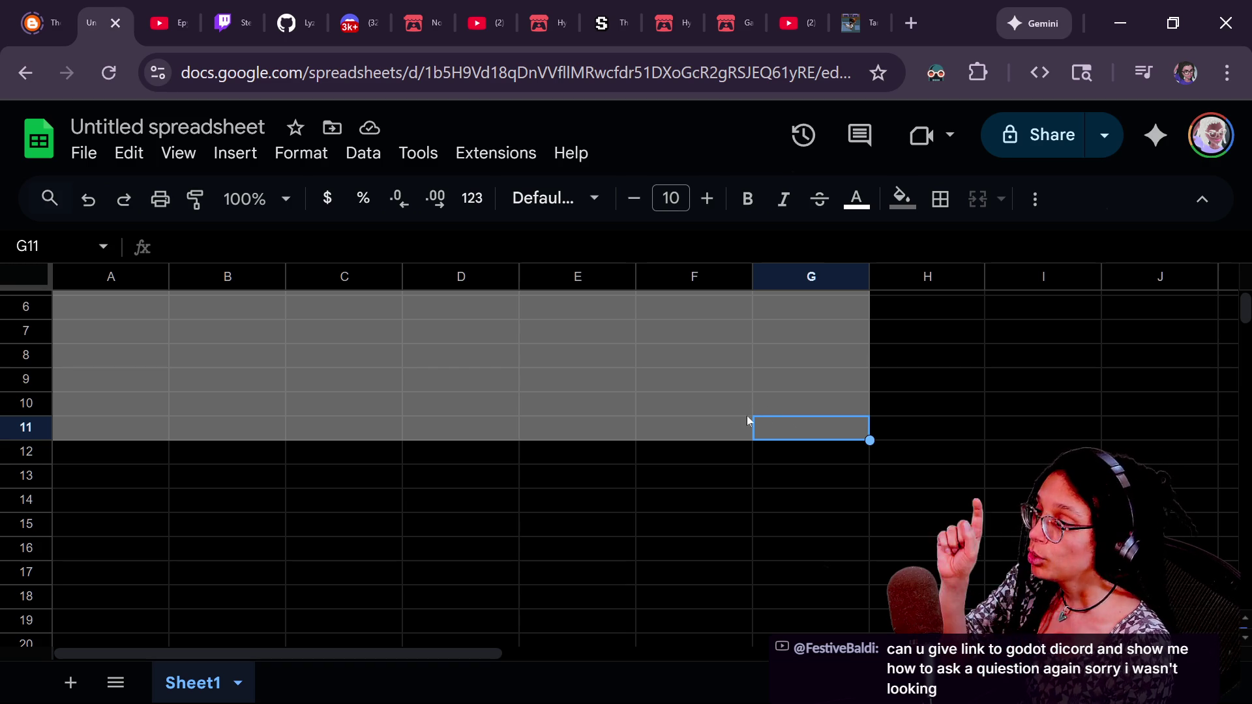
key("shift+Tab")
key("shift+Tab")
key("shift+Tab")
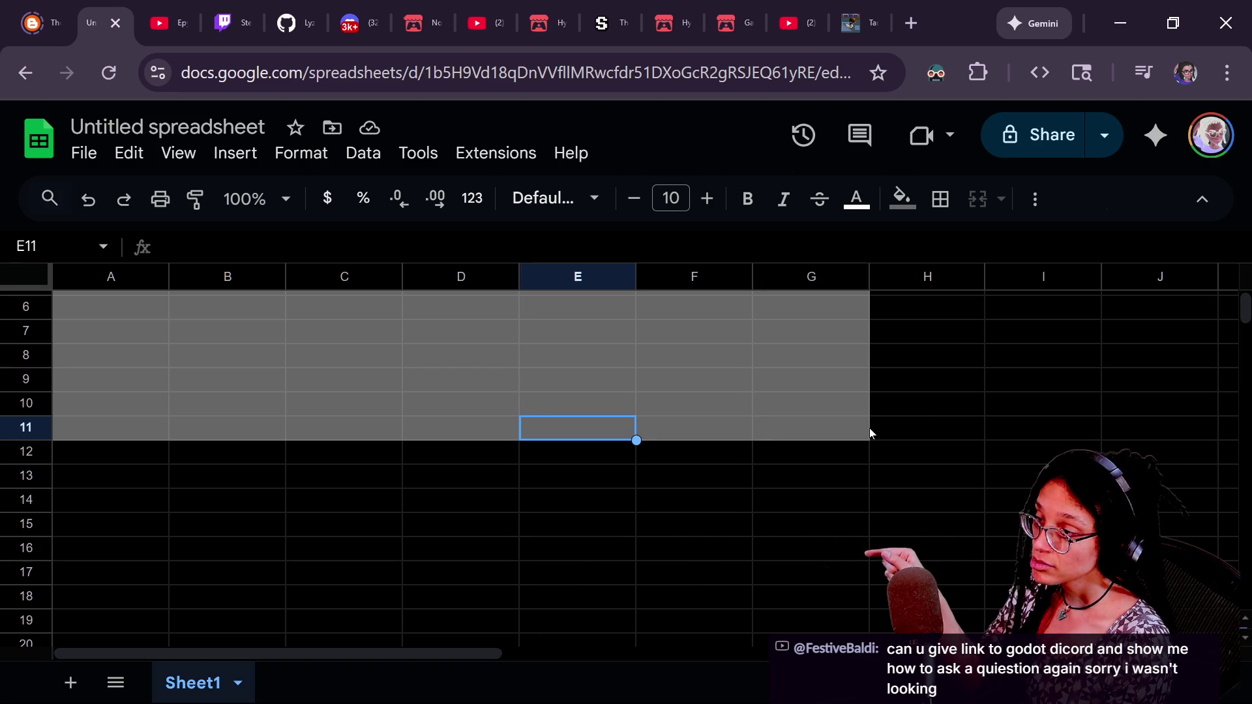
left_click(869, 428)
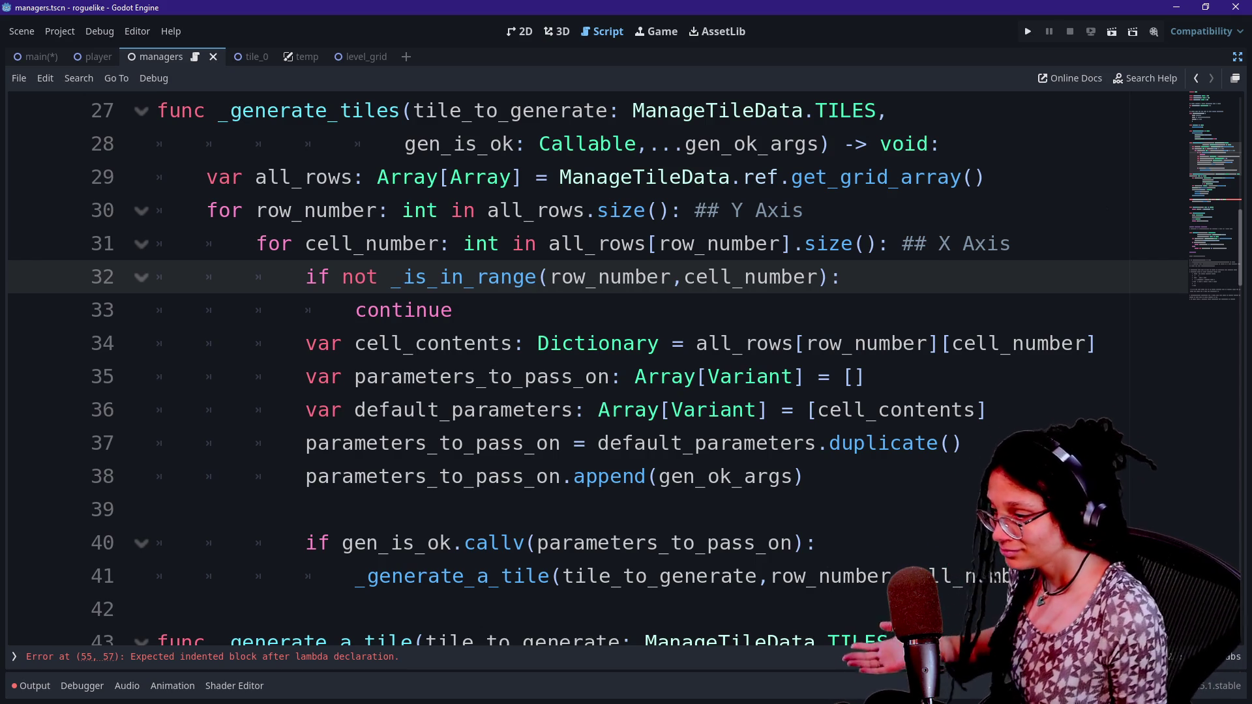
- Turn the first range check into _is_in_range_x(cell_number), removing its row_number argument
left_click(456, 444)
left_click(453, 311)
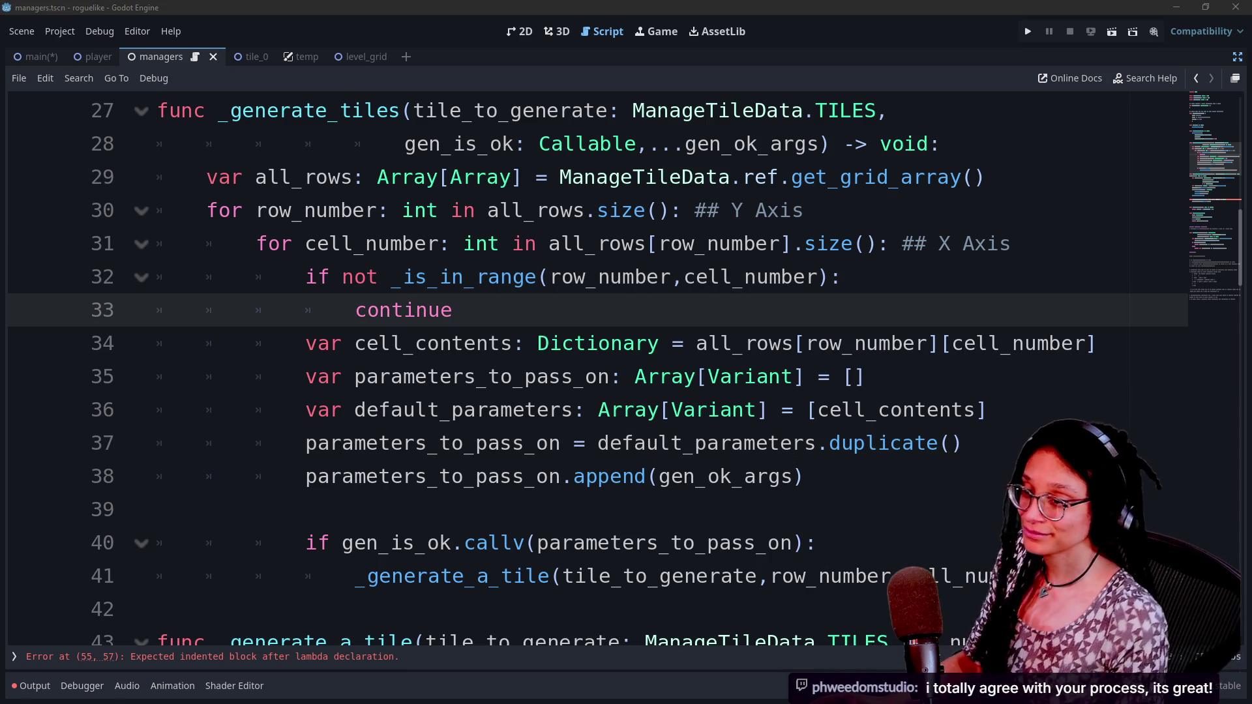
left_click(515, 276)
left_click(452, 311, "shift")
left_click(453, 310)
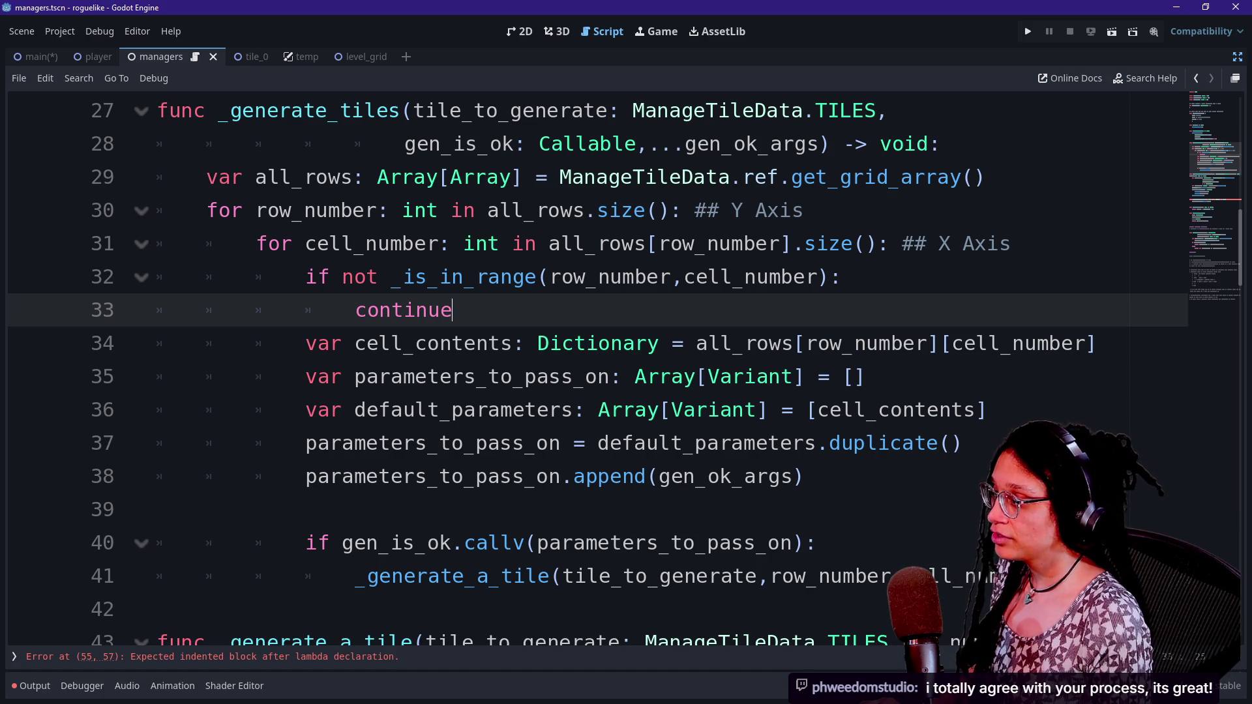
left_click(538, 276)
type("_x")
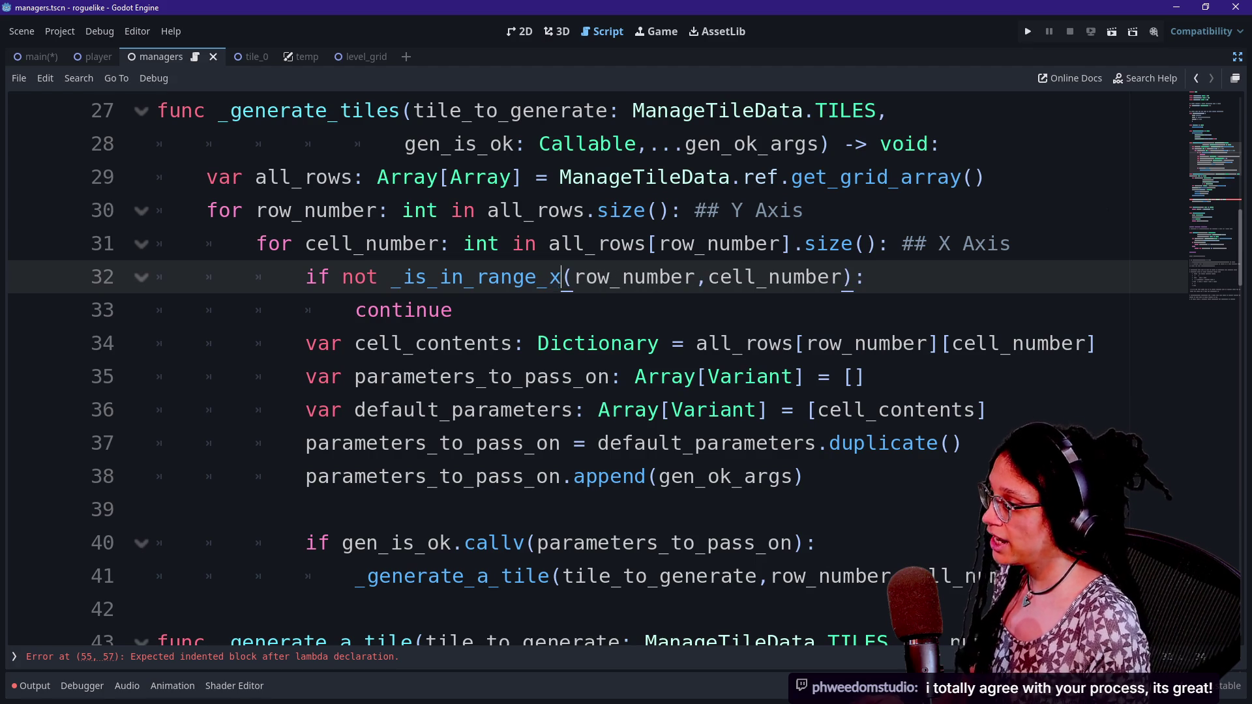
left_click(623, 276)
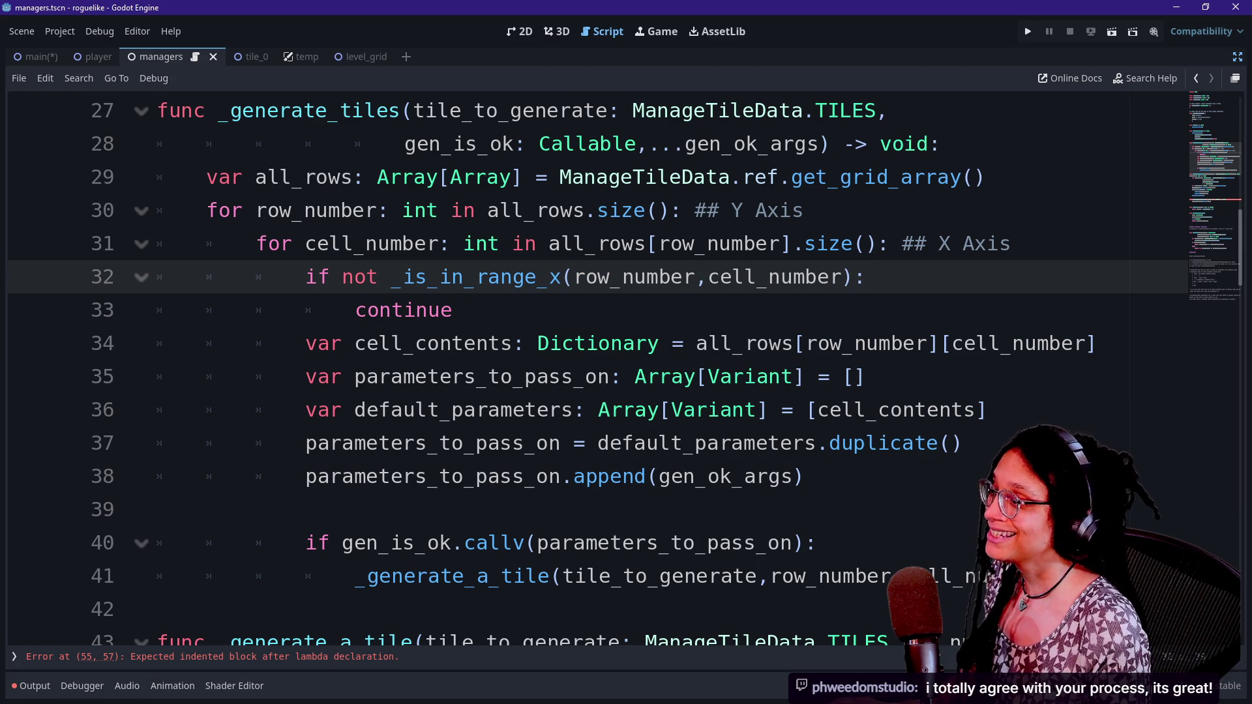
left_click_drag(574, 277, 708, 276)
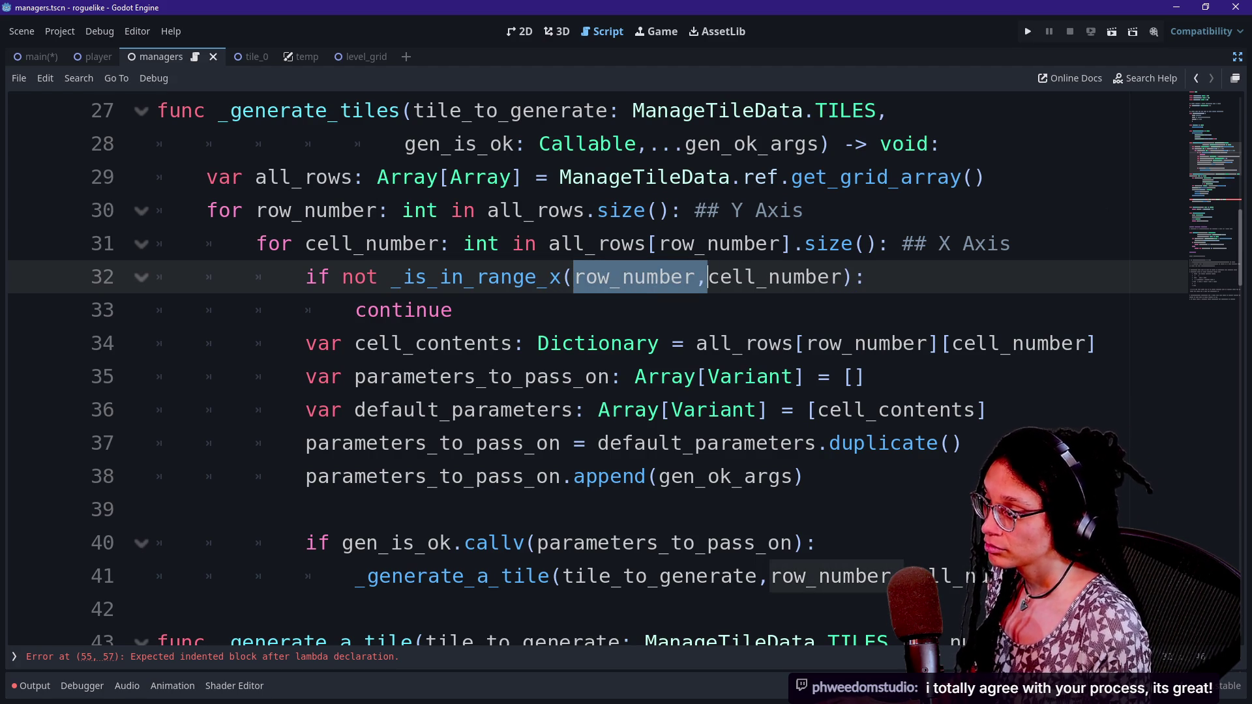
key("BackSpace")
left_click_drag(574, 277, 545, 243)
left_click(453, 310)
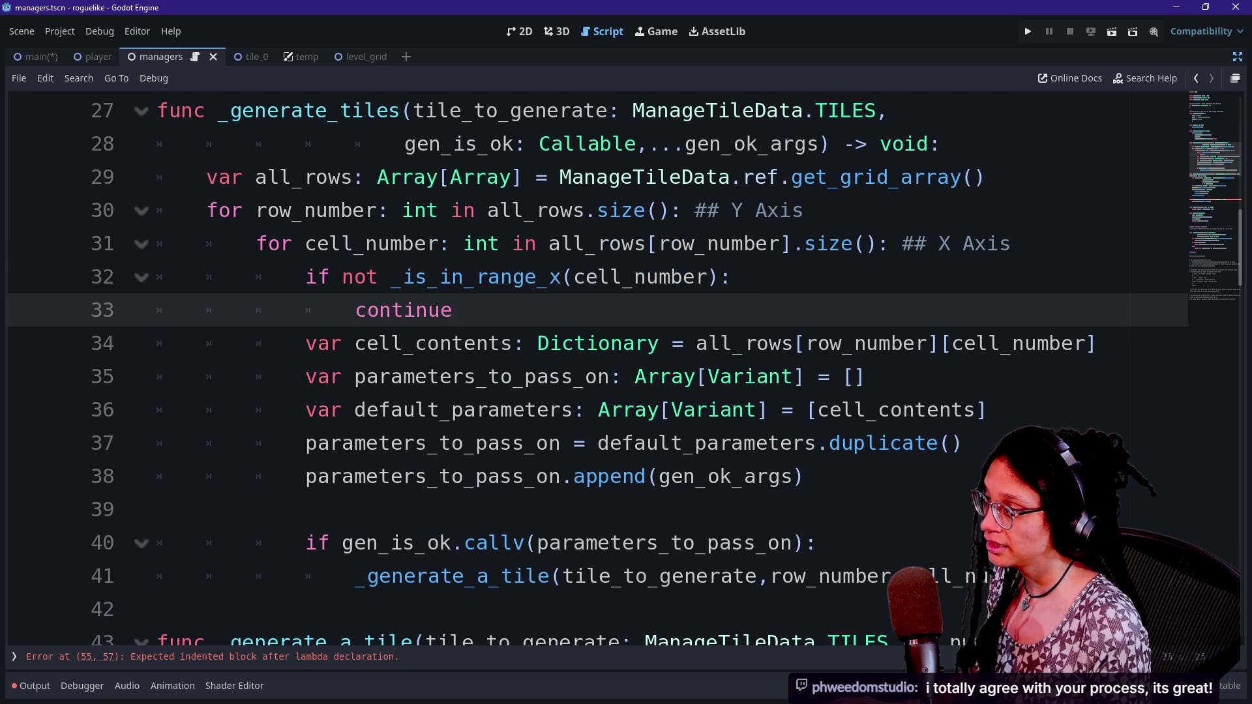
- Append 'and not _is_in_range_y' to the condition just before its colon
left_click(732, 277)
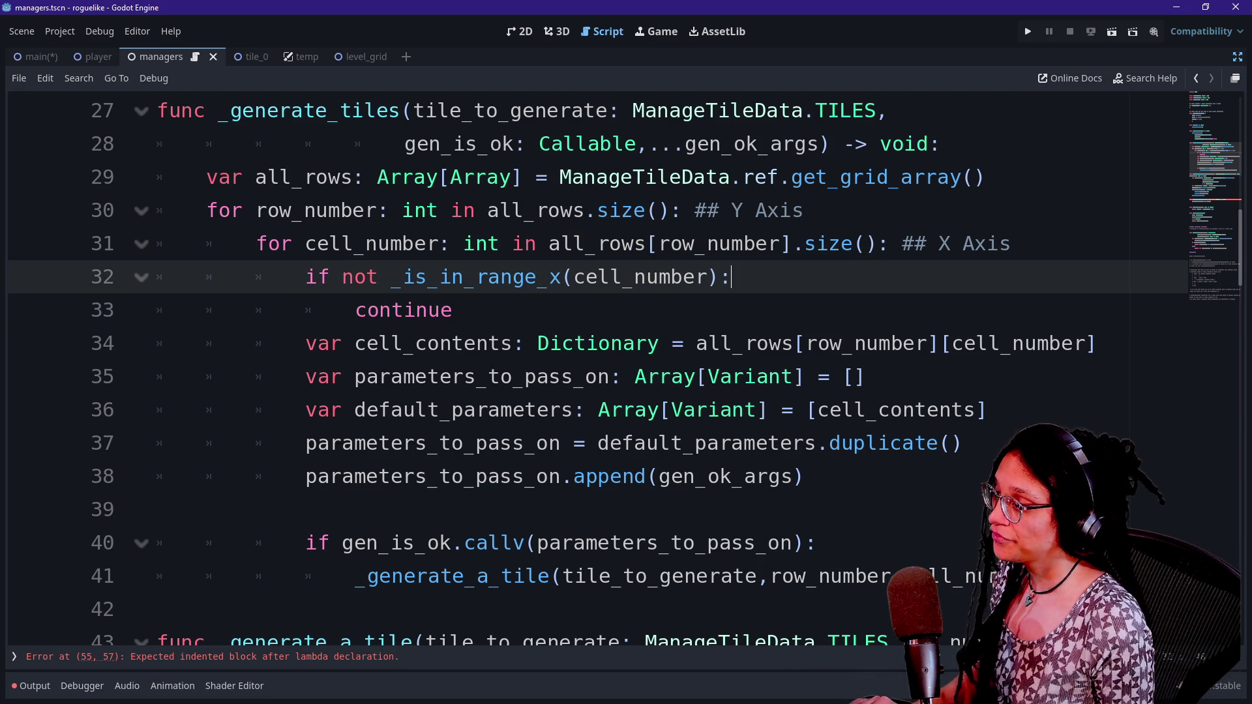
key("Left")
key("Left")
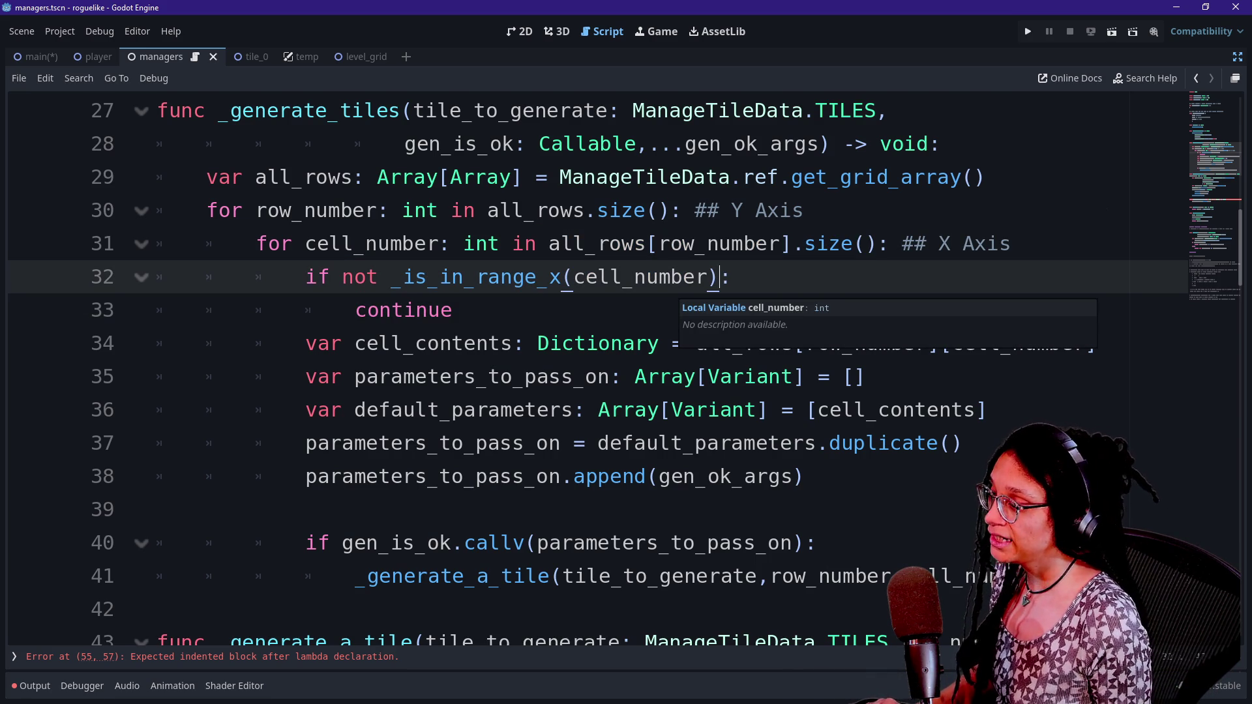
type("and _")
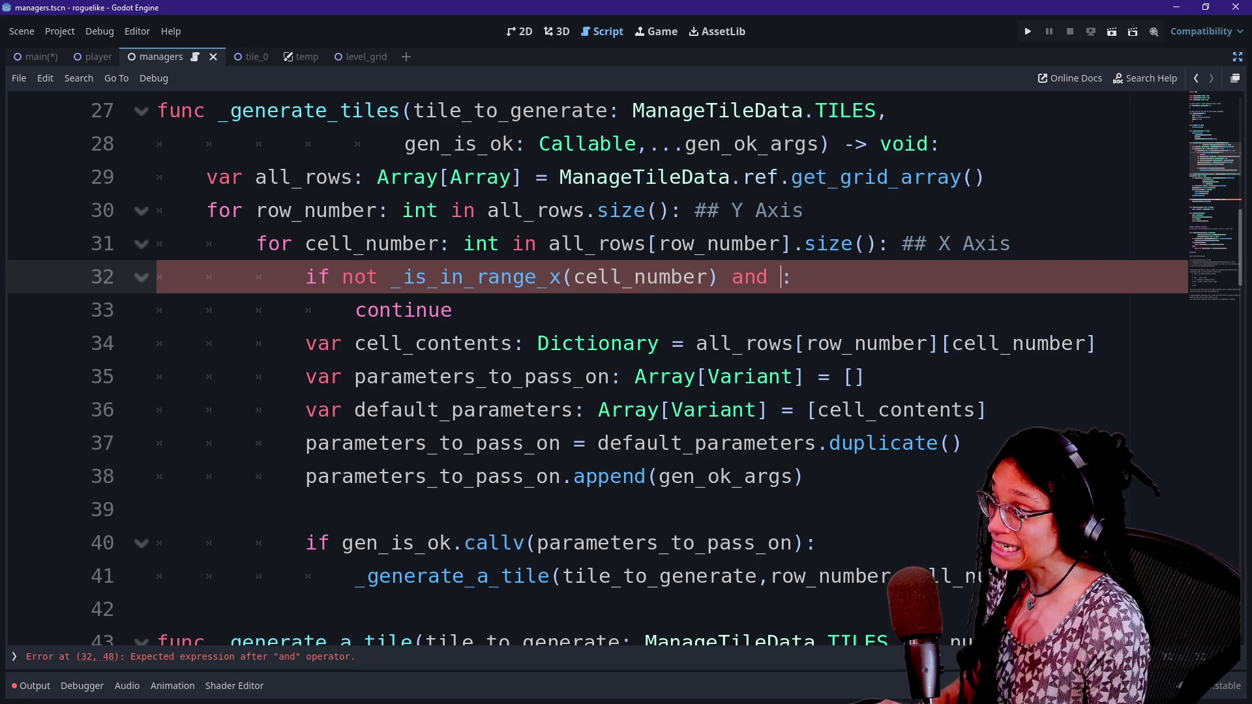
type("is_")
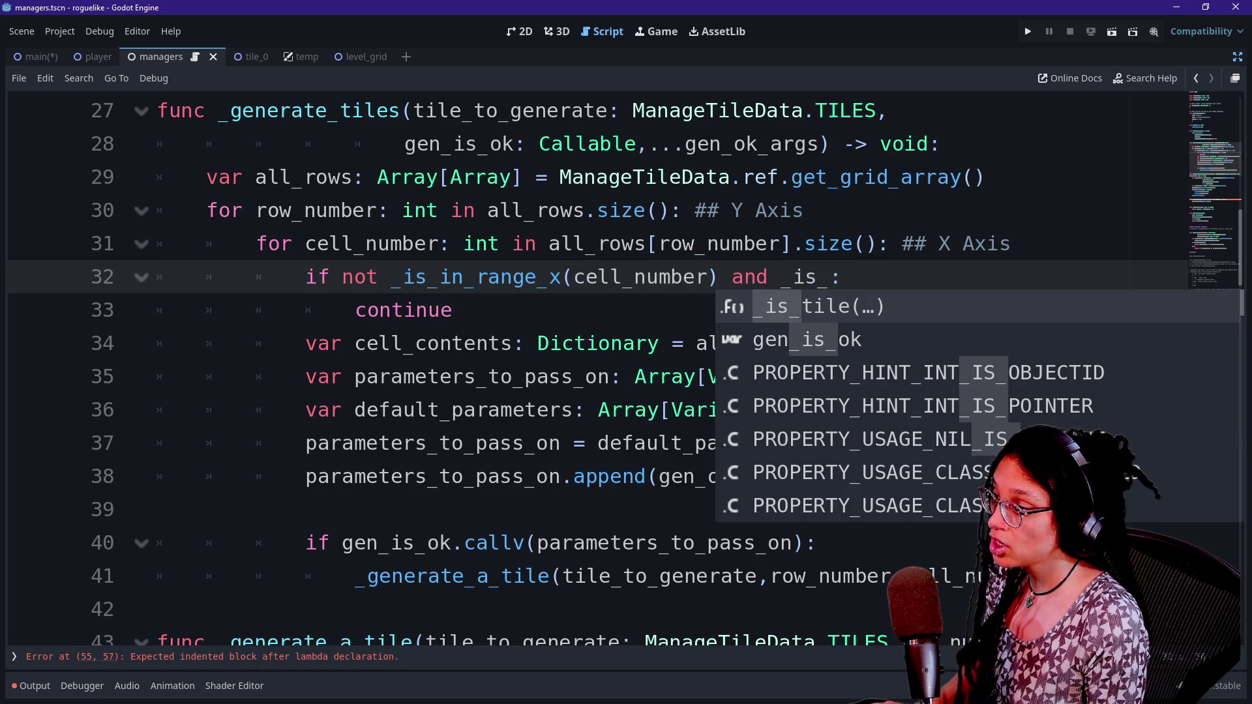
key("BackSpace")
key("BackSpace")
key("BackSpace")
type("not _is")
key("BackSpace")
type("s_in_ran")
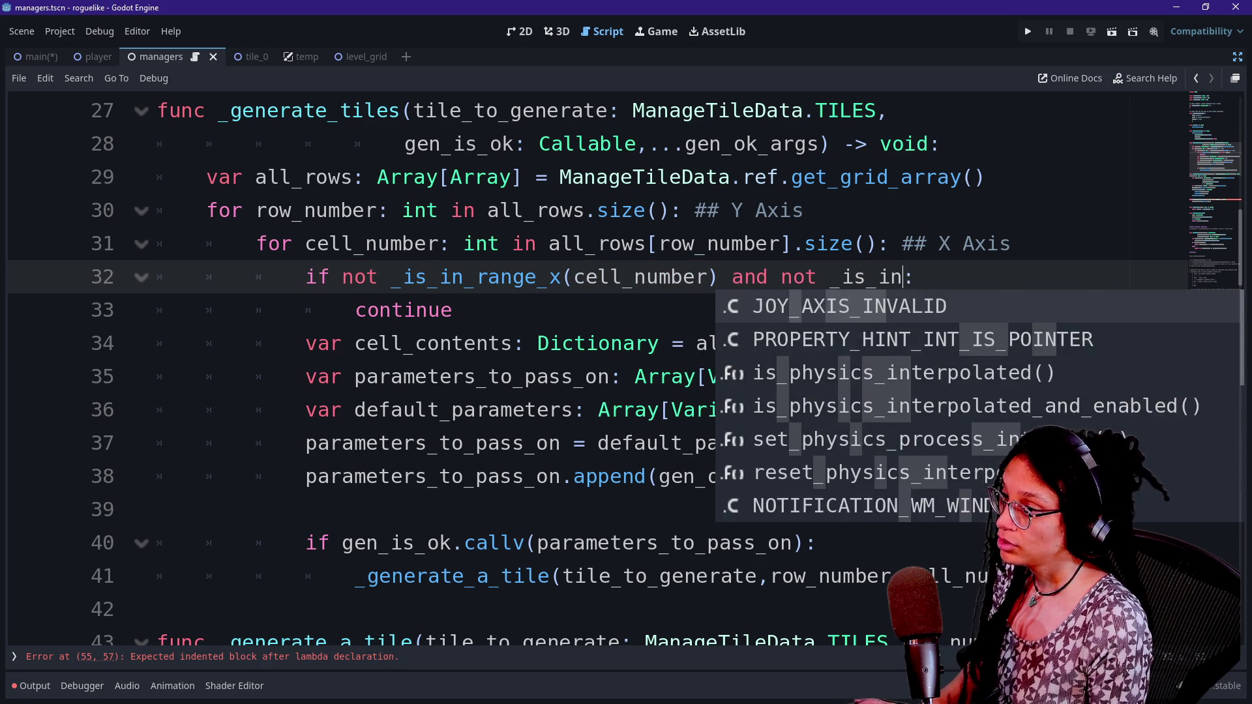
type("ge_y")
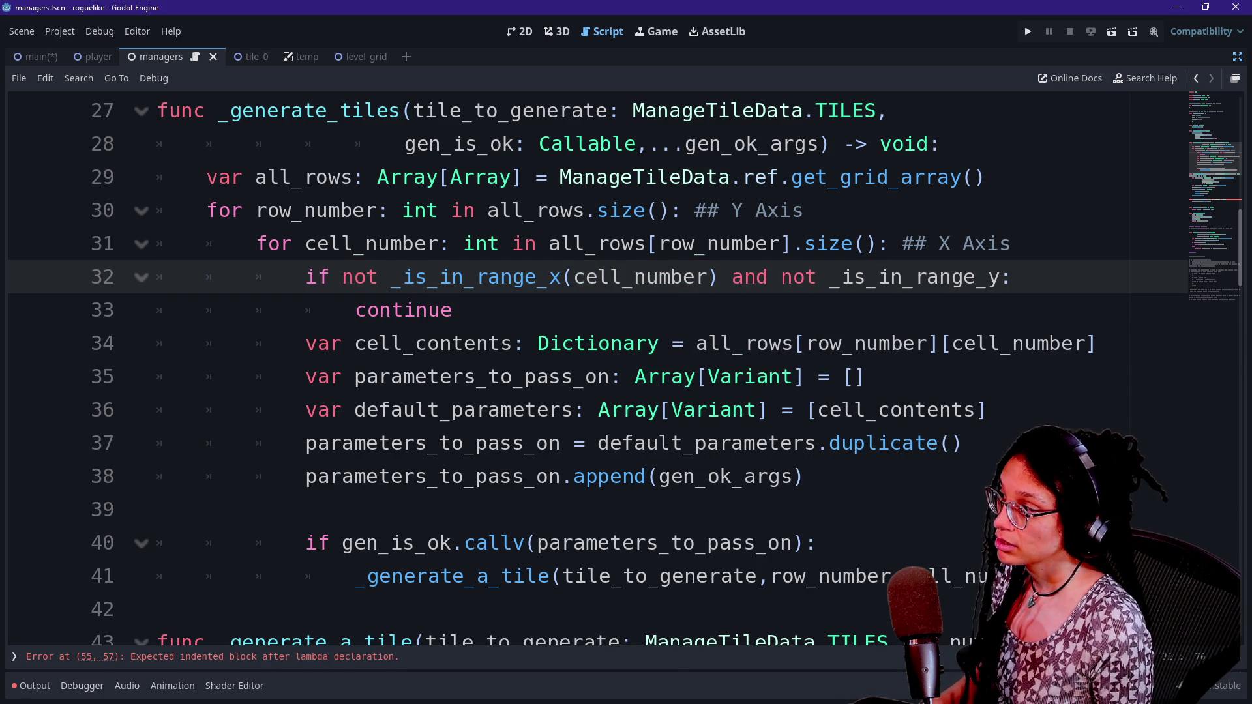
- Insert a blank line after all_rows, pass row_number to _is_in_range_y, and delete continue
left_click(985, 177)
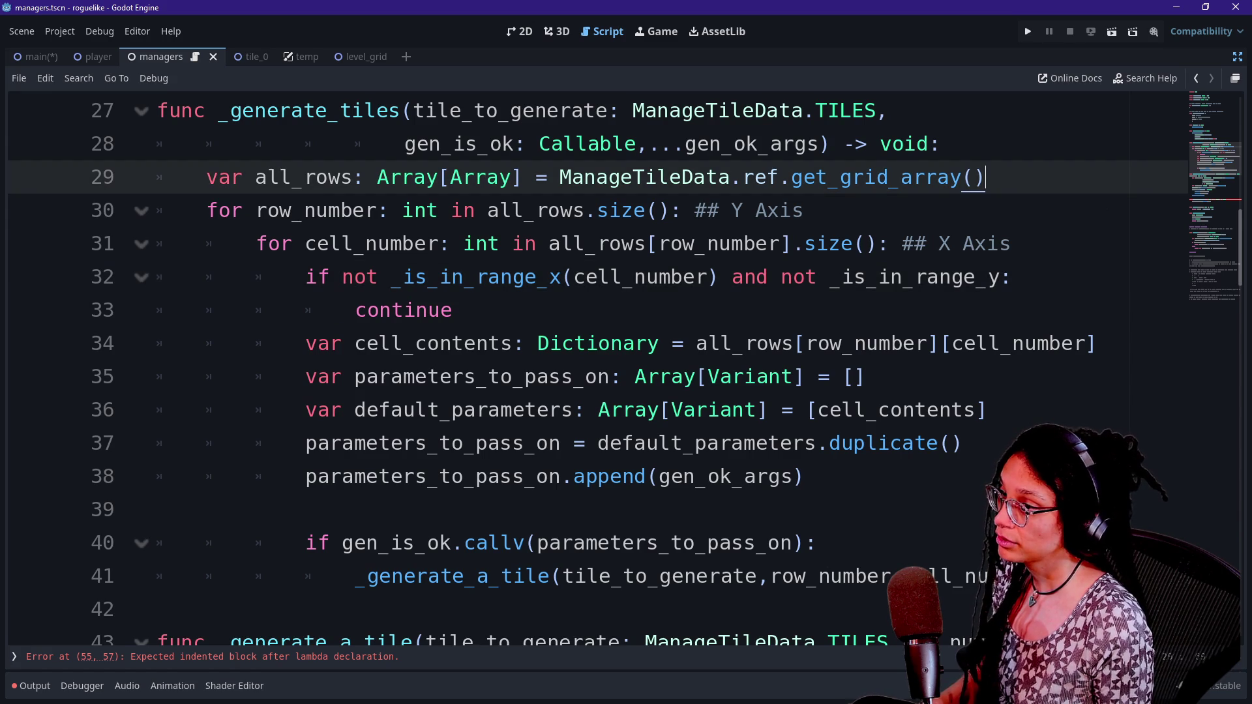
key("Return")
scroll(597, 365, "down", 1)
left_click(1012, 210)
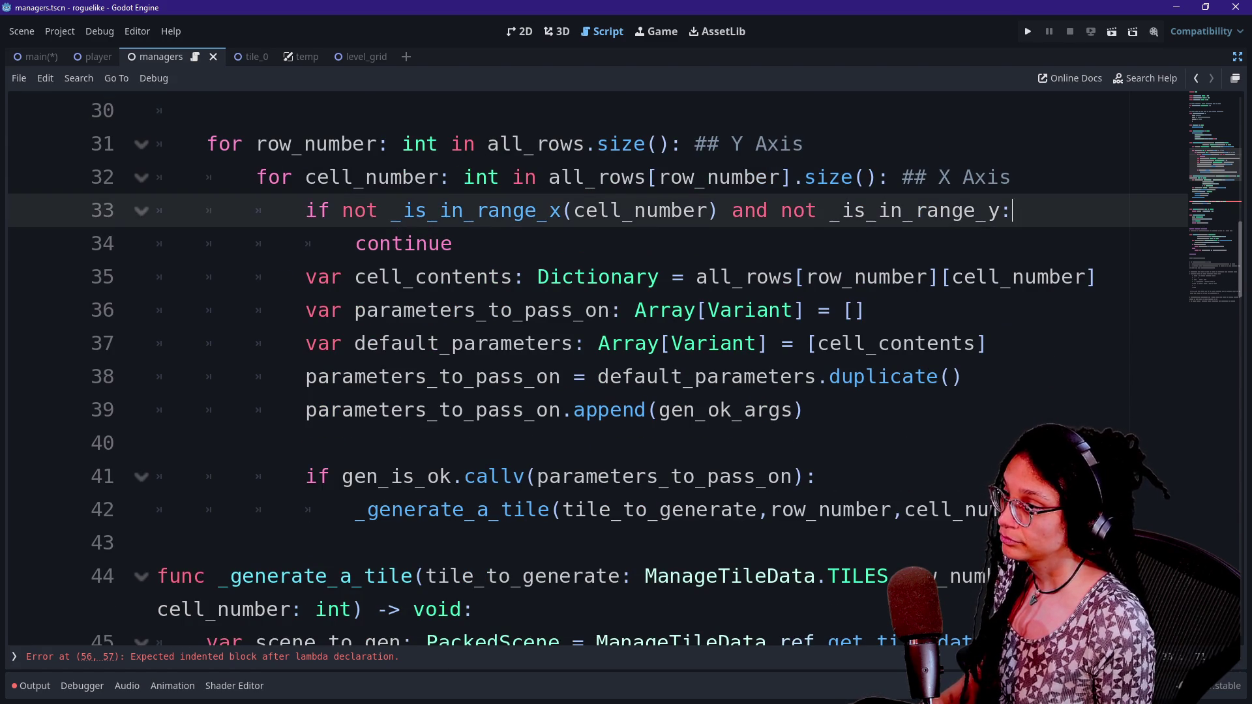
type("(row_numbe")
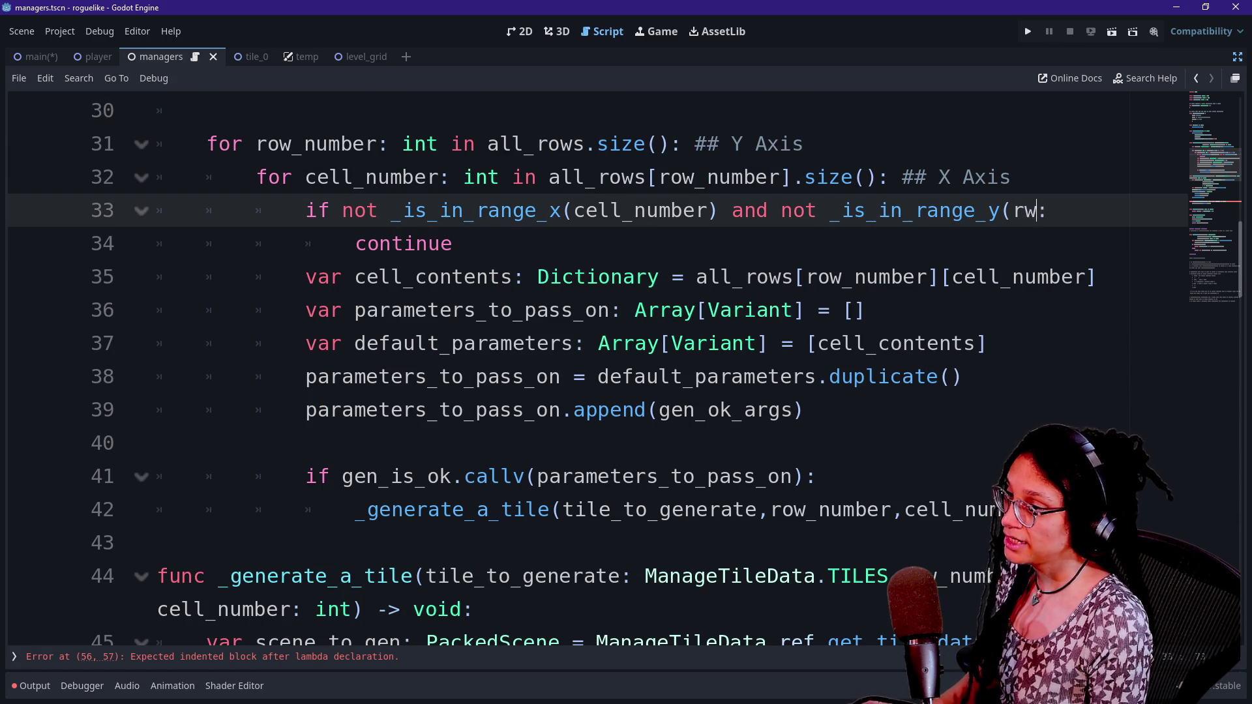
type("r)")
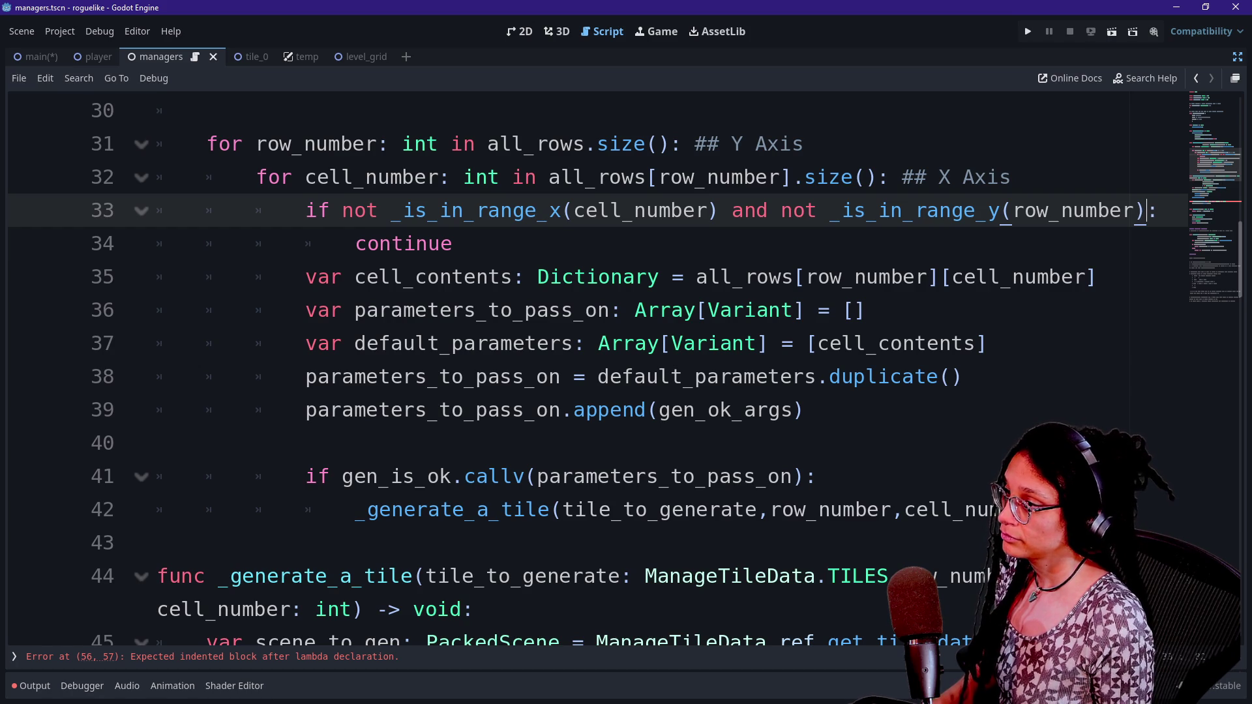
left_click(452, 243)
key("BackSpace")
key("BackSpace")
key("BackSpace")
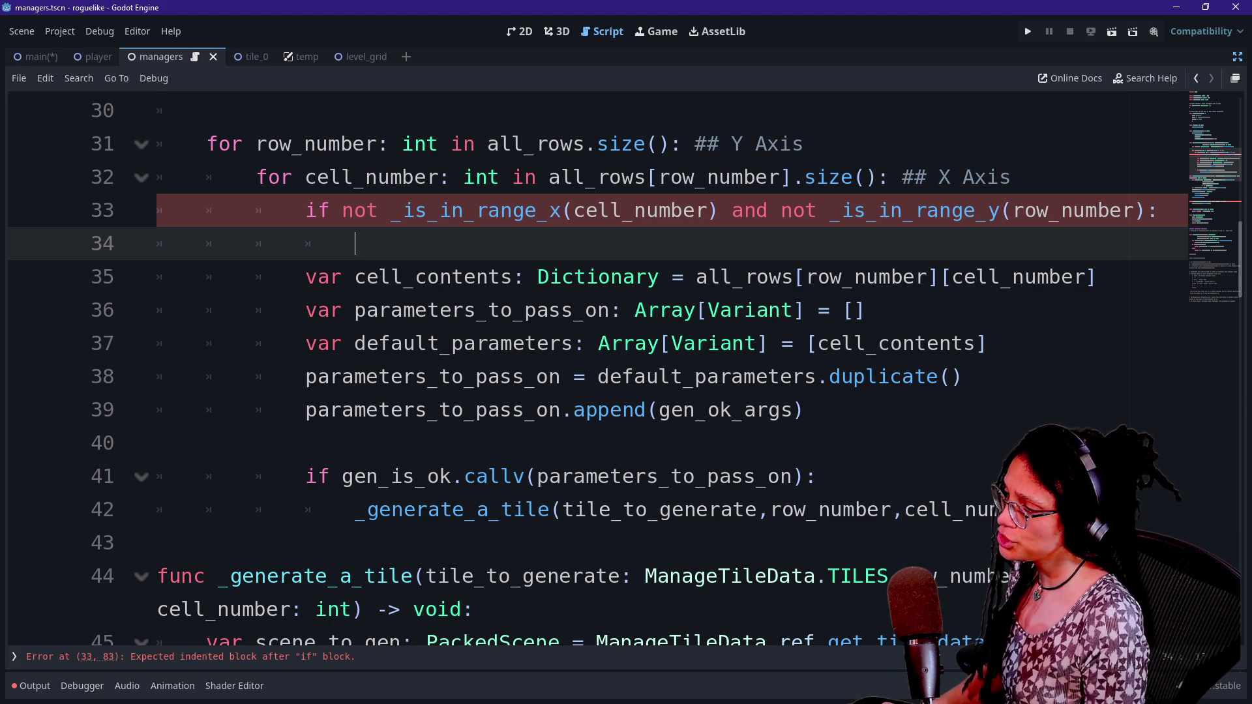
- Put return in place of continue inside the out-of-range branch
scroll(598, 368, "up", 1)
type("return")
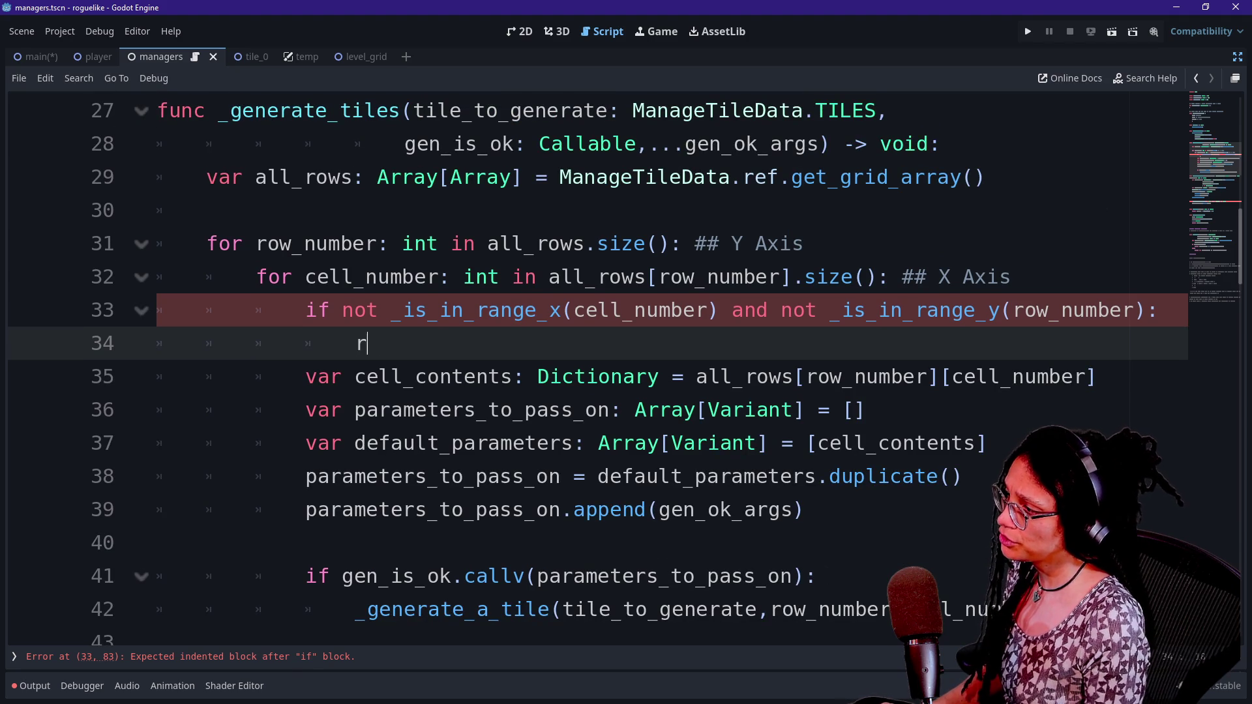
left_click(525, 277)
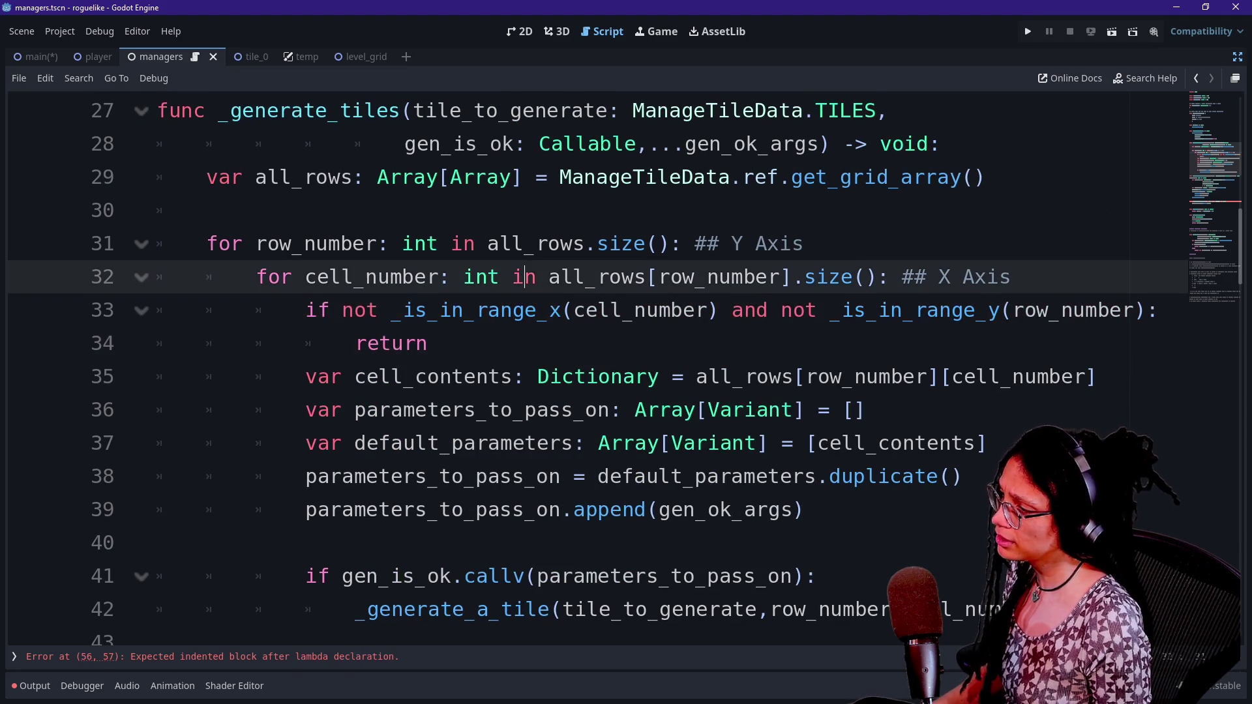
scroll(598, 368, "up", 1)
double_click(277, 210)
left_click(608, 210)
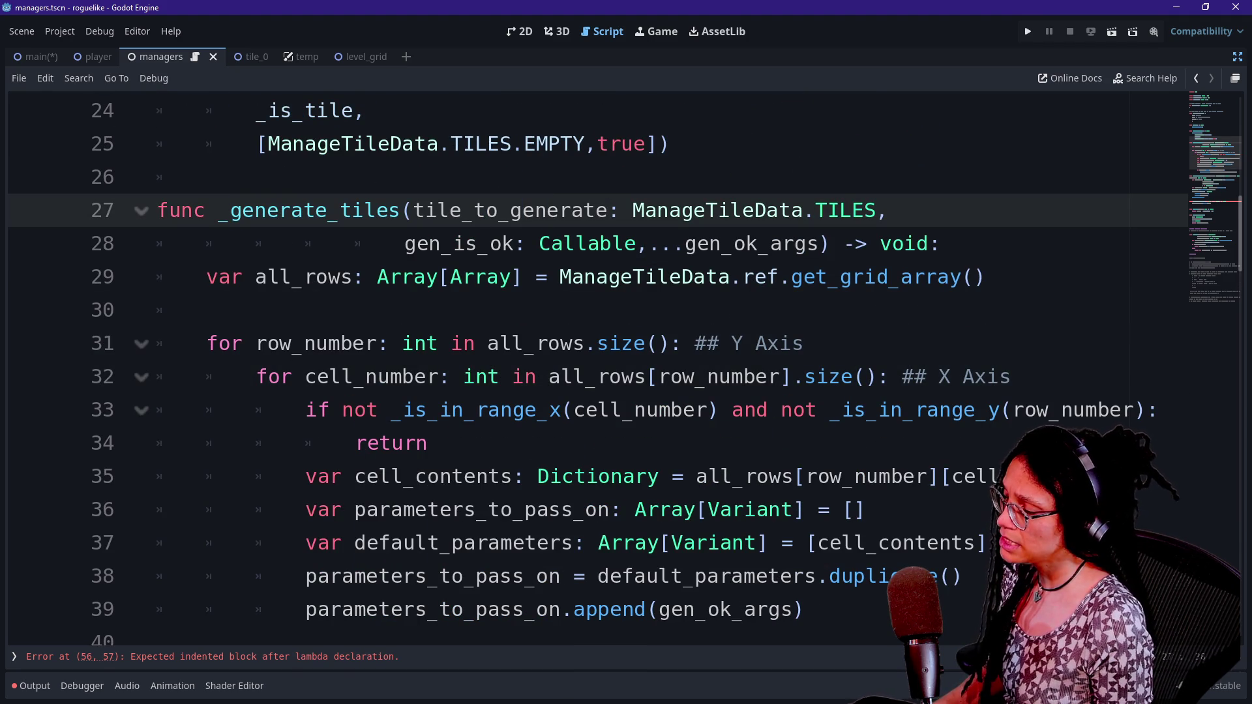
- Add a break statement on a new line above return
left_click(428, 442)
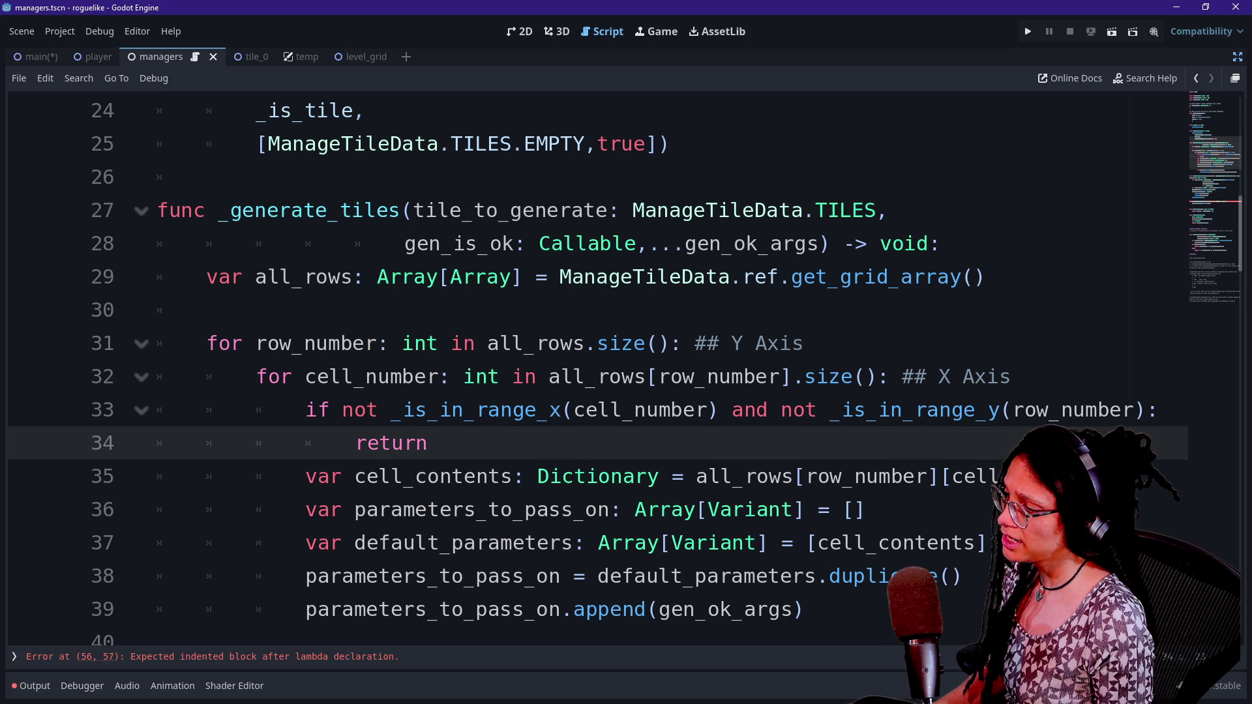
key("Return")
key("Up")
type("break")
left_click_drag(401, 344, 207, 309)
scroll(208, 310, "down", 1)
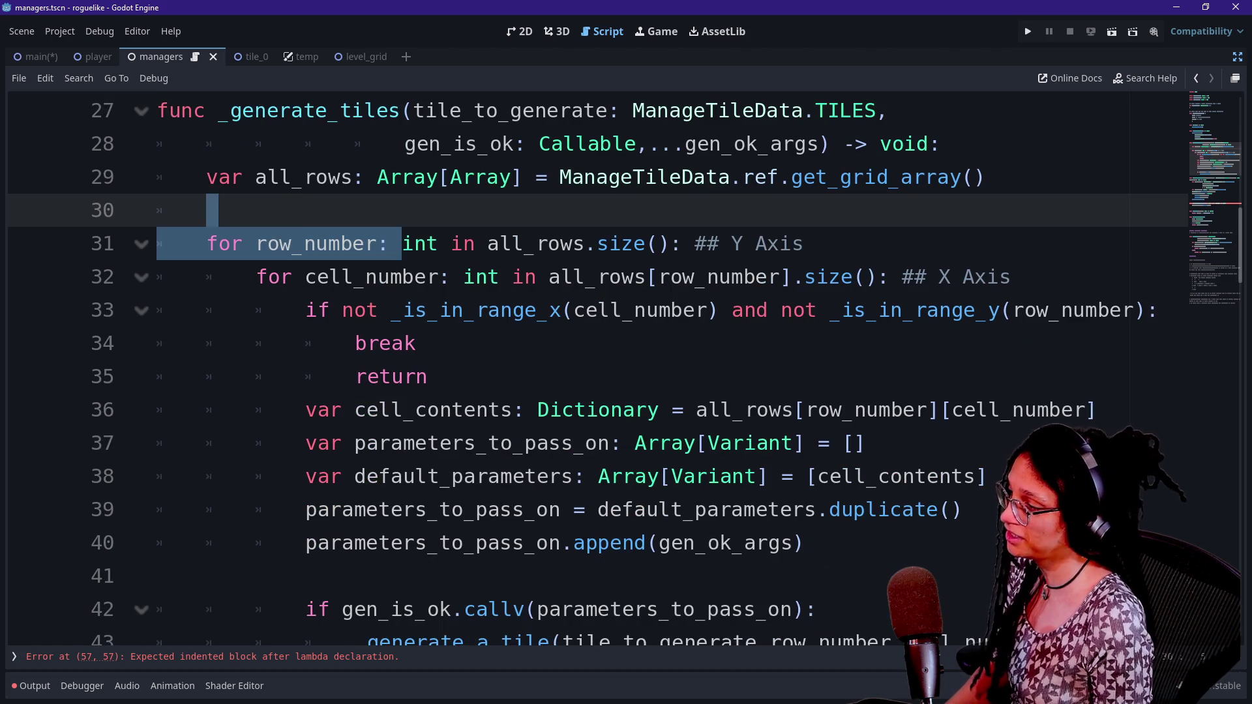
left_click(379, 377)
- Add an 'elif not _is_in_range_x(cell_number):' branch above the cell_contents declaration
left_click(355, 409)
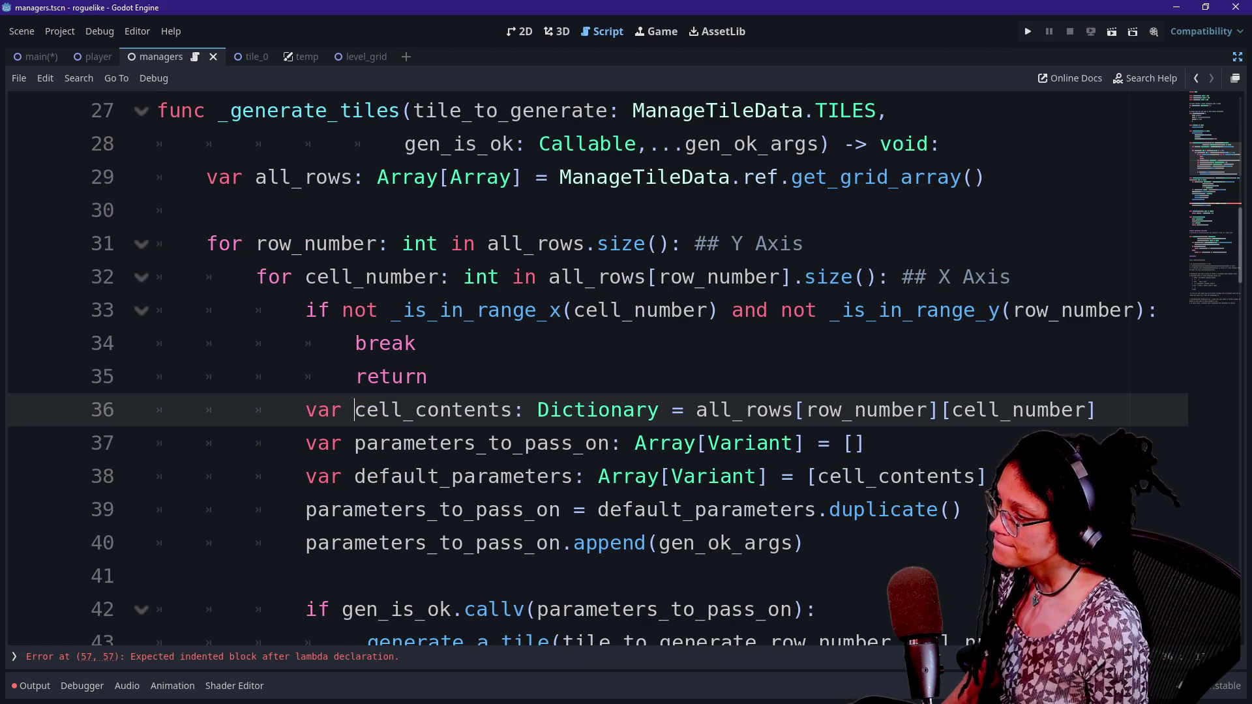
key("ctrl+shift+Return")
type("elif ")
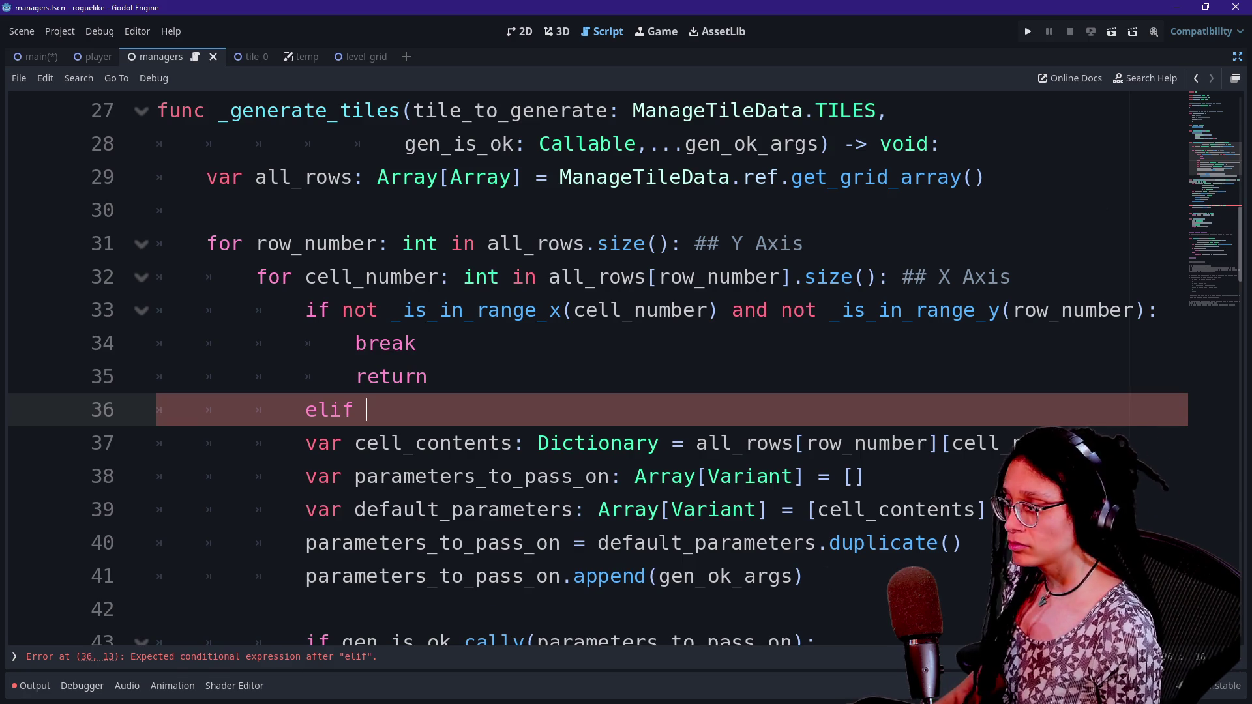
type("_i")
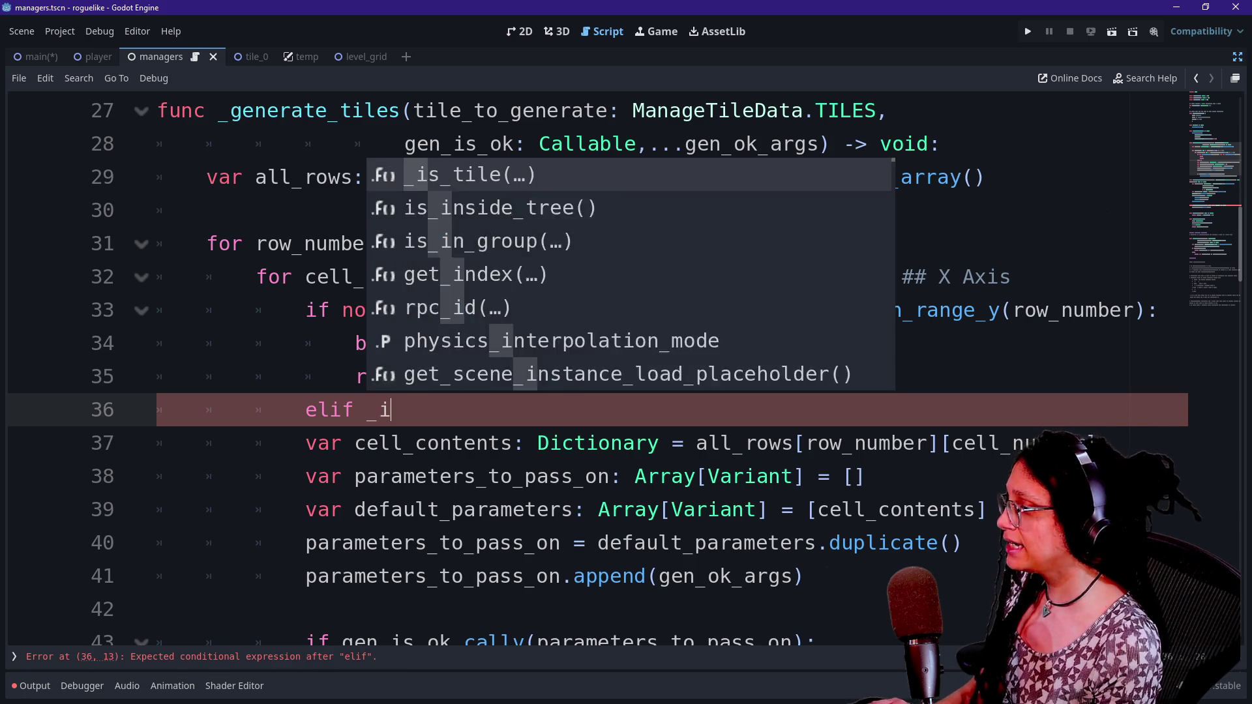
key("BackSpace")
key("BackSpace")
type("not_is")
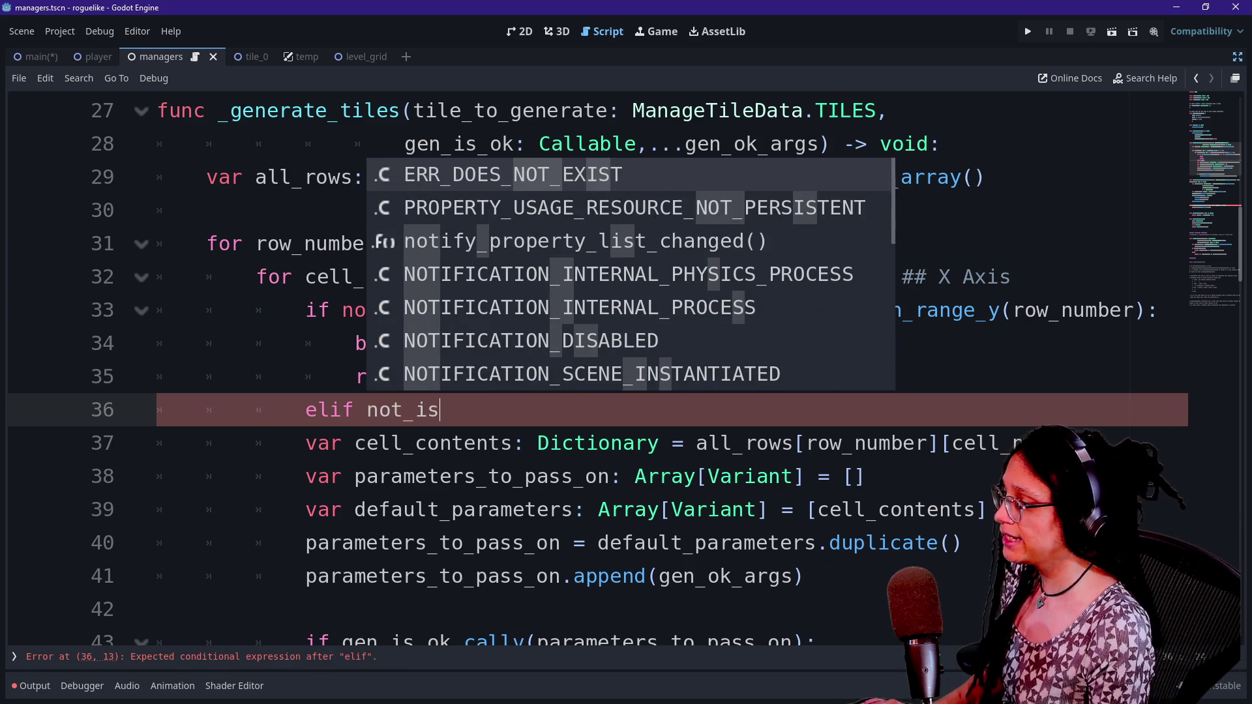
key("BackSpace")
key("BackSpace")
key("BackSpace")
type("_is_in_r")
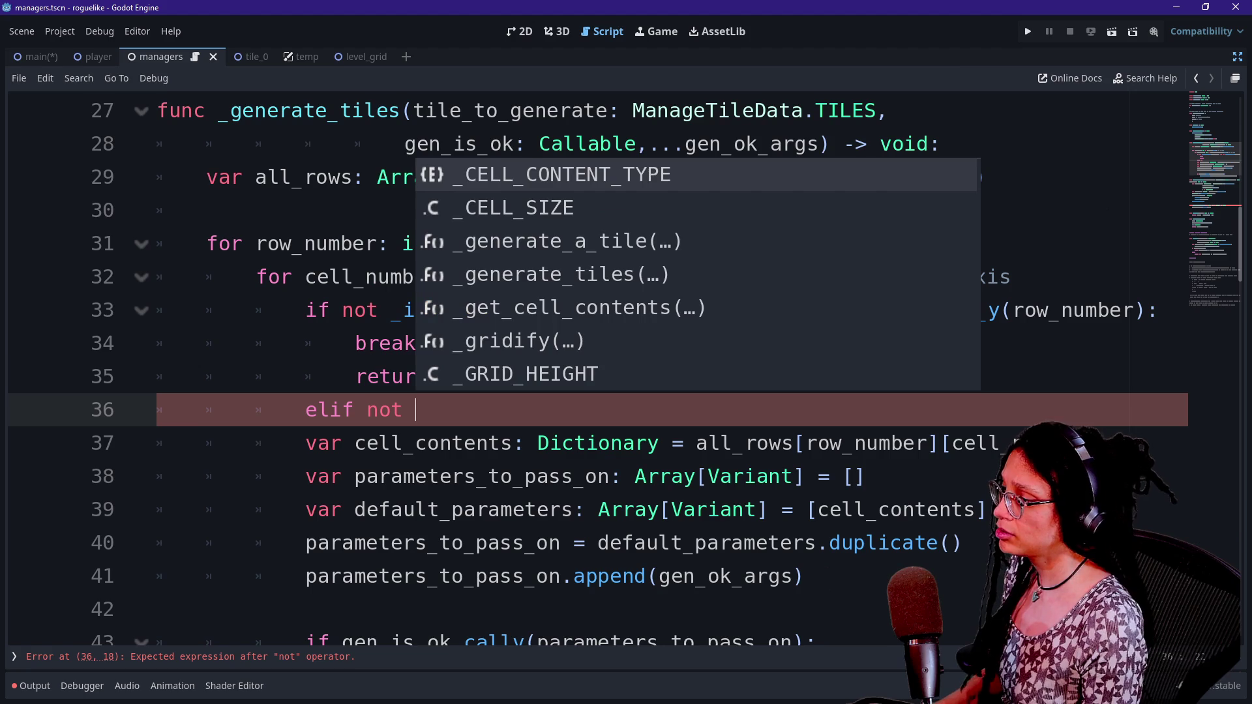
type("ange_x(cwl")
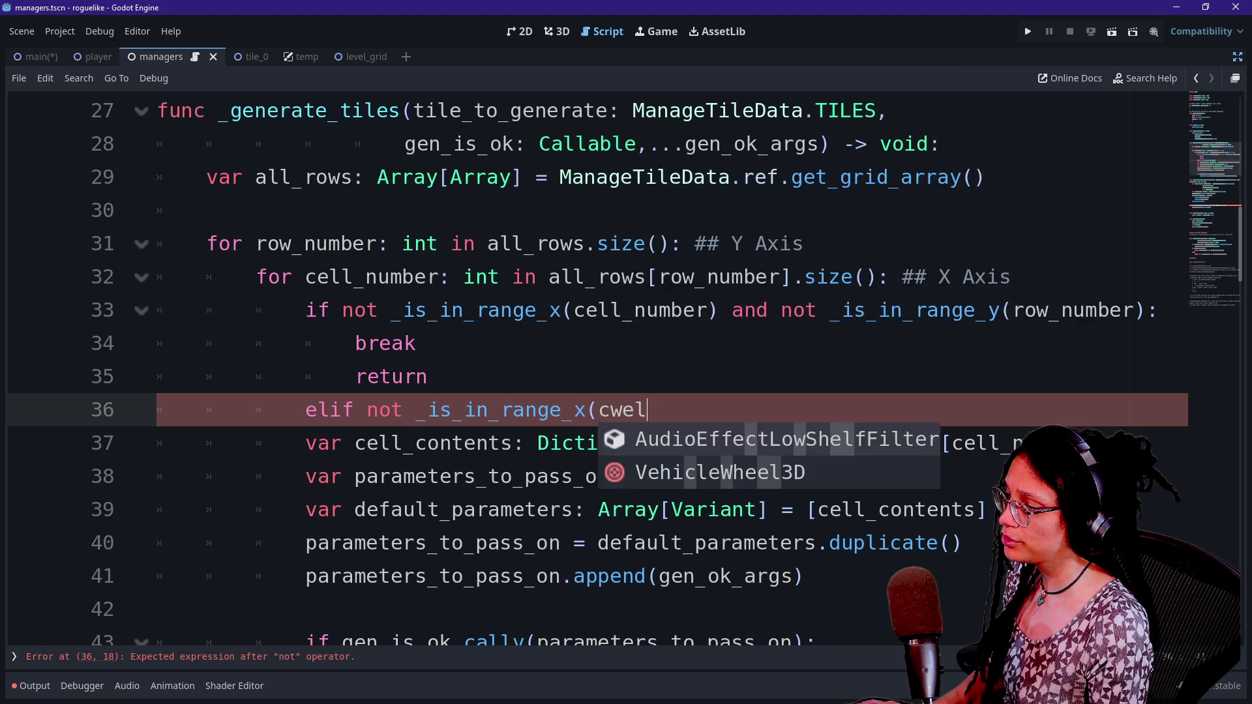
key("BackSpace")
key("BackSpace")
type("ell_number)")
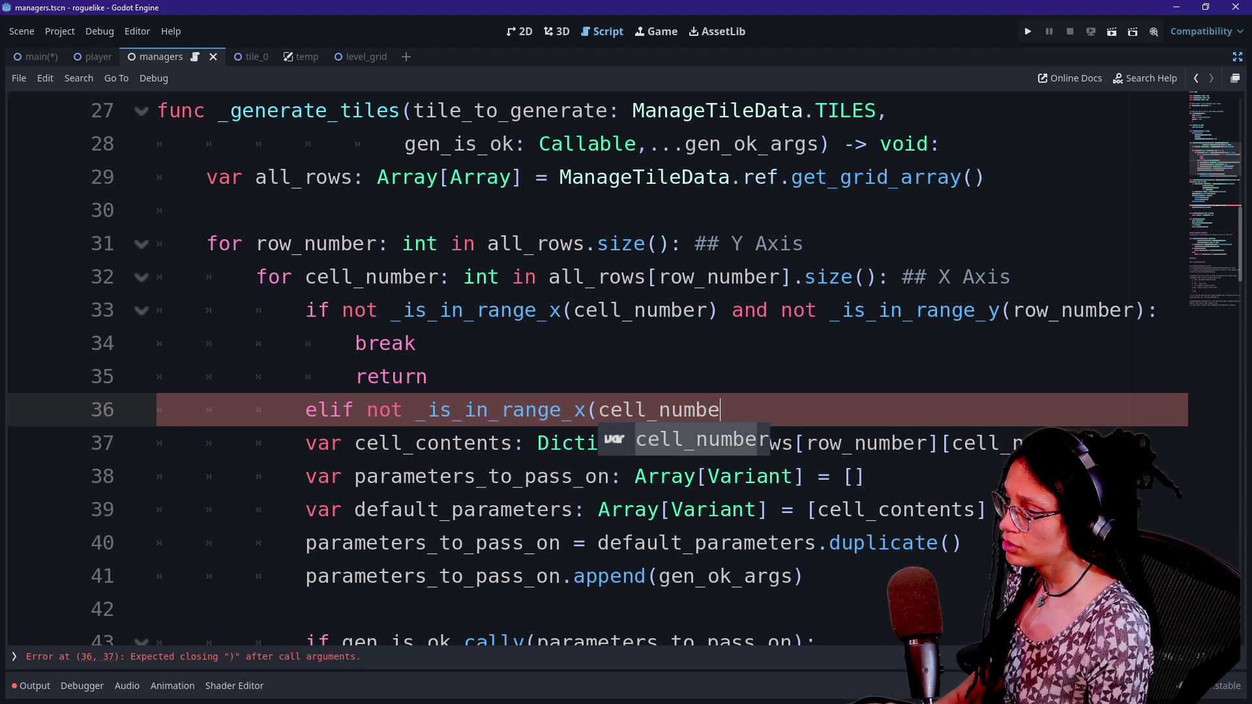
type(":")
key("Return")
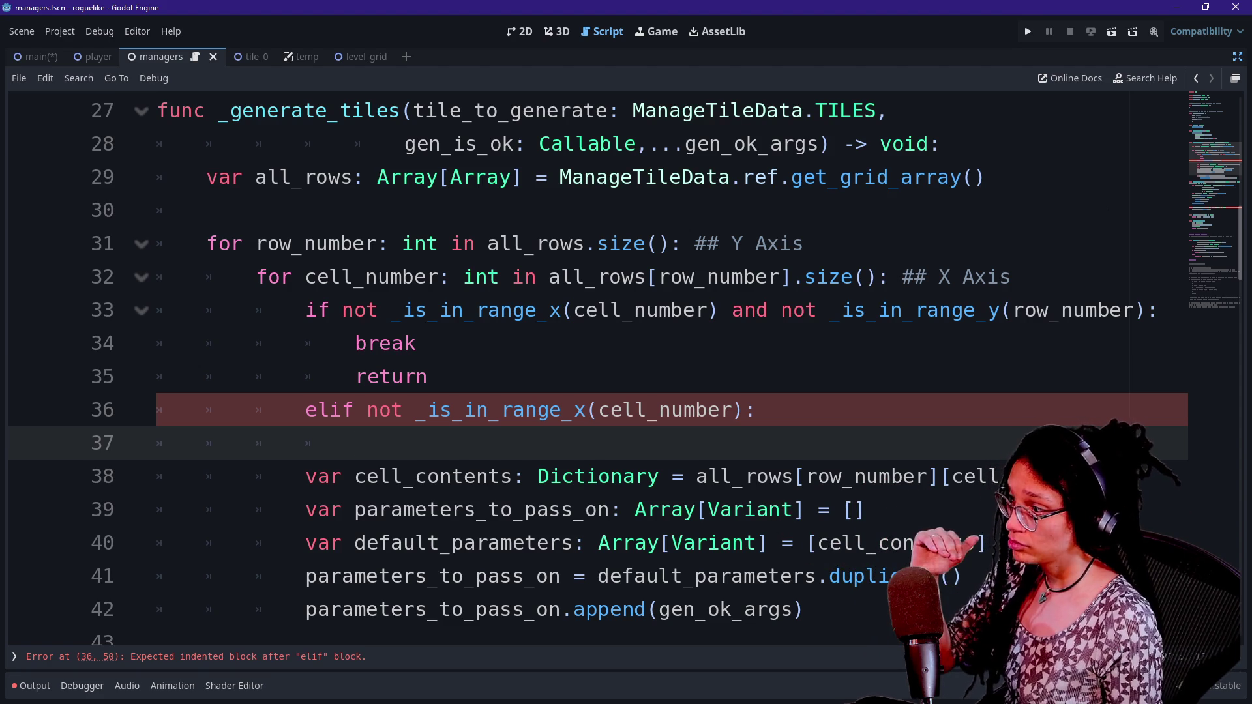
- Give the elif a pass body with a '# go down a row' comment, discarding a stray elif line
scroll(597, 366, "down", 1)
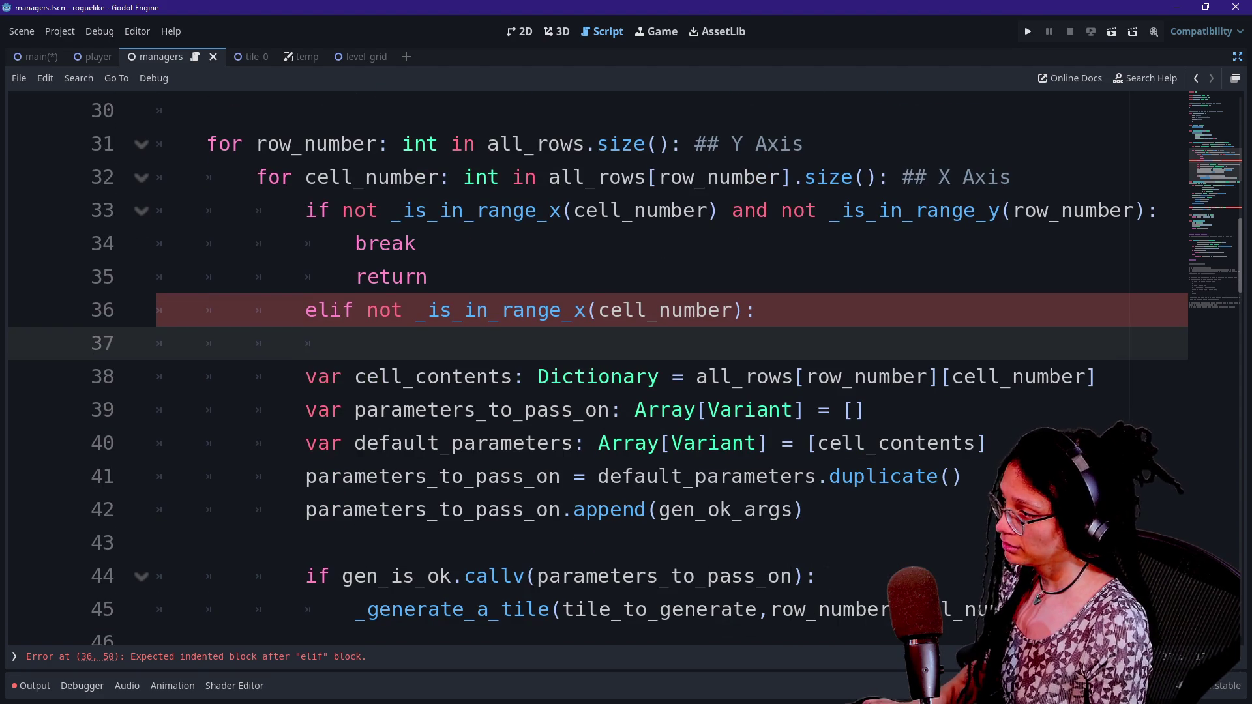
type("pass")
key("Return")
type("# go down a row")
key("Return")
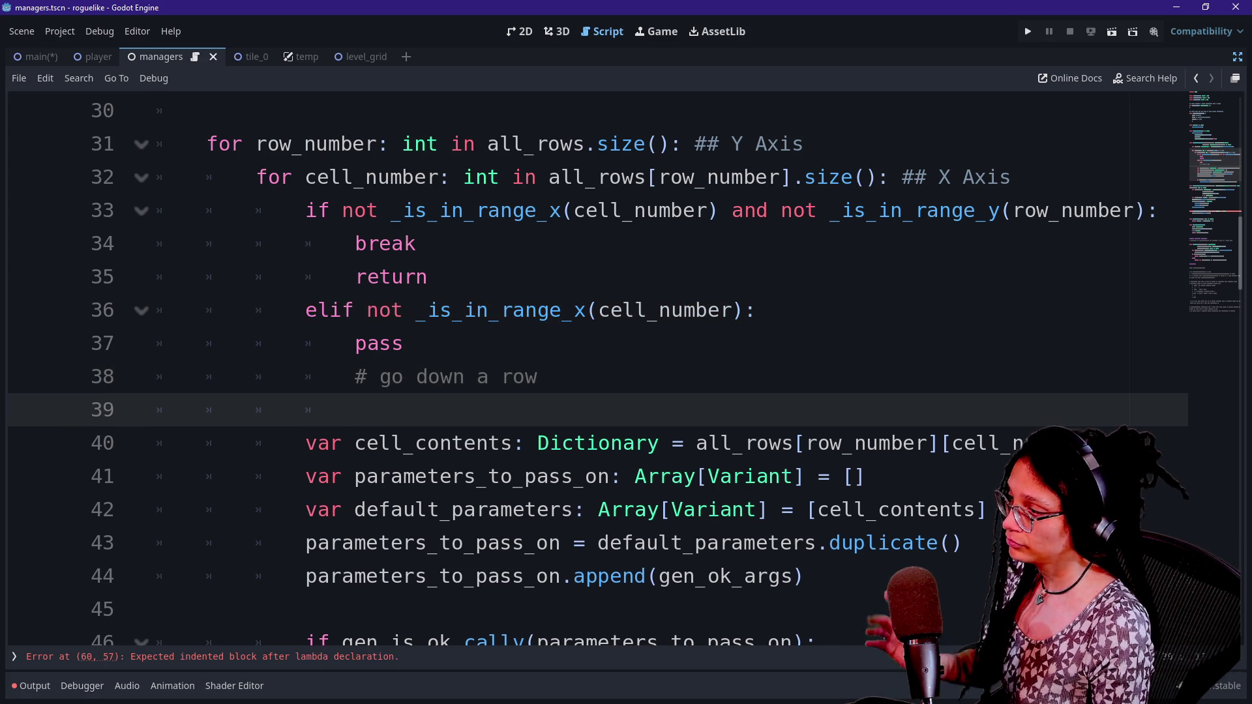
type("elif not _is_ing_range")
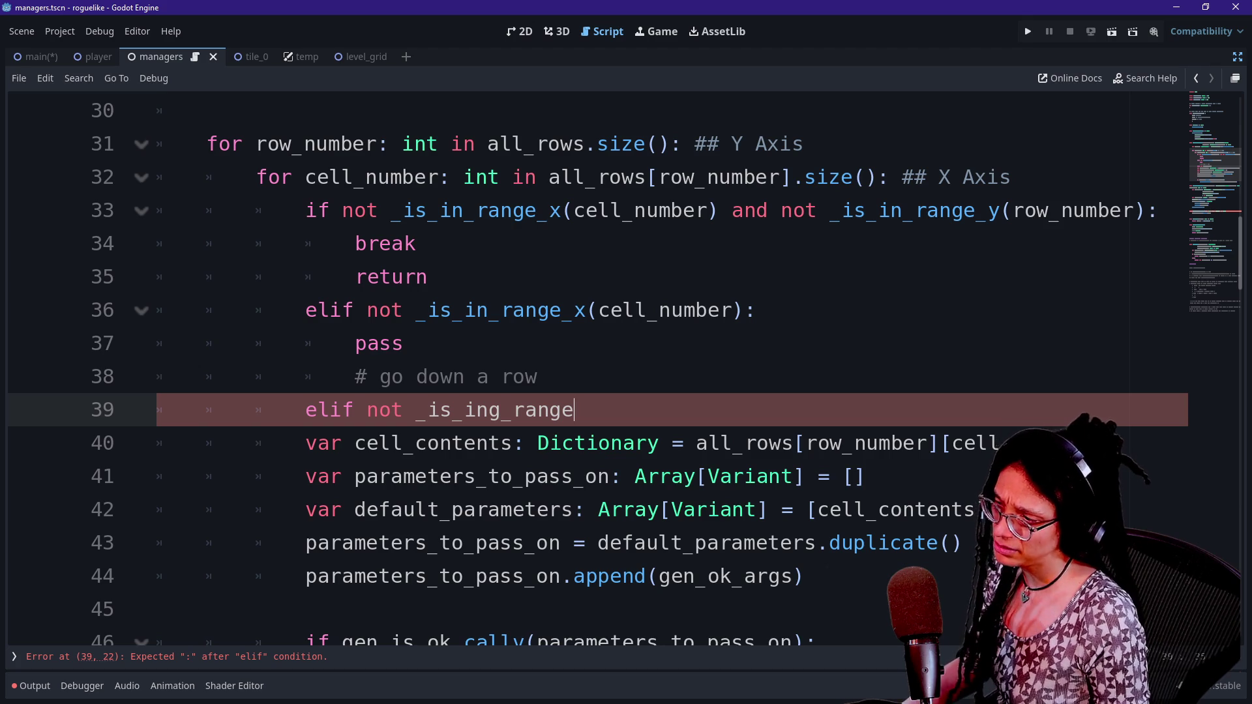
key("shift+Up")
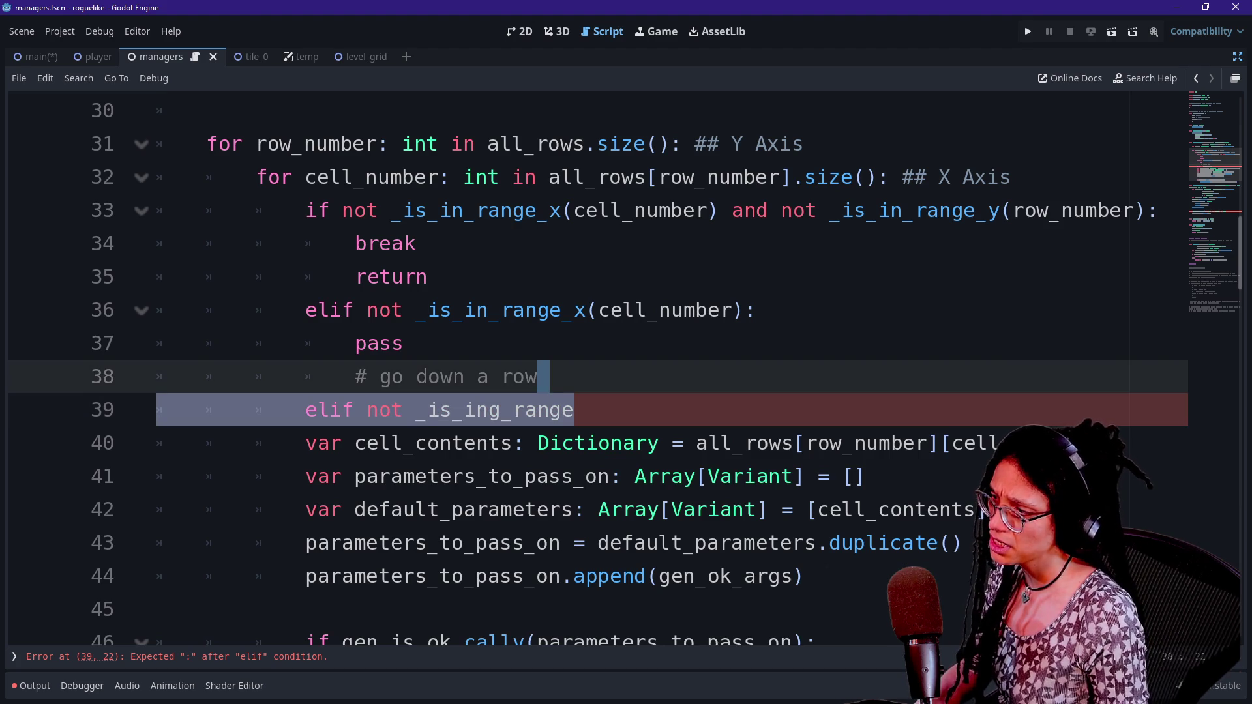
key("BackSpace")
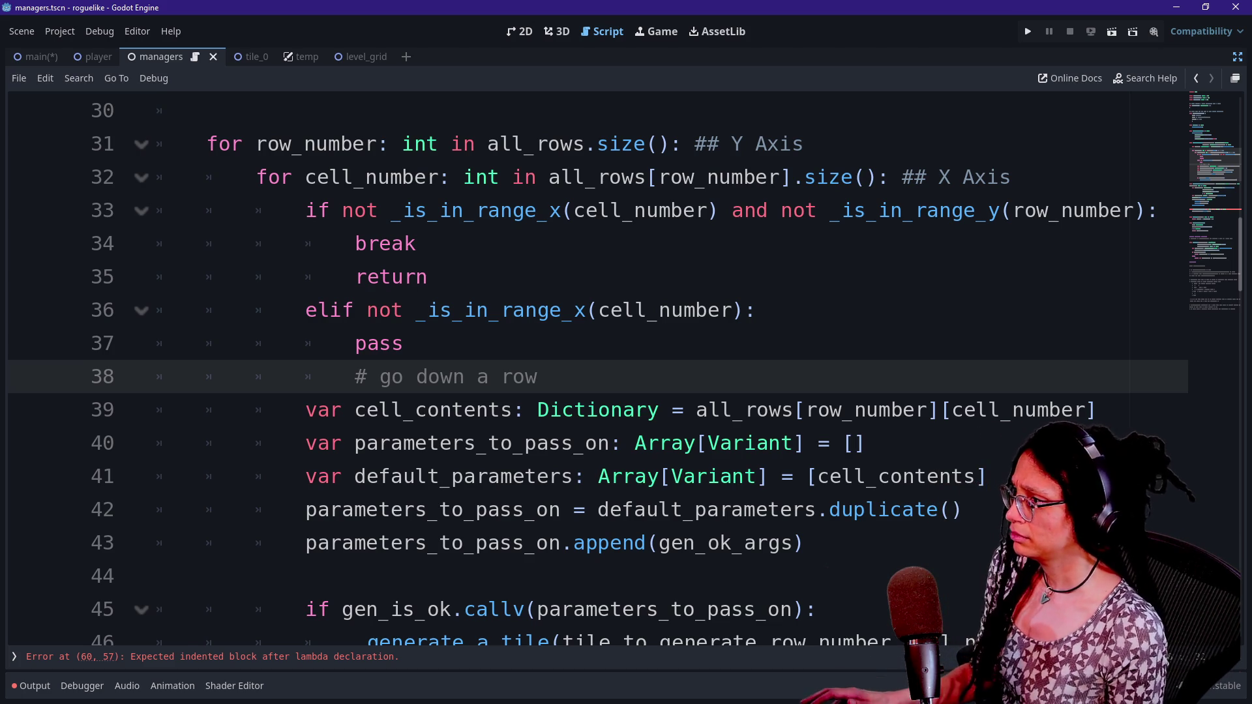
scroll(587, 372, "down", 9)
mouse_move(560, 276)
left_mouse_down()
mouse_move(163, 277)
mouse_move(162, 210)
left_mouse_up()
left_click(163, 210)
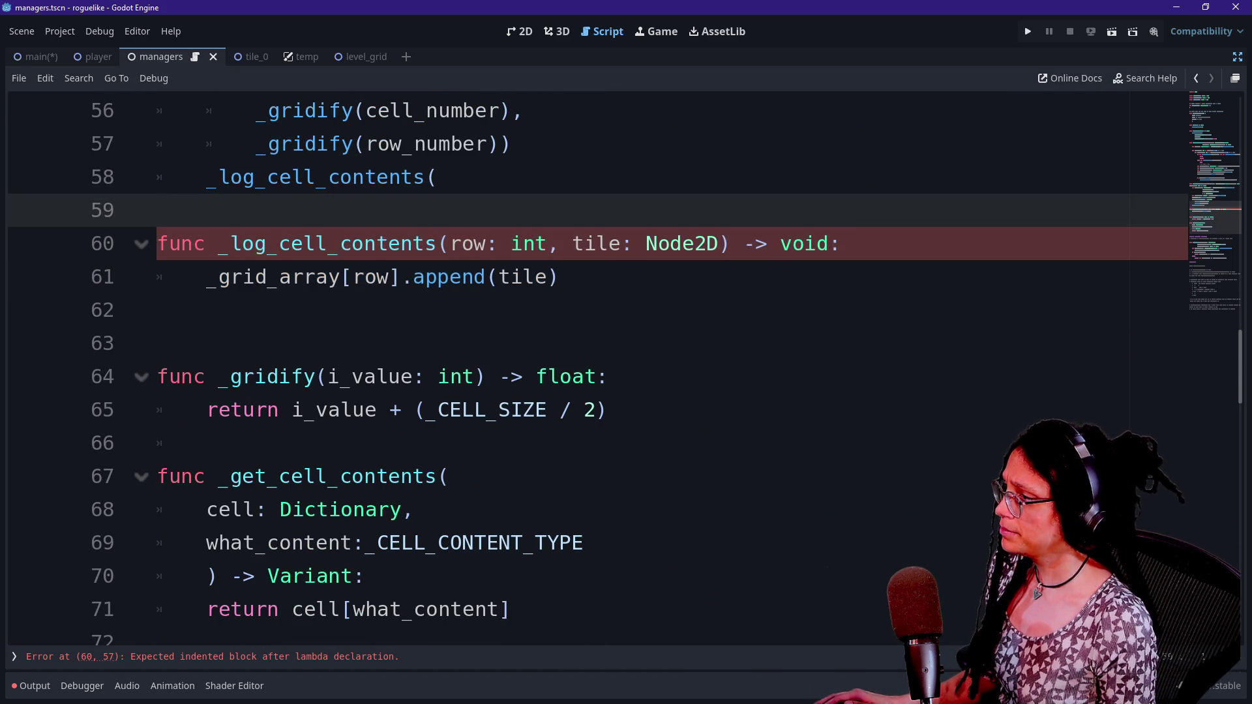
- Comment out the _log_cell_contents code and open a blank line below it
scroll(163, 210, "up", 1)
key("Left")
key("shift+Down")
key("shift+Down")
key("shift+Down")
key("shift+End")
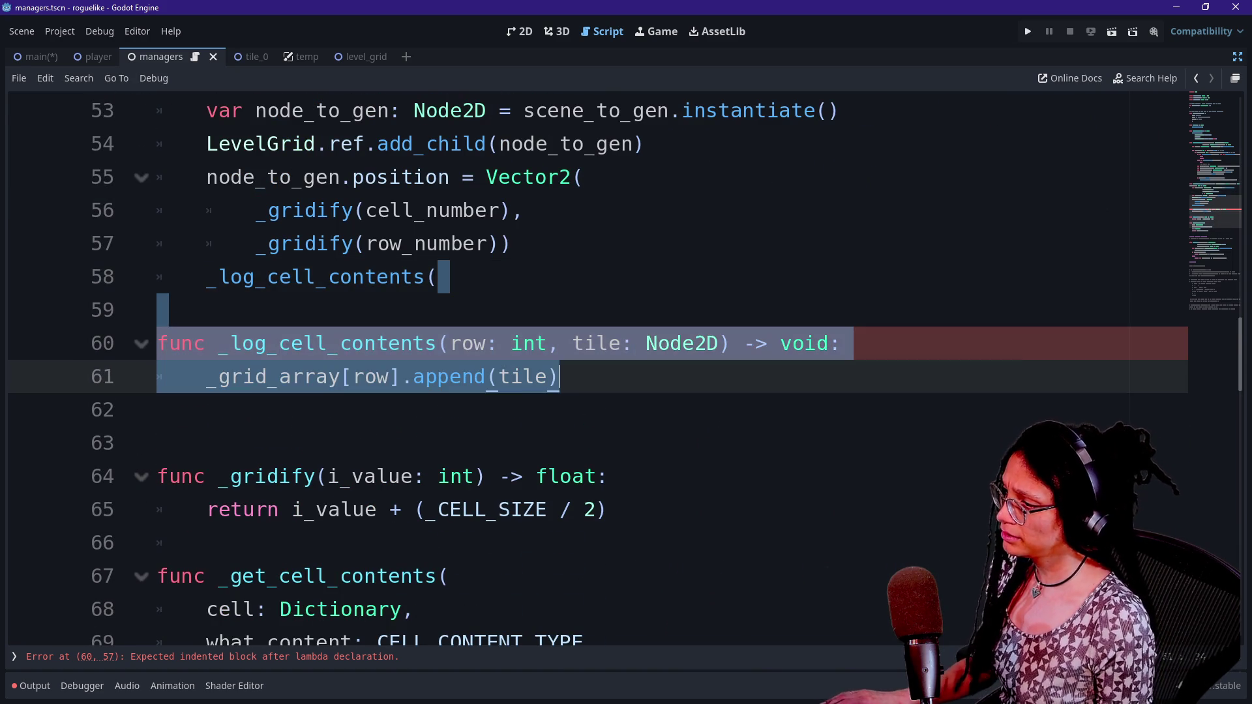
key("ctrl+k")
key("Down")
key("Up")
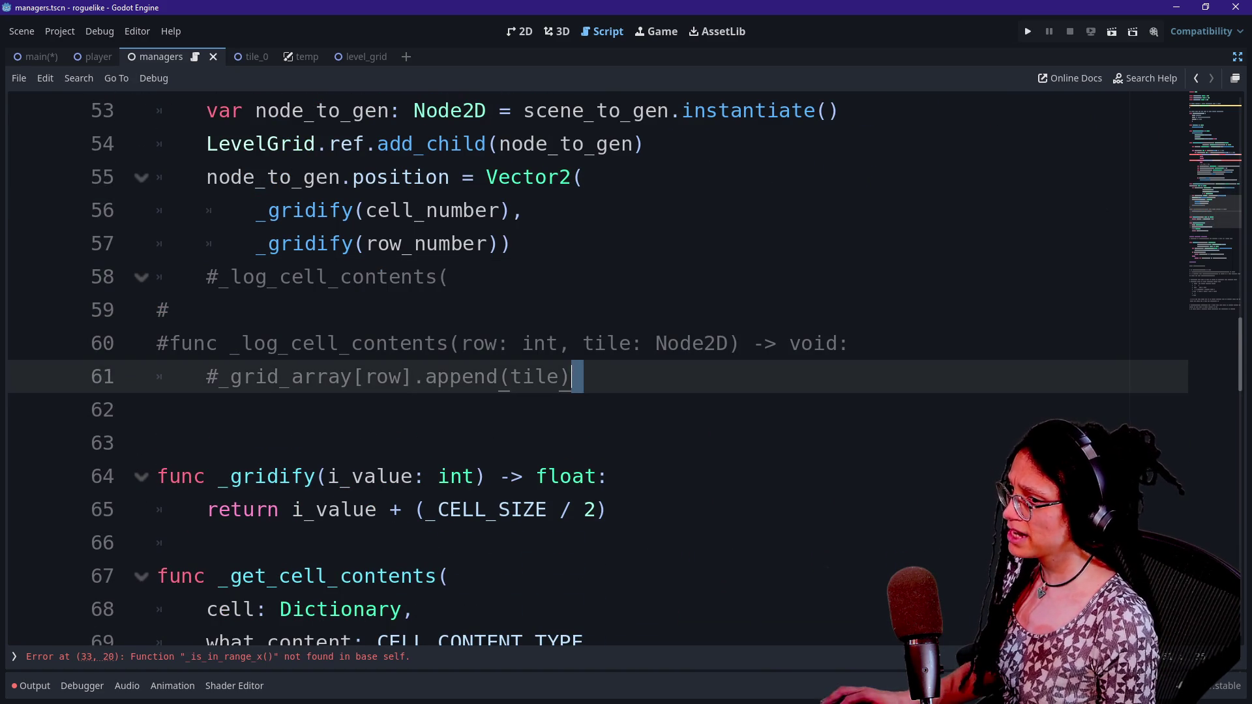
key("Return")
key("Down")
- Declare a new function _is_in_range_x(number: int) -> bool
type("func _in")
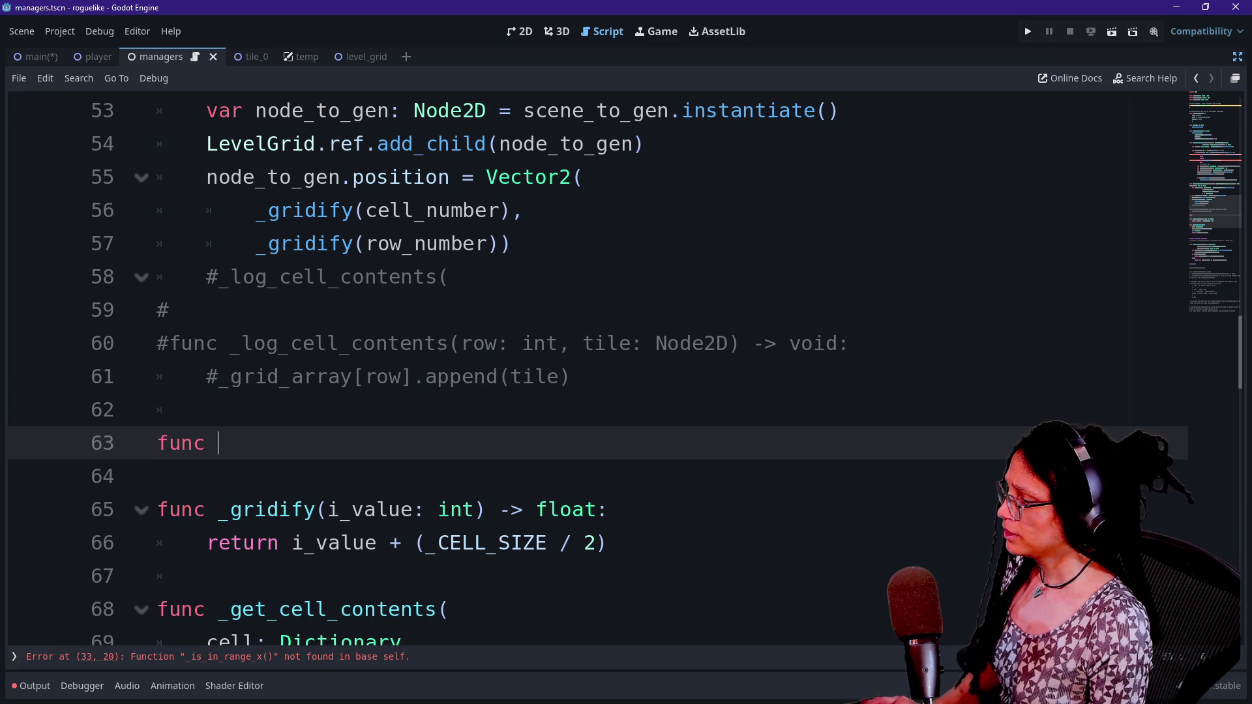
key("BackSpace")
type("s_in_range_")
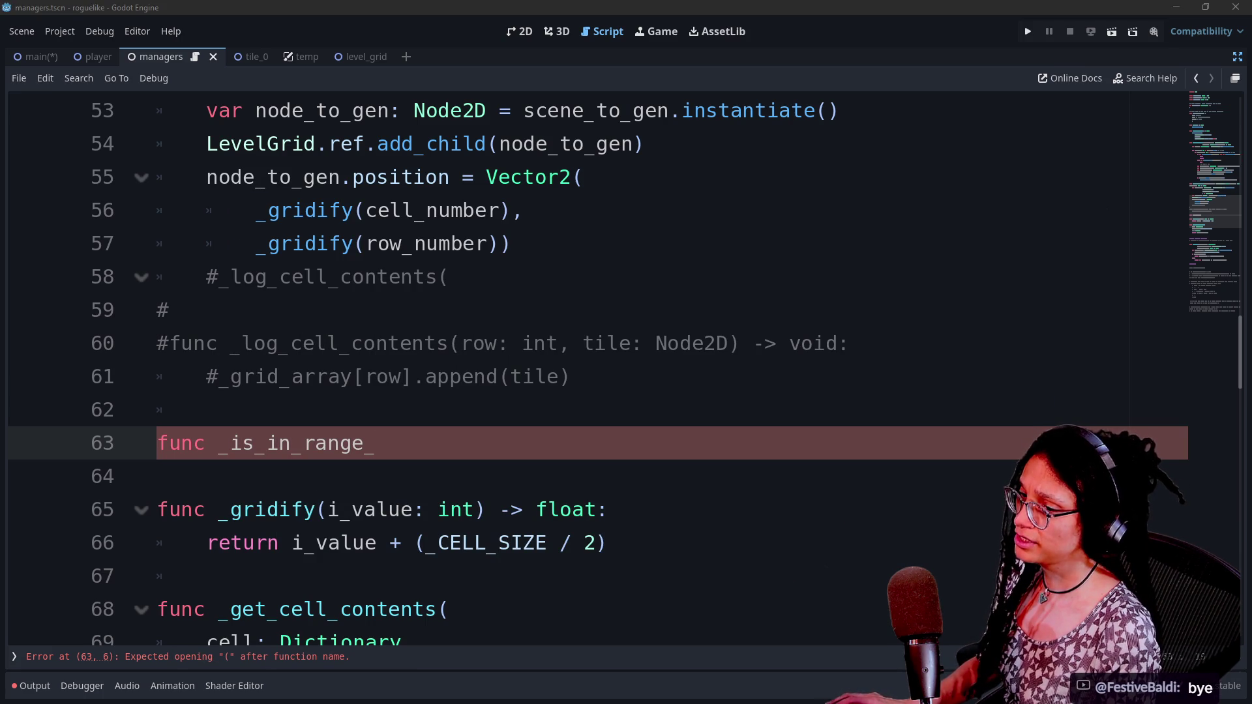
key("alt+Tab")
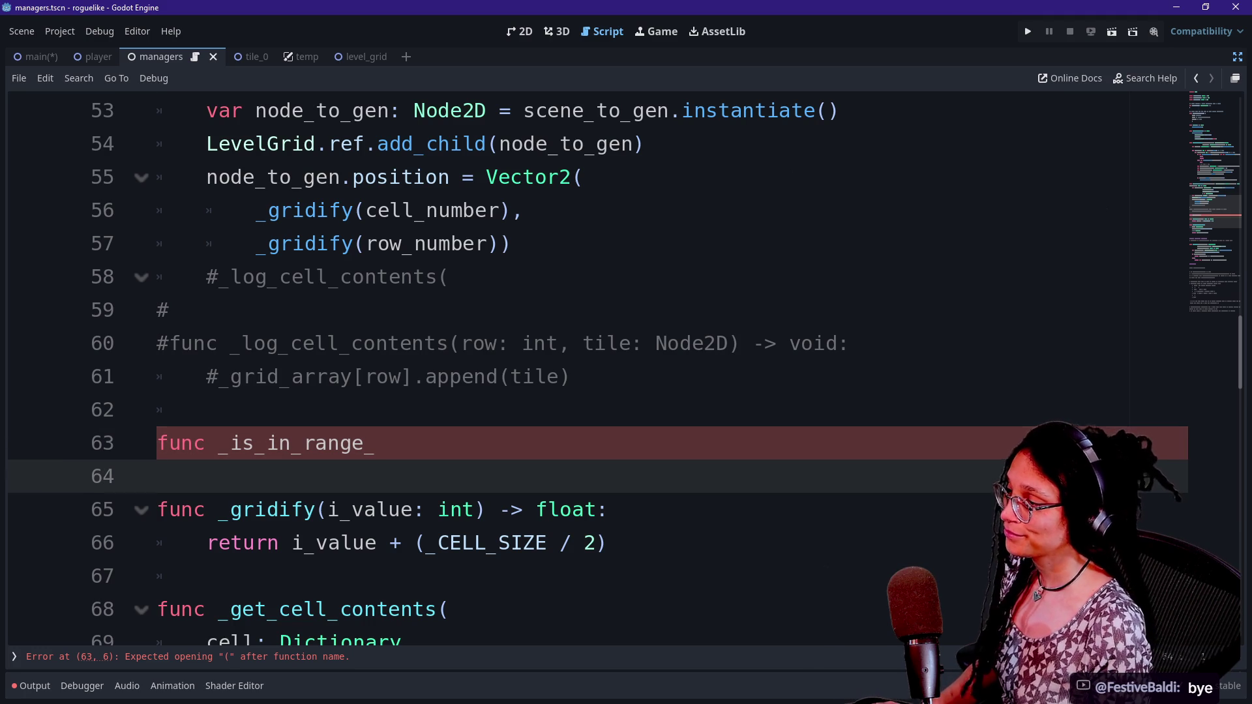
type("x(")
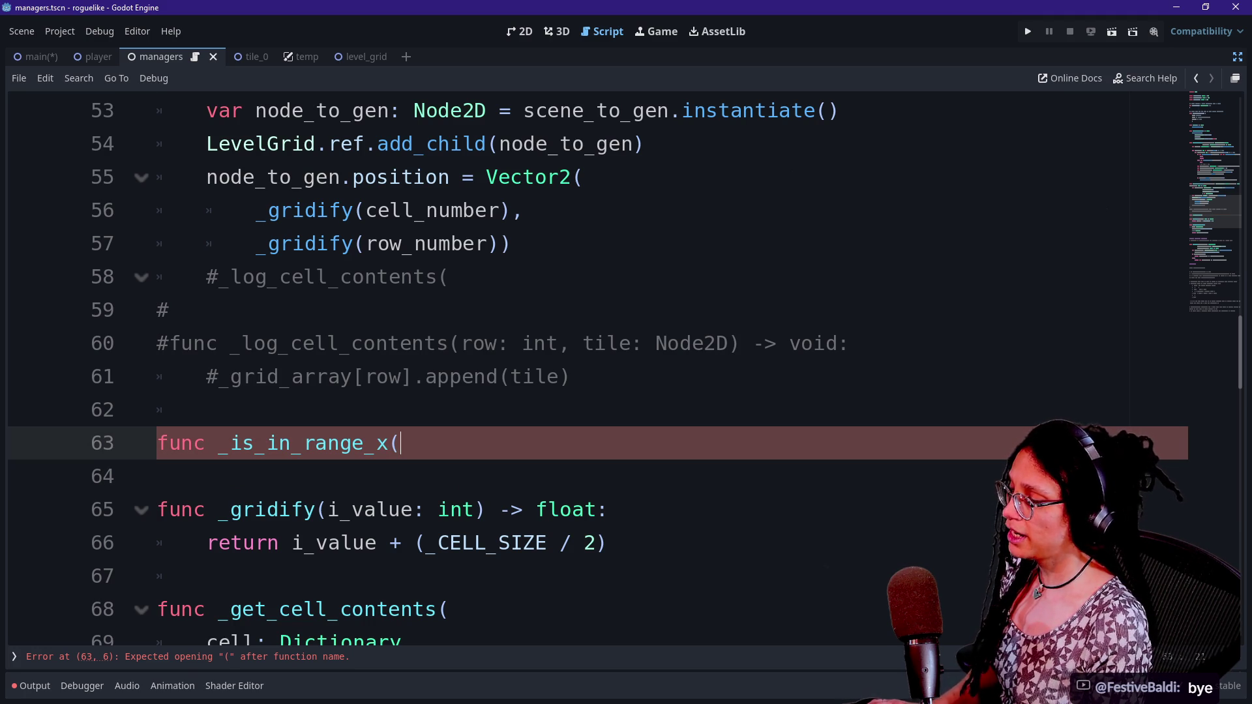
type("v")
key("BackSpace")
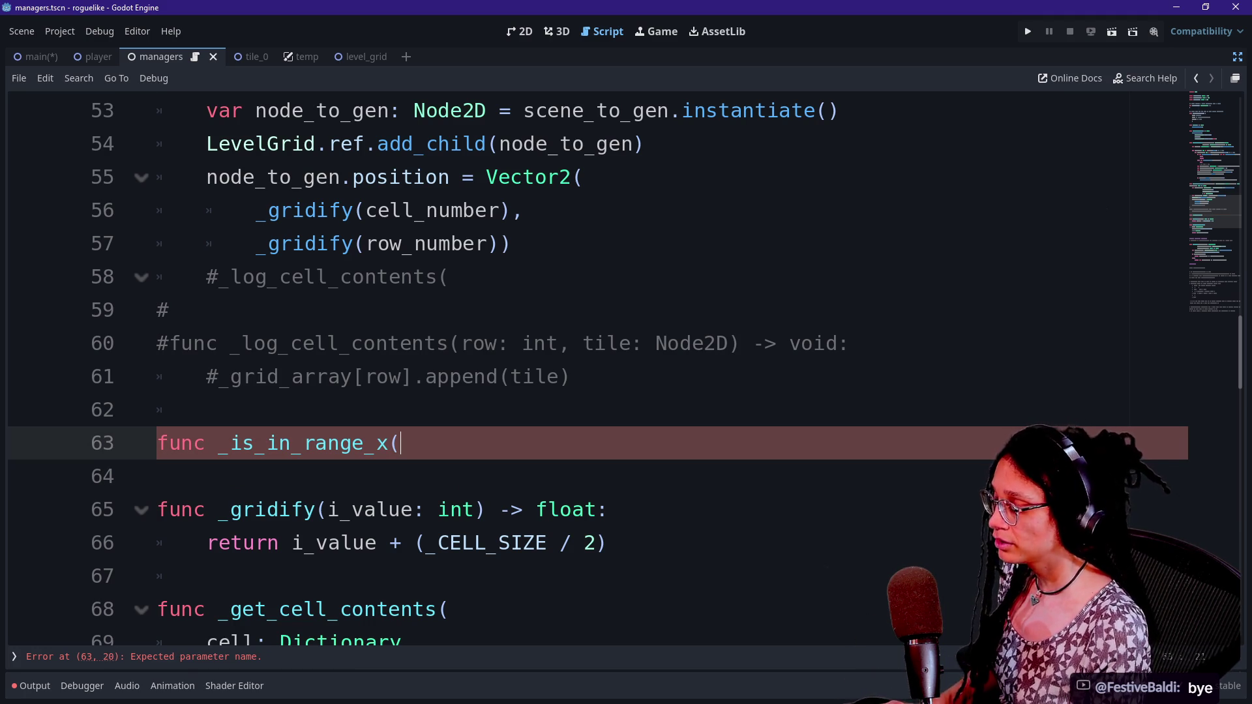
type("nu")
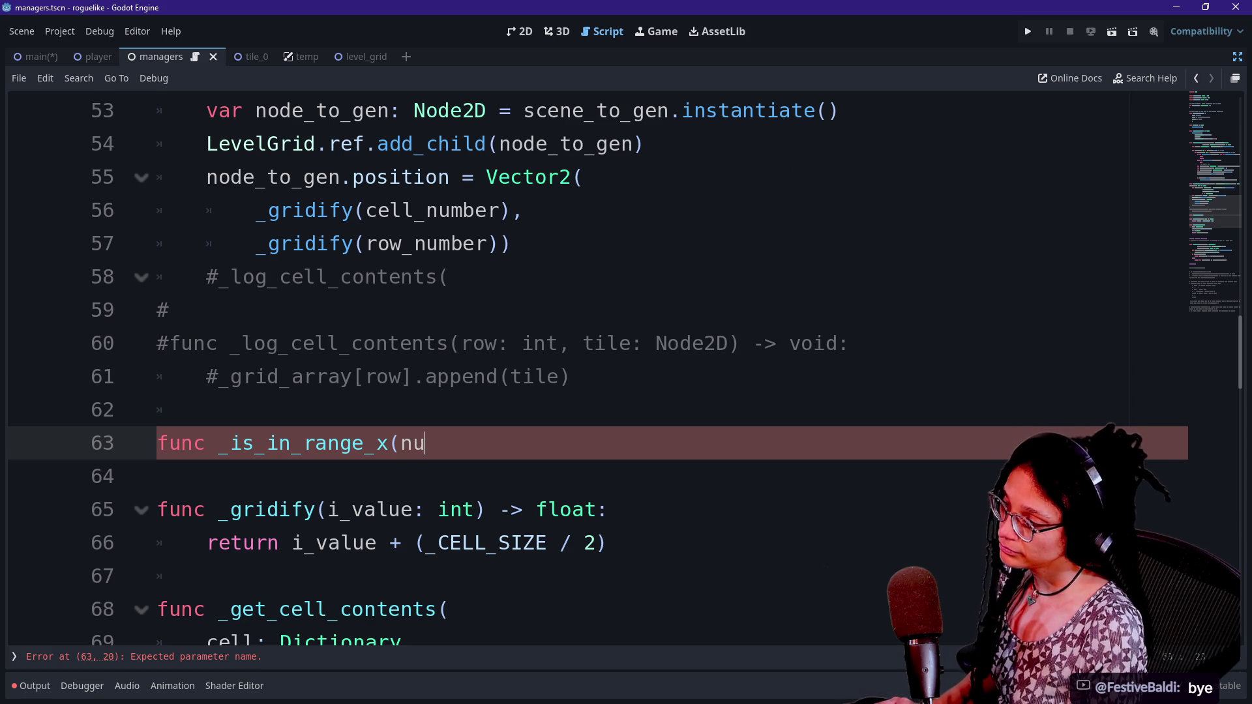
type("mber: float)")
key("BackSpace")
key("BackSpace")
key("BackSpace")
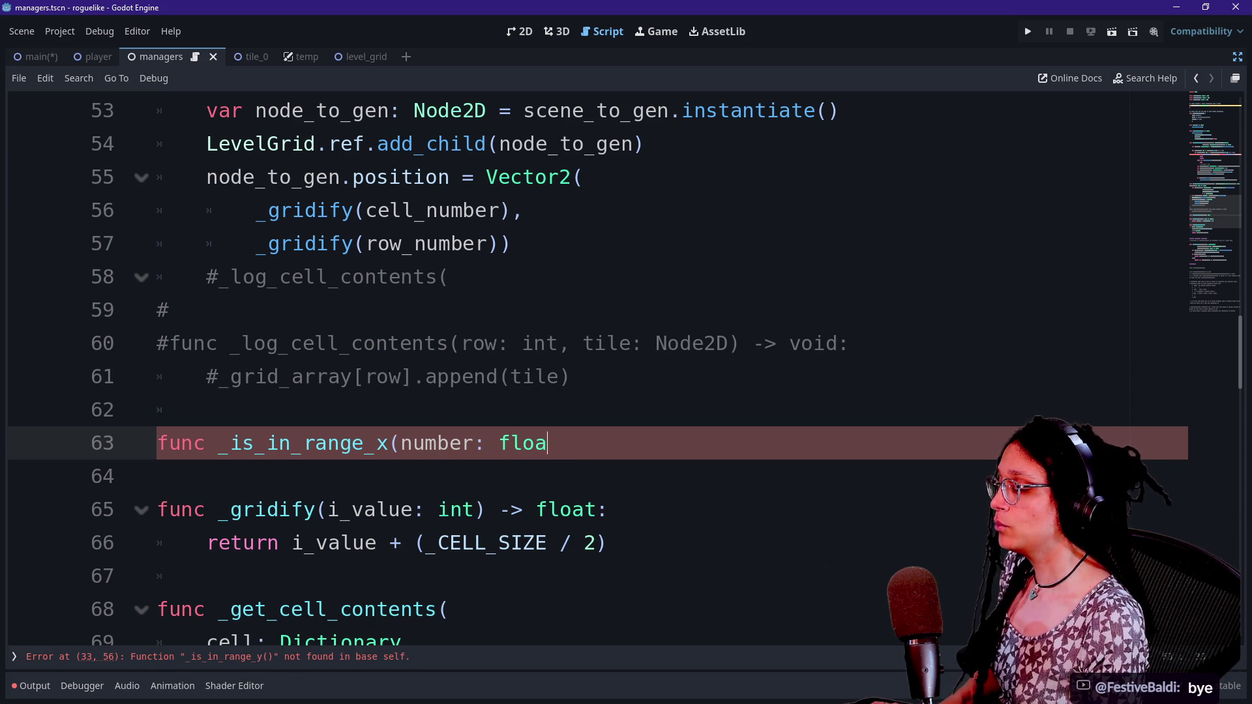
type("int) ")
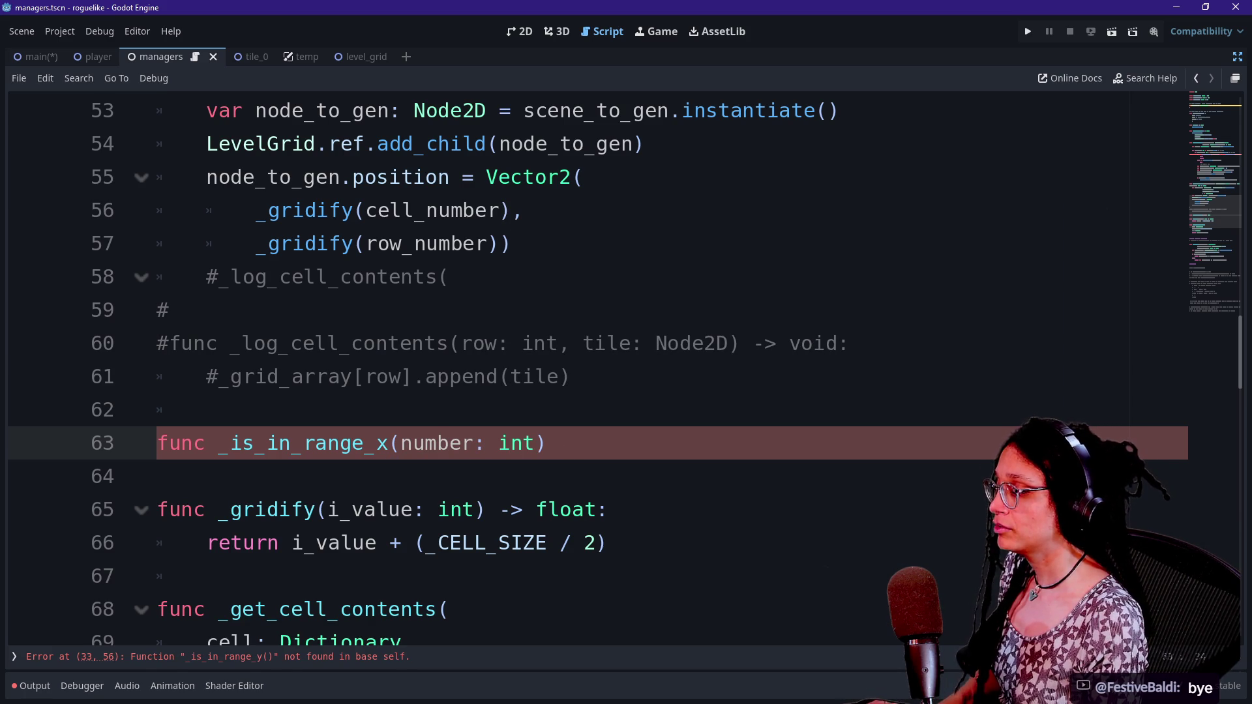
type(" -> ")
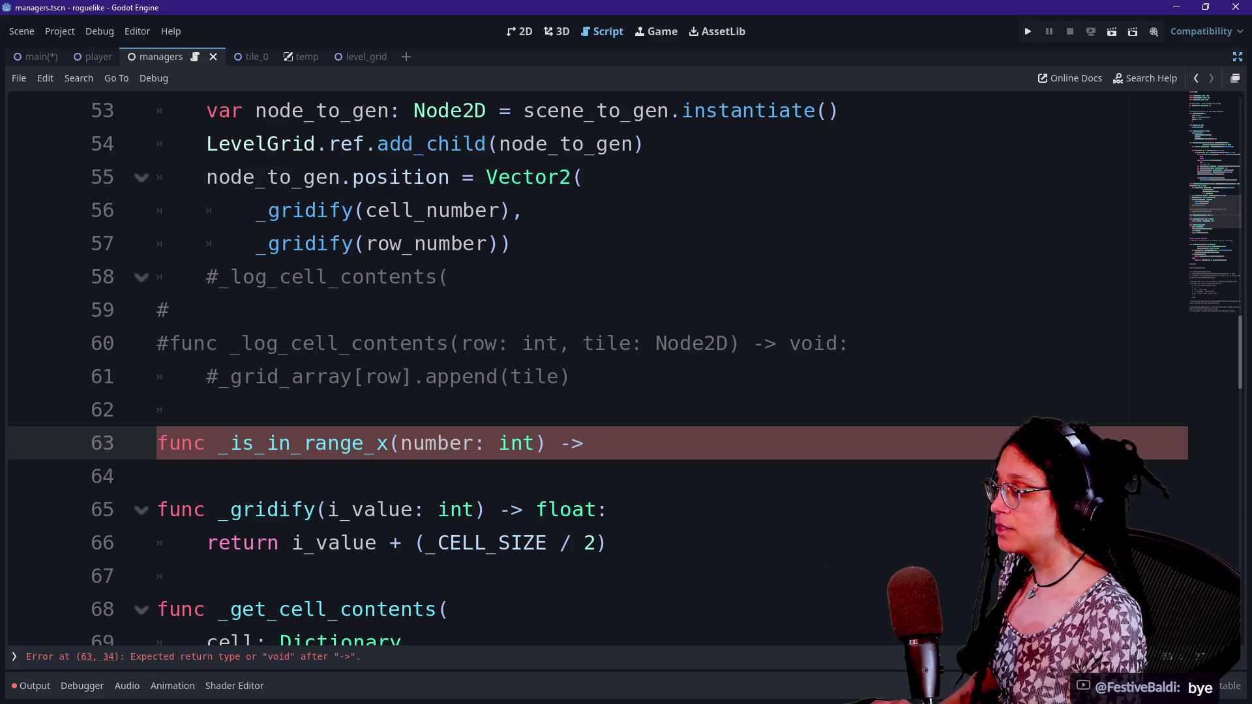
type("bool:")
- Make _is_in_range_x return number < _GRID_WIDTH
key("Return")
type("if ")
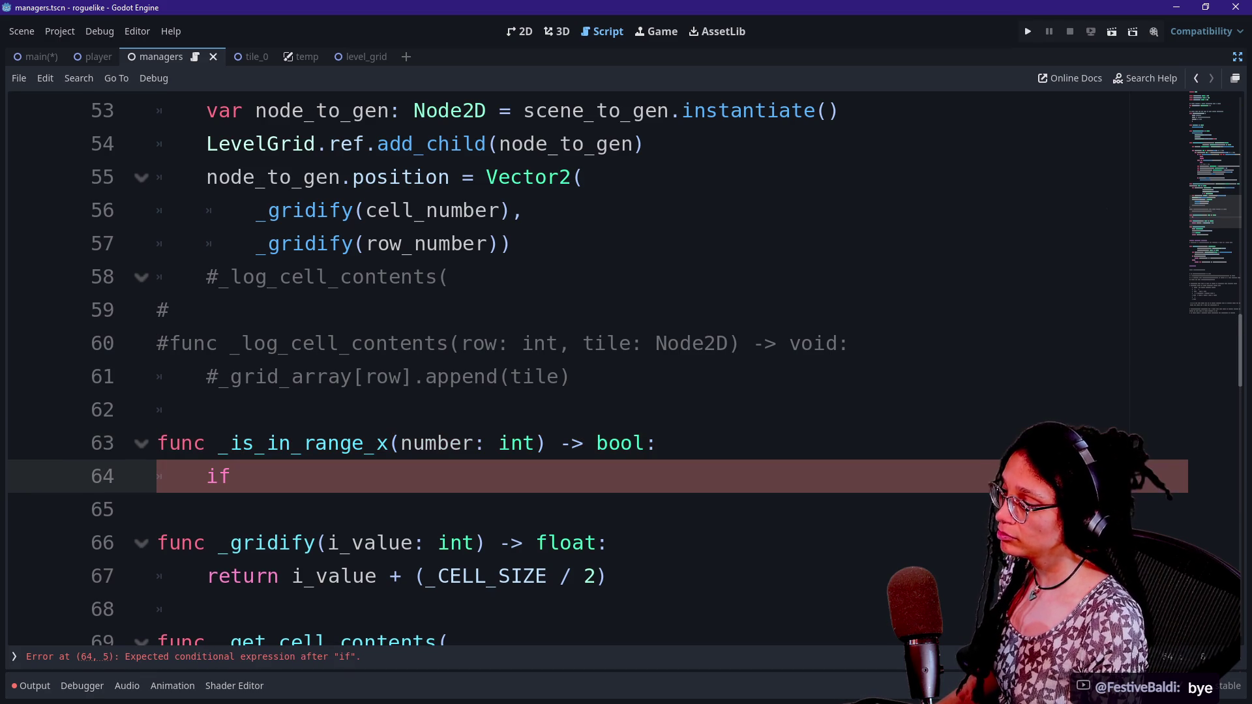
type("n")
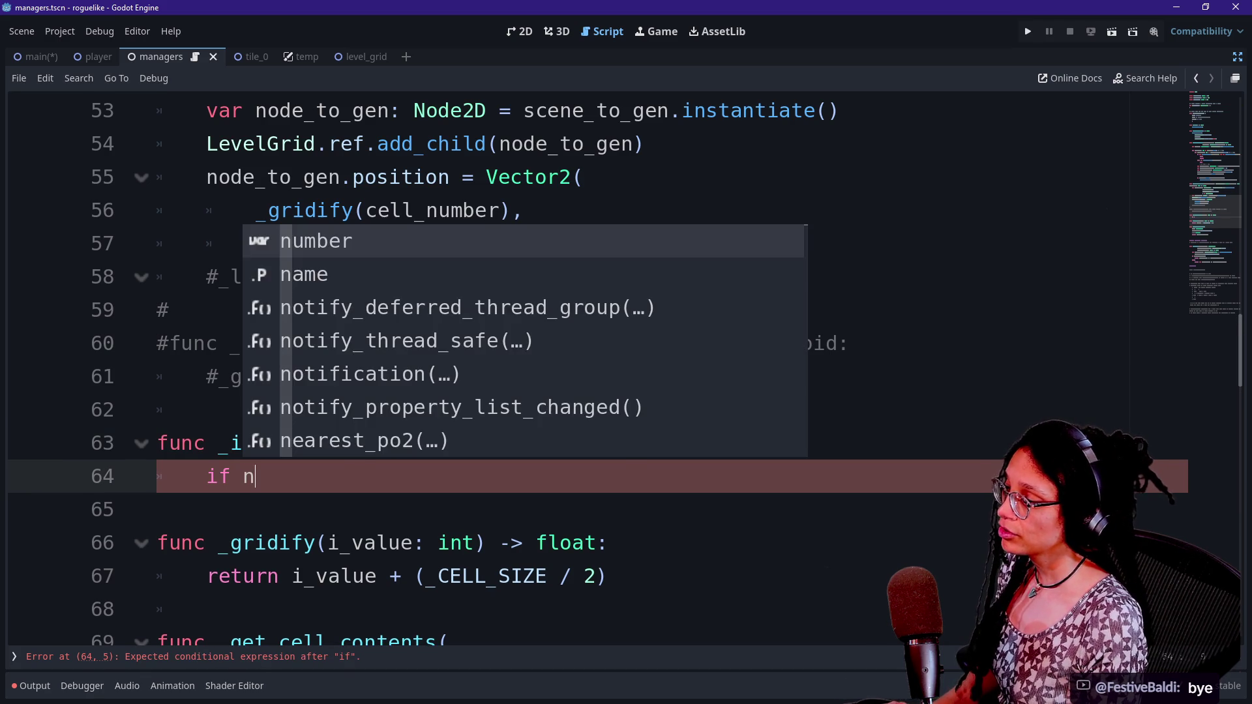
type("umber < ")
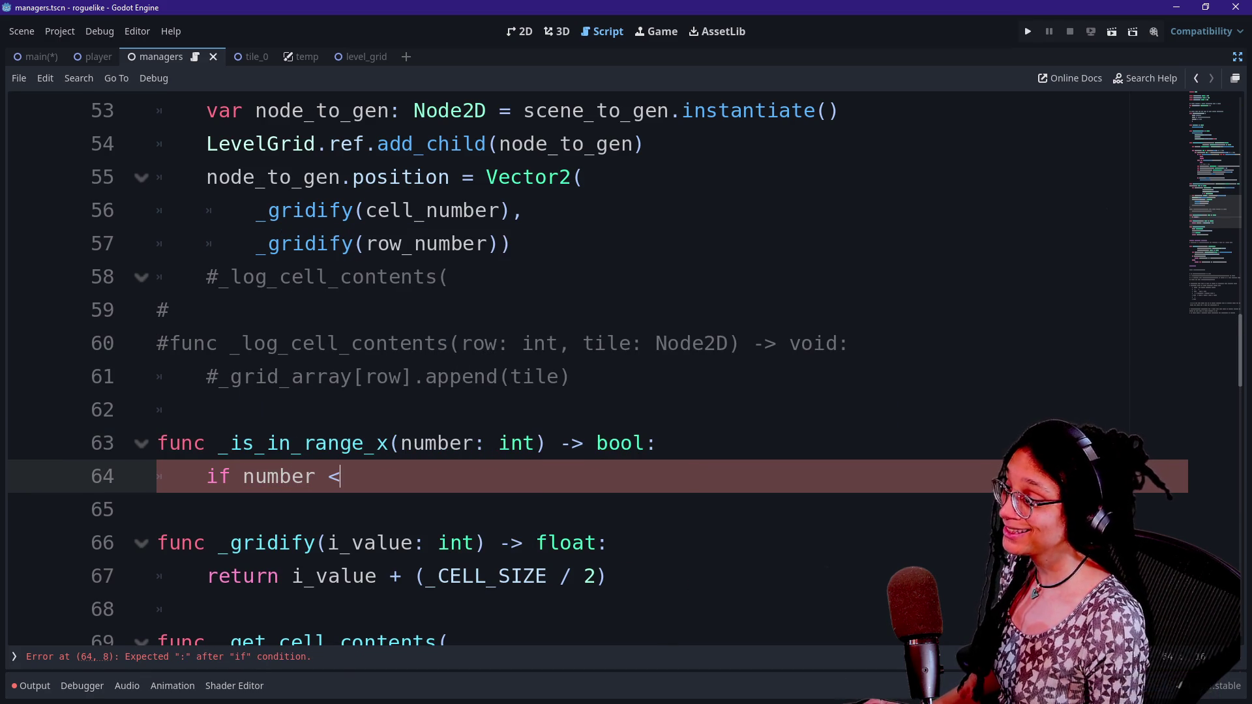
type("_GRID")
key("Down")
key("Return")
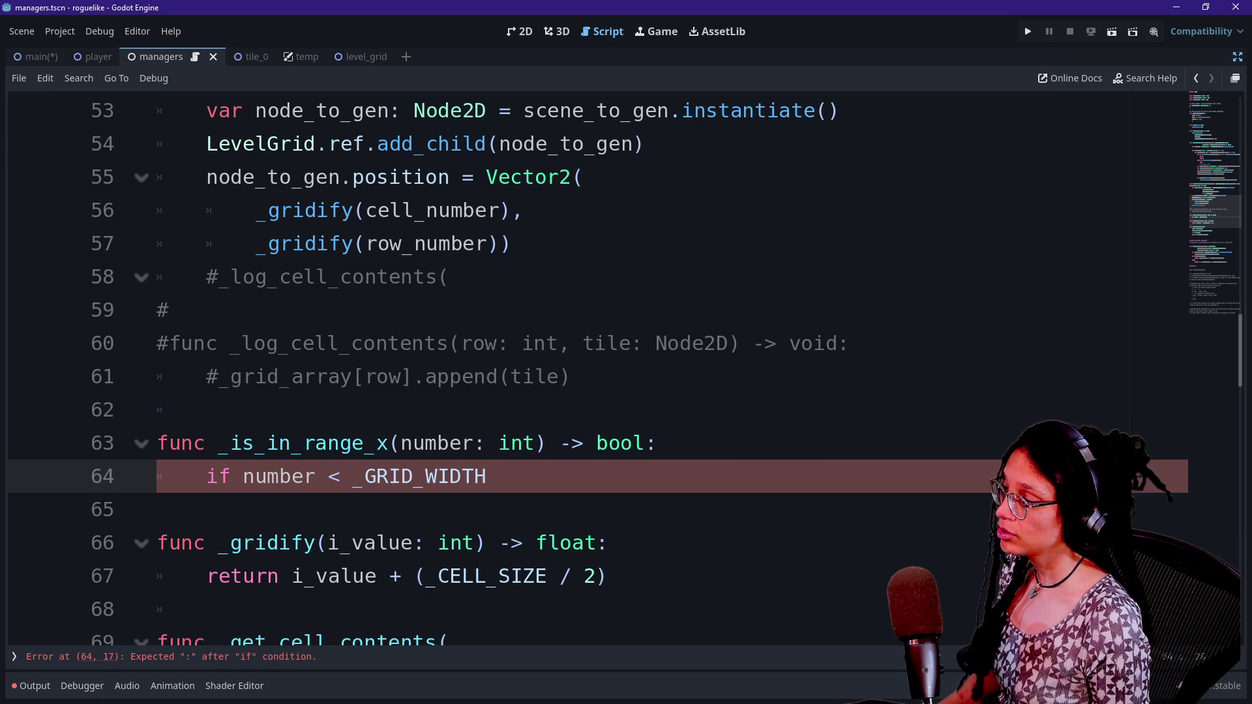
left_click(243, 476)
key("BackSpace")
key("BackSpace")
key("BackSpace")
type("return")
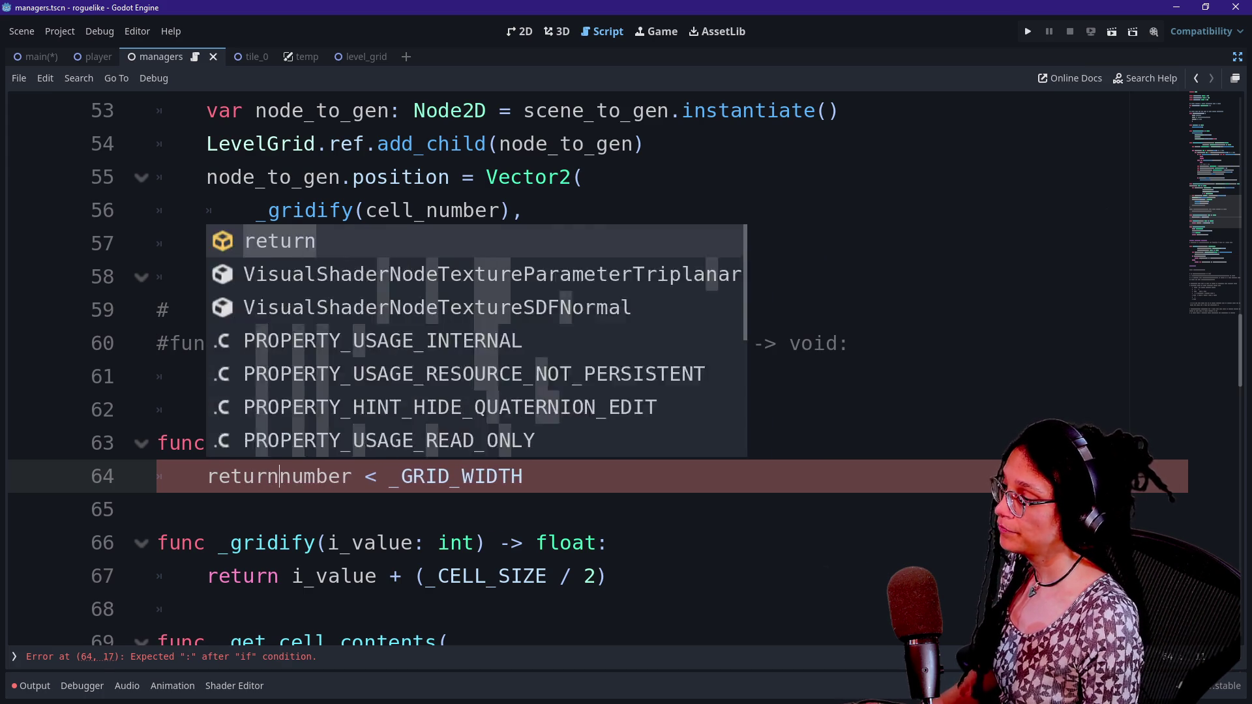
key("Escape")
left_click(535, 476)
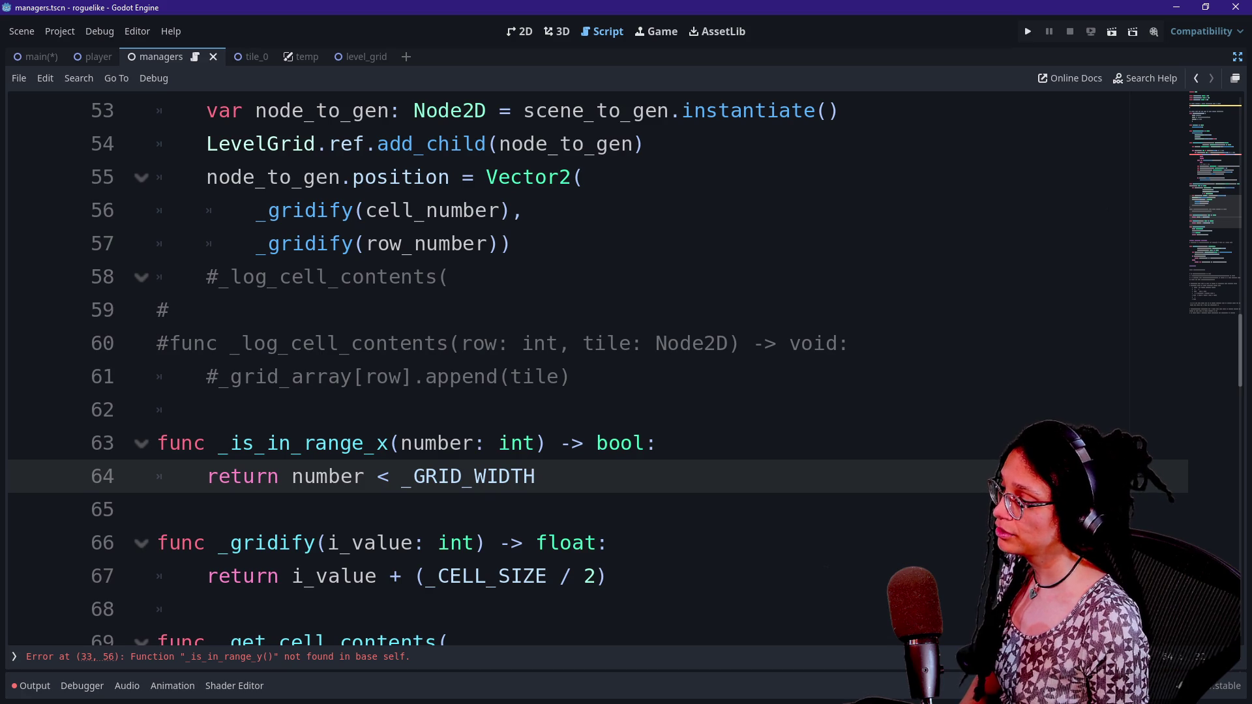
- Copy the _is_in_range_x function and paste a duplicate below it
left_click_drag(535, 477, 157, 443)
left_click(213, 409)
left_click(535, 477, "shift")
key("ctrl+c")
key("Right")
key("Return")
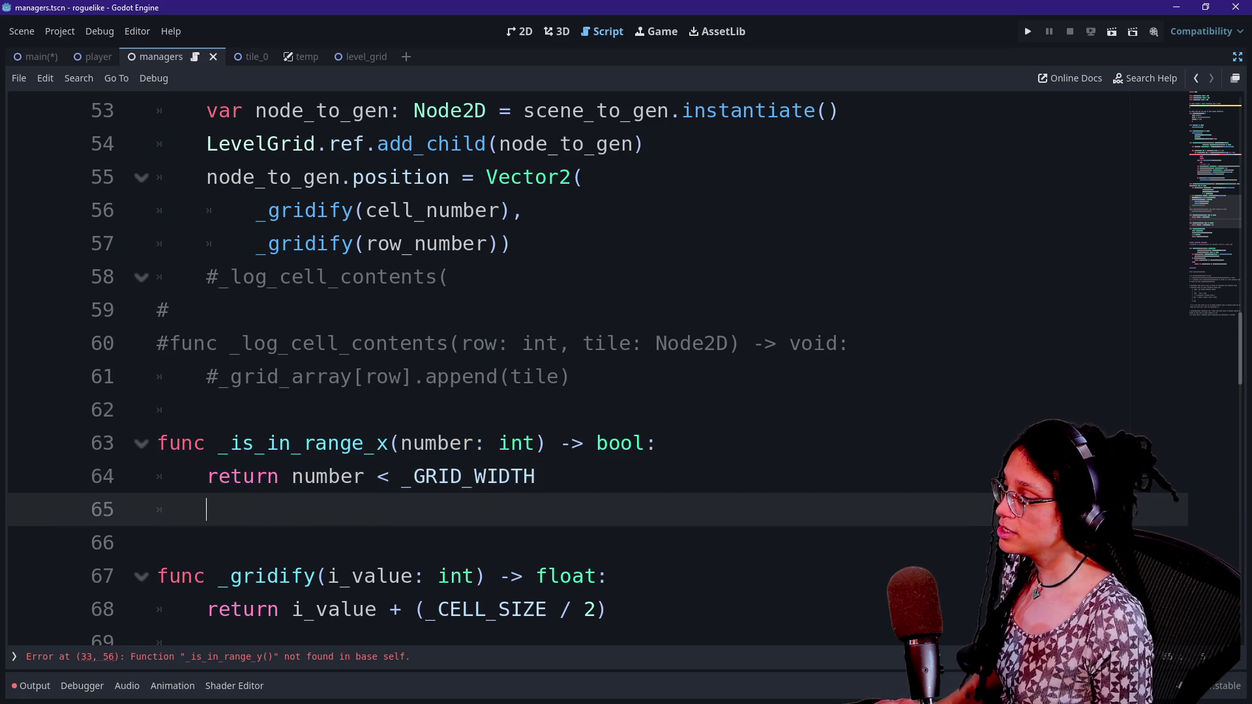
key("ctrl+v")
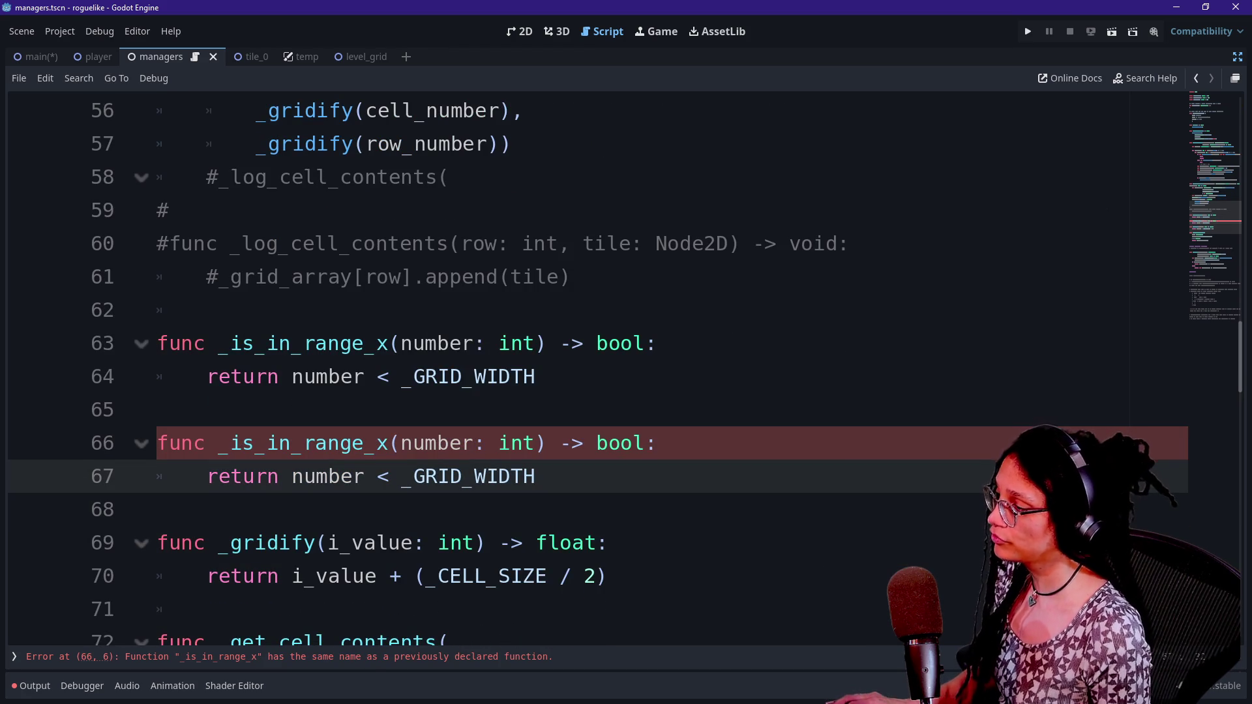
- Rename the duplicate to _is_in_range_y and make it compare against _GRID_HEIGHT
left_click(389, 443)
key("BackSpace")
type("y")
left_click(536, 476)
key("BackSpace")
key("BackSpace")
key("BackSpace")
type("HEIGHT")
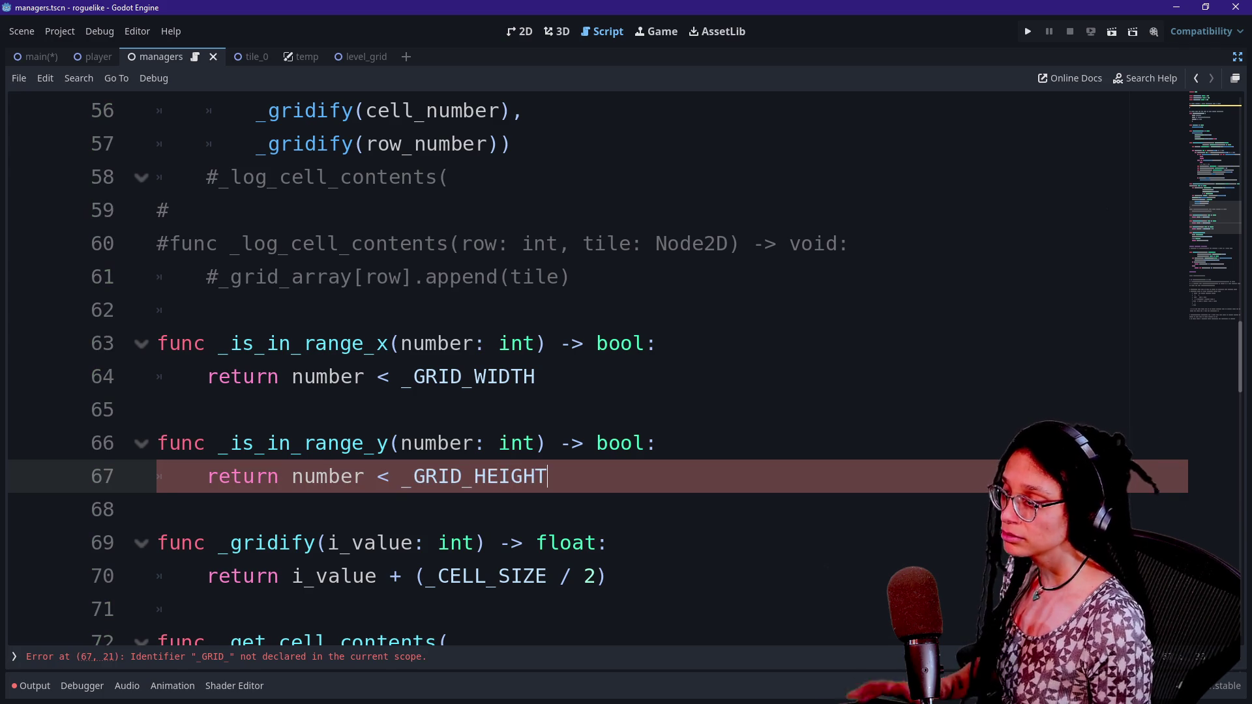
left_click(364, 443)
scroll(587, 366, "up", 15)
scroll(587, 366, "down", 7)
scroll(587, 365, "down", 1)
left_click(411, 410)
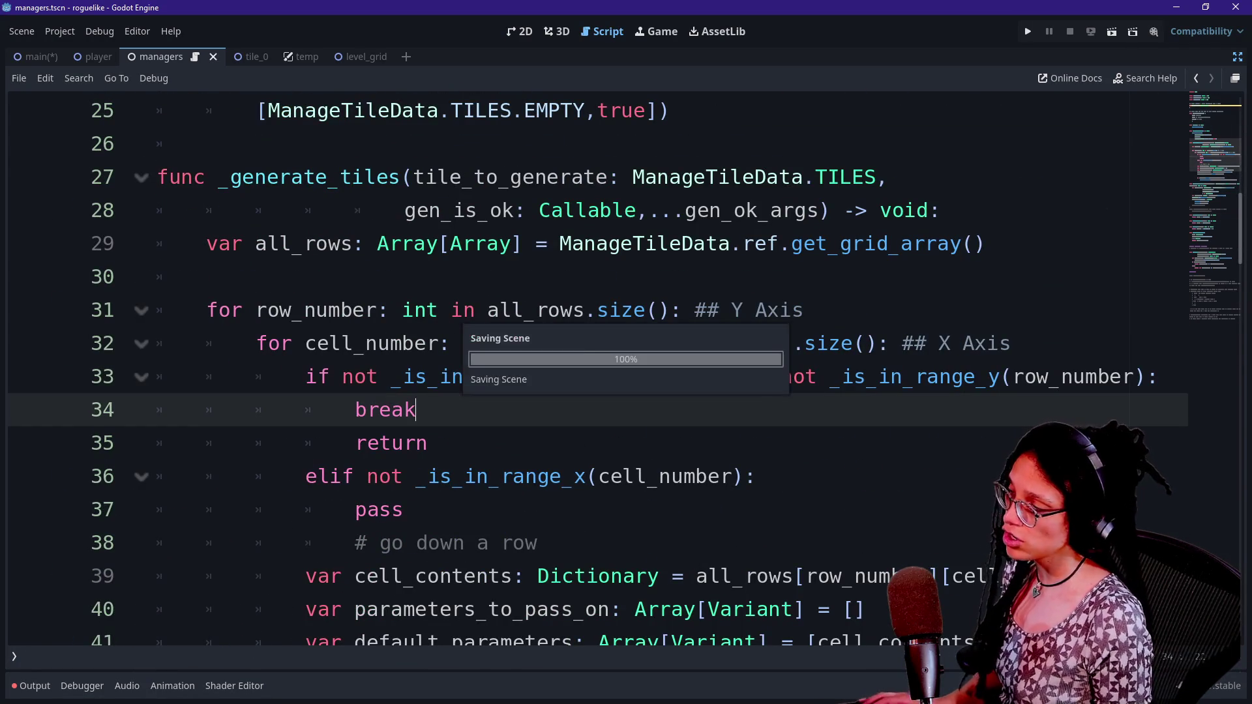
- Delete the 'go down a row' comment and pass, leaving line 37 empty
left_click(415, 376)
left_click(428, 443)
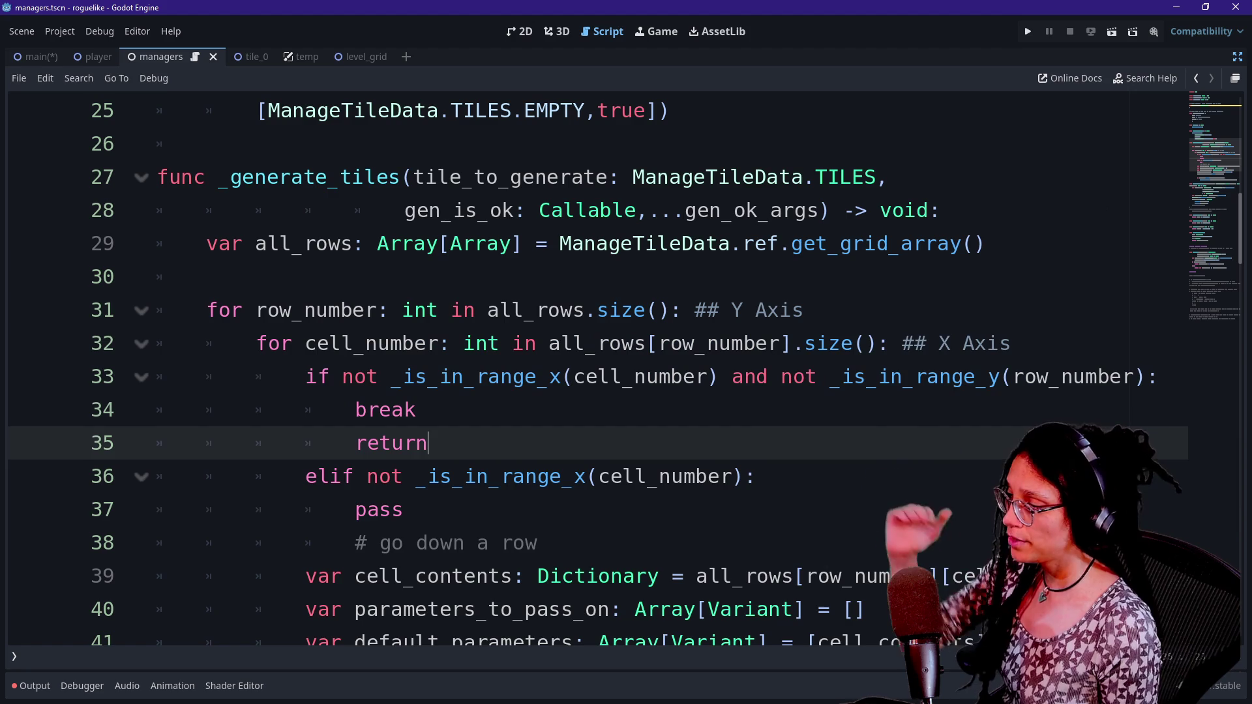
left_click(404, 510)
left_click(539, 543)
key("BackSpace")
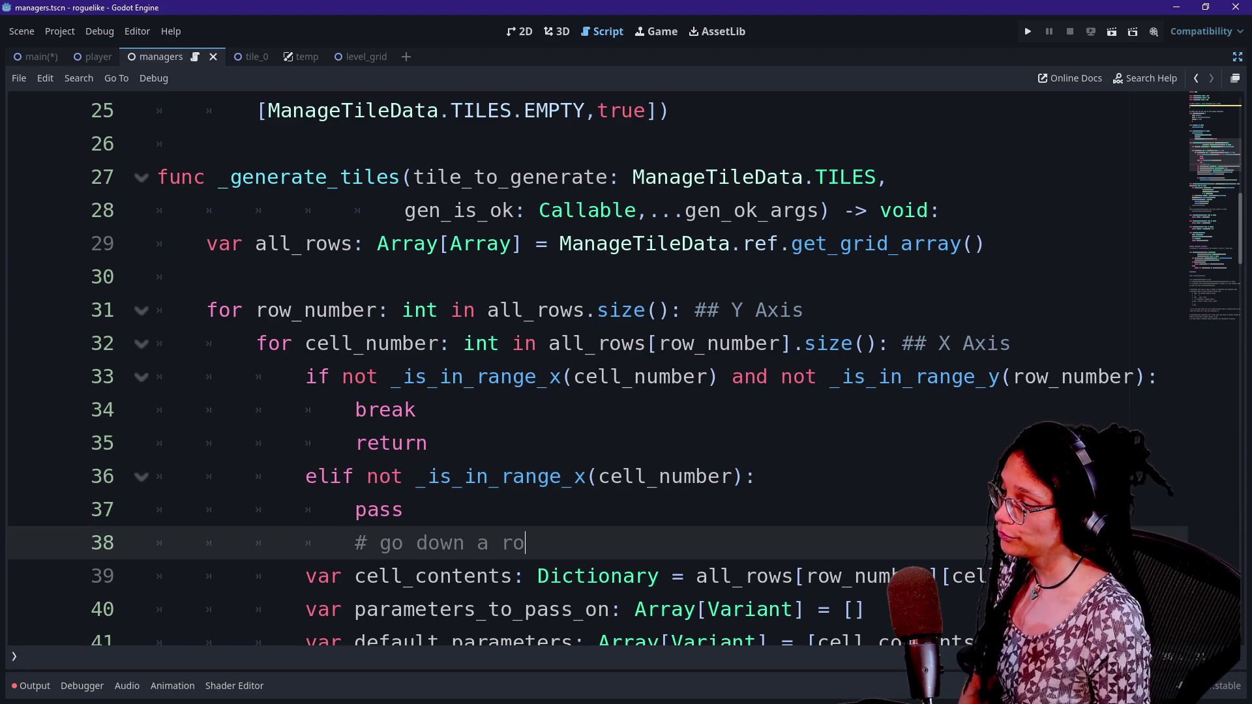
key("shift+Up")
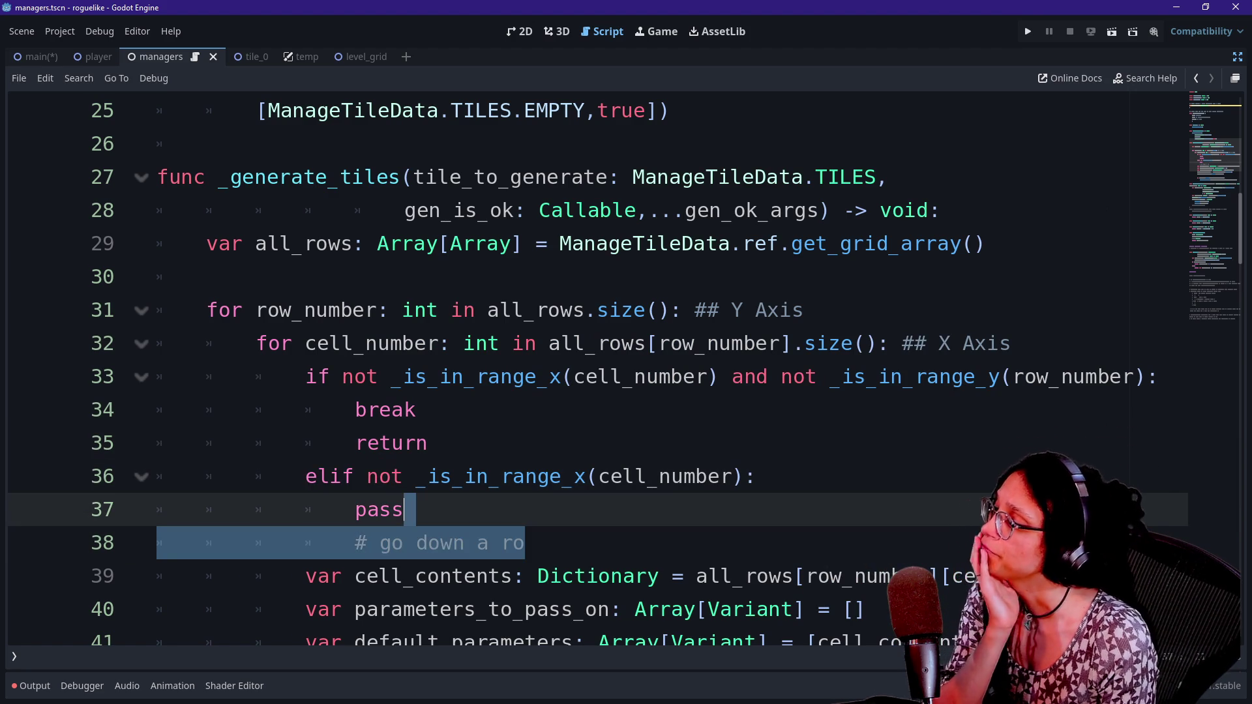
key("BackSpace")
key("BackSpace")
key("BackSpace")
key("BackSpace")
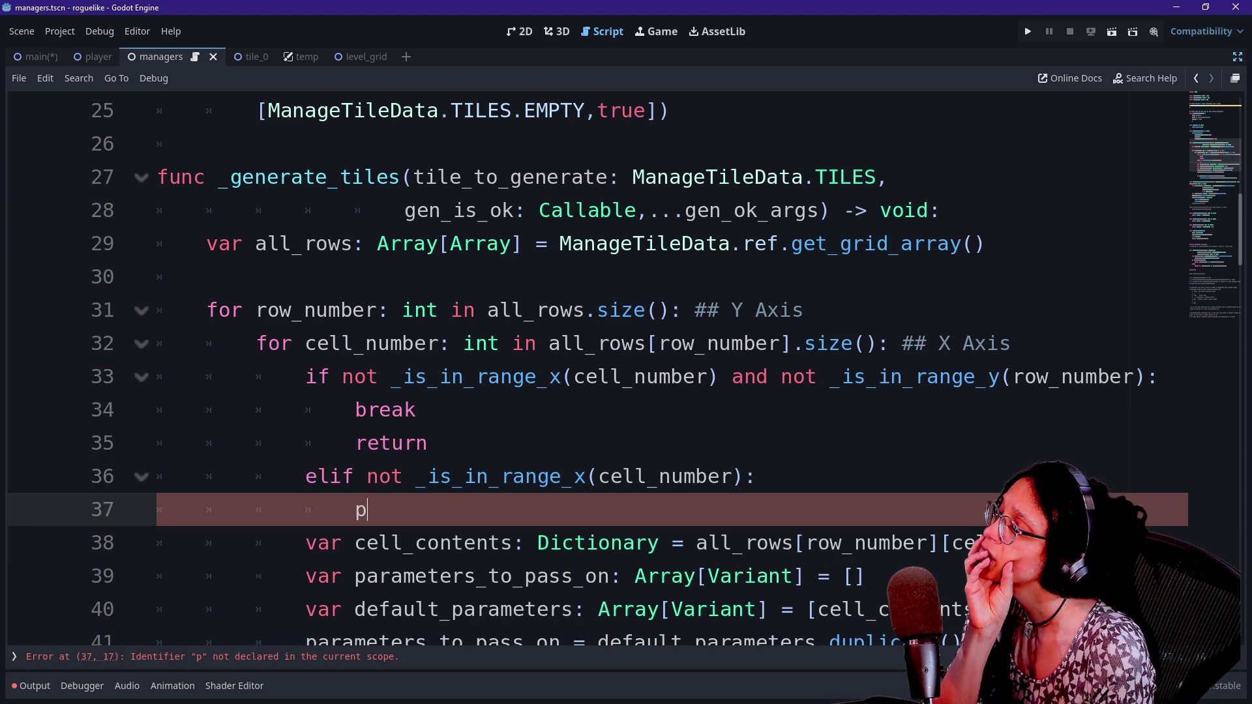
key("BackSpace")
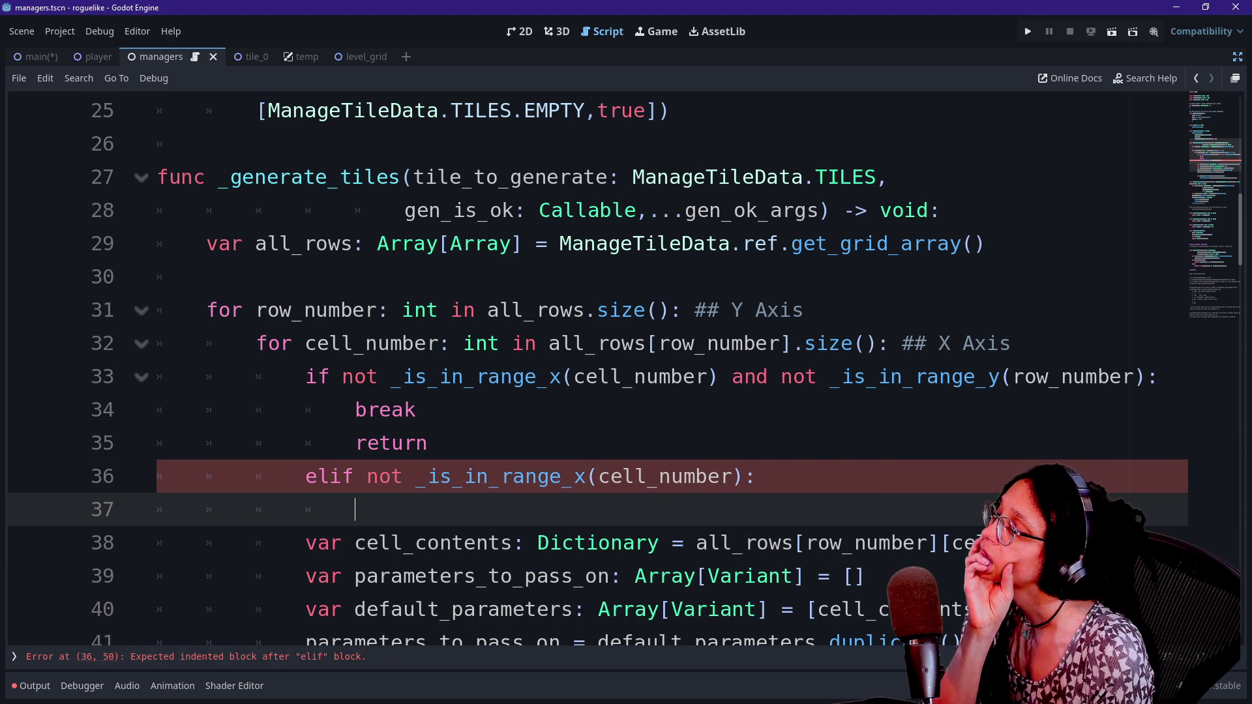
- Write break on the empty line under the elif
scroll(587, 365, "down", 2)
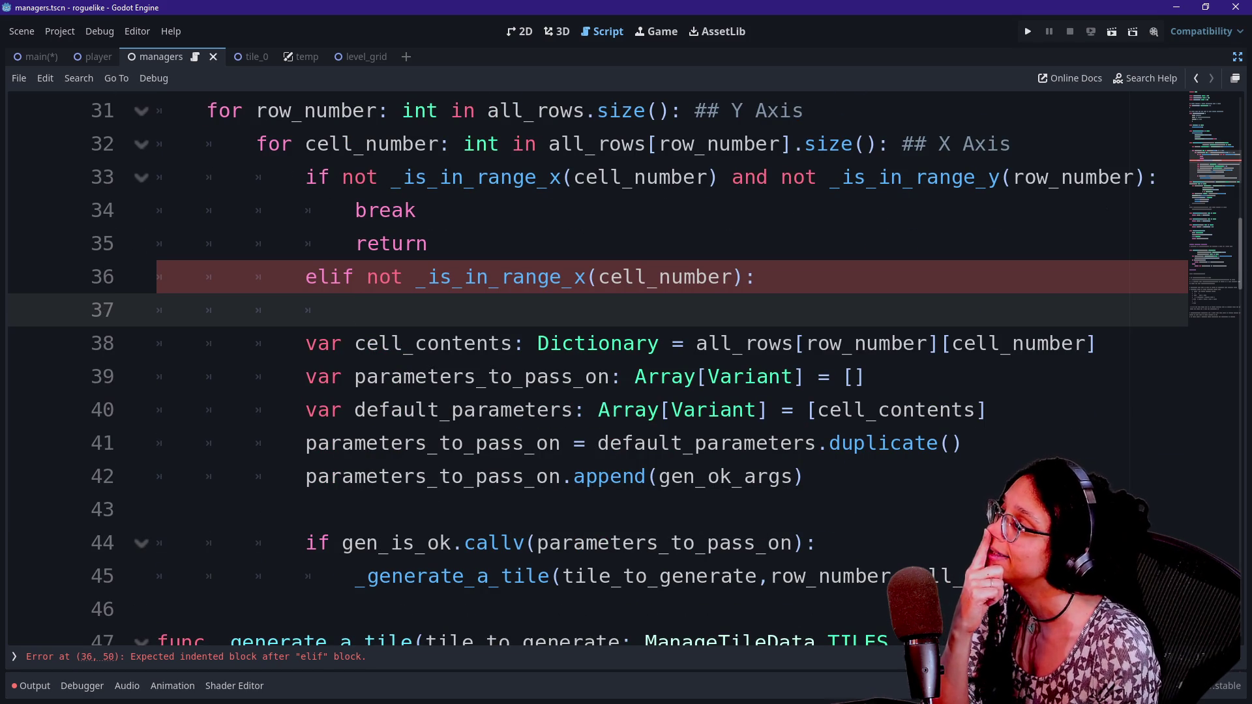
scroll(587, 365, "up", 1)
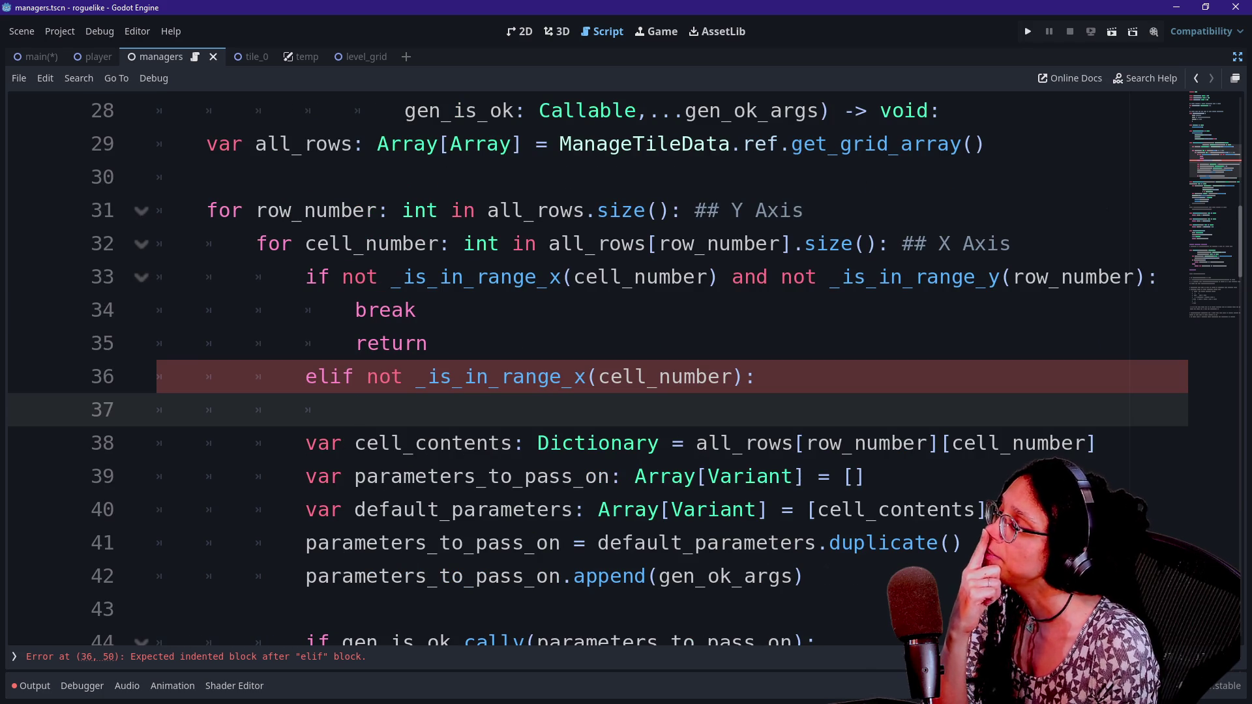
mouse_move(254, 210)
left_mouse_down()
mouse_move(206, 210)
mouse_move(258, 243)
left_mouse_up()
left_click(340, 244)
left_click(355, 409)
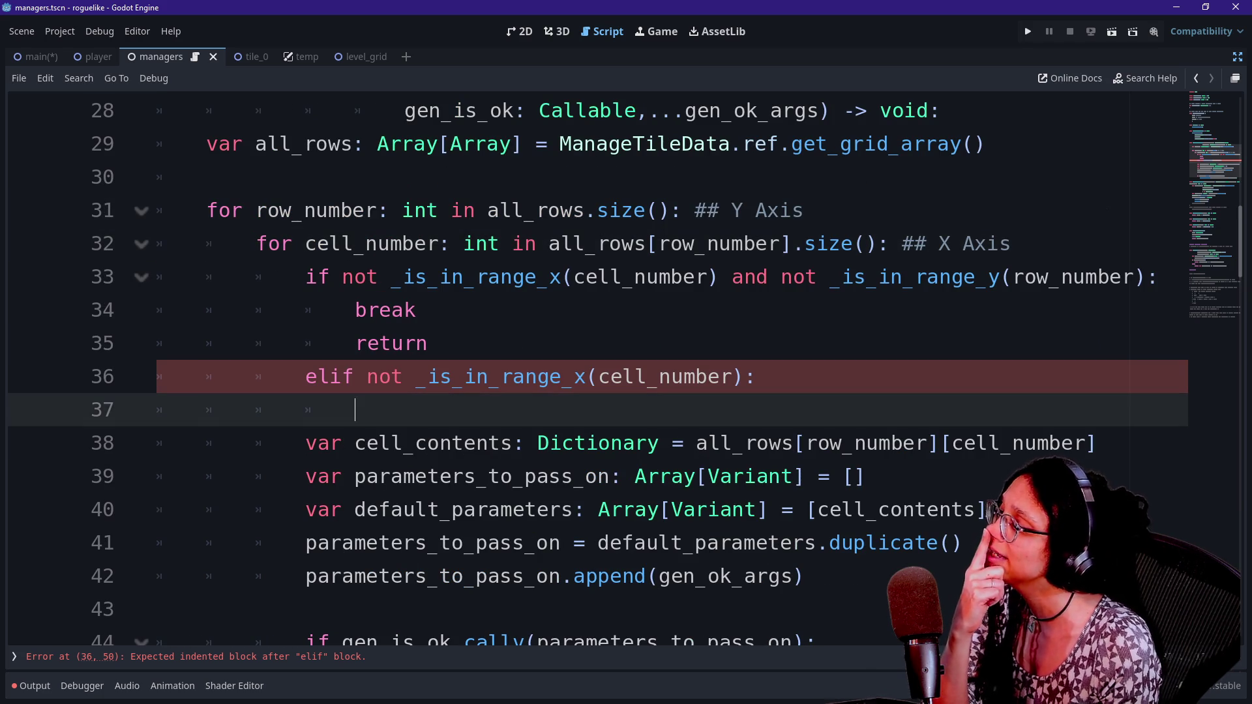
type("break")
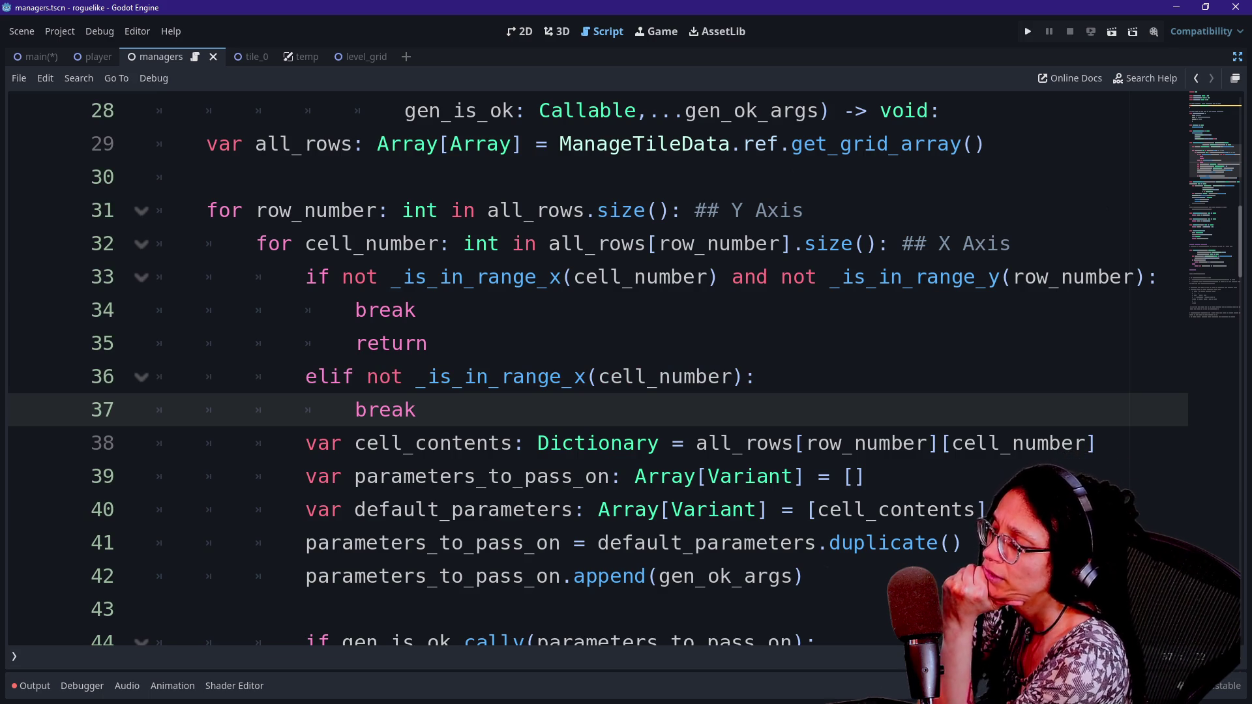
- Delete the break under the first range check, leaving only return
mouse_move(258, 210)
left_mouse_down()
mouse_move(313, 210)
mouse_move(365, 243)
mouse_move(331, 243)
mouse_move(427, 244)
left_mouse_up()
left_click(377, 243)
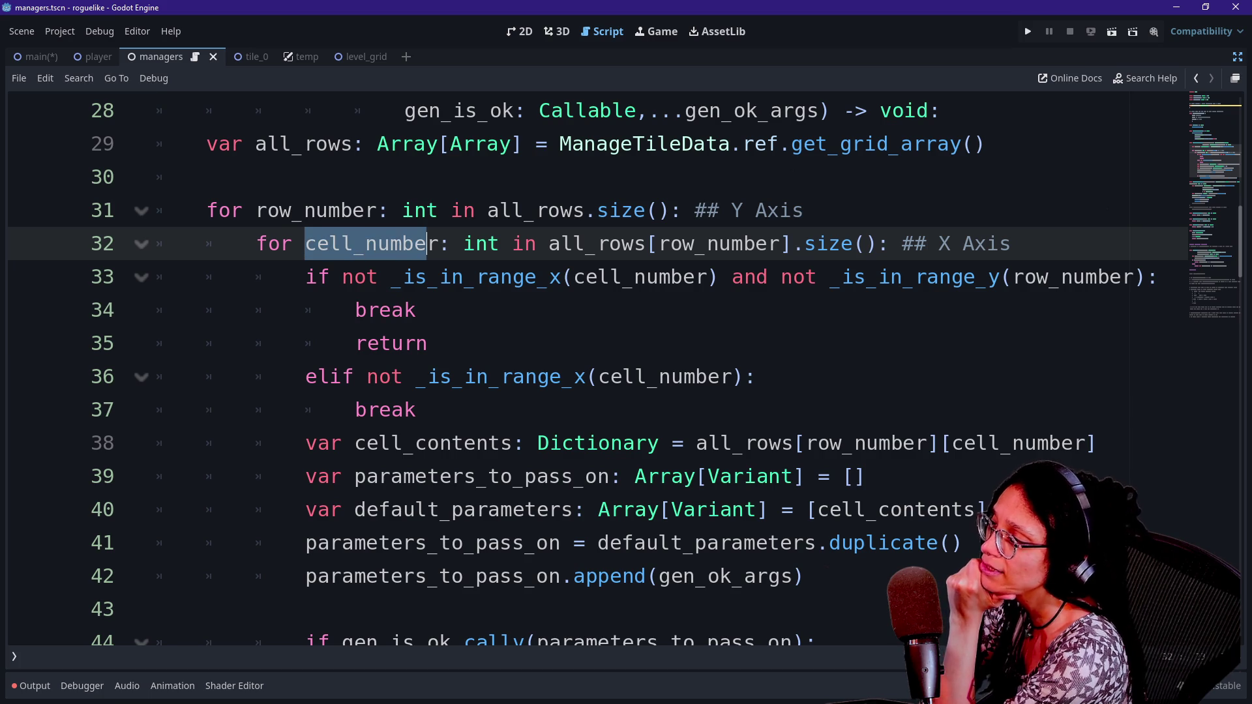
left_click(366, 244)
left_click_drag(292, 243, 450, 243)
left_click(451, 243)
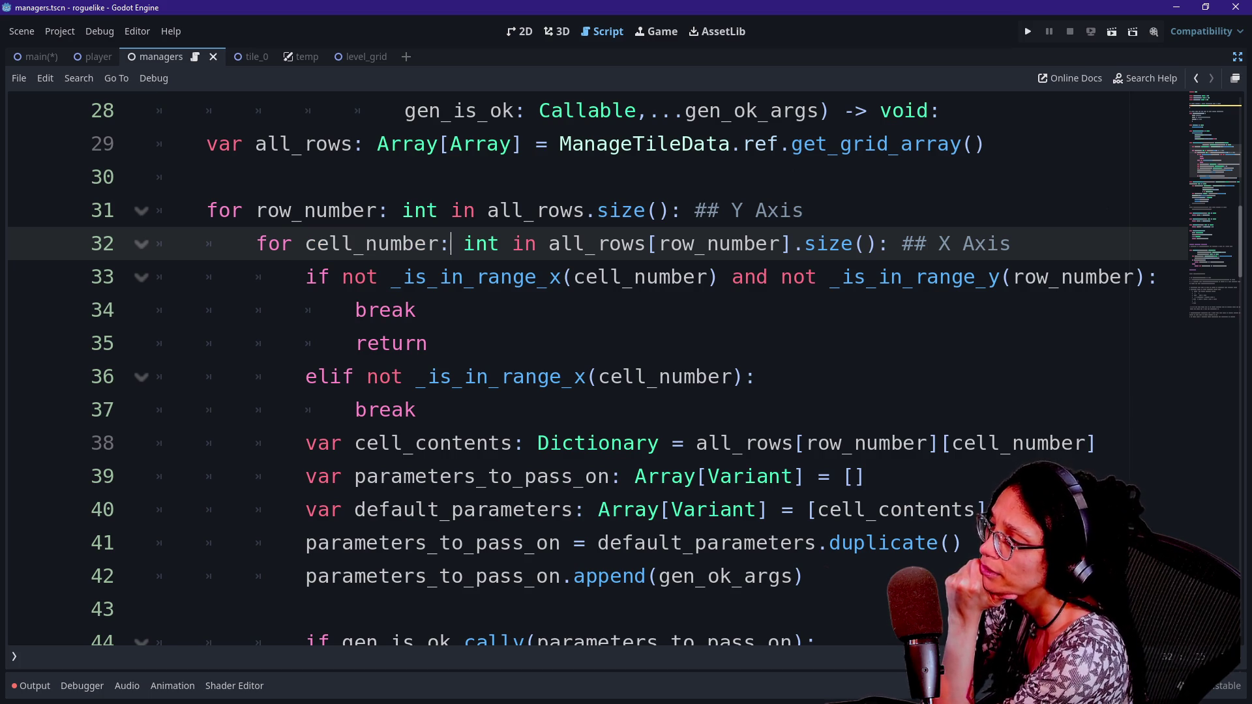
left_click_drag(355, 410, 379, 410)
left_click(439, 276)
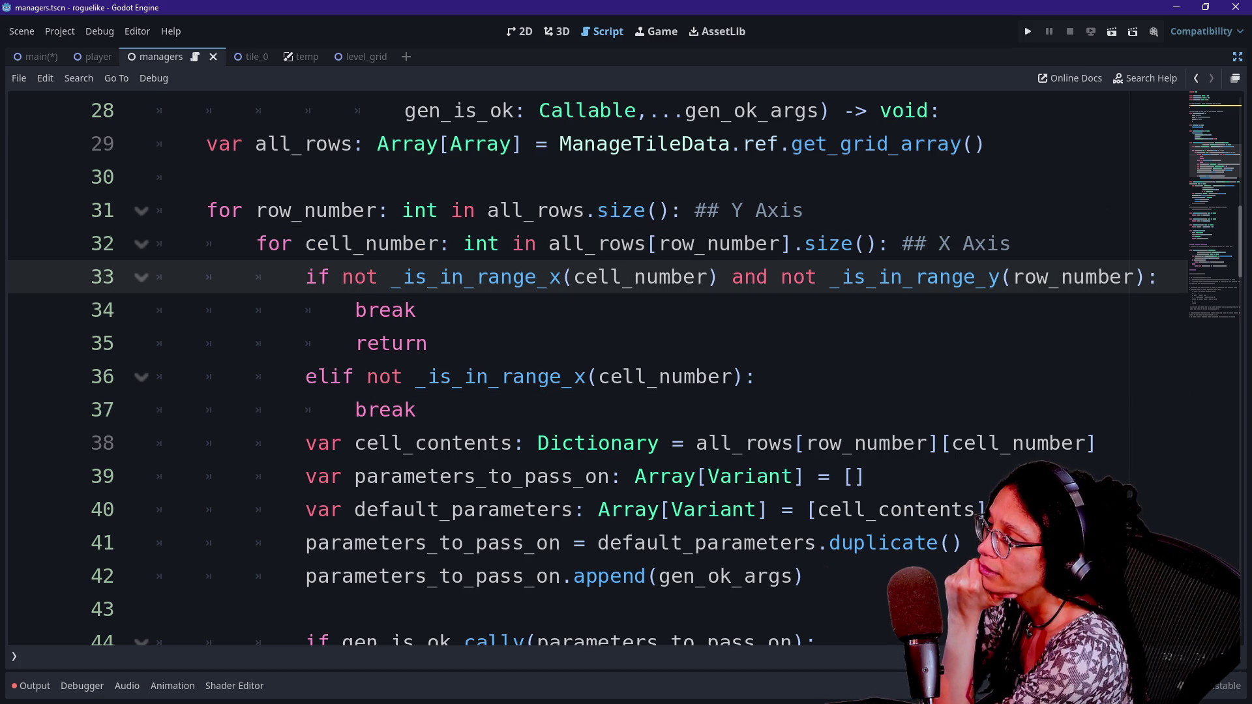
left_click(305, 343)
left_click(356, 310)
double_click(385, 310)
key("BackSpace")
key("BackSpace")
key("BackSpace")
key("BackSpace")
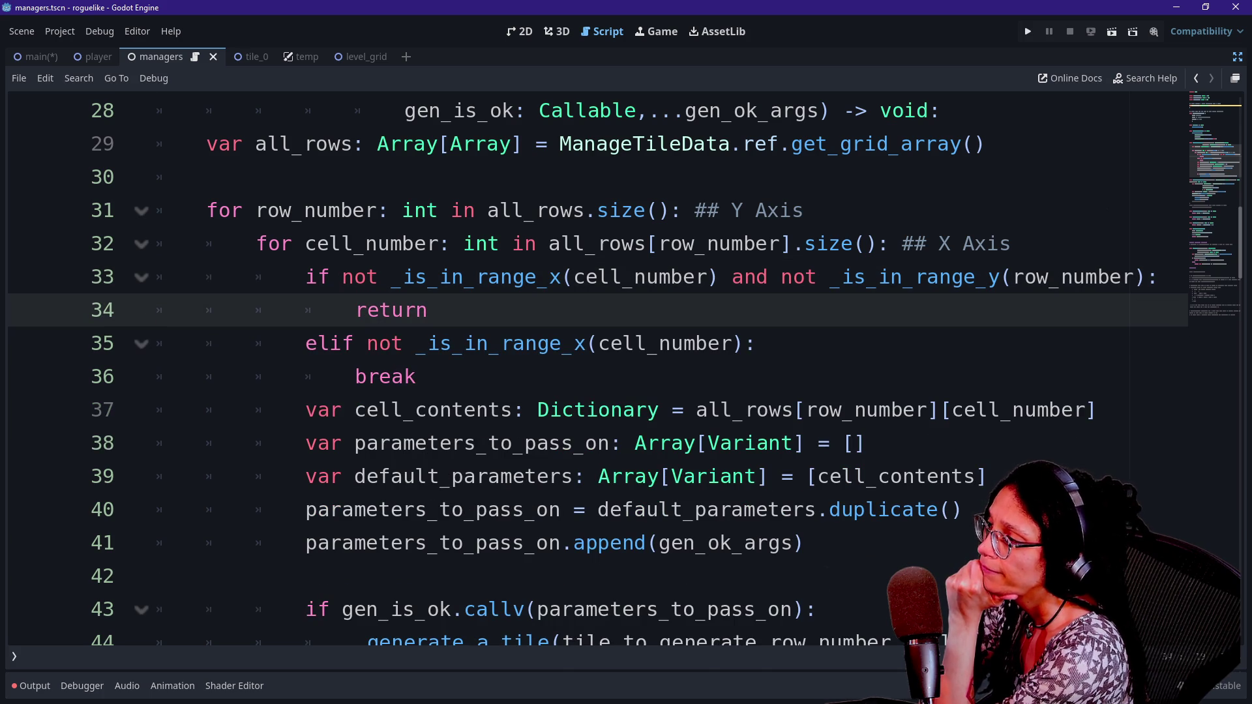
- Review the loop headers, the range checks and the list of script warnings
left_click(380, 377)
left_click_drag(268, 210, 378, 210)
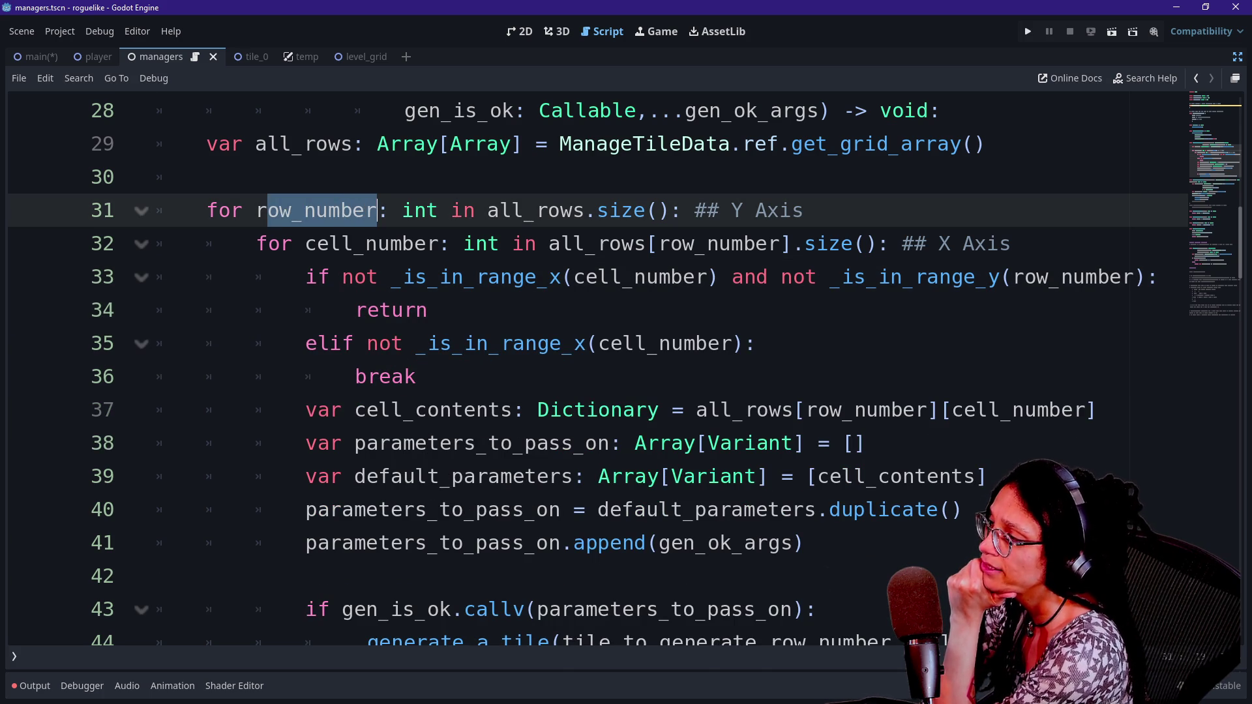
left_click(417, 377)
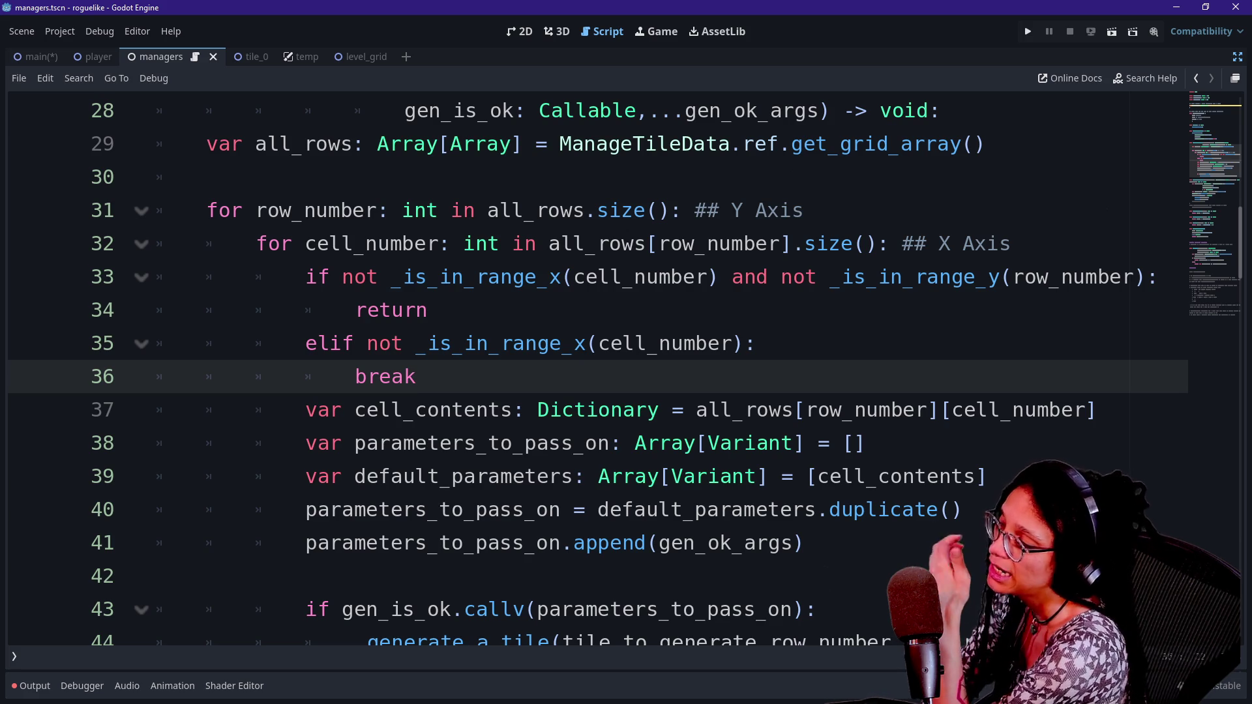
left_click(428, 310)
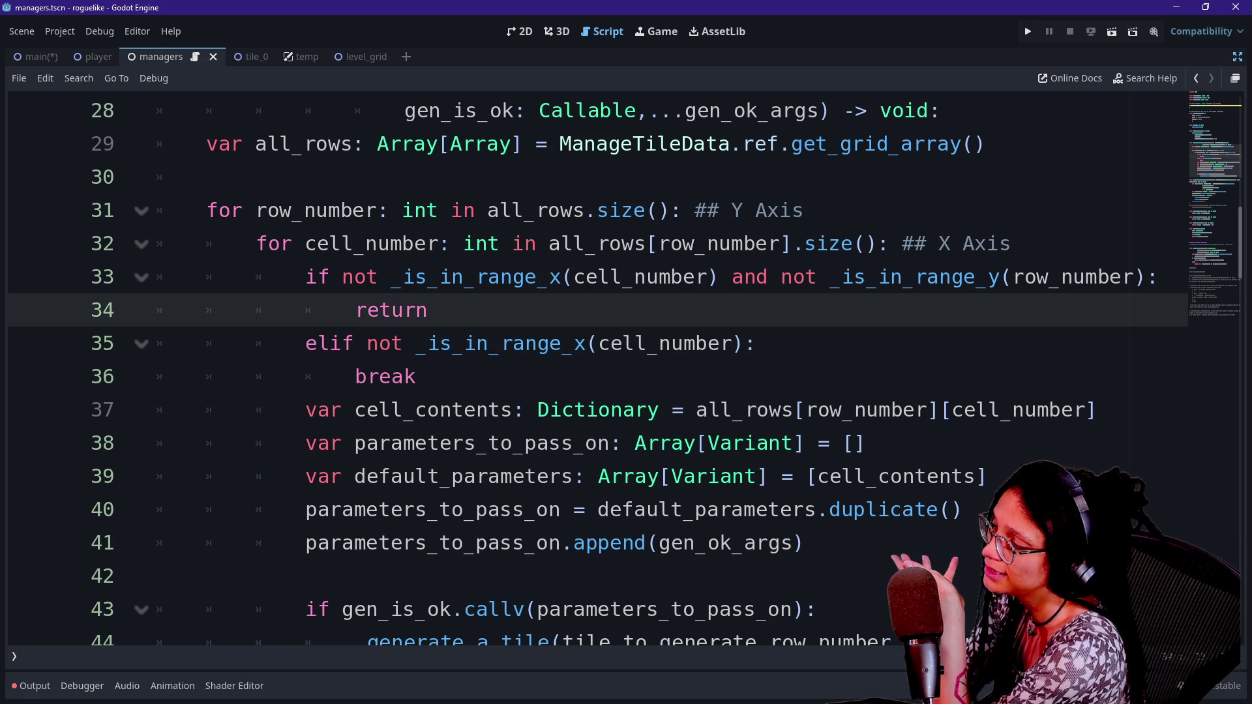
left_click(514, 343)
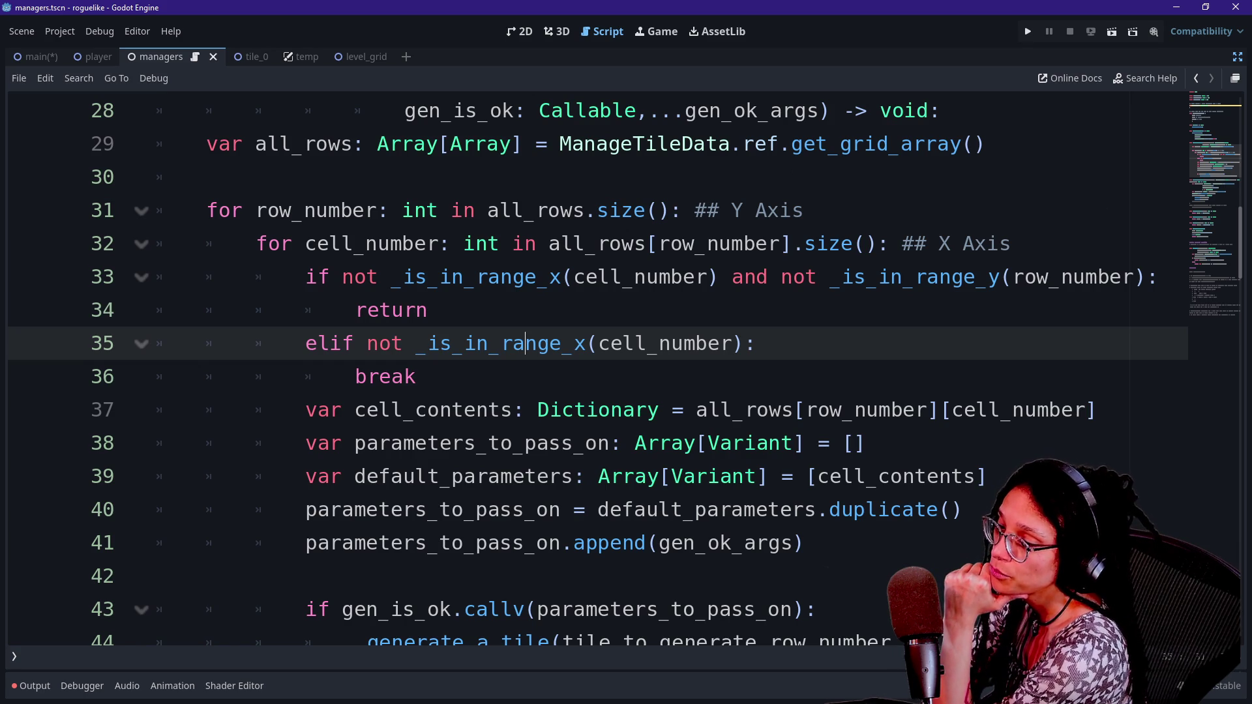
left_click(1139, 657)
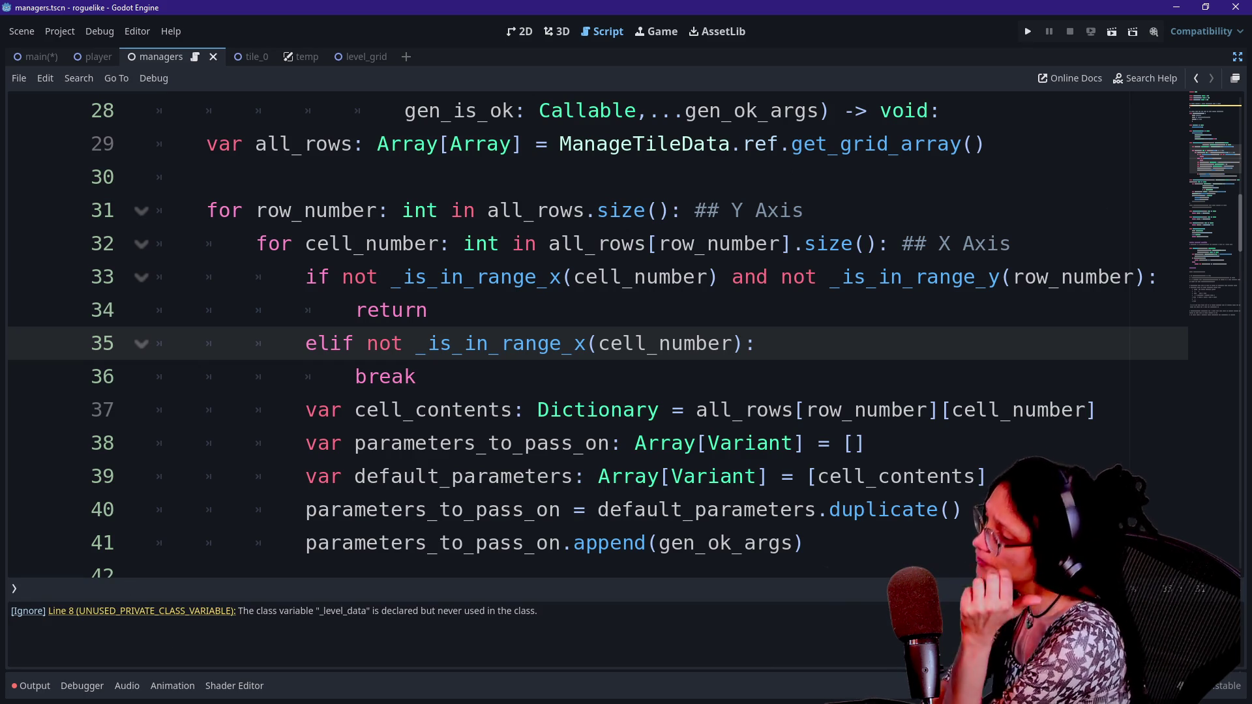
left_click(806, 543)
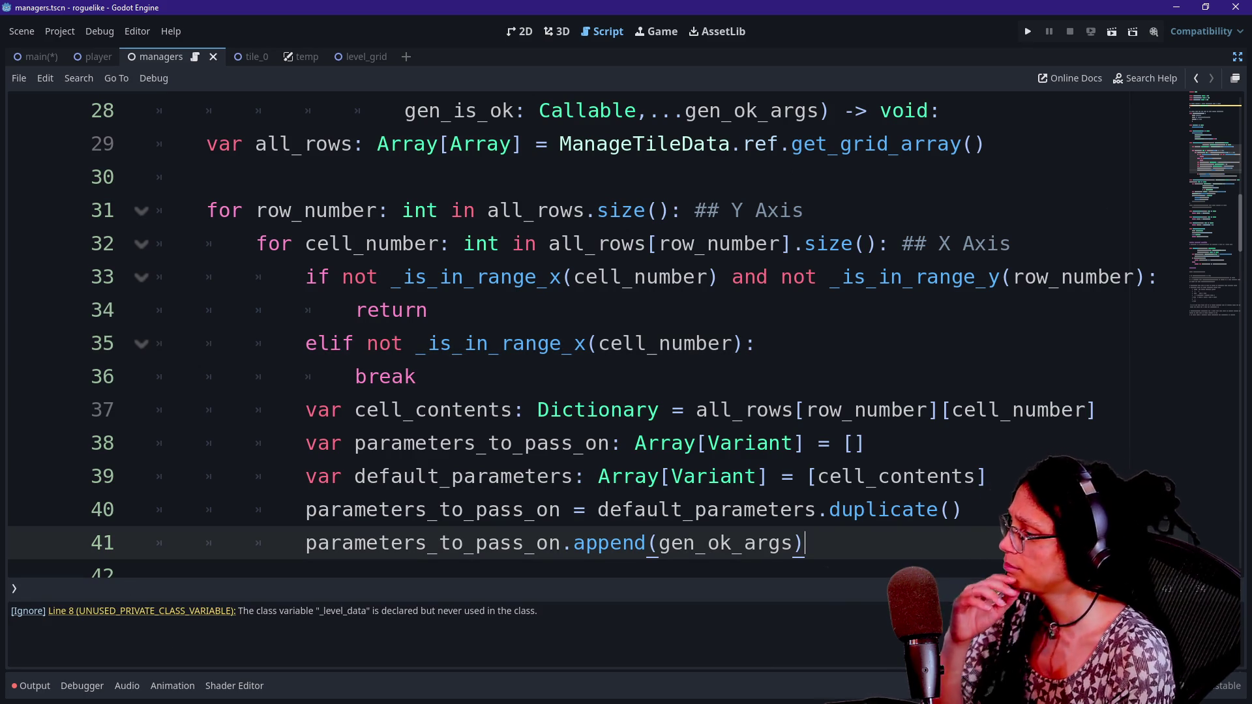
- Insert a blank line after the break, above the cell_contents declaration
left_click(695, 343)
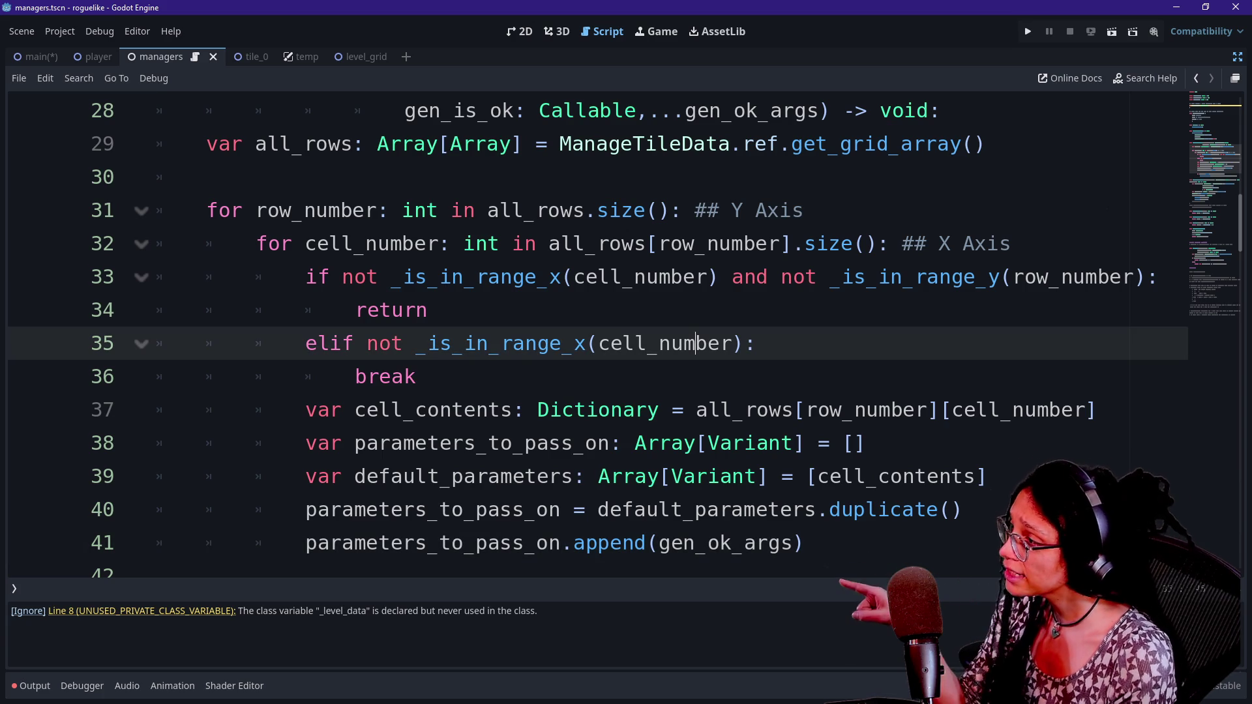
left_click(696, 410)
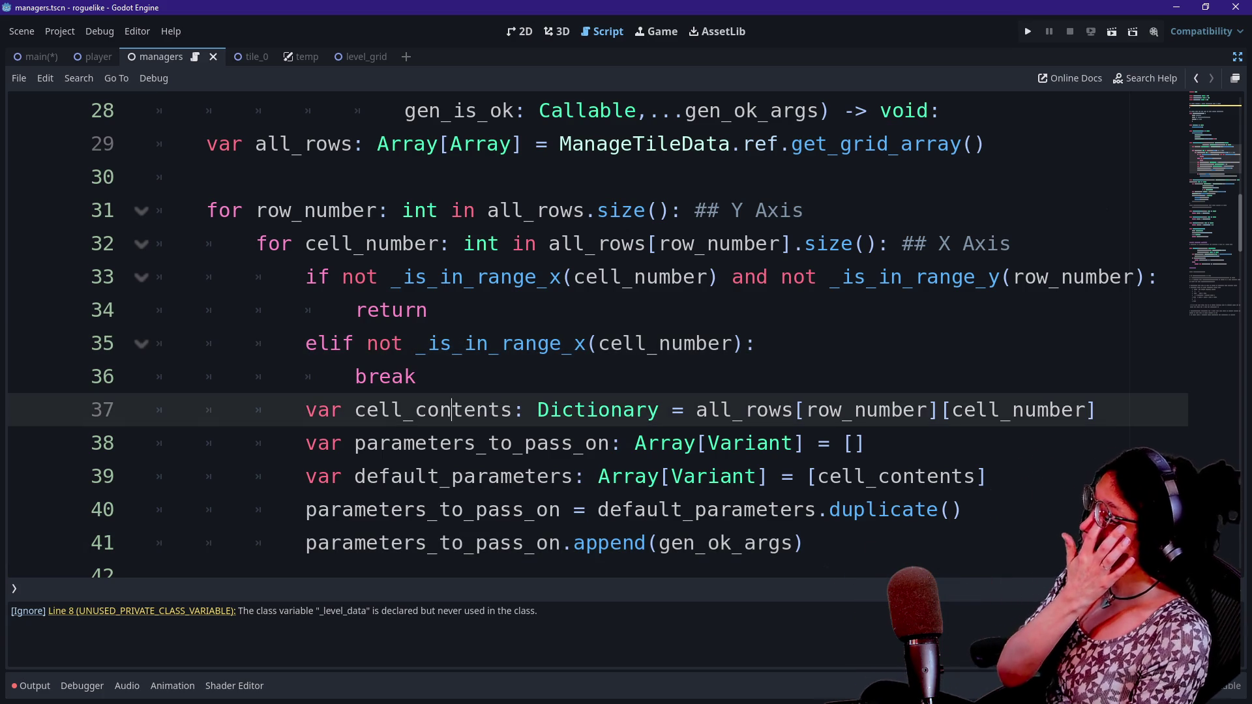
key("Up")
key("Return")
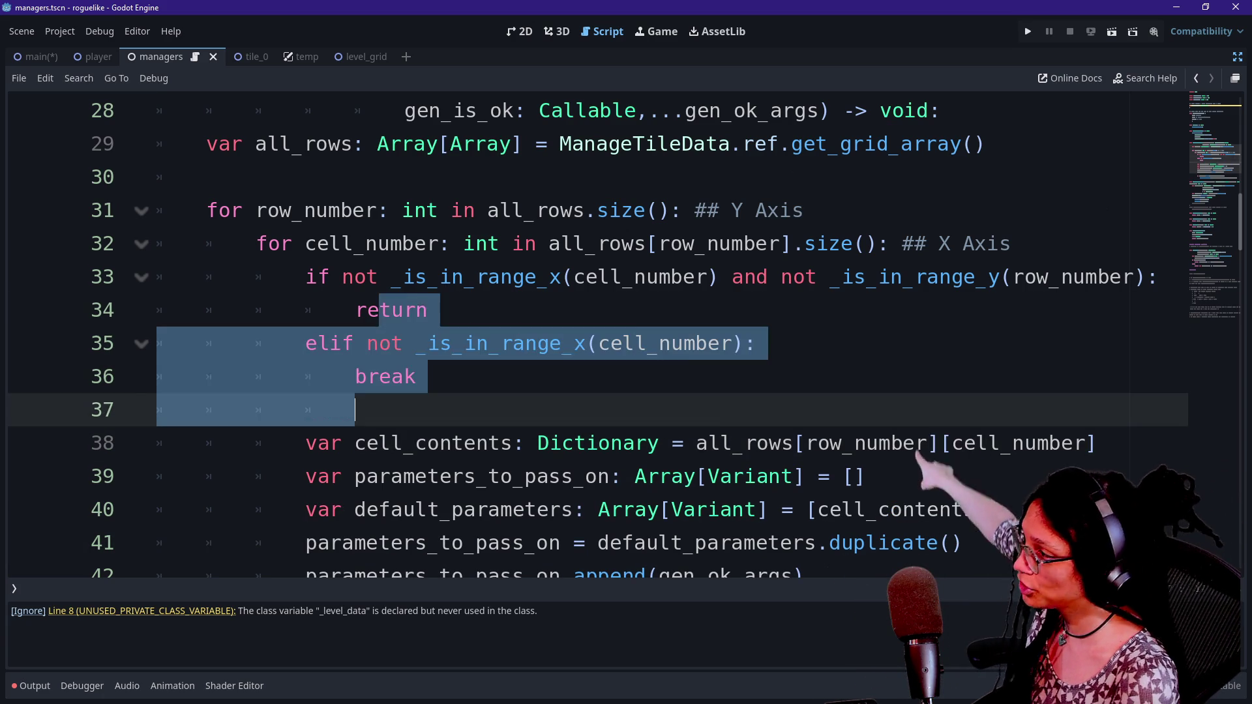
key("Up")
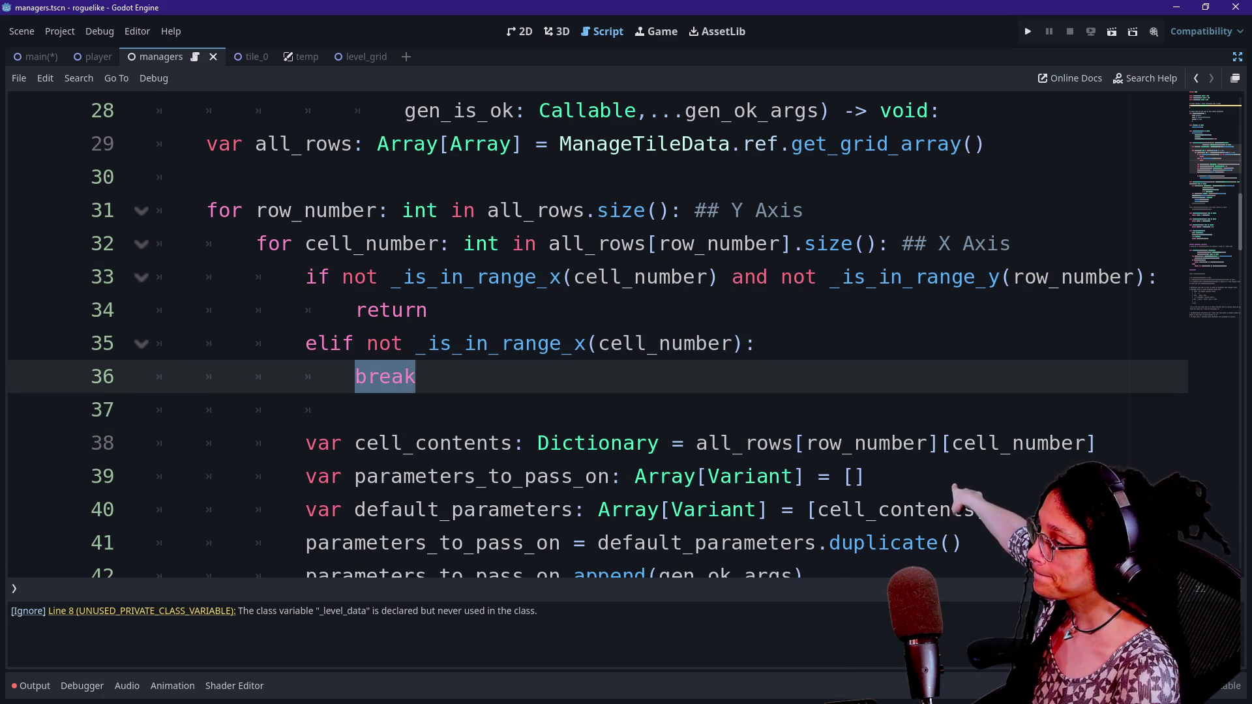
key("Down")
key("Down")
left_click(585, 476)
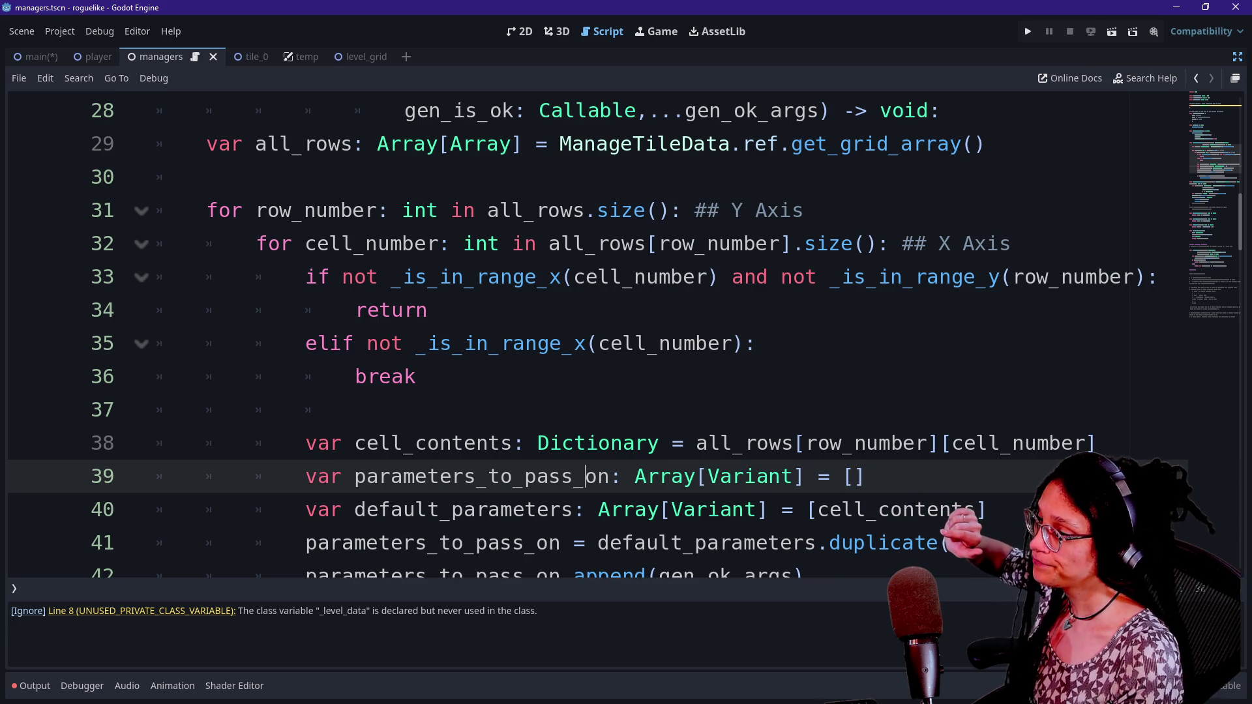
- Select the cell_contents and parameters declarations and read the Dictionary type documentation
scroll(626, 332, "down", 15)
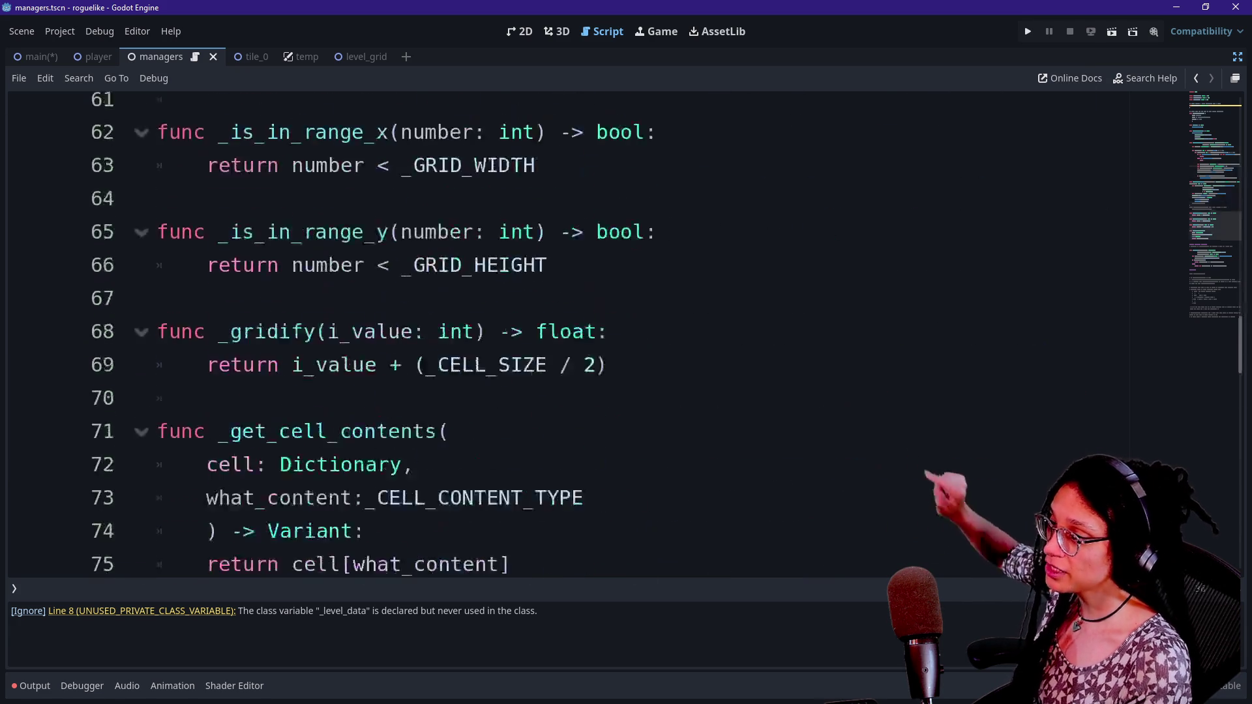
scroll(626, 333, "up", 12)
scroll(626, 333, "up", 4)
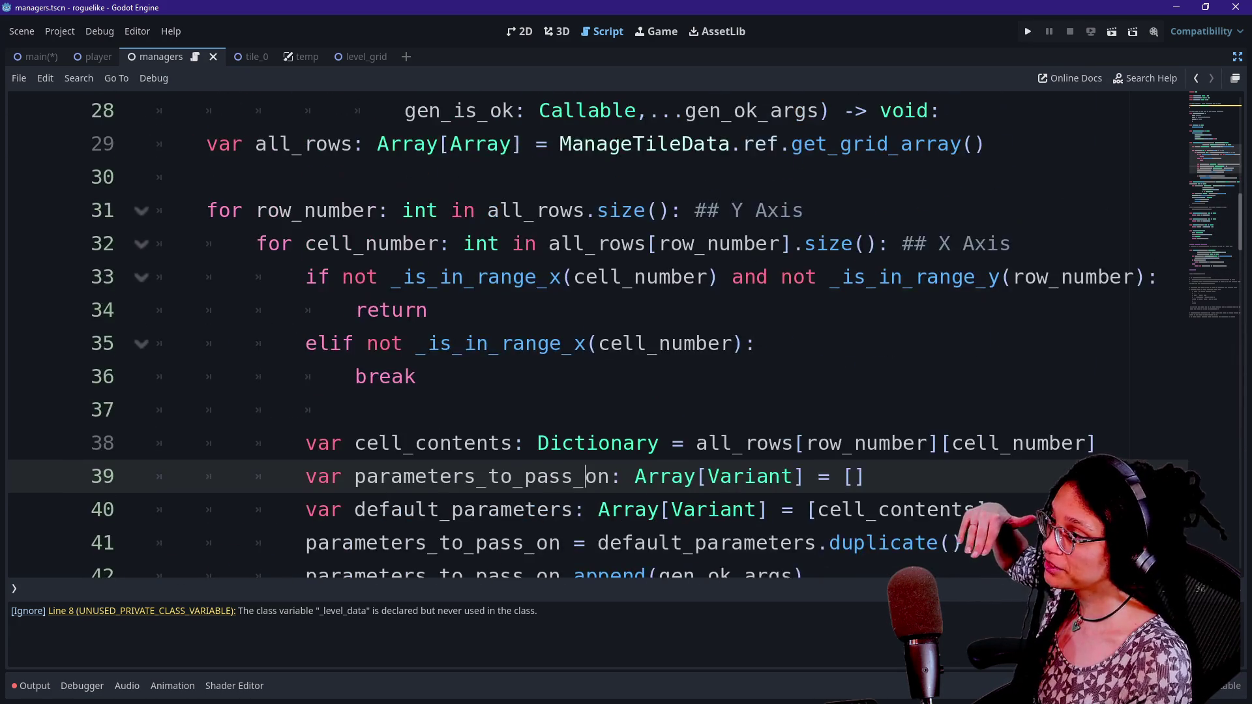
scroll(626, 332, "down", 1)
mouse_move(696, 344)
left_mouse_down()
mouse_move(868, 344)
mouse_move(864, 377)
left_mouse_up()
left_click(1099, 344)
left_click_drag(1099, 344, 653, 377)
left_click(660, 344)
mouse_move(660, 344)
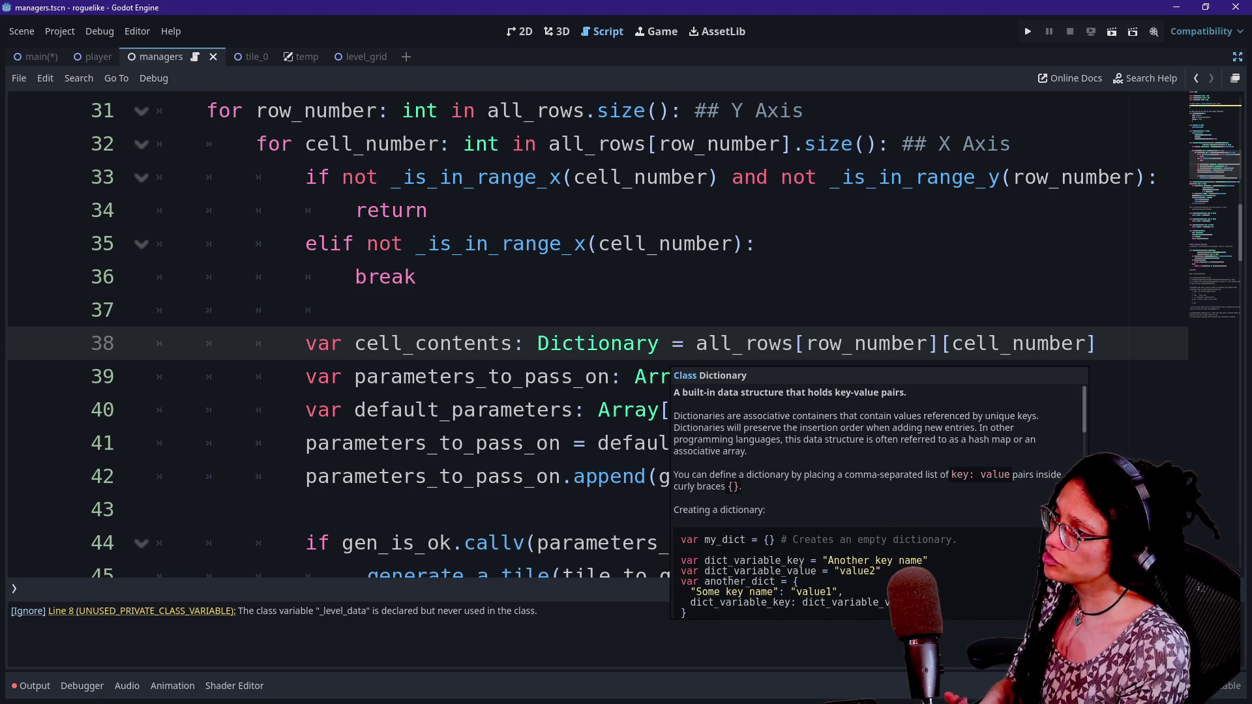
left_click(659, 243)
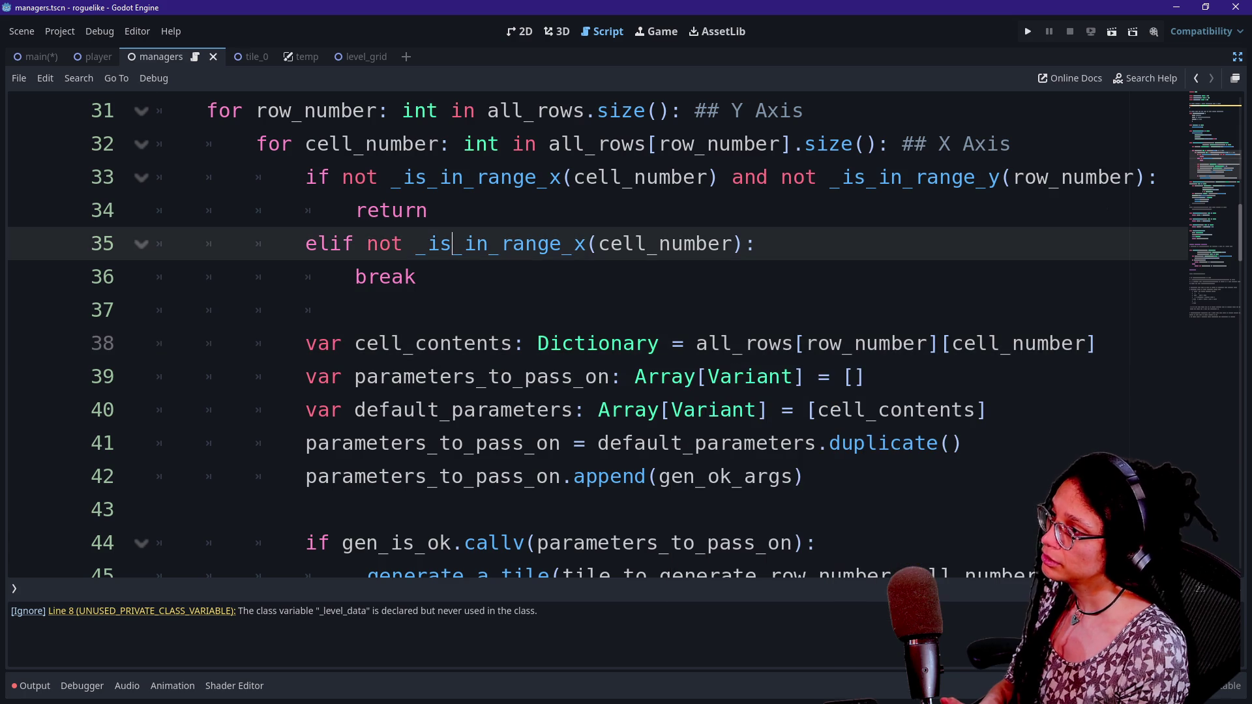
left_click(355, 310)
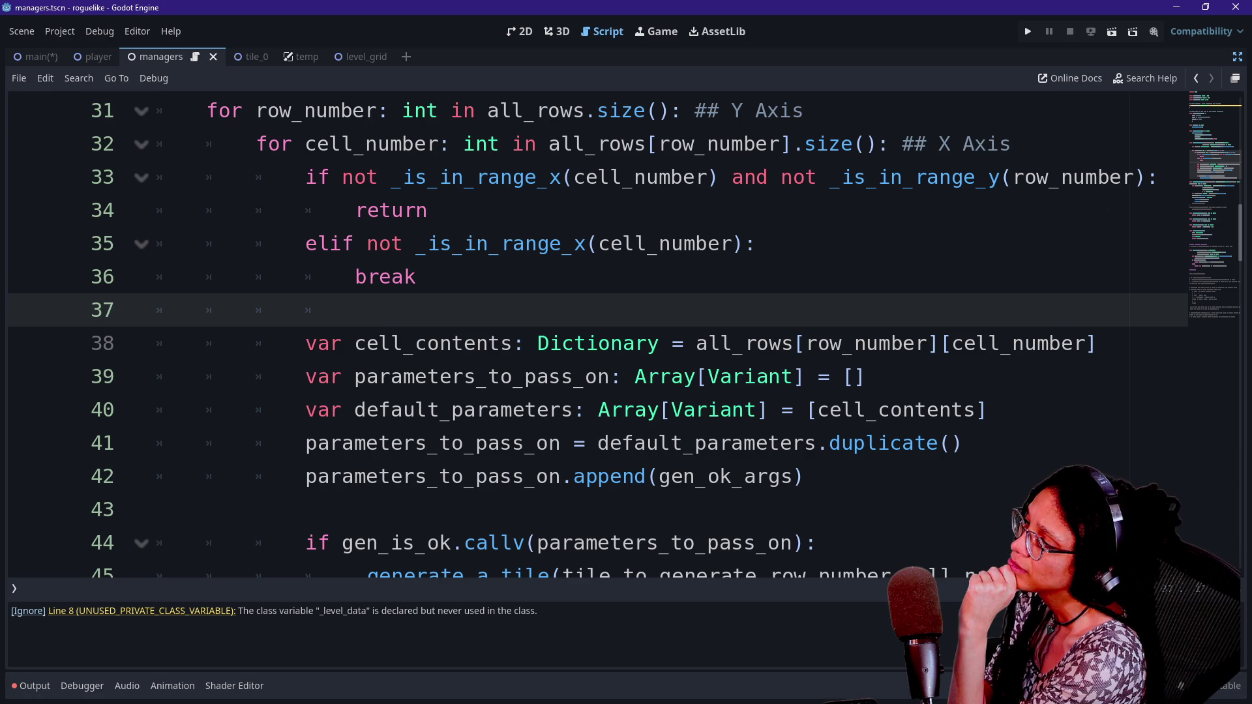
- Drag part of the cell_contents declaration onto blank line 37, then undo
left_click(683, 343)
key("End")
key("shift+Home")
key("Up")
key("Down")
key("End")
left_click(439, 376, "shift")
left_click(439, 343, "shift")
mouse_move(439, 343)
left_mouse_down()
mouse_move(257, 326)
mouse_move(257, 313)
left_mouse_up()
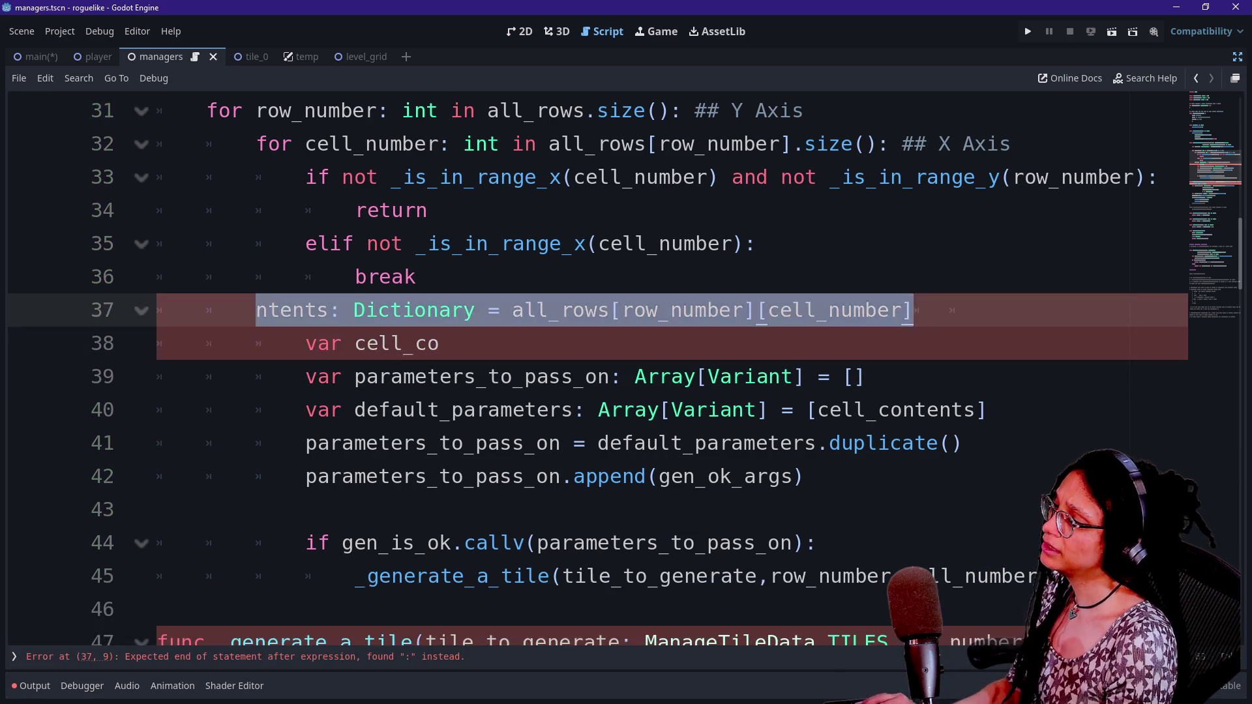
key("ctrl+z")
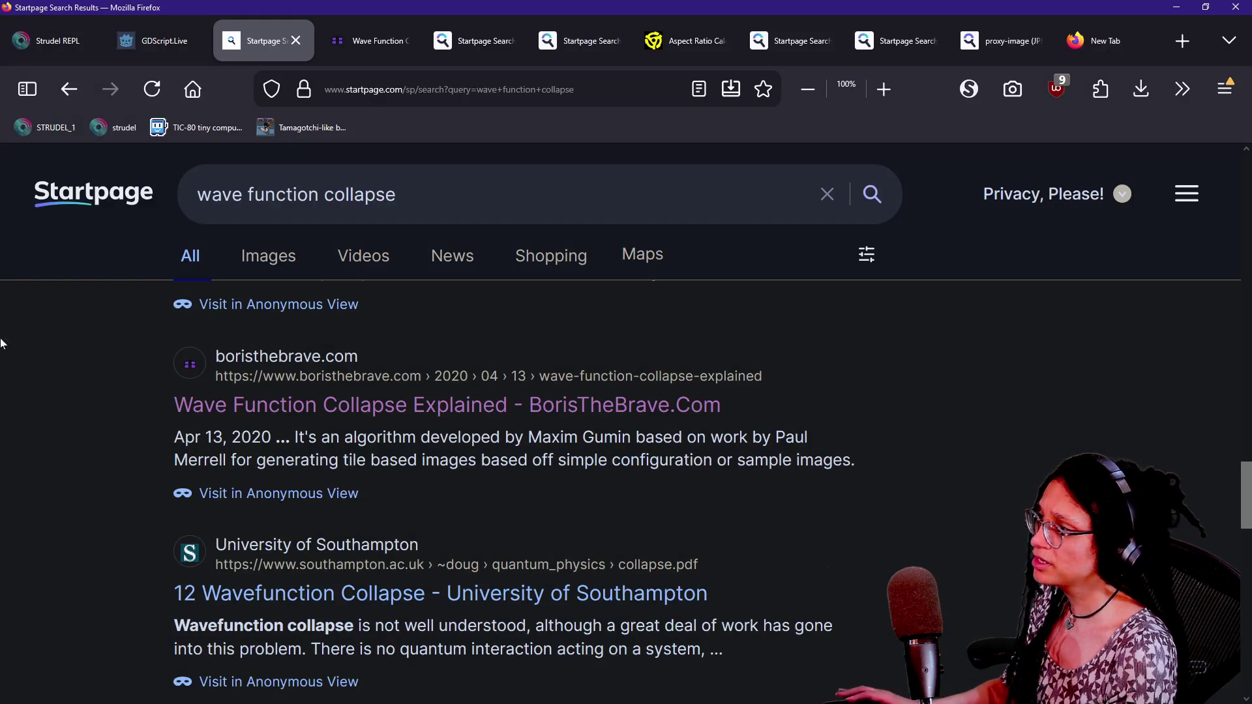
- In GDScript.Live, join the closing ']' onto line 1 so _level_data is an empty array
key("alt+Tab")
key("ctrl+Page_Up")
key("ctrl+l")
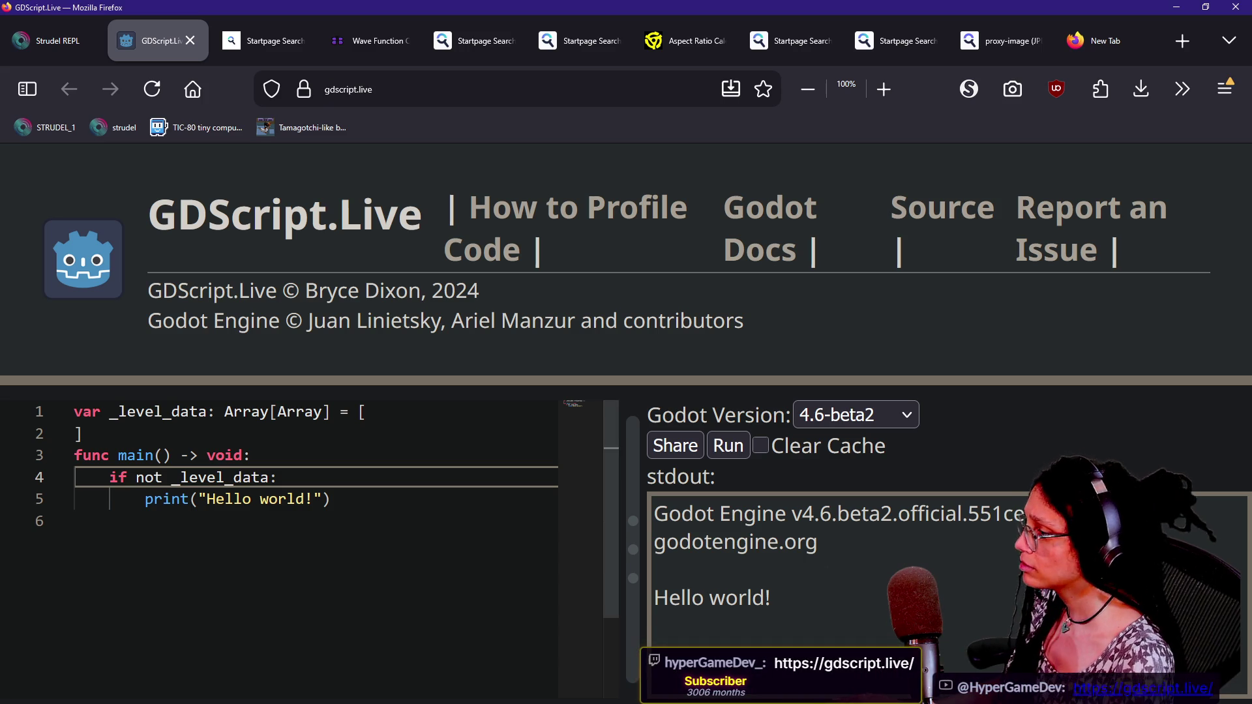
left_click(365, 411)
double_click(224, 455)
left_click(74, 434)
key("BackSpace")
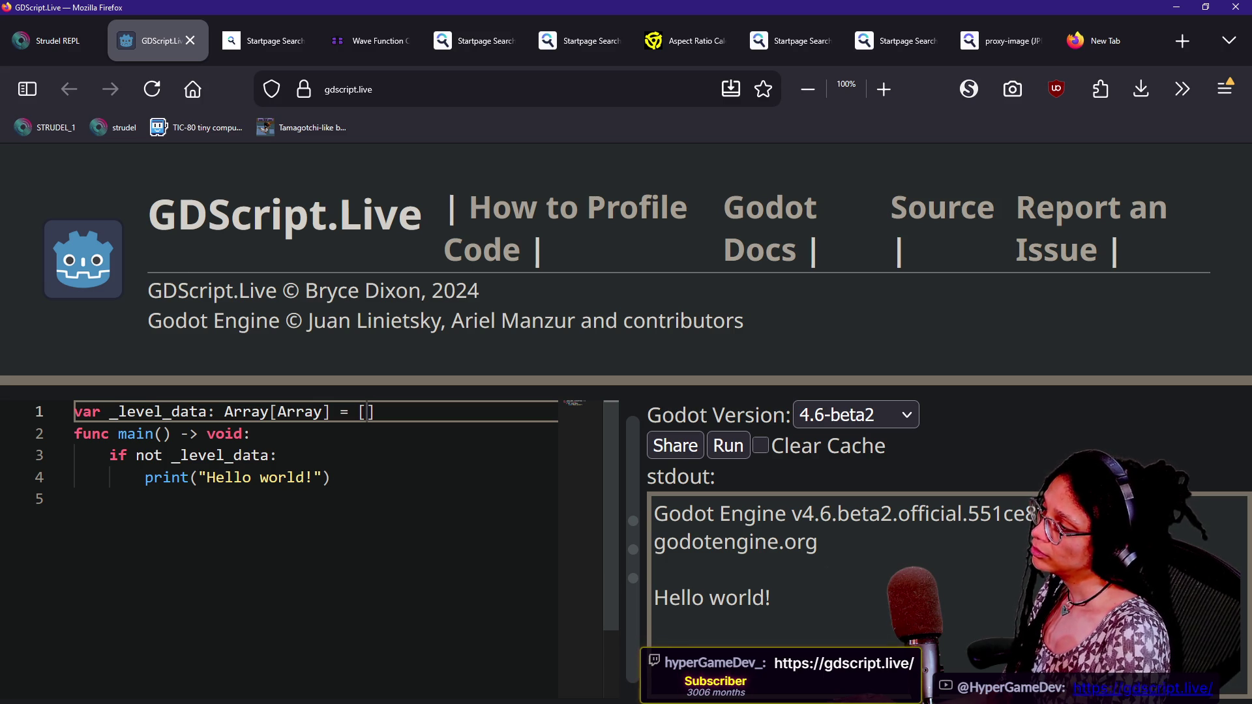
- Declare var something: Node2D on a new indented line 3 inside main()
key("Down")
key("Down")
key("Down")
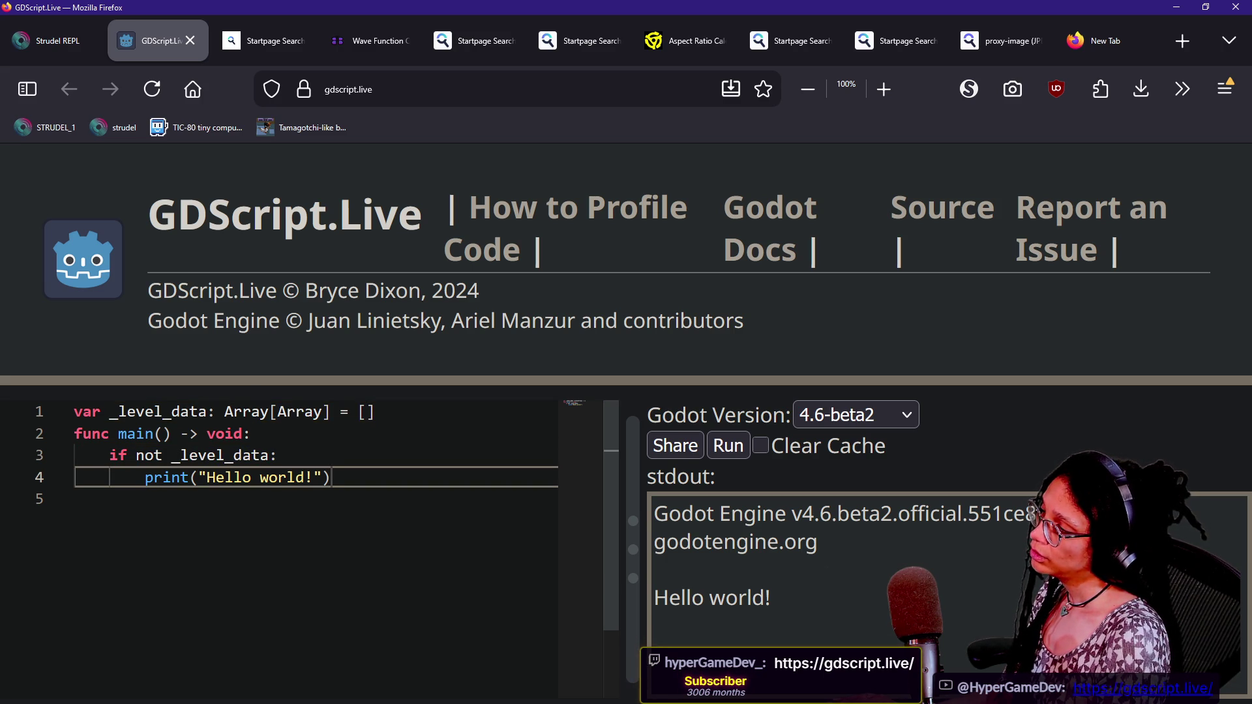
key("Up")
key("Up")
key("Return")
type("VAR")
key("BackSpace")
key("BackSpace")
key("BackSpace")
key("Caps_Lock")
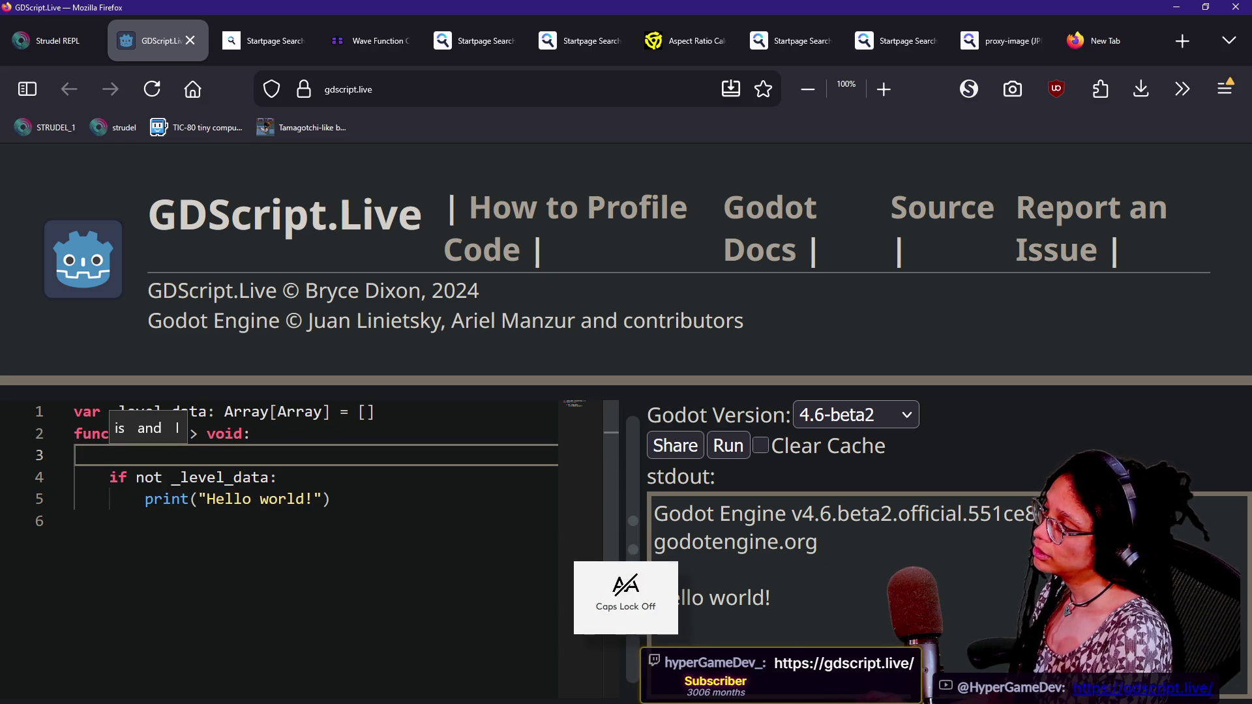
key("Tab")
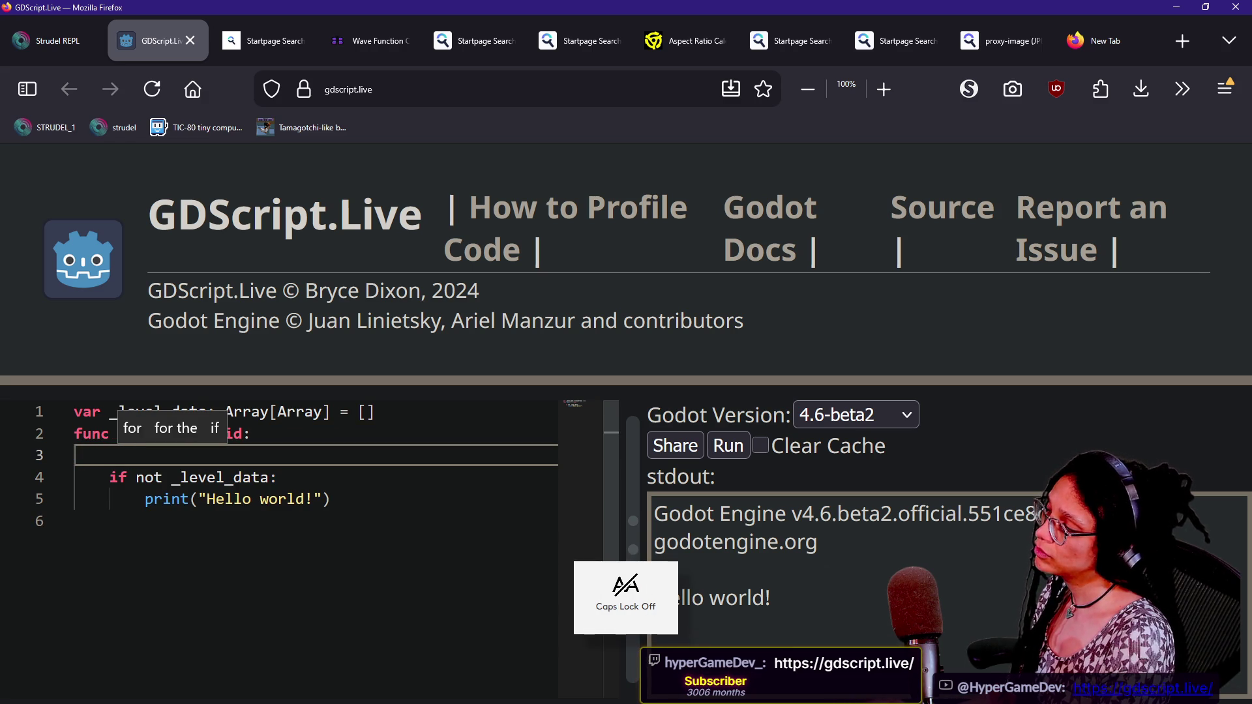
type("s")
key("BackSpace")
type("var something:")
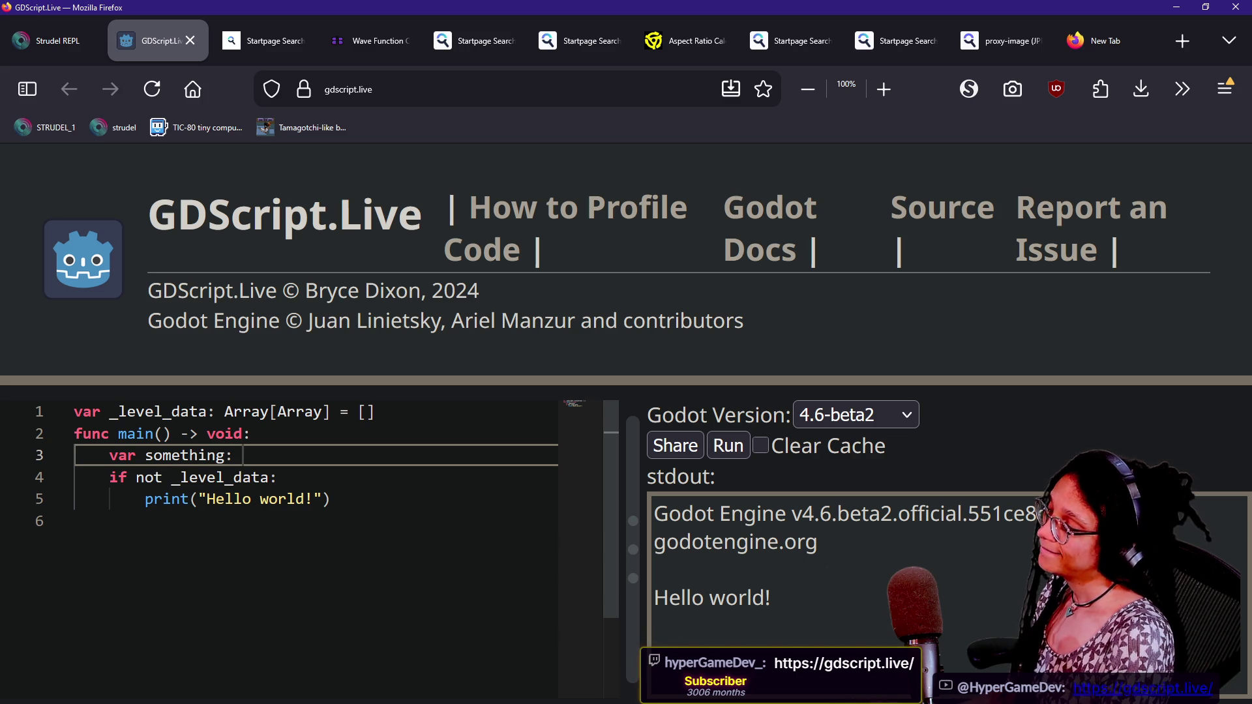
type(" Node2D")
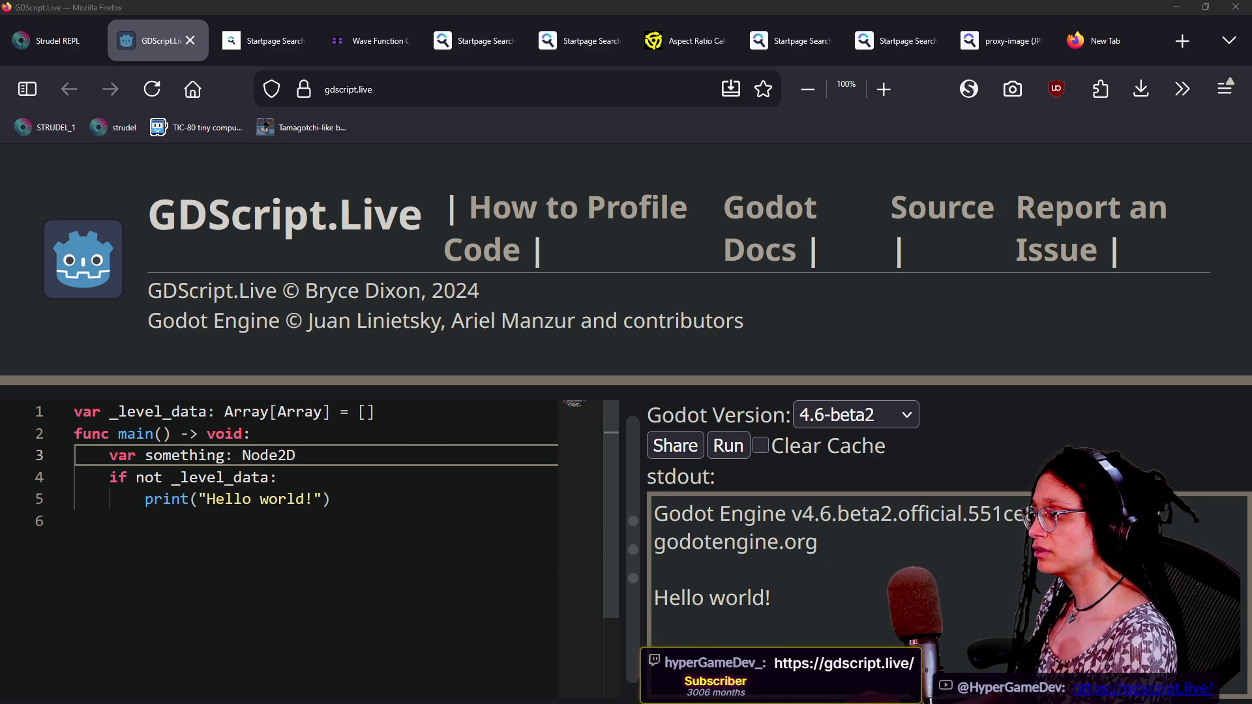
key("alt+Tab")
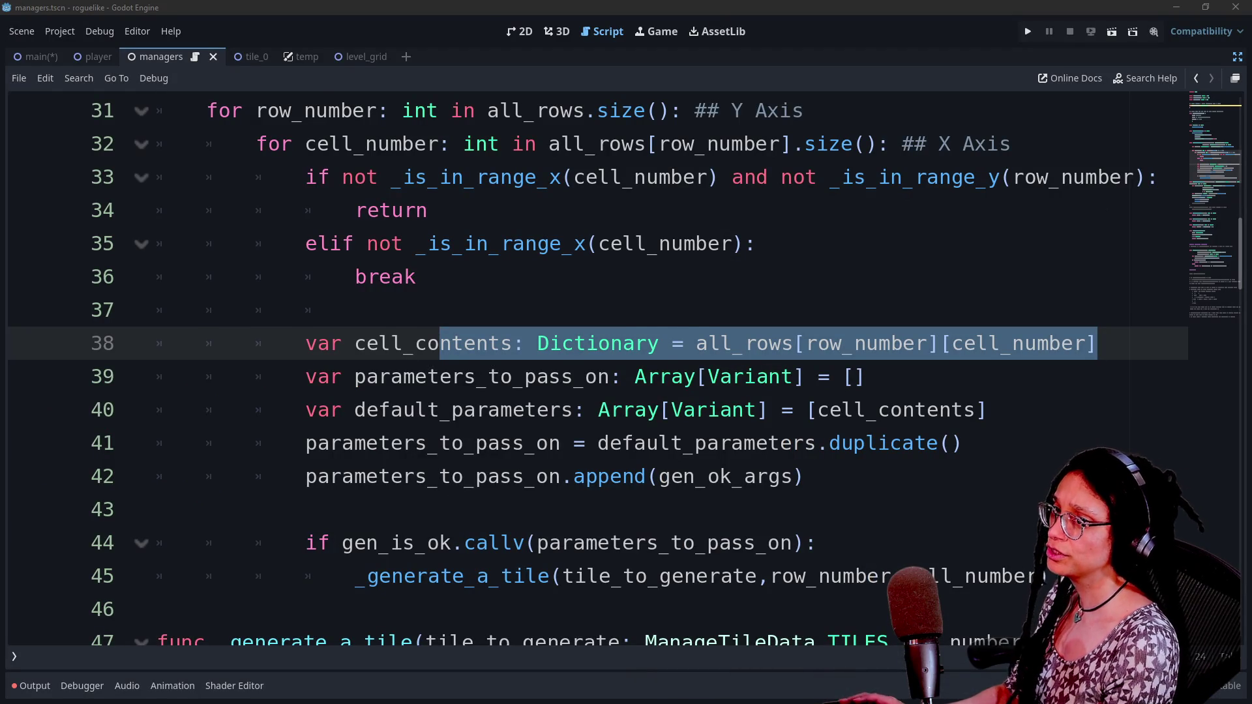
- Return from the Godot script to the GDScript.Live test page
key("alt+Tab")
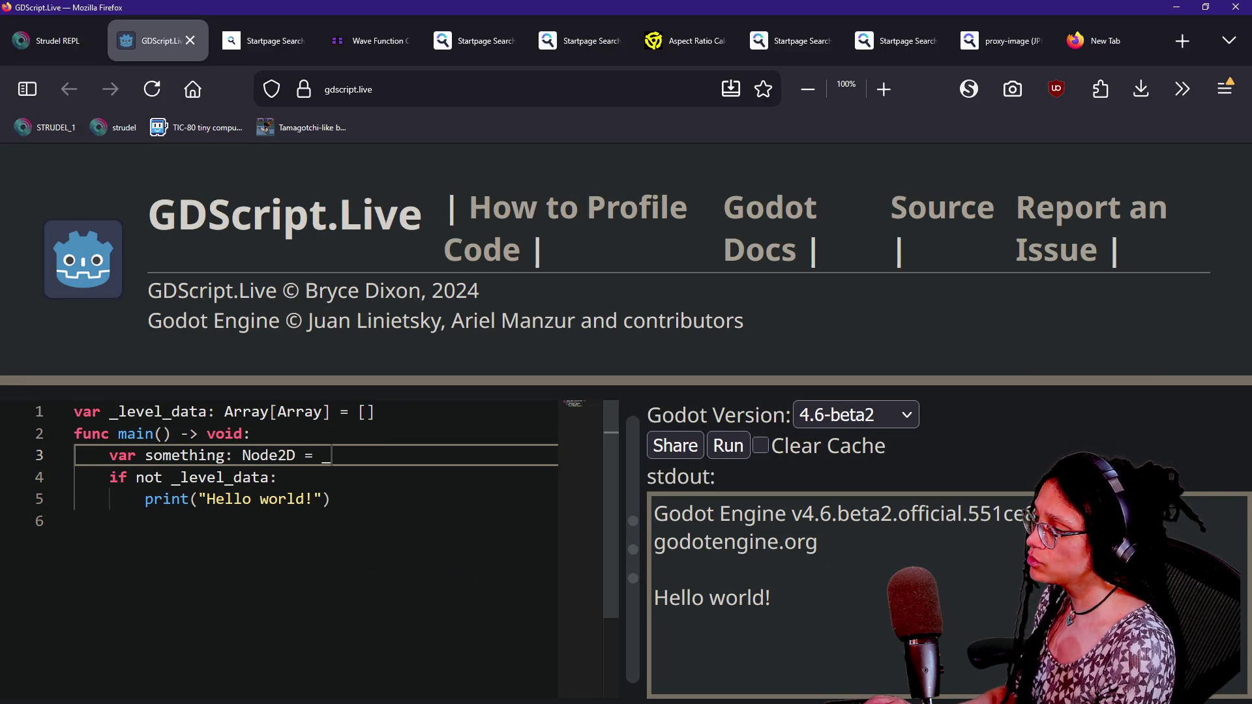
- Complete line 3 so something is assigned _level_data[3][5]
type("level_data[3,")
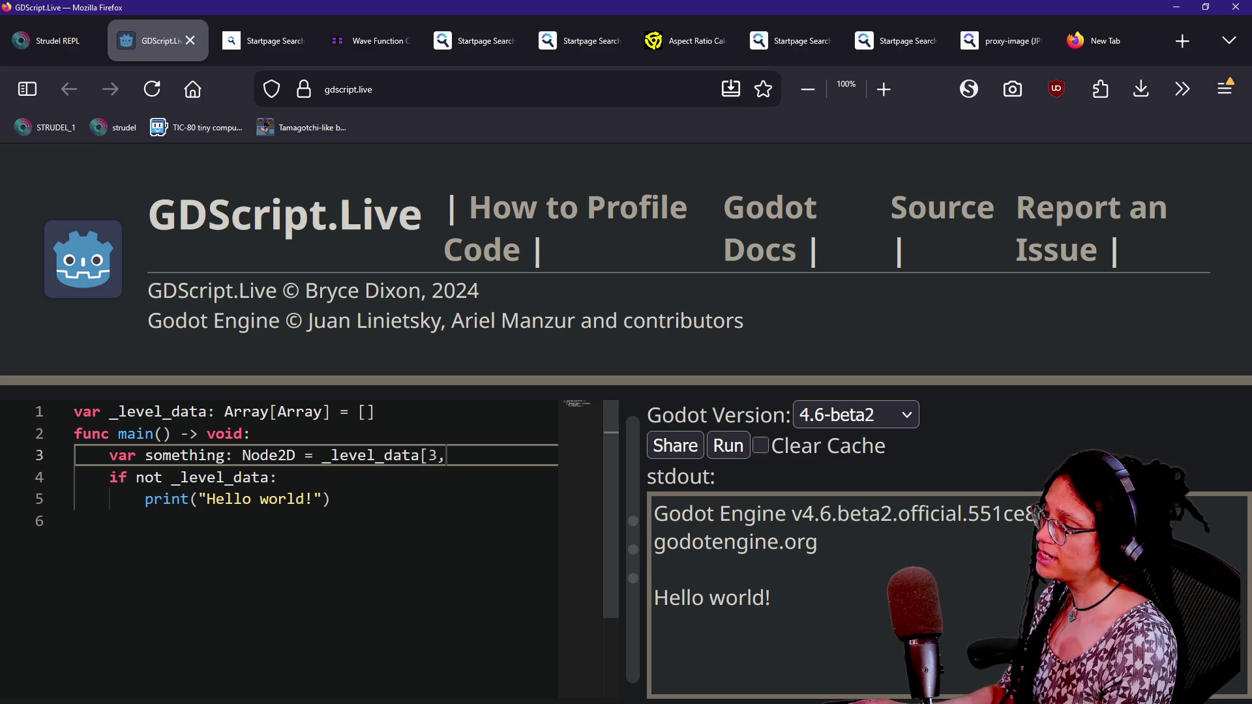
key("BackSpace")
type("][5]")
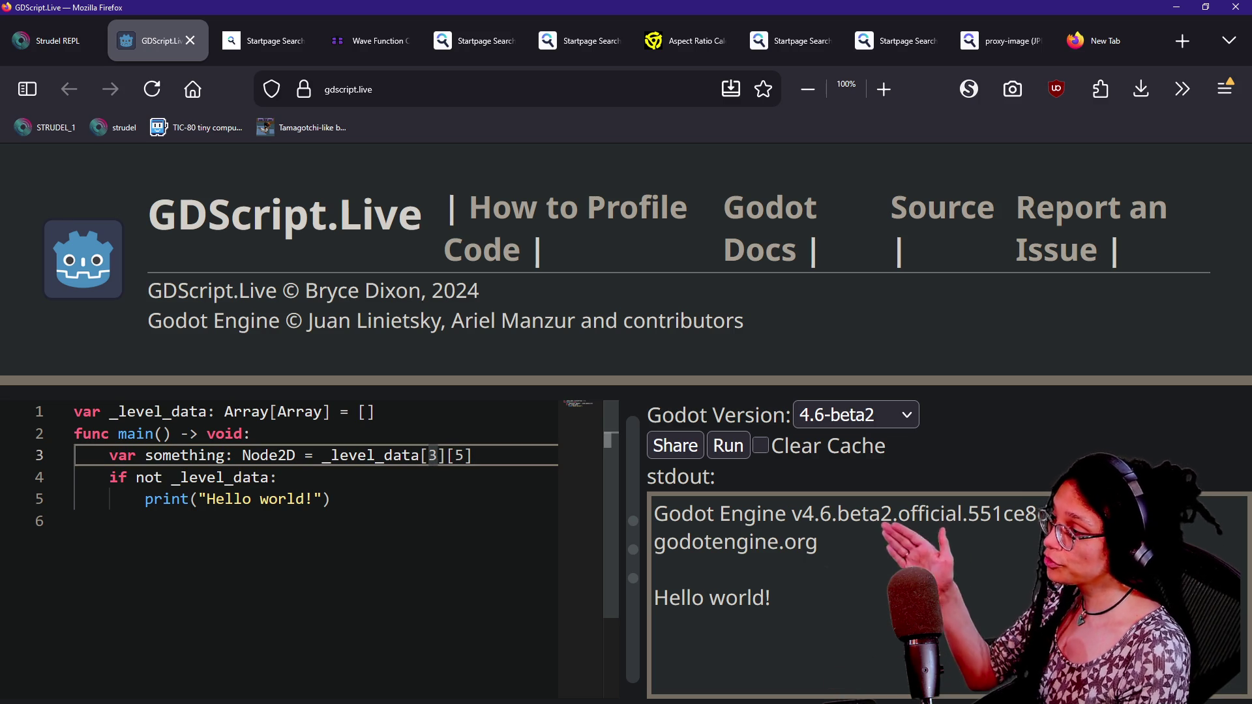
left_click_drag(224, 411, 269, 411)
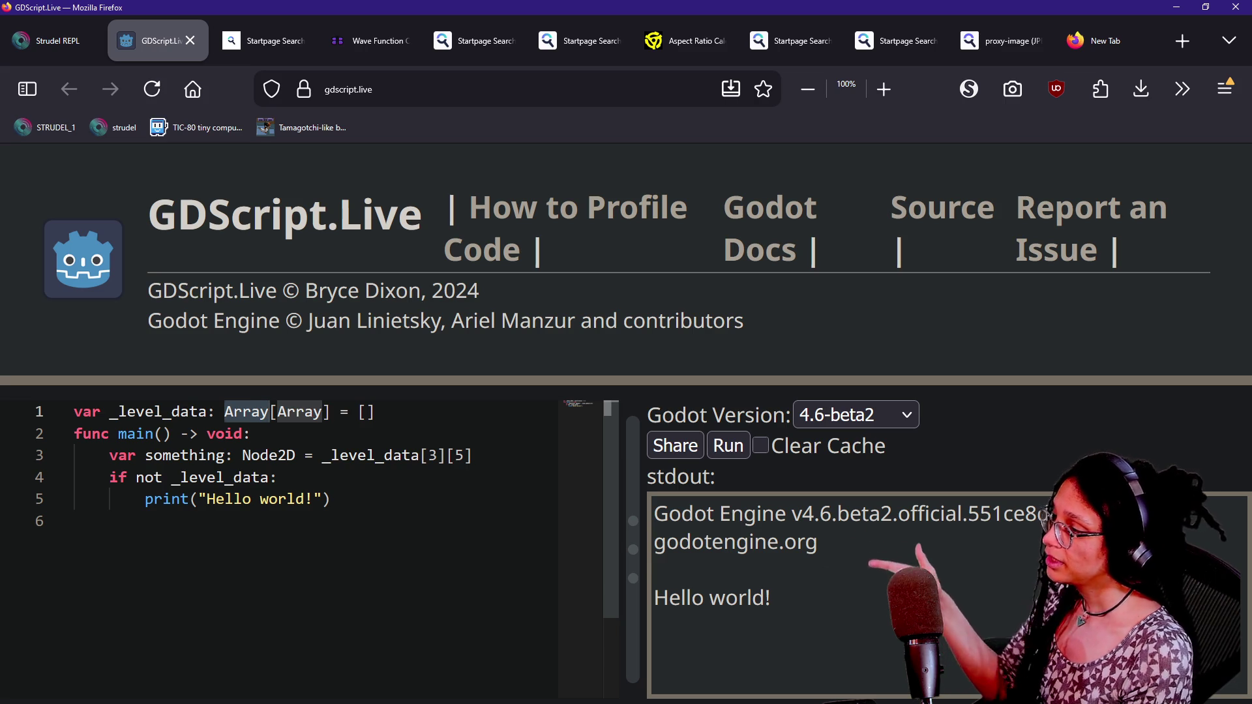
left_click(455, 456)
double_click(299, 411)
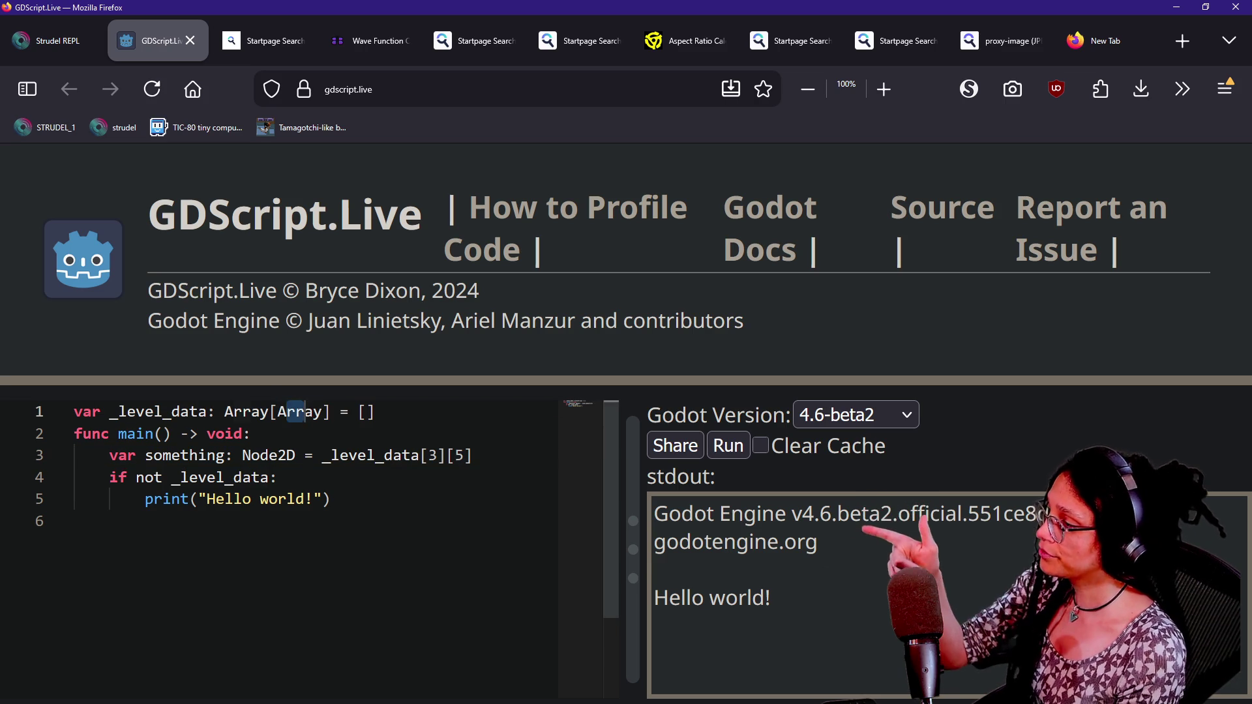
left_click(472, 455)
key("Return")
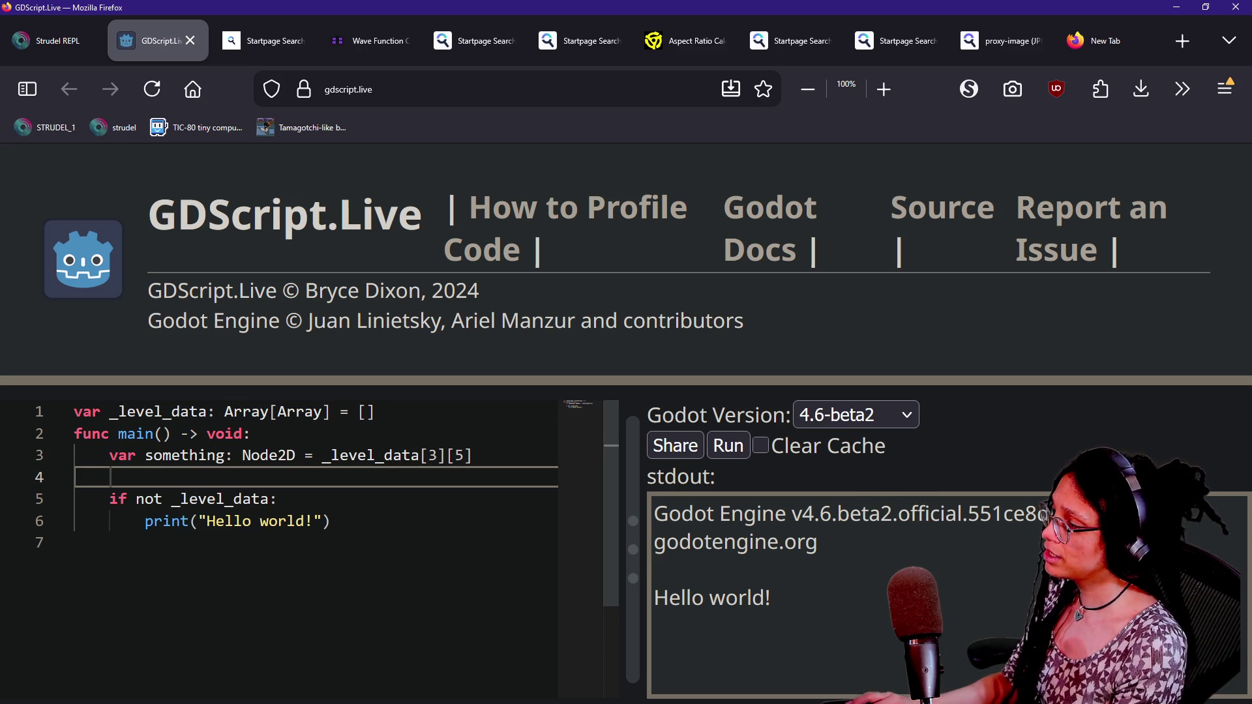
key("ctrl+z")
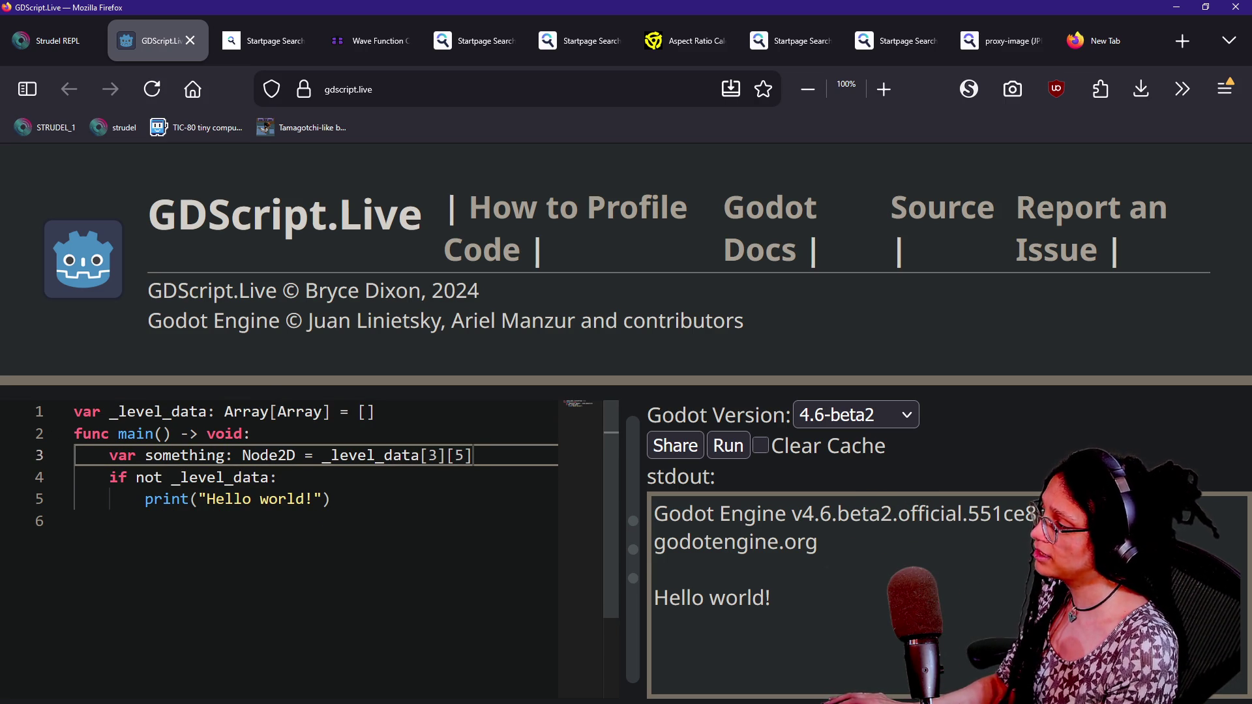
- Change the if condition to 'not something' and run the test
left_click_drag(136, 478, 279, 477)
key("BackSpace")
type("n")
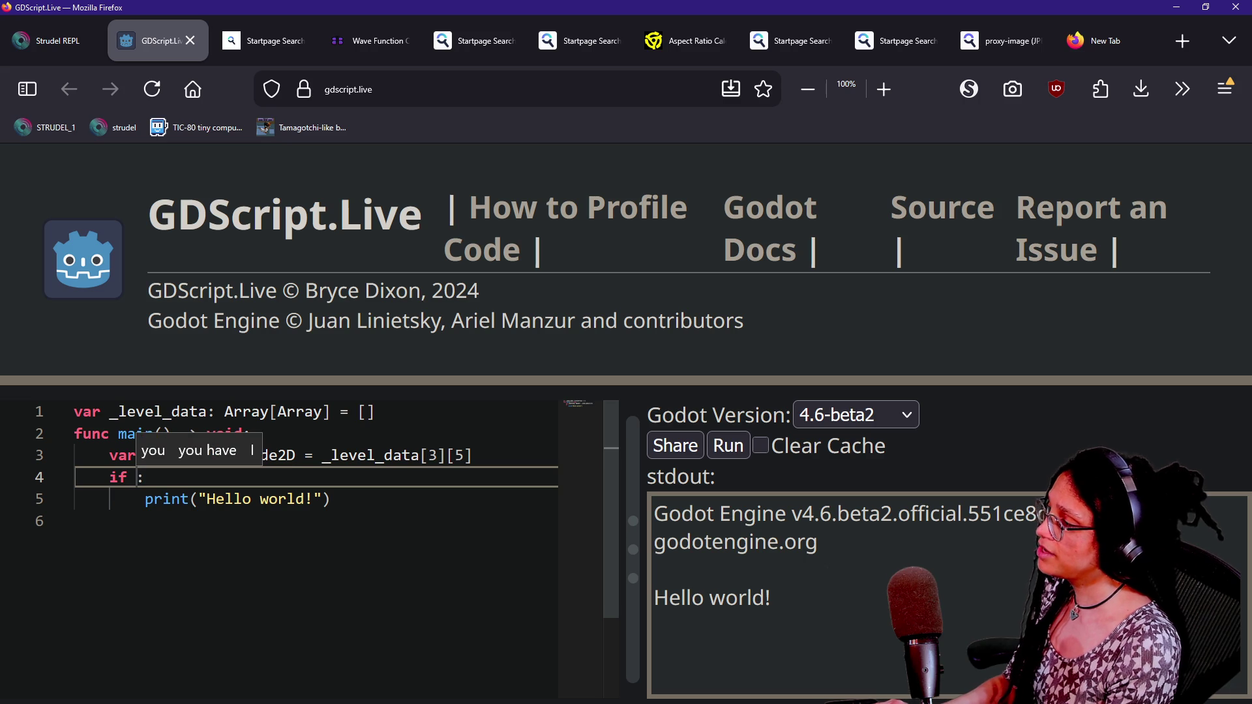
type("ot something")
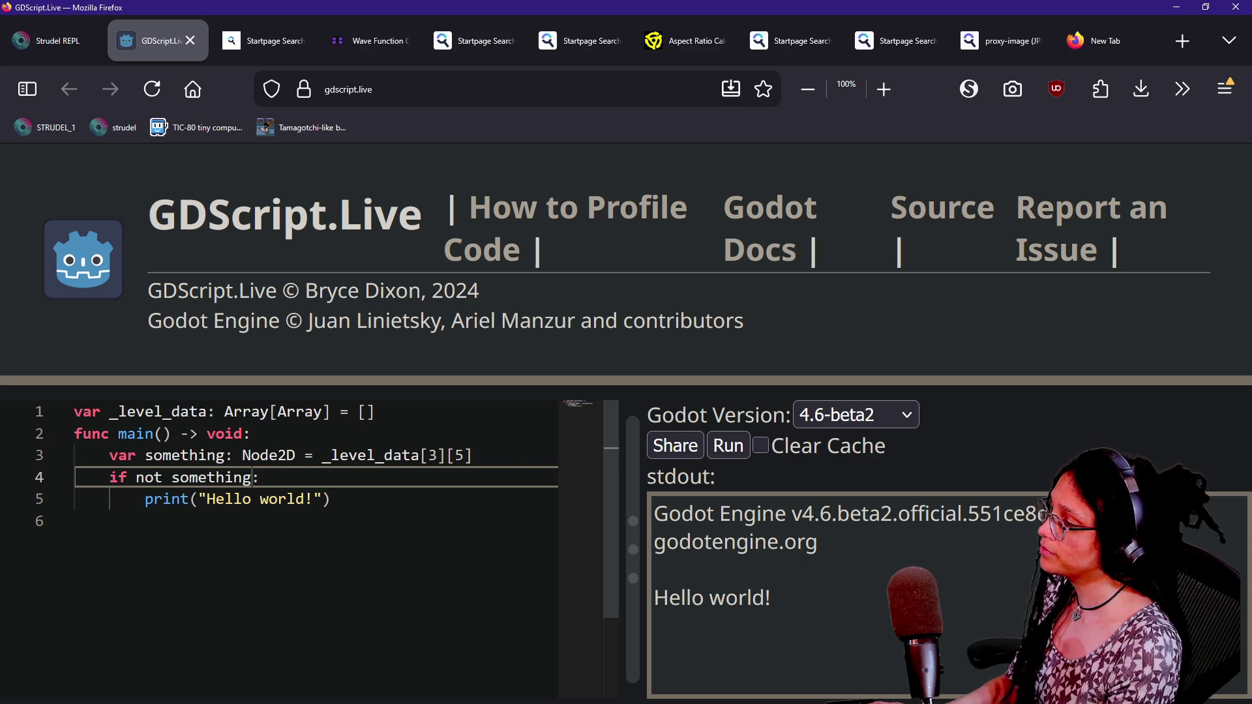
left_click(729, 446)
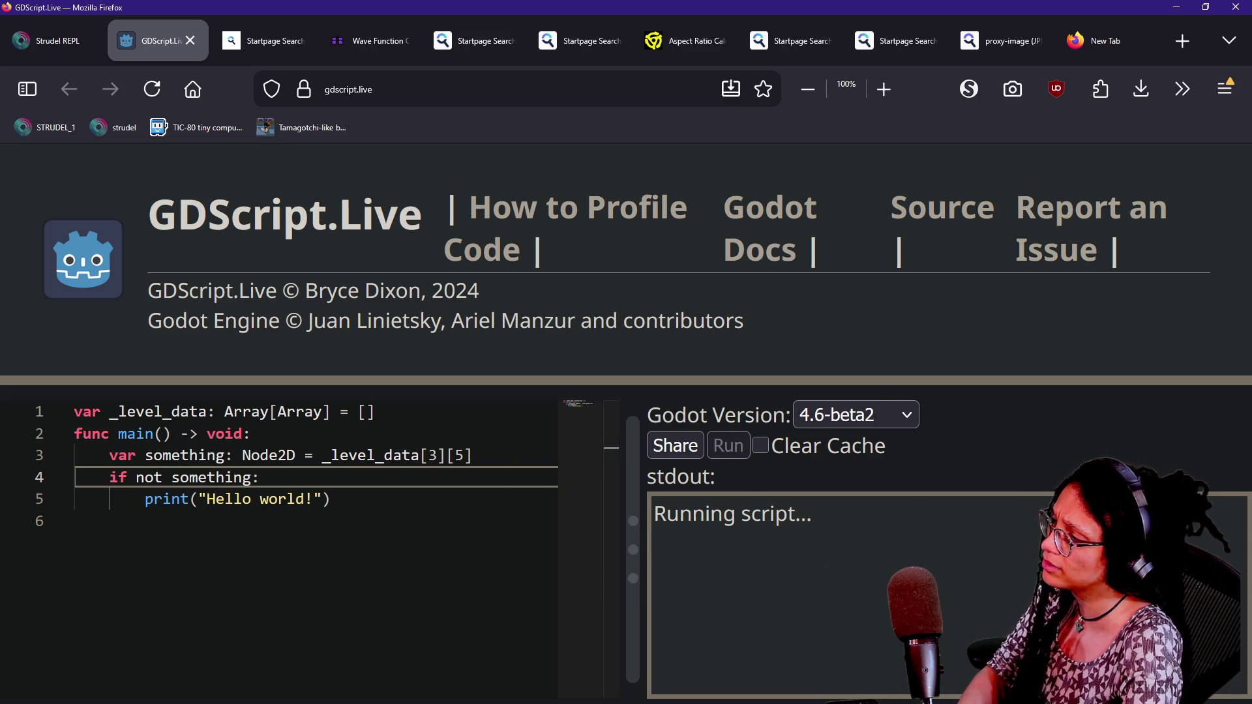
- Move _level_data[3][5] into the if as 'not _level_data[3][5]', delete the Node2D line, and run
scroll(1056, 515, "down", 2)
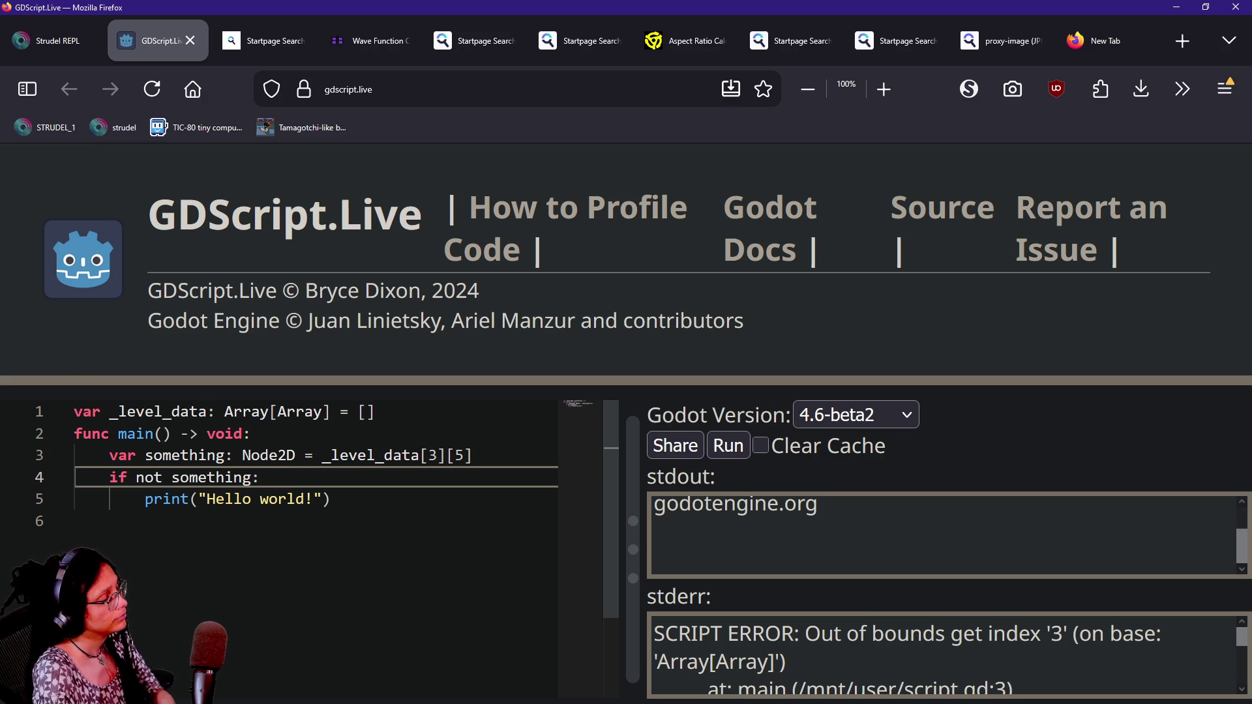
key("Up")
key("Up")
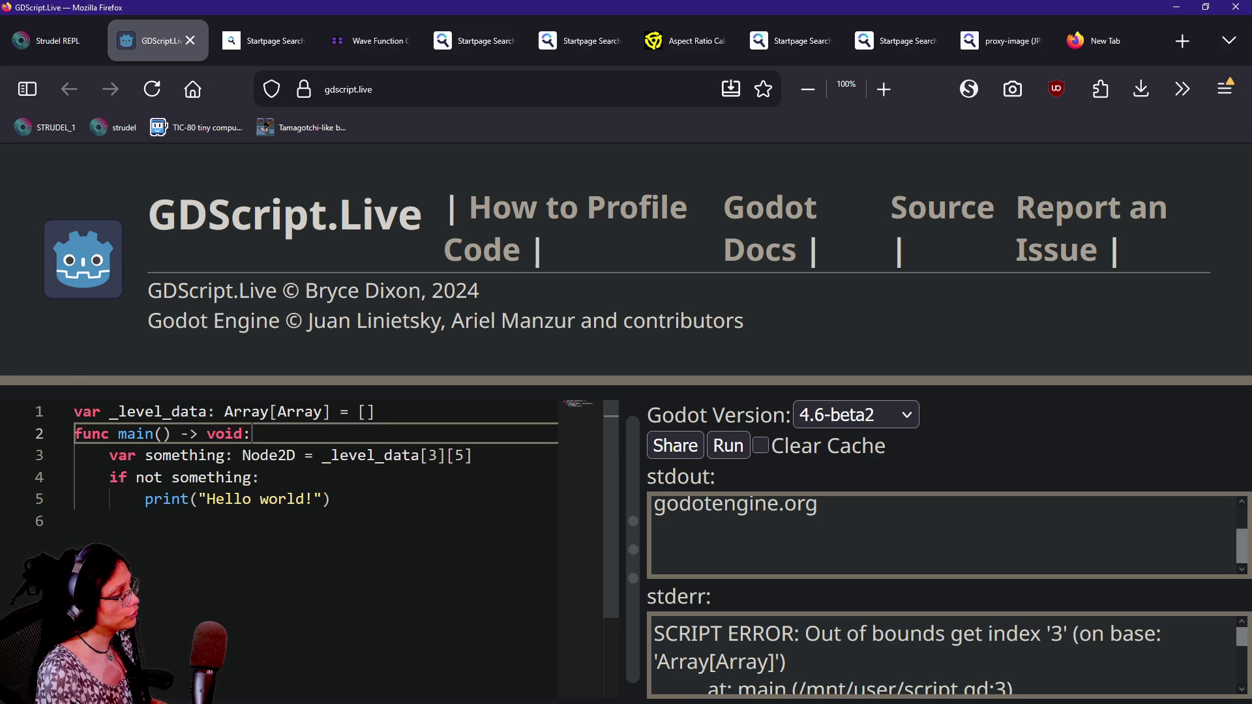
key("Down")
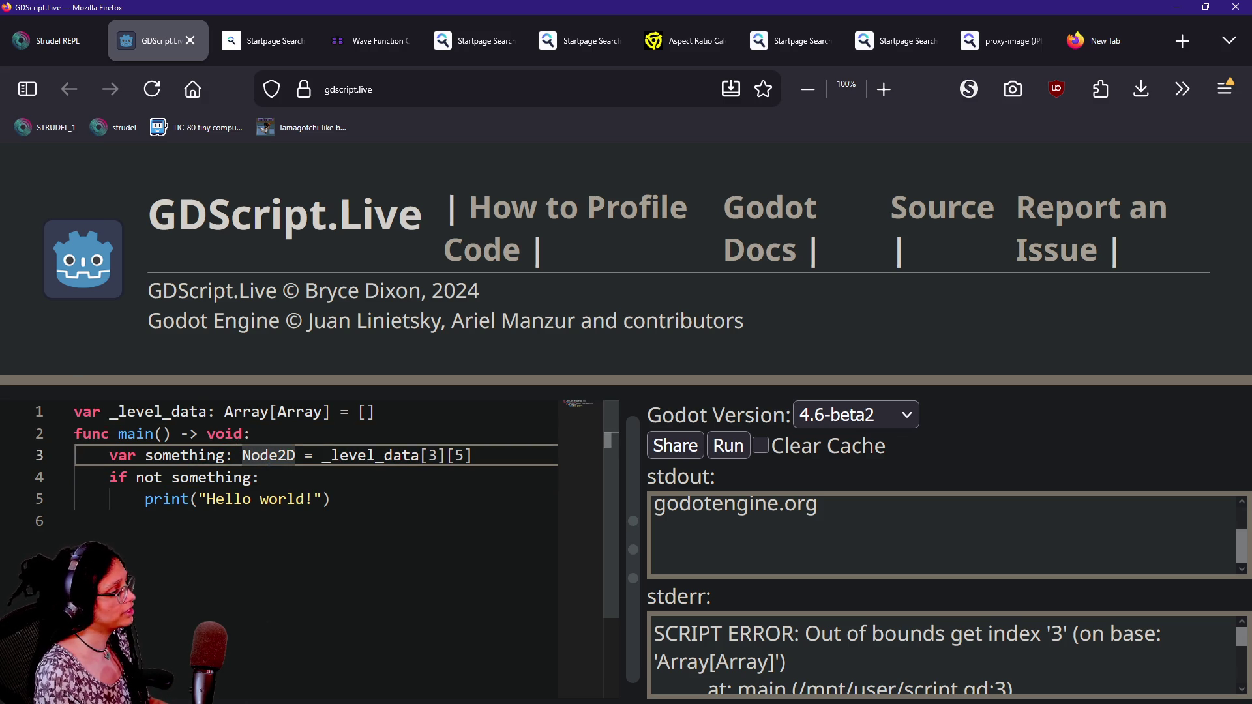
left_click_drag(322, 455, 473, 455)
key("ctrl+c")
key("BackSpace")
left_click_drag(135, 477, 245, 478)
key("BackSpace")
type("not")
key("ctrl+v")
key("Delete")
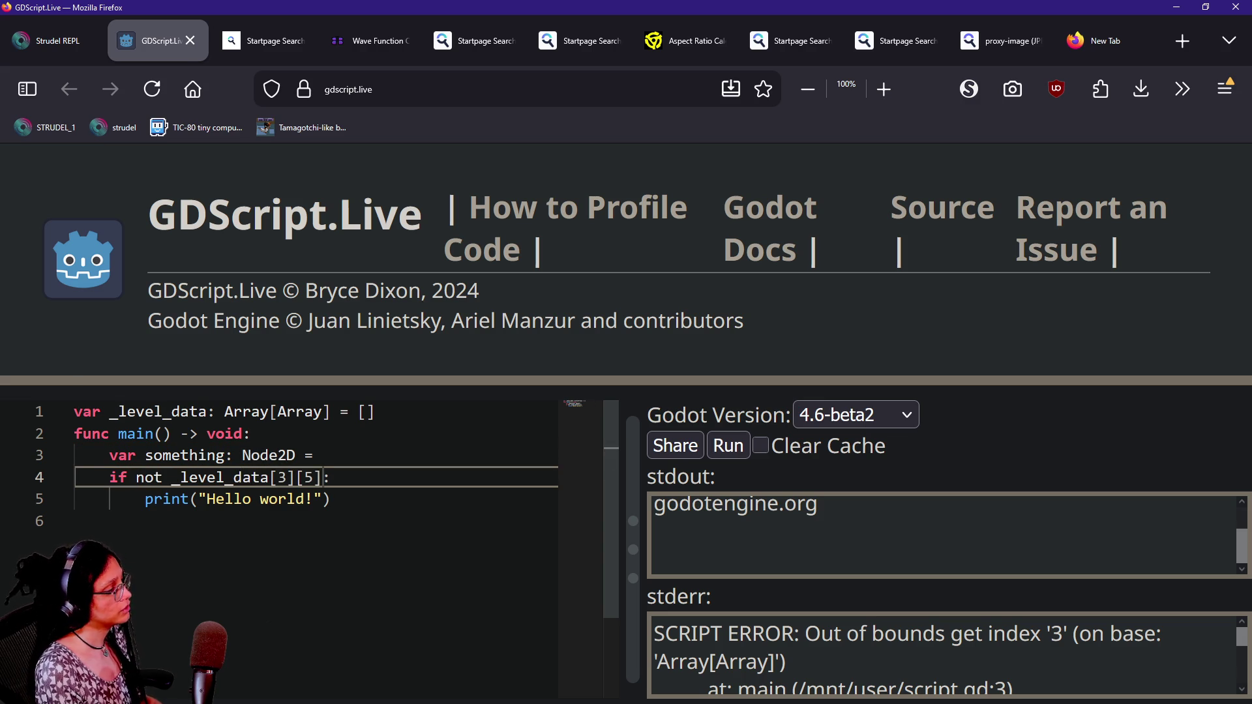
key("Up")
key("shift+Up")
key("BackSpace")
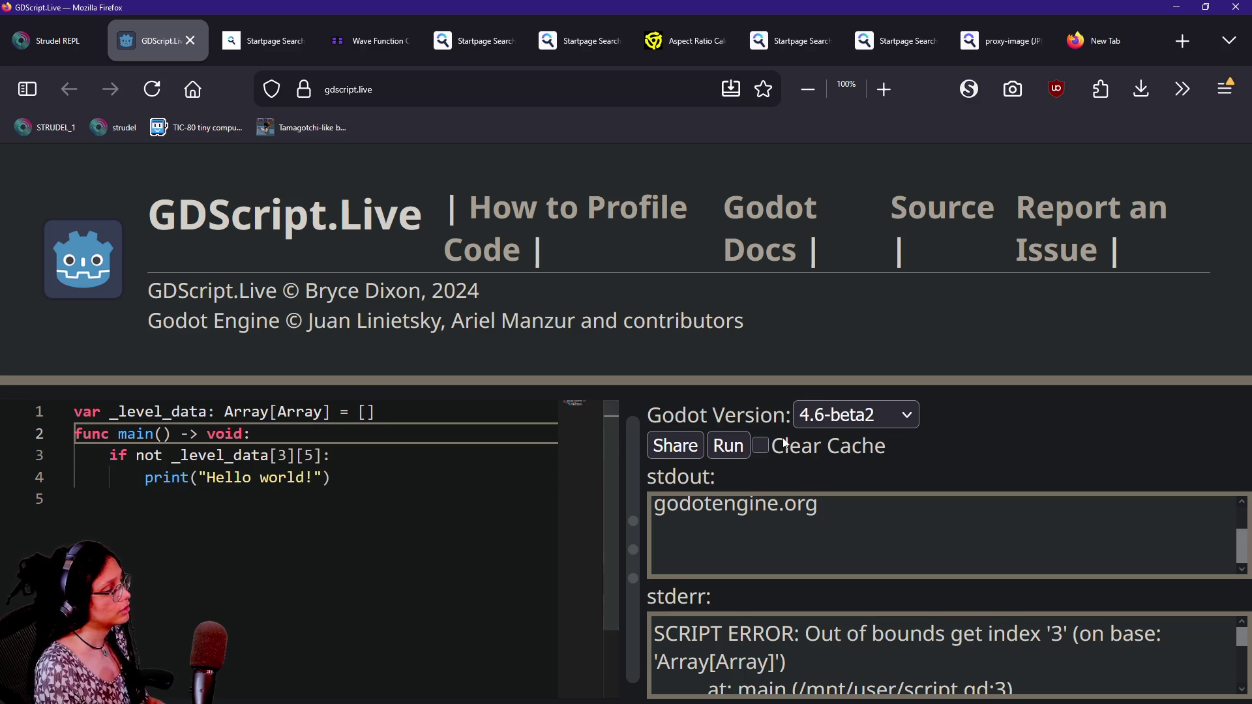
left_click(729, 445)
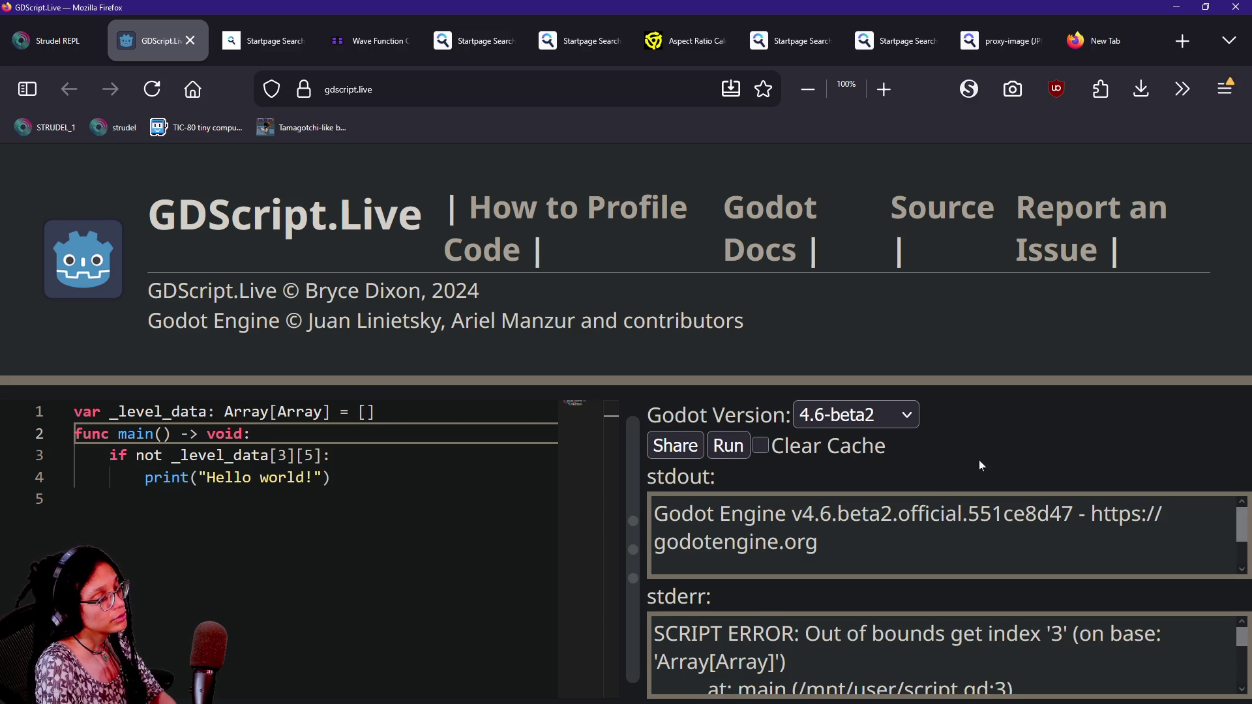
- Drop the [5] index and rerun, then remove the [3] index too before returning to Godot
left_click(325, 455)
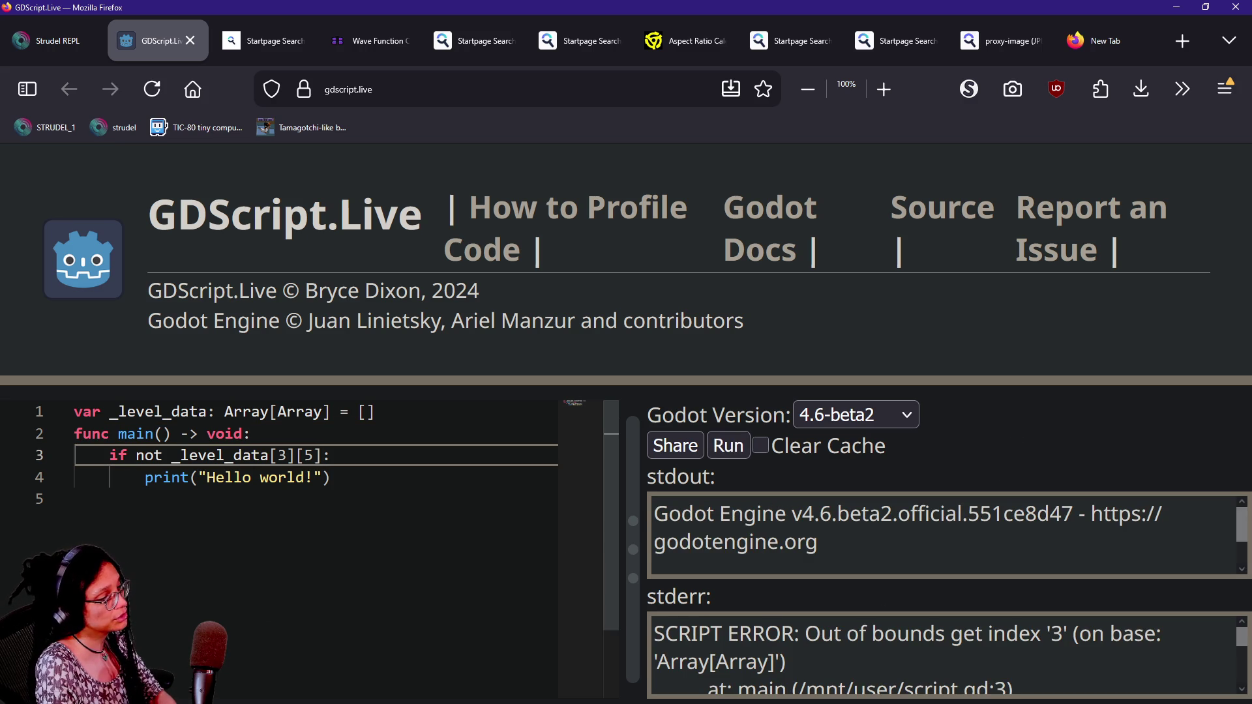
scroll(945, 656, "down", 3)
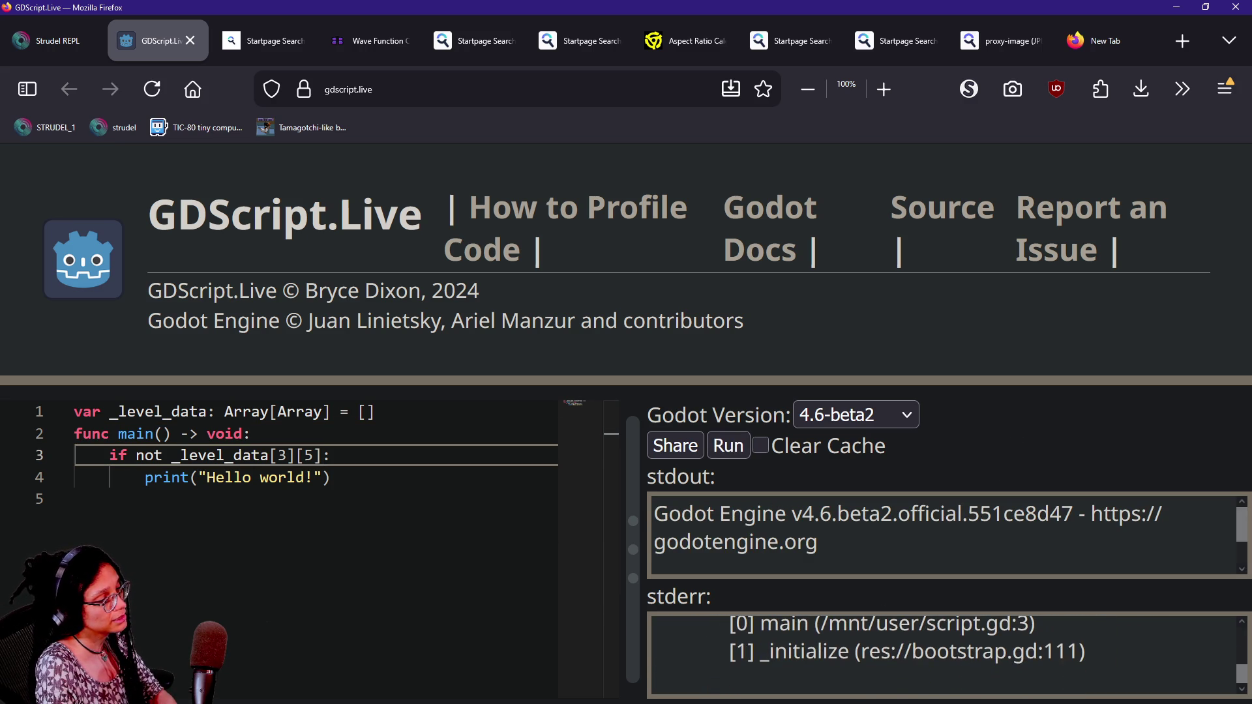
key("ctrl+Return")
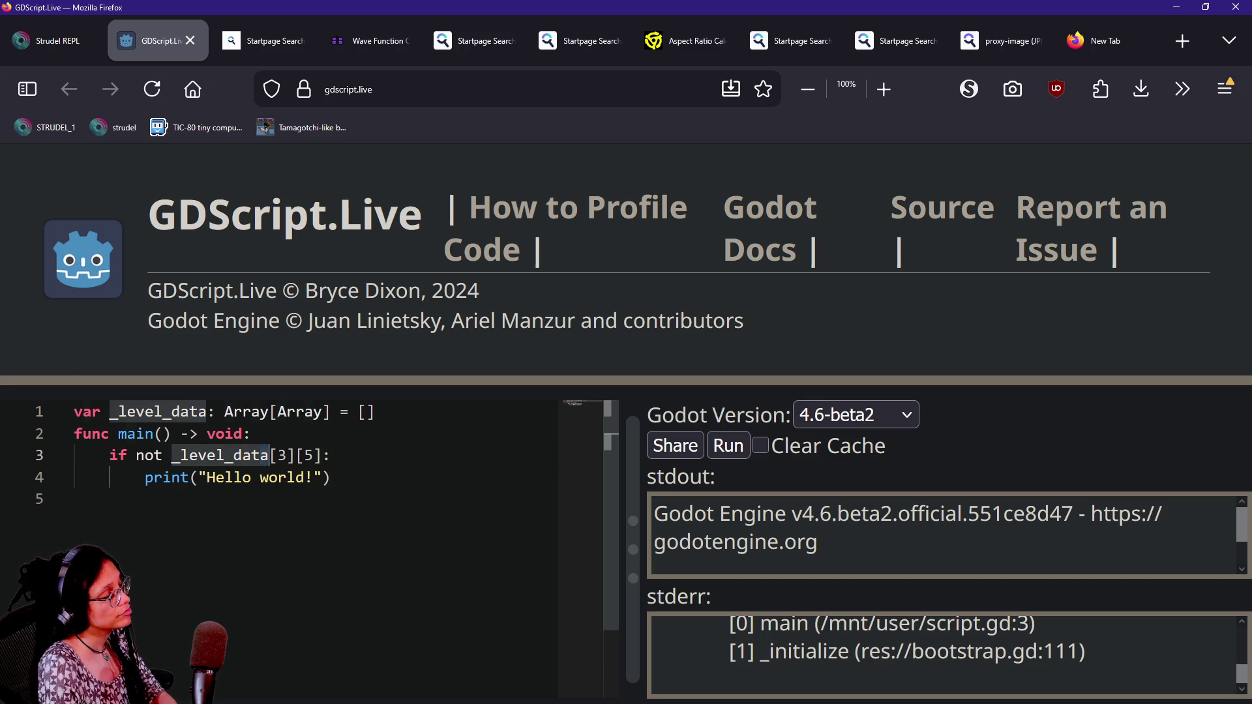
key("Down")
key("Down")
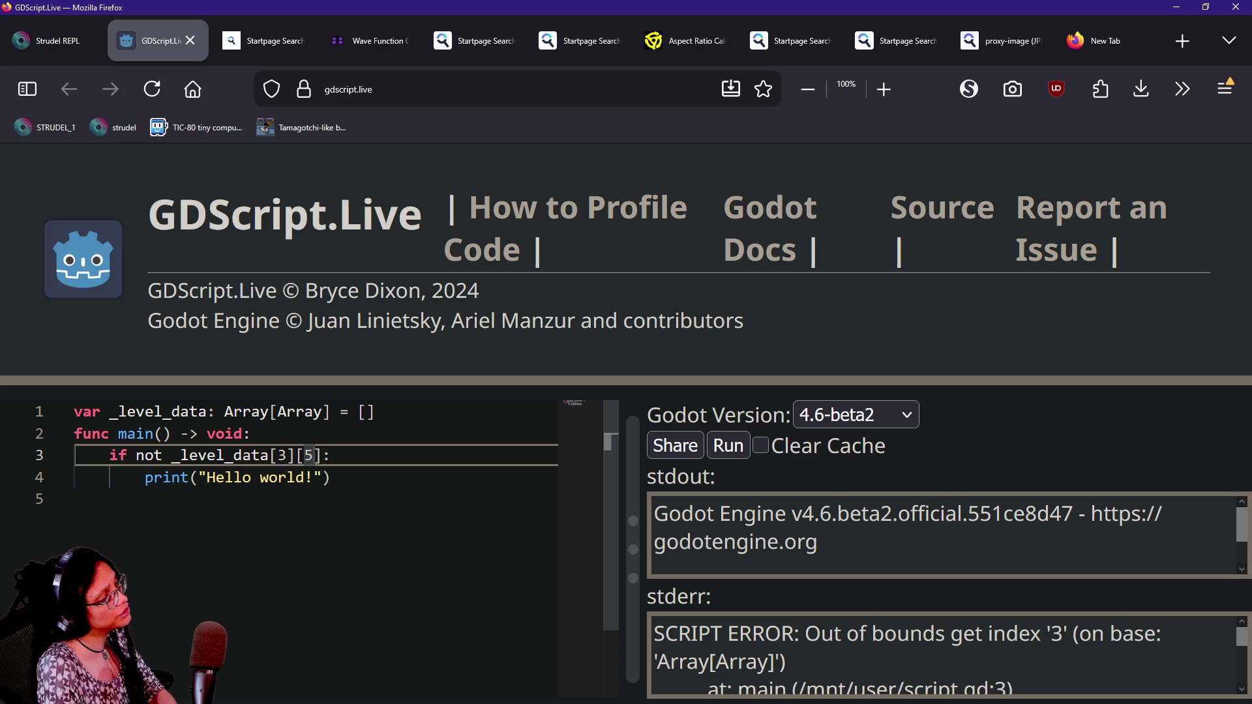
key("BackSpace")
key("BackSpace")
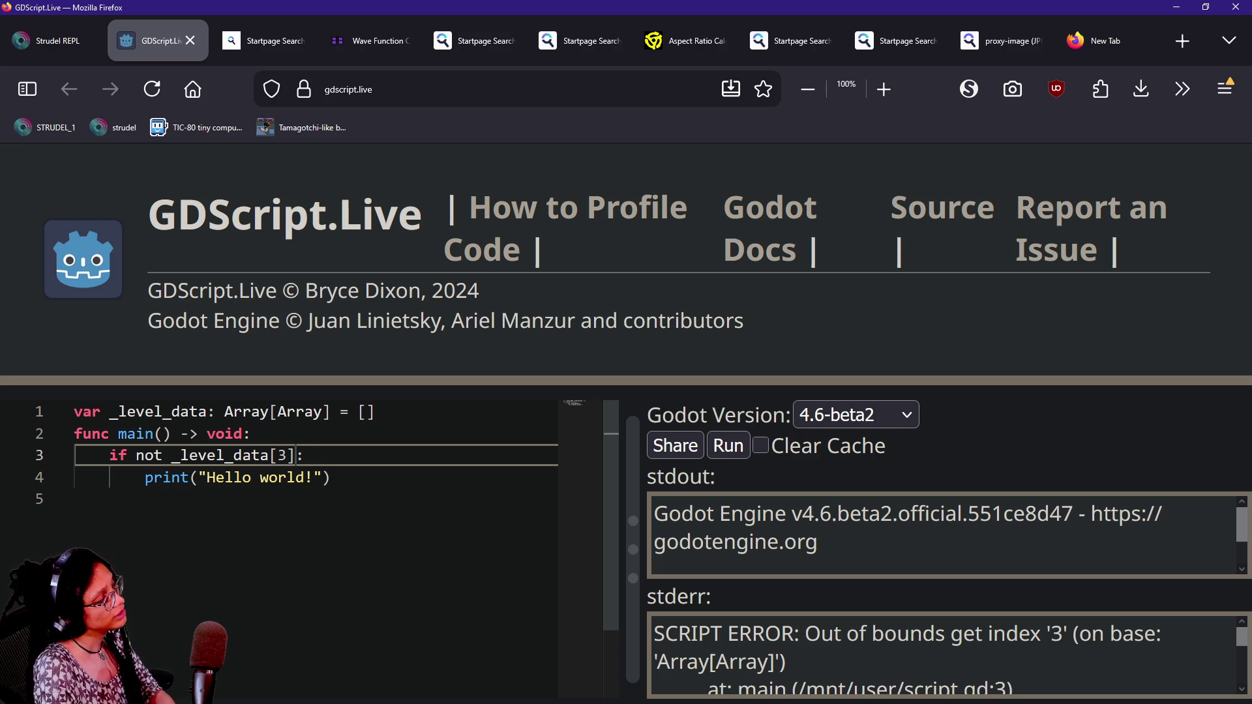
left_click(740, 444)
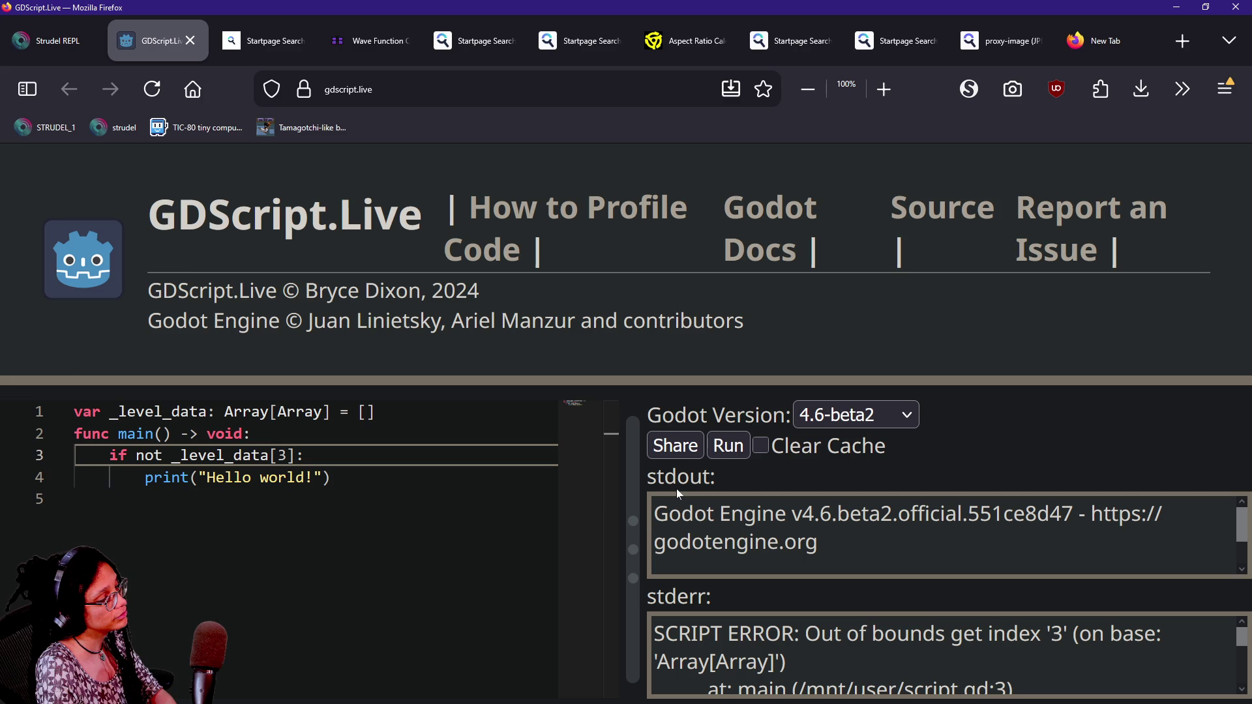
key("Delete")
key("BackSpace")
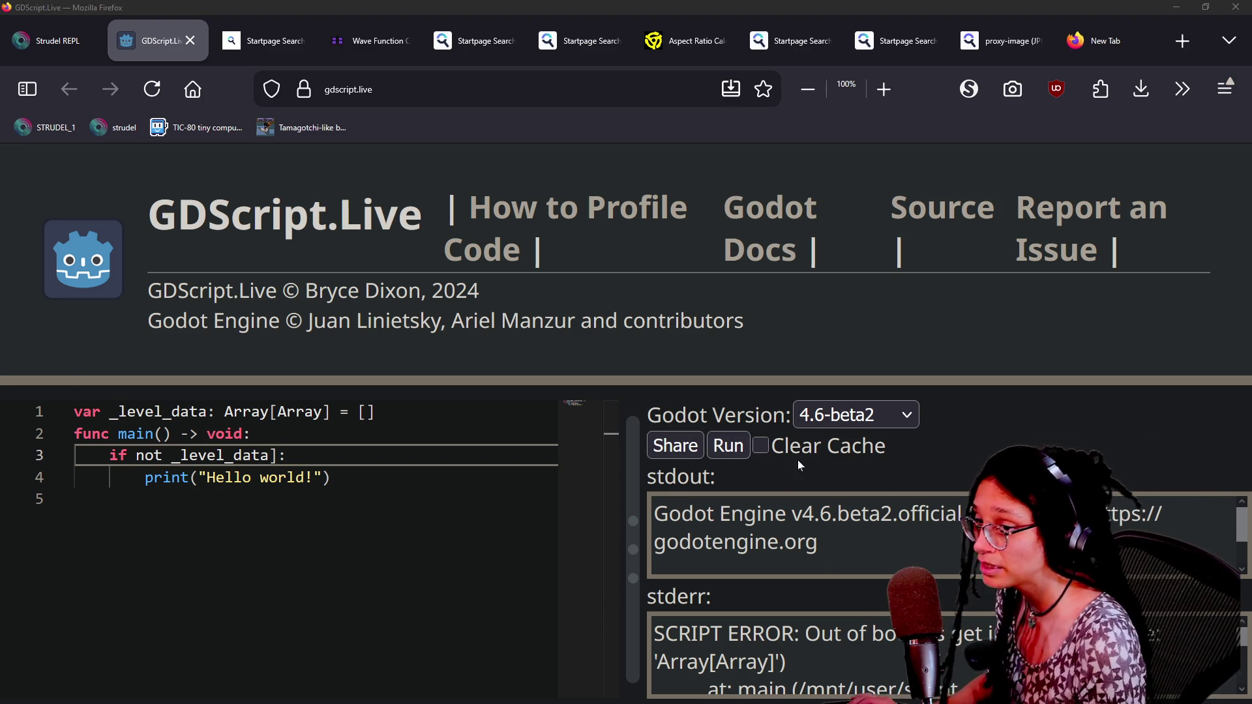
key("alt+Tab")
- Add a new line 38 above var cell_contents holding an unfinished 'if' statement
left_click(696, 343)
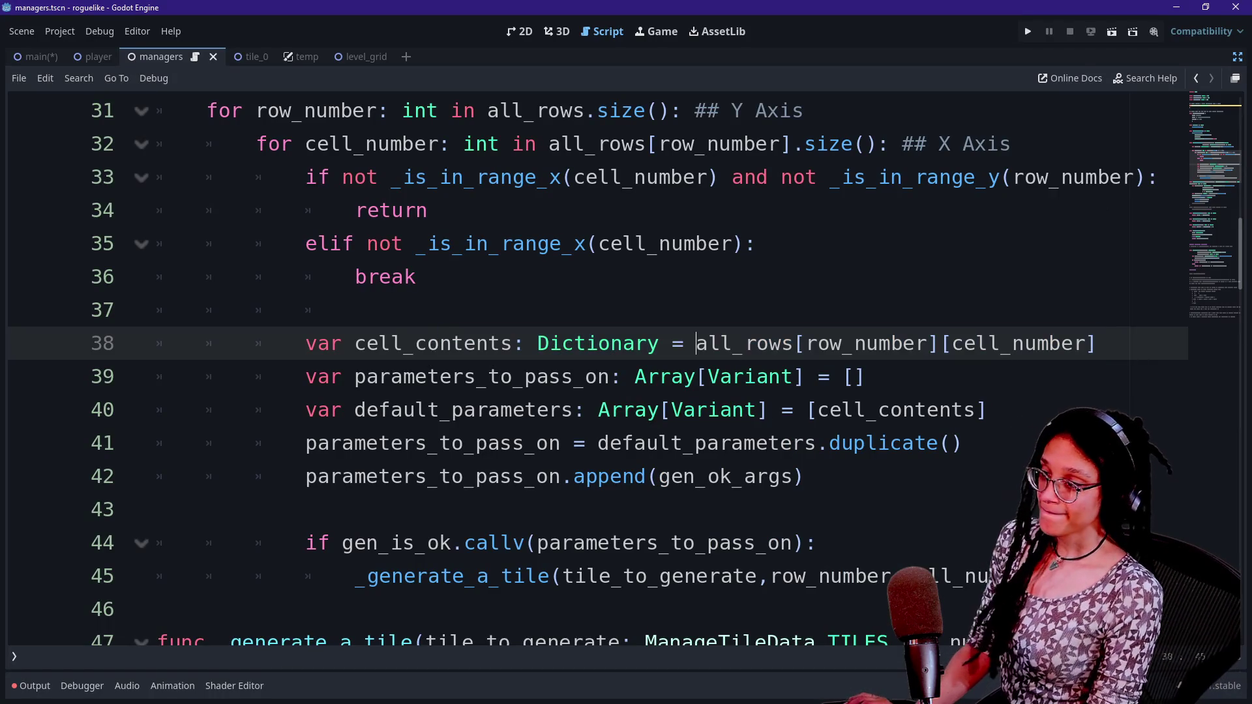
key("Up")
type("if")
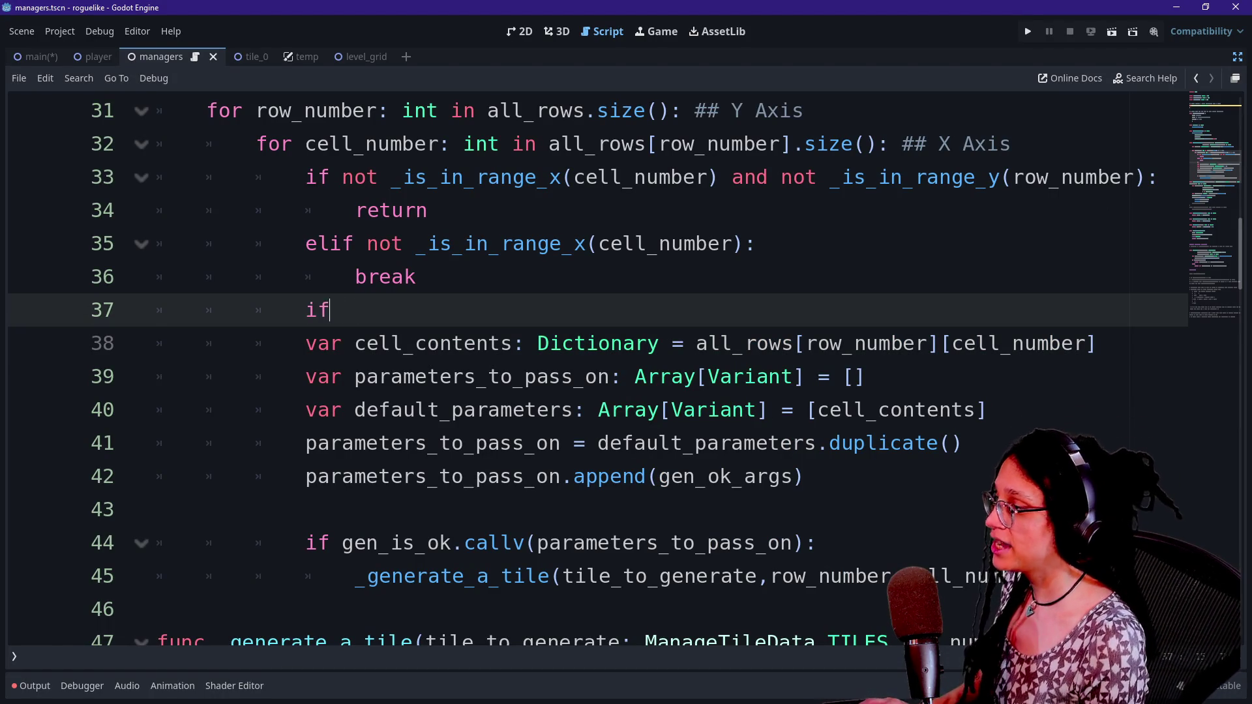
key("BackSpace")
key("BackSpace")
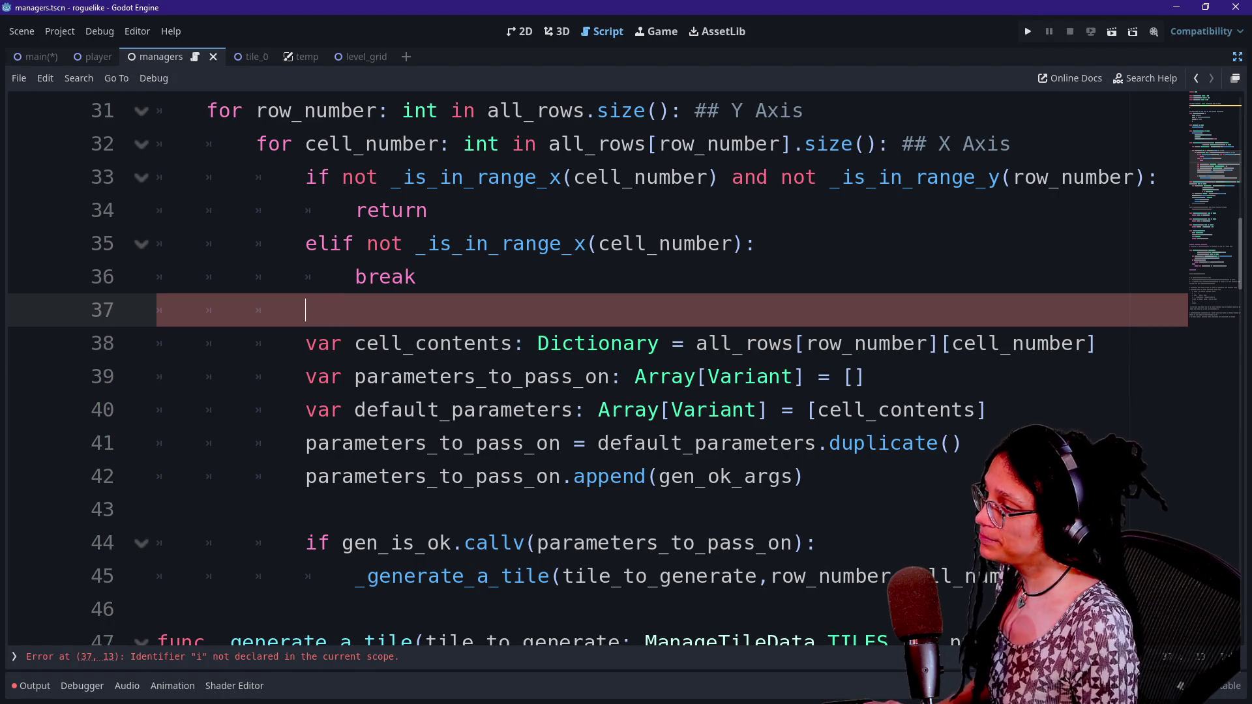
key("Up")
key("Down")
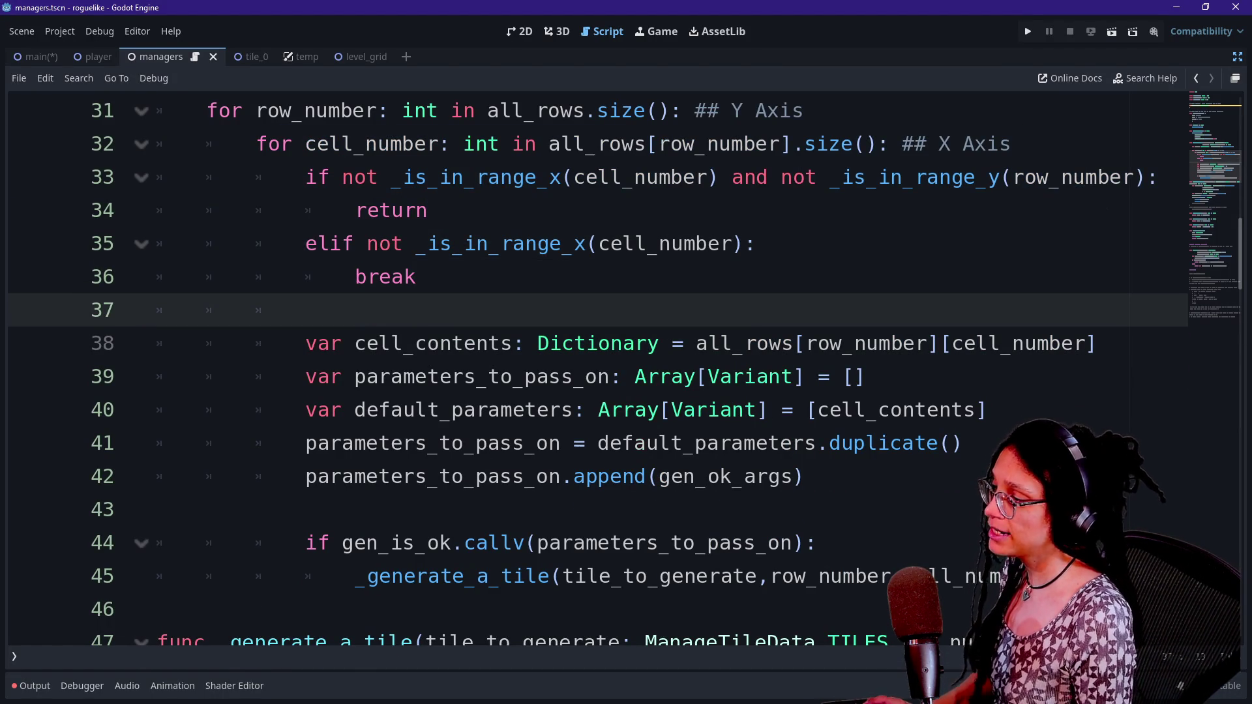
key("Return")
type("if")
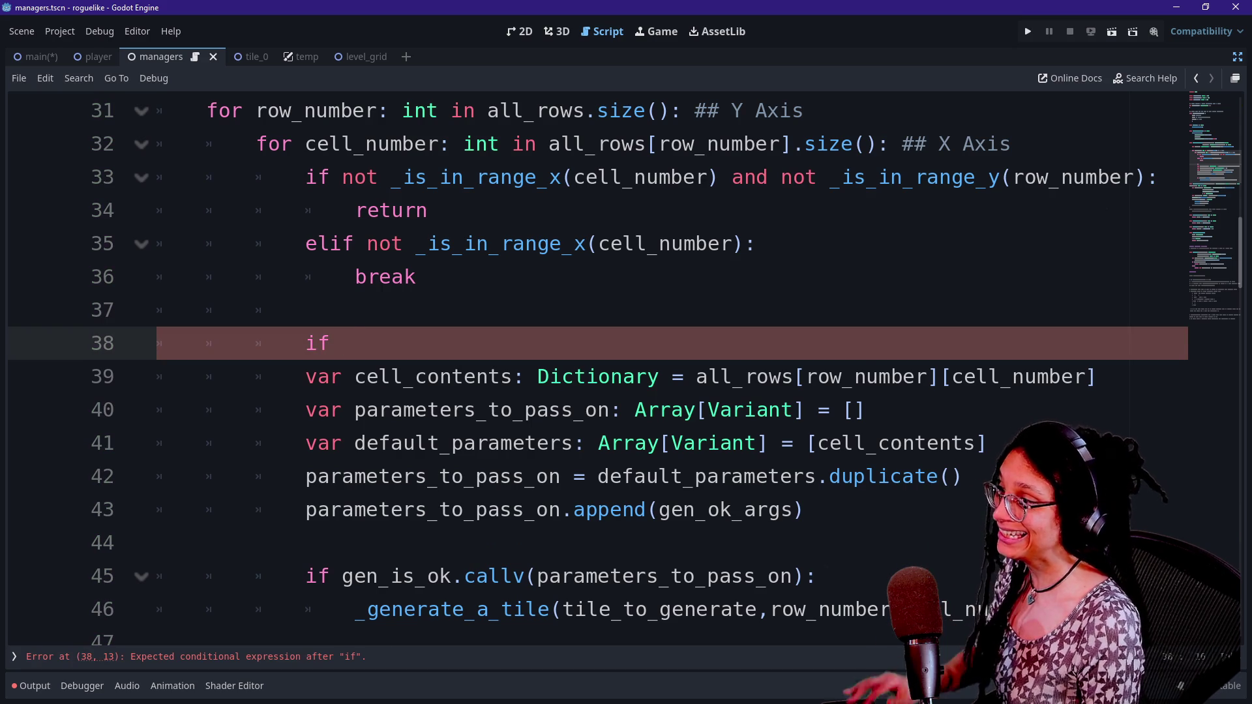
key("Caps_Lock")
type("_level")
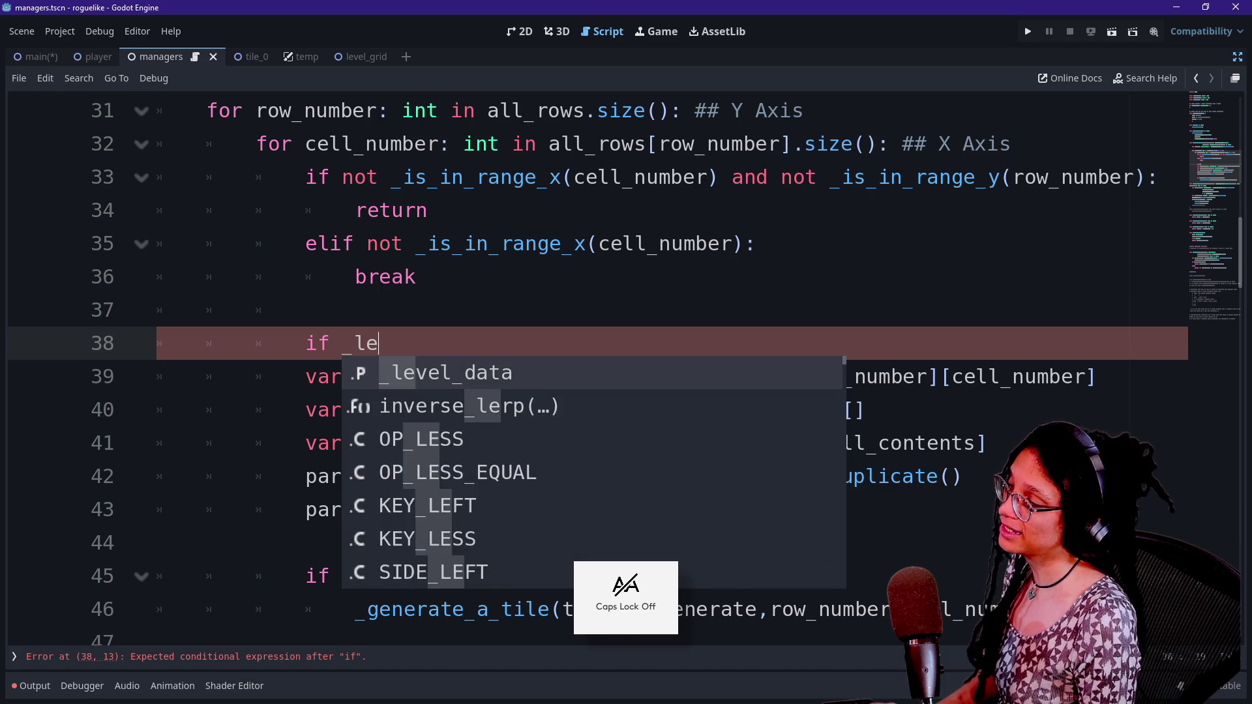
key("BackSpace")
key("BackSpace")
key("BackSpace")
key("Caps_Lock")
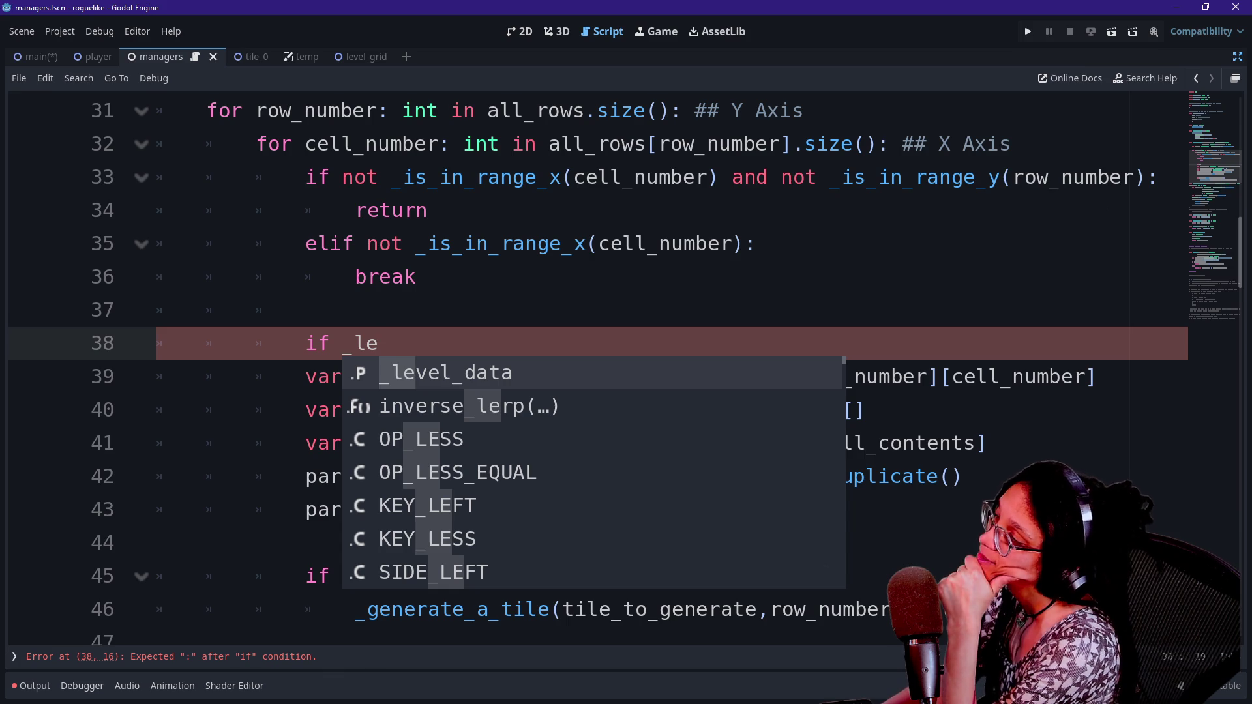
key("BackSpace")
key("BackSpace")
key("BackSpace")
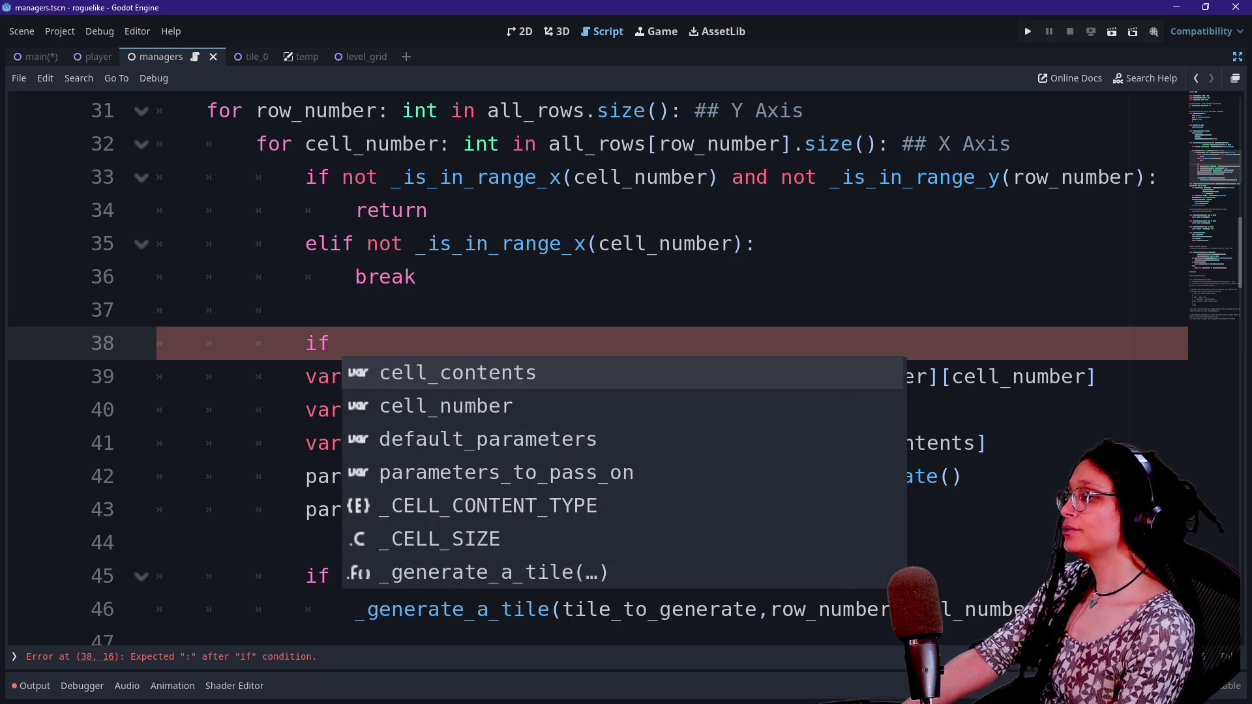
scroll(587, 365, "up", 5)
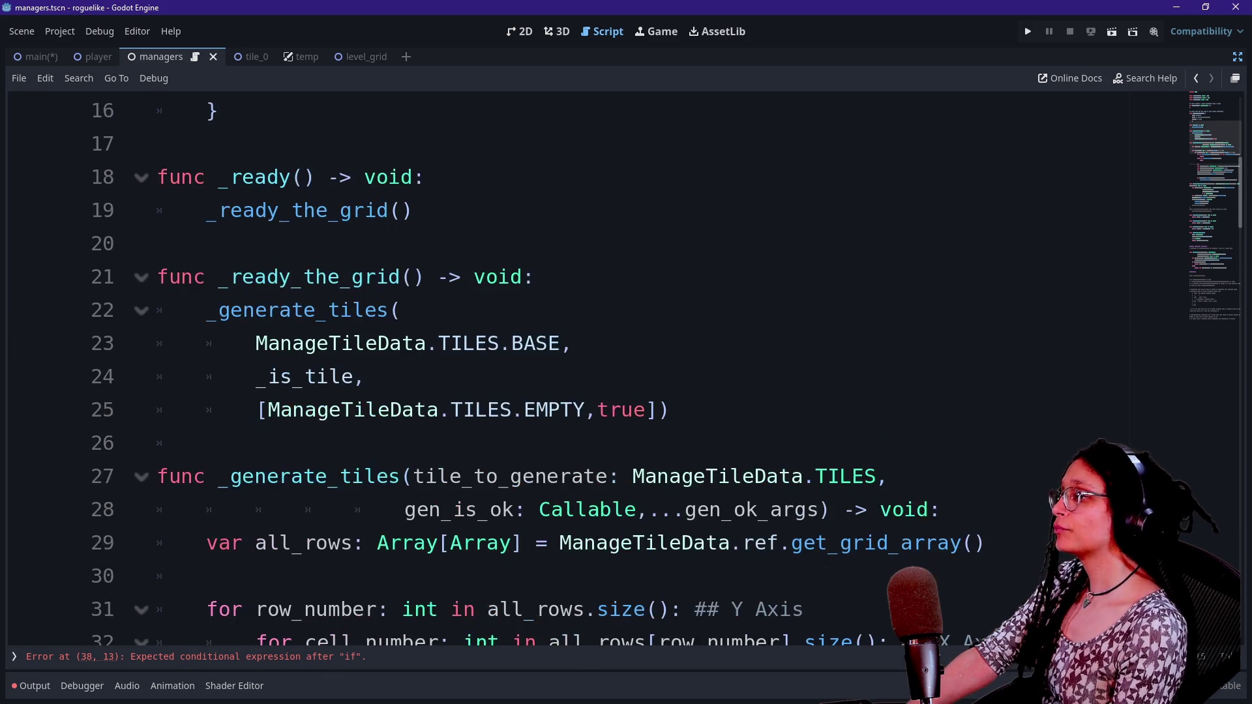
- Add a call to _fill_level_array() inside the _ready_the_grid function
left_click(413, 210)
left_click(534, 277)
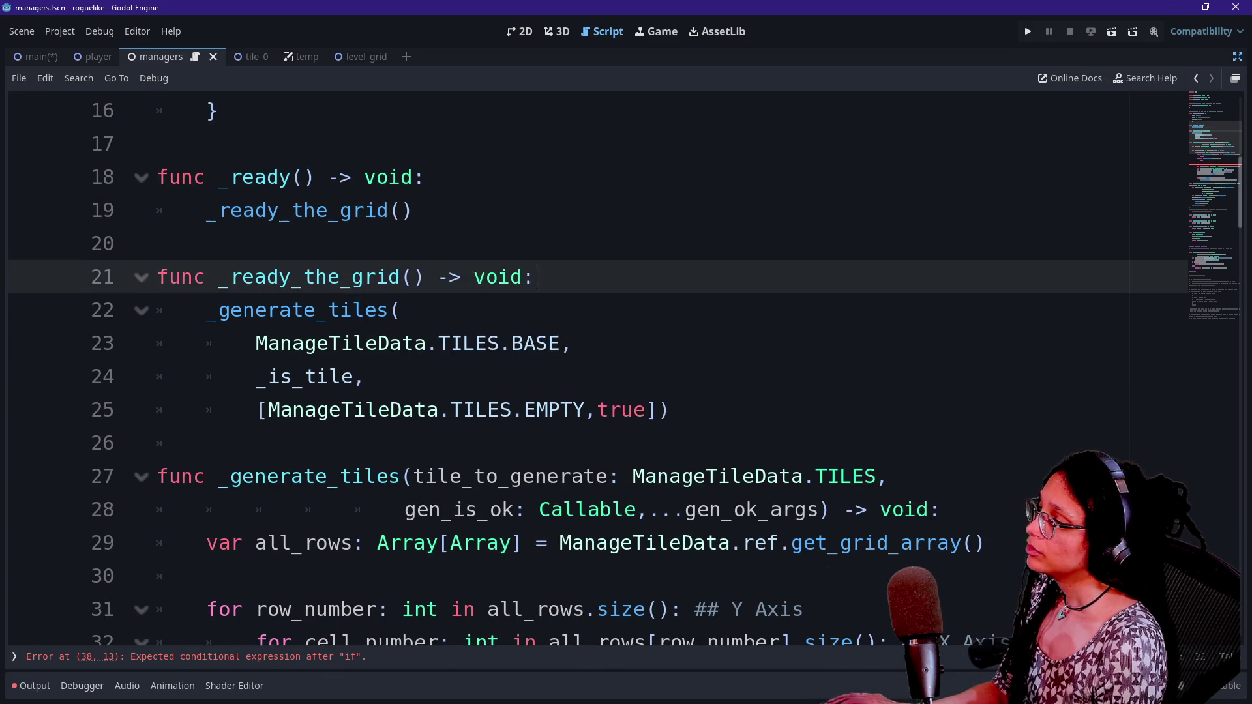
key("Return")
type("_")
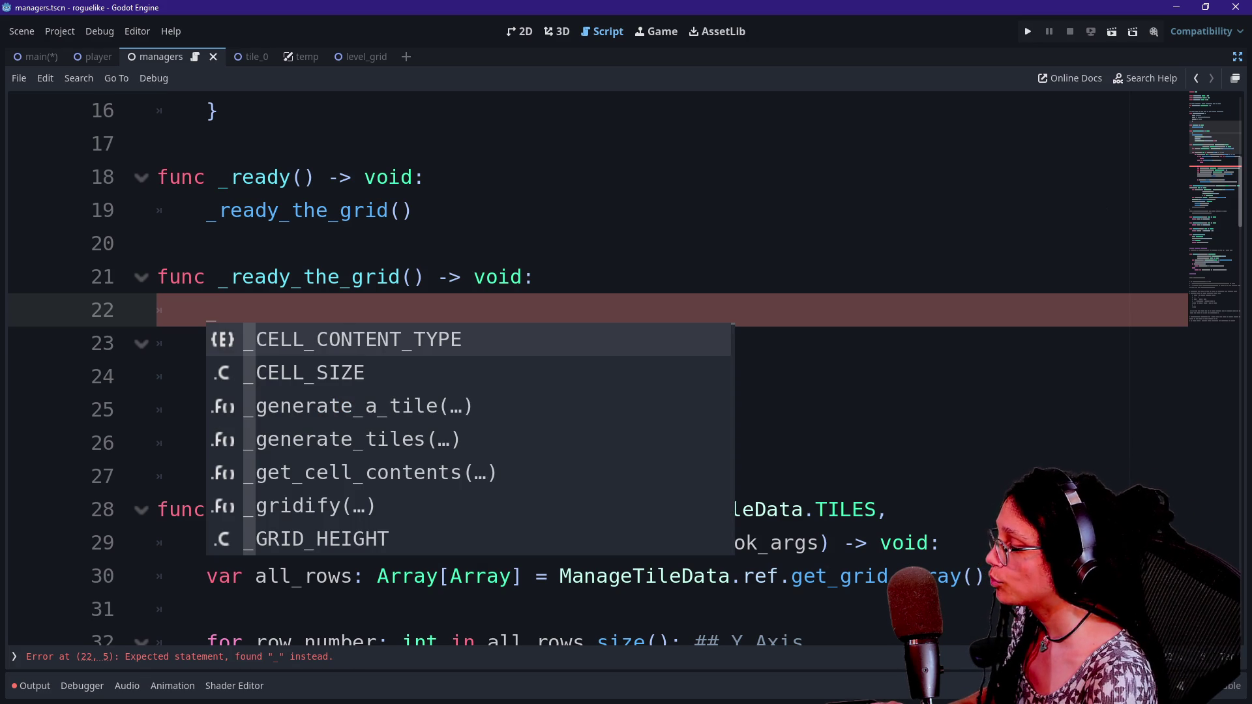
type("fill_")
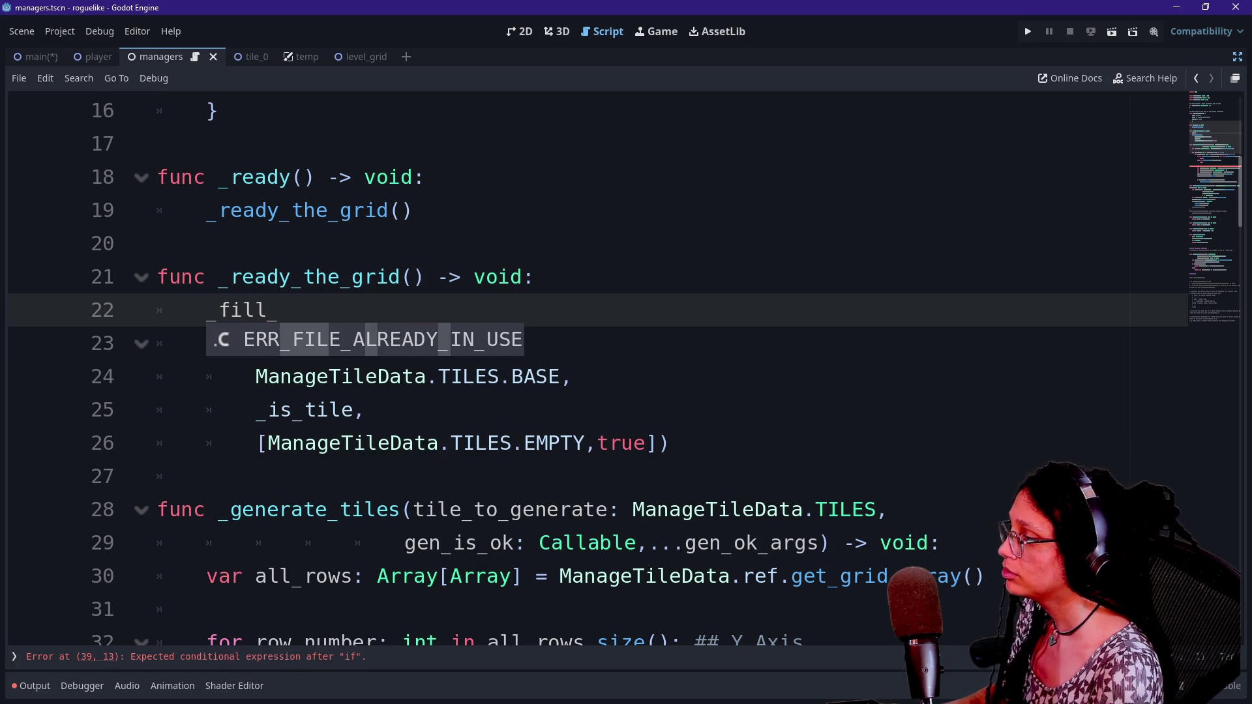
type("leve_")
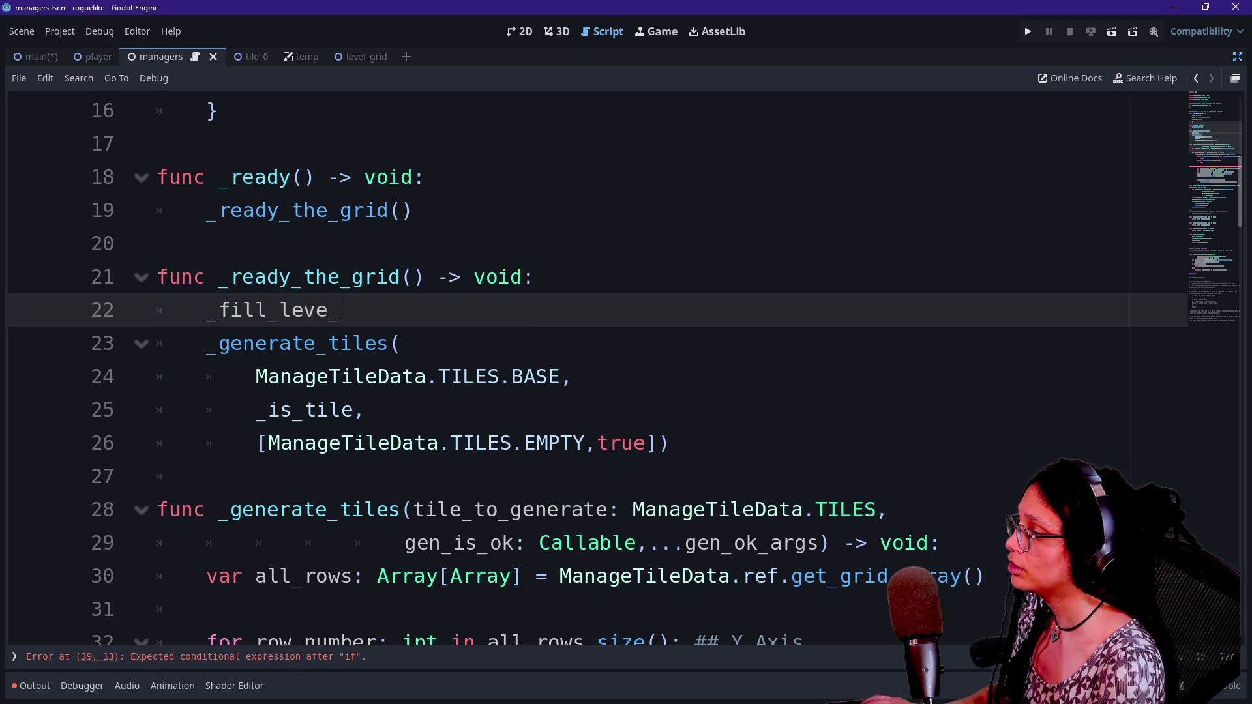
key("BackSpace")
type("l_r")
key("BackSpace")
type("array()")
- Declare an empty 'func _fill_level_array() -> void:' below _ready_the_grid, ready for its body
left_click(672, 442)
key("Return")
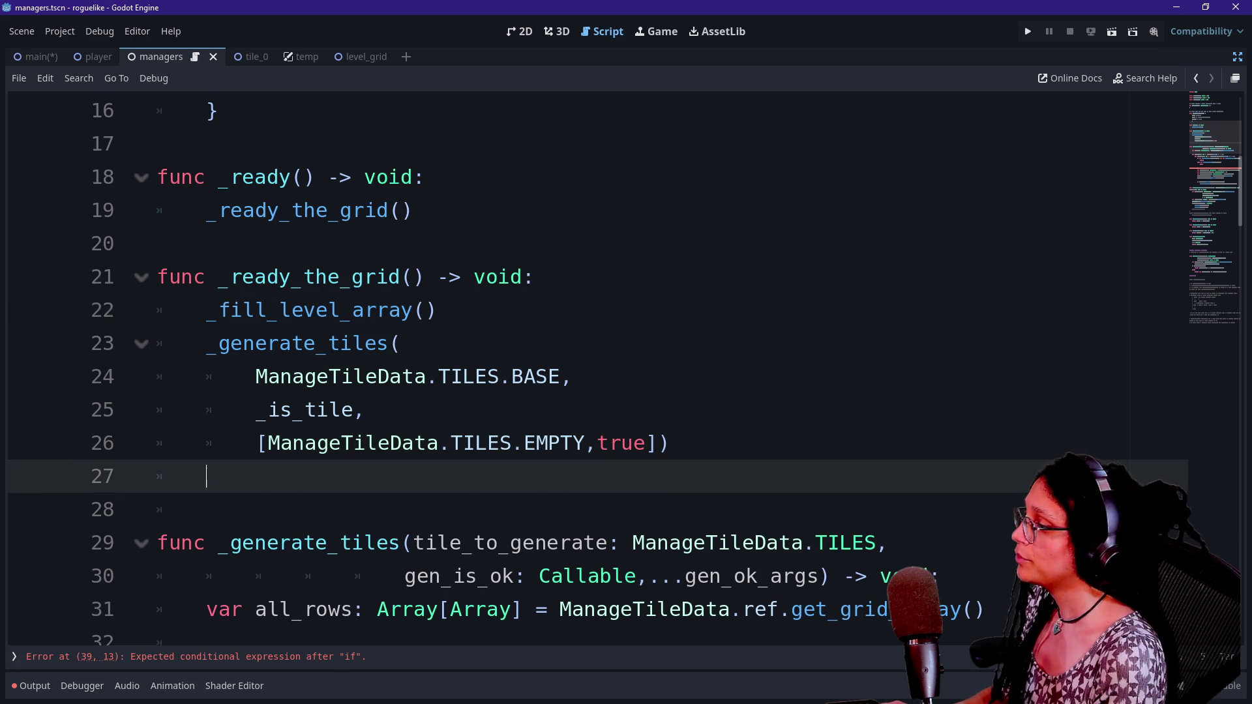
key("Return")
type("func _fill_level_arr")
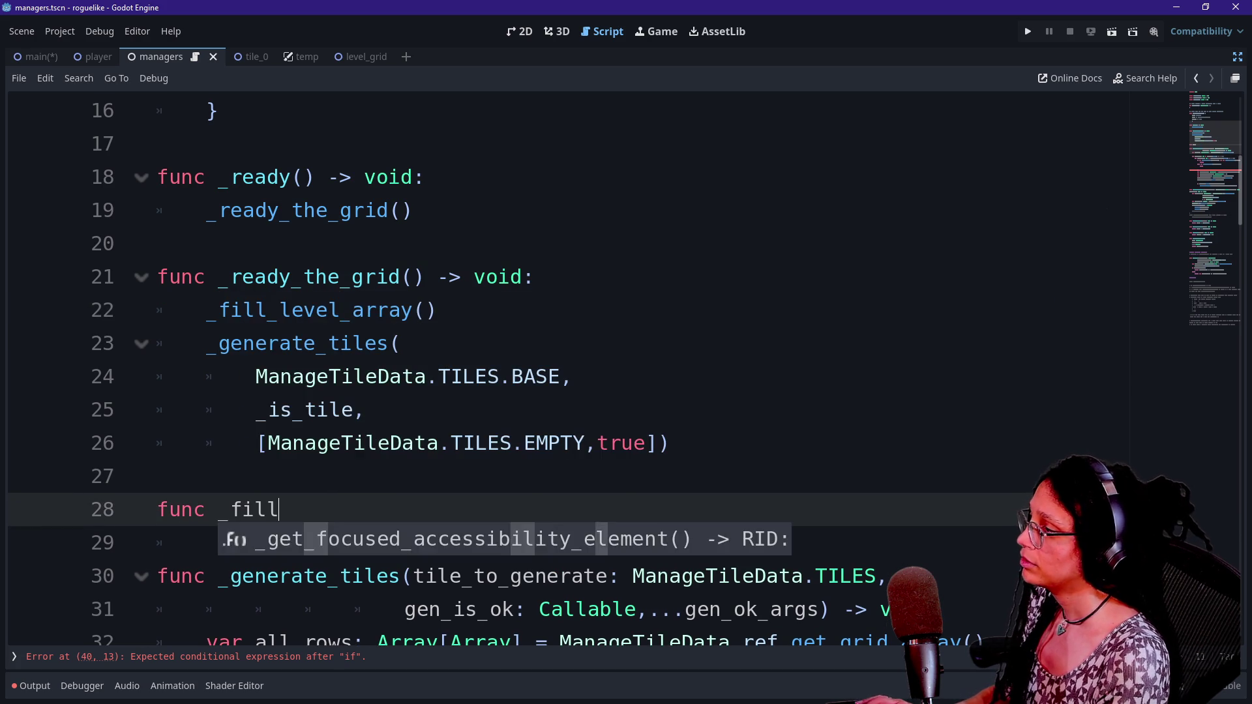
type("ay()")
key("BackSpace")
key("BackSpace")
type("(")
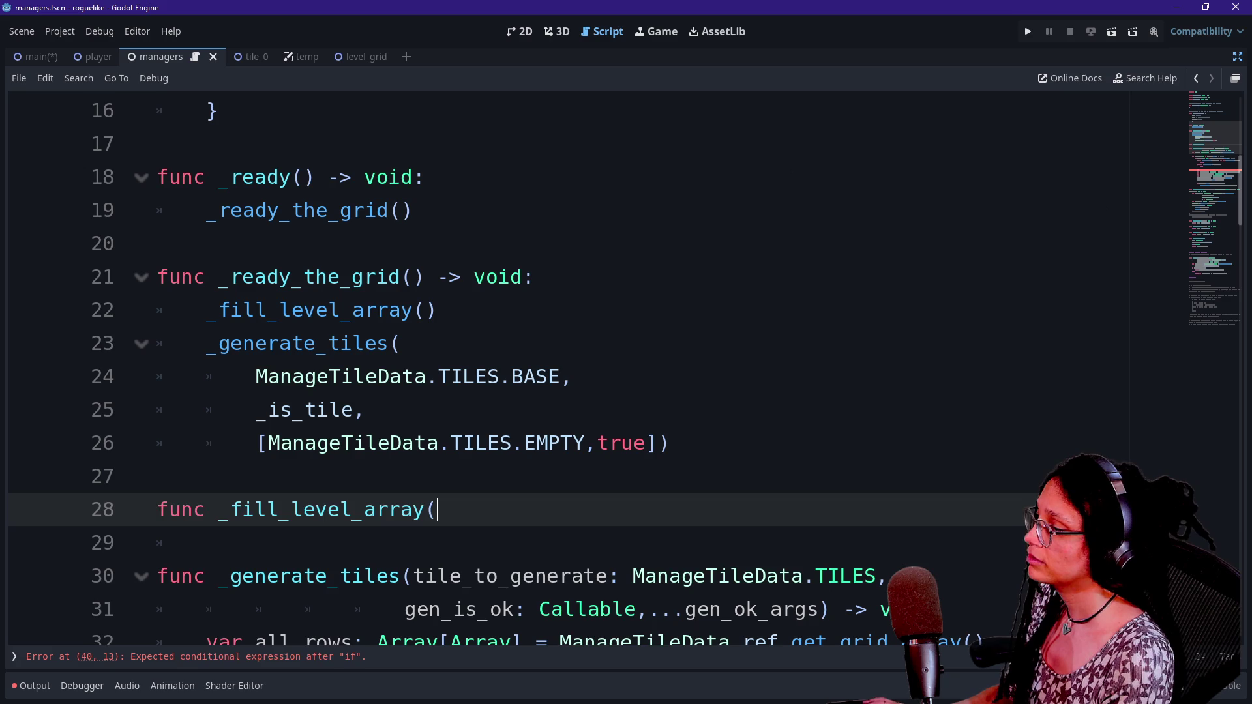
type(") -> void:")
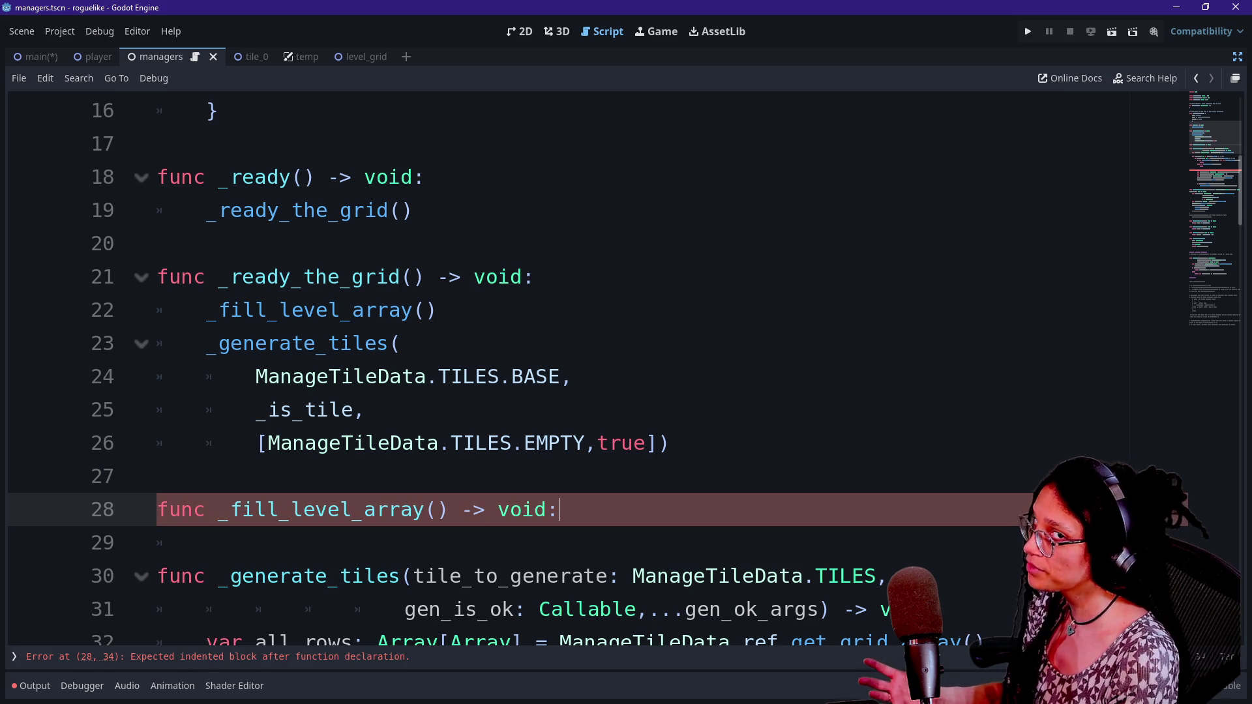
key("Return")
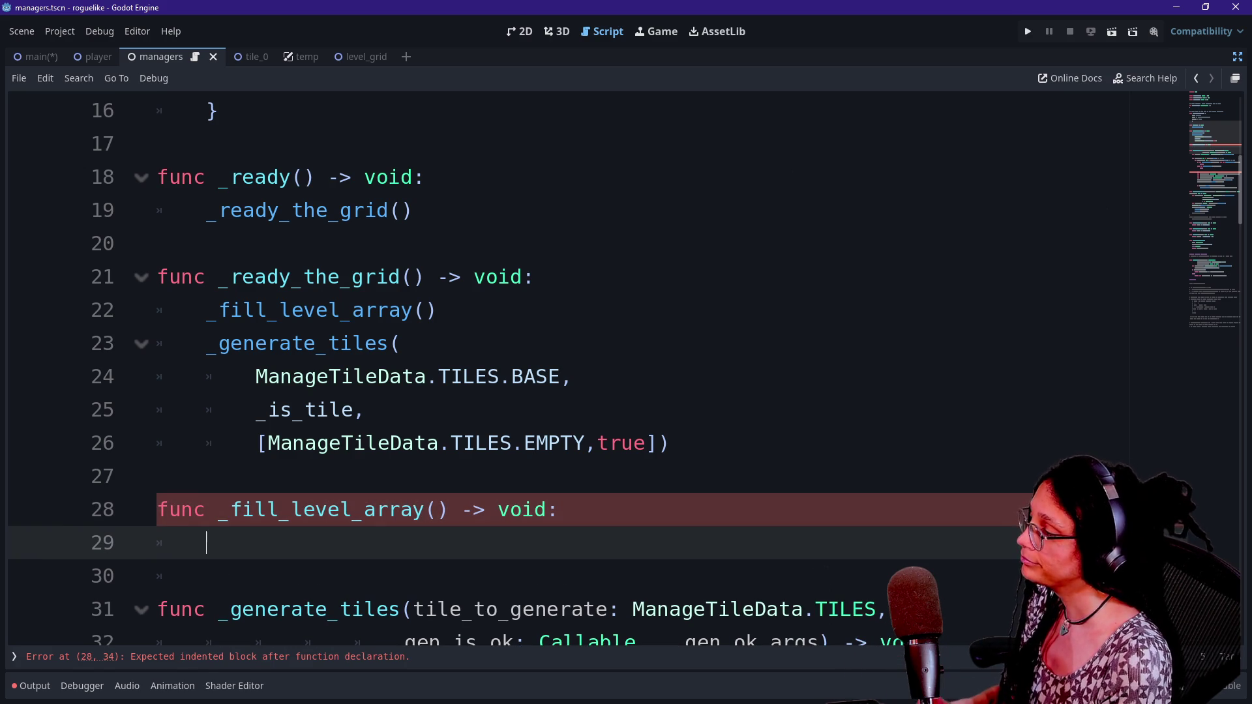
mouse_move(551, 444)
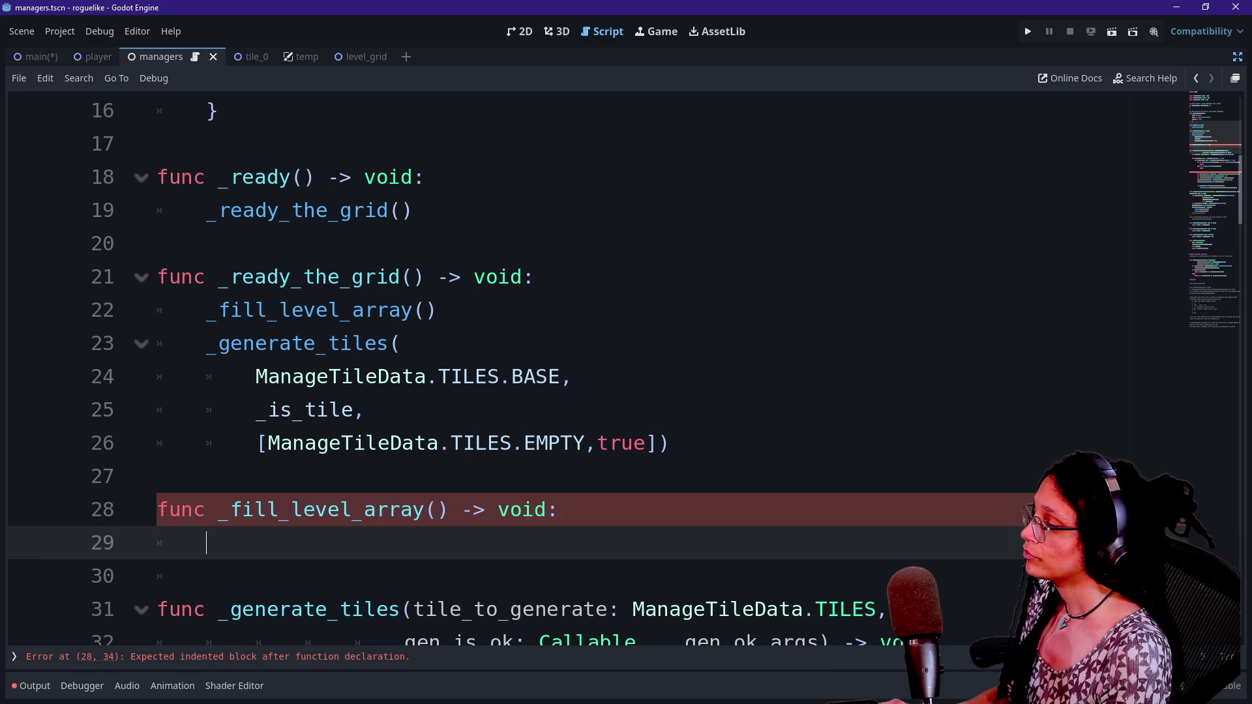
- Start an unfinished '_level_data.' line in the function body
type("_le")
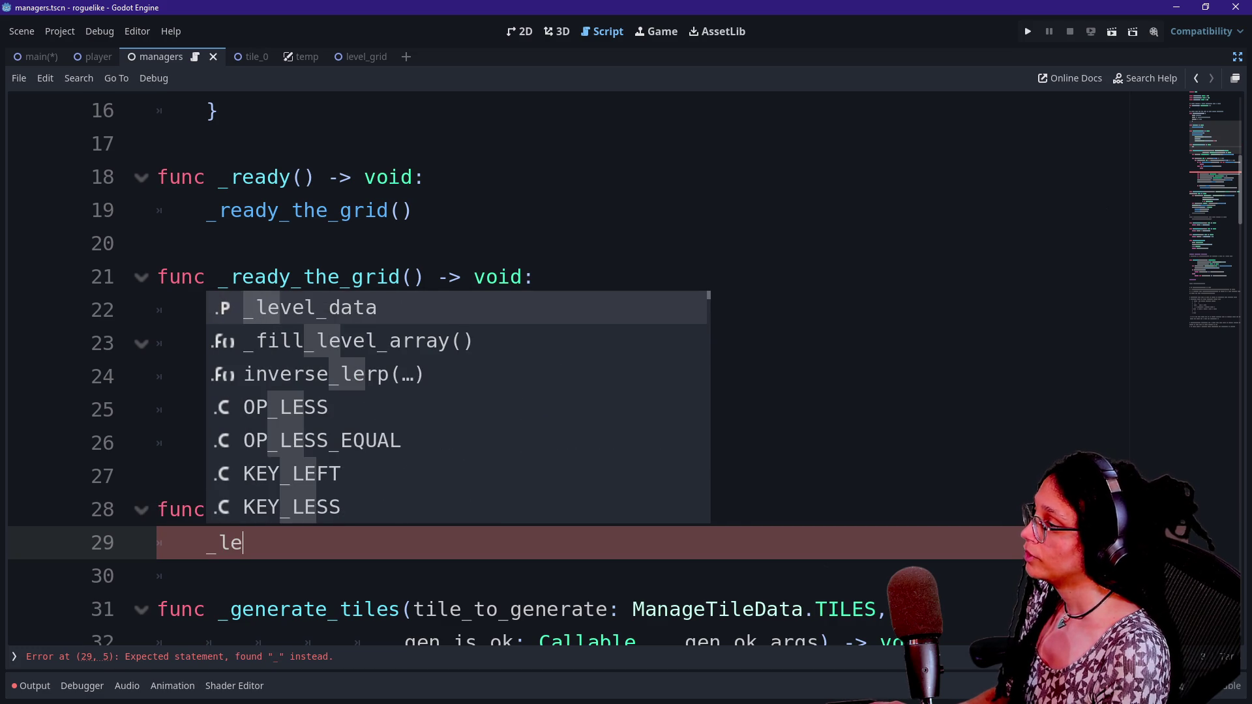
key("Return")
type(".")
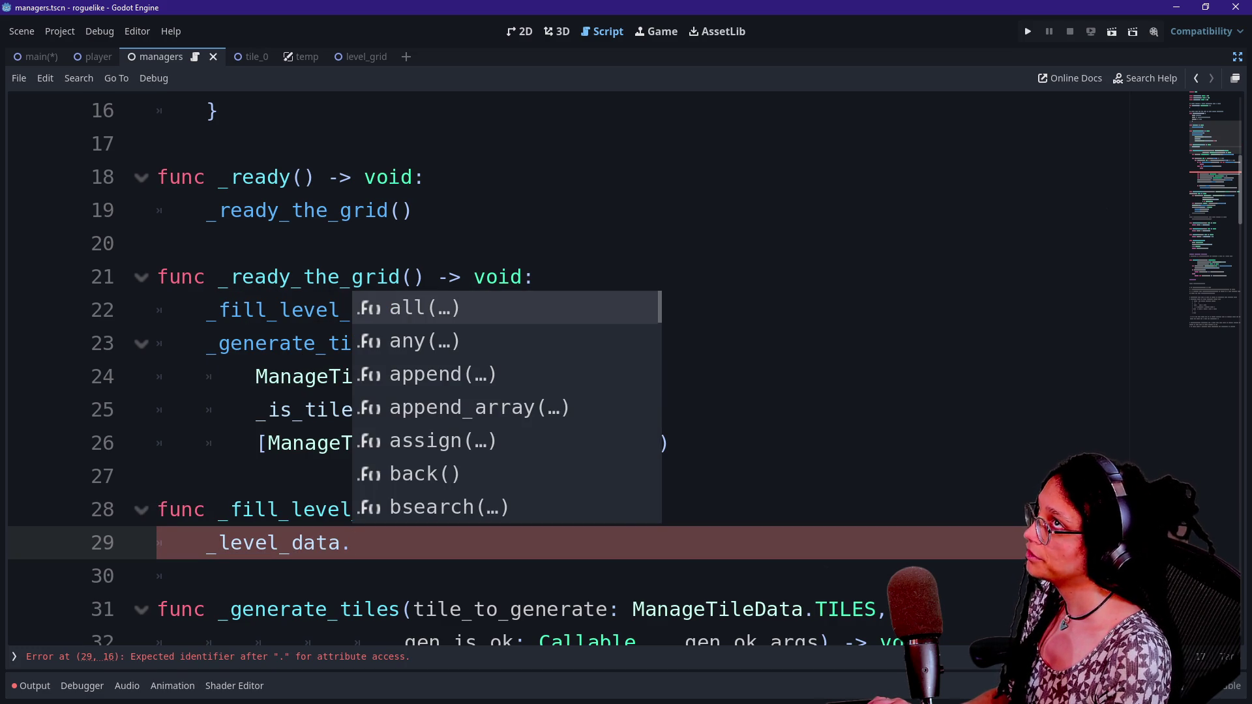
key("Escape")
- Insert 'for i: int in range(_GRID_HEIGHT):' above the _level_data line
left_click(557, 510)
key("Return")
type("for i")
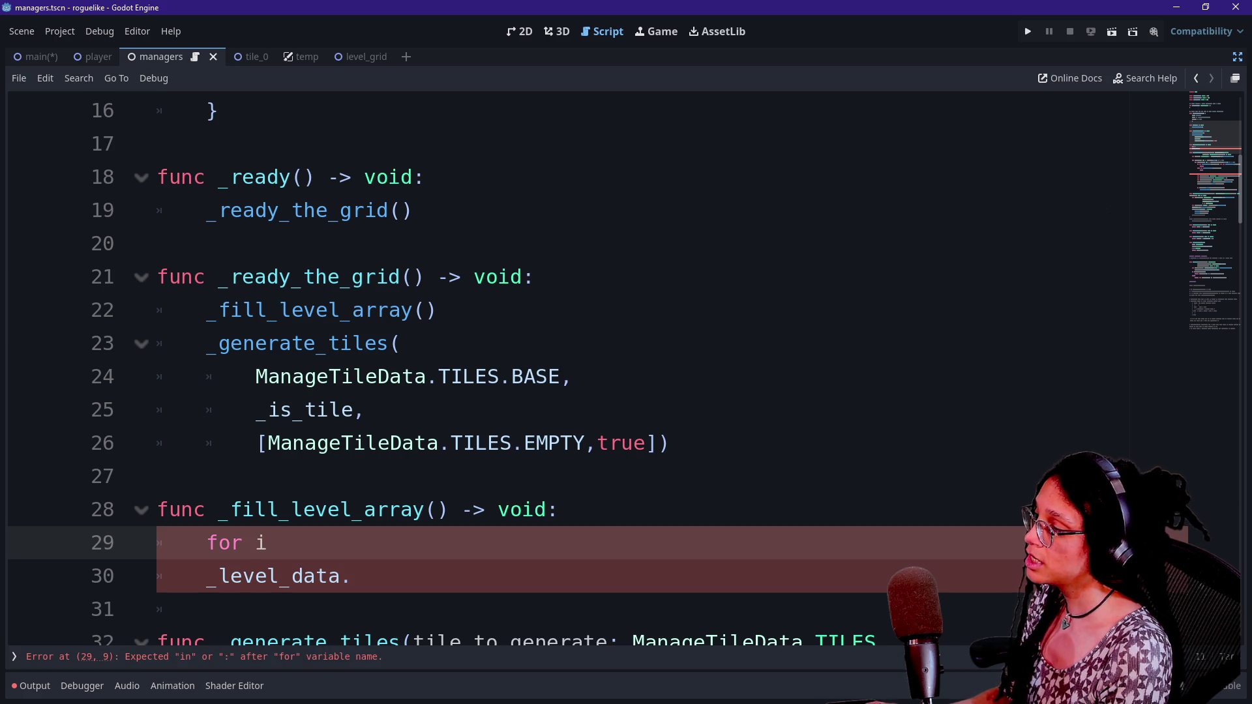
type(": int")
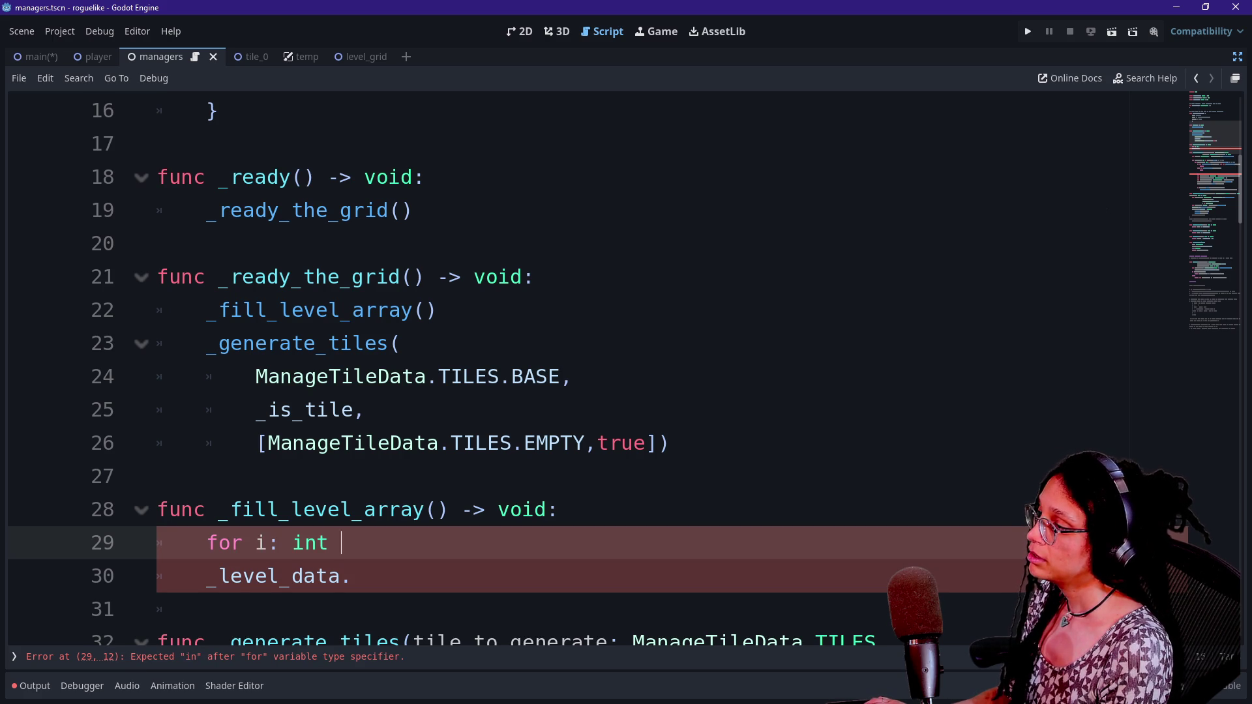
type(" in _")
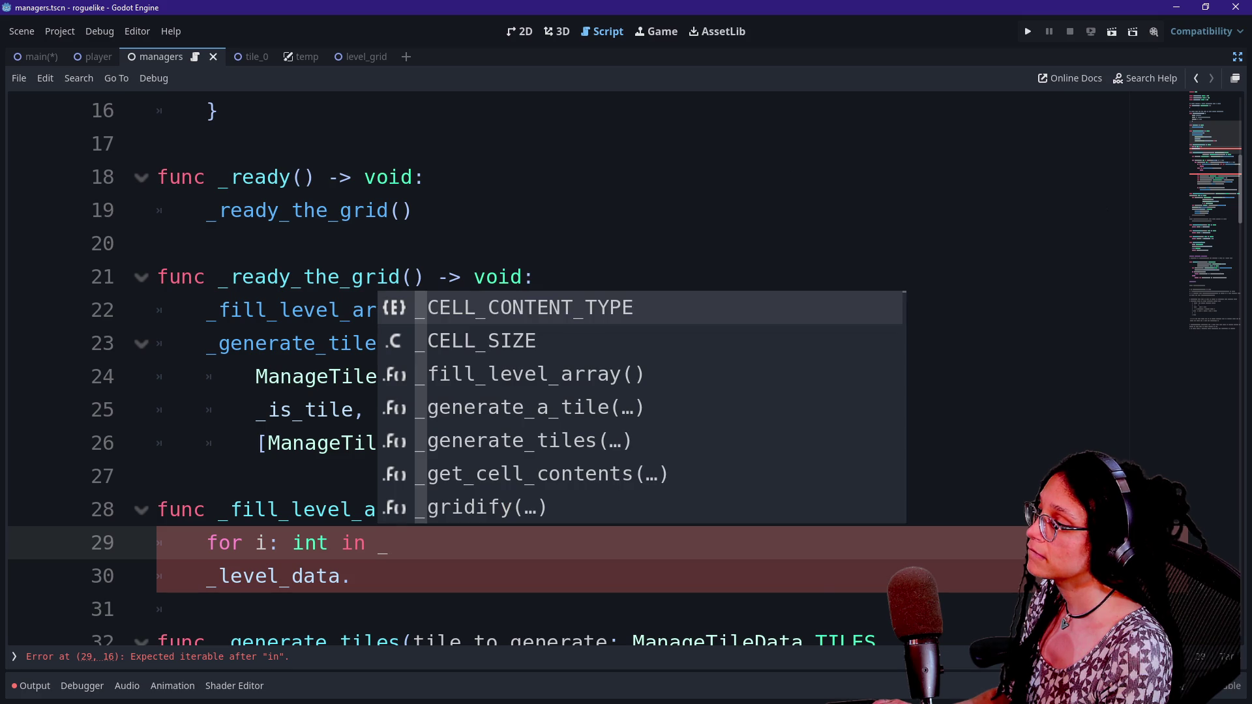
key("BackSpace")
type("range(_")
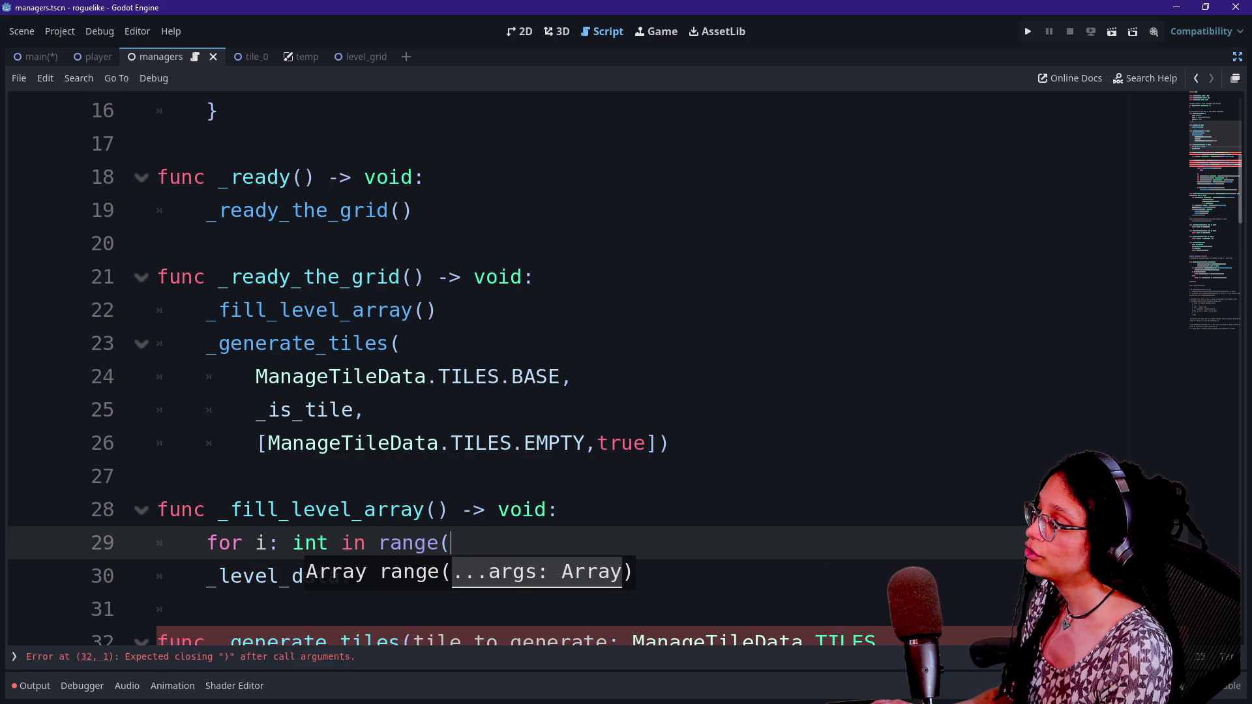
type("GR")
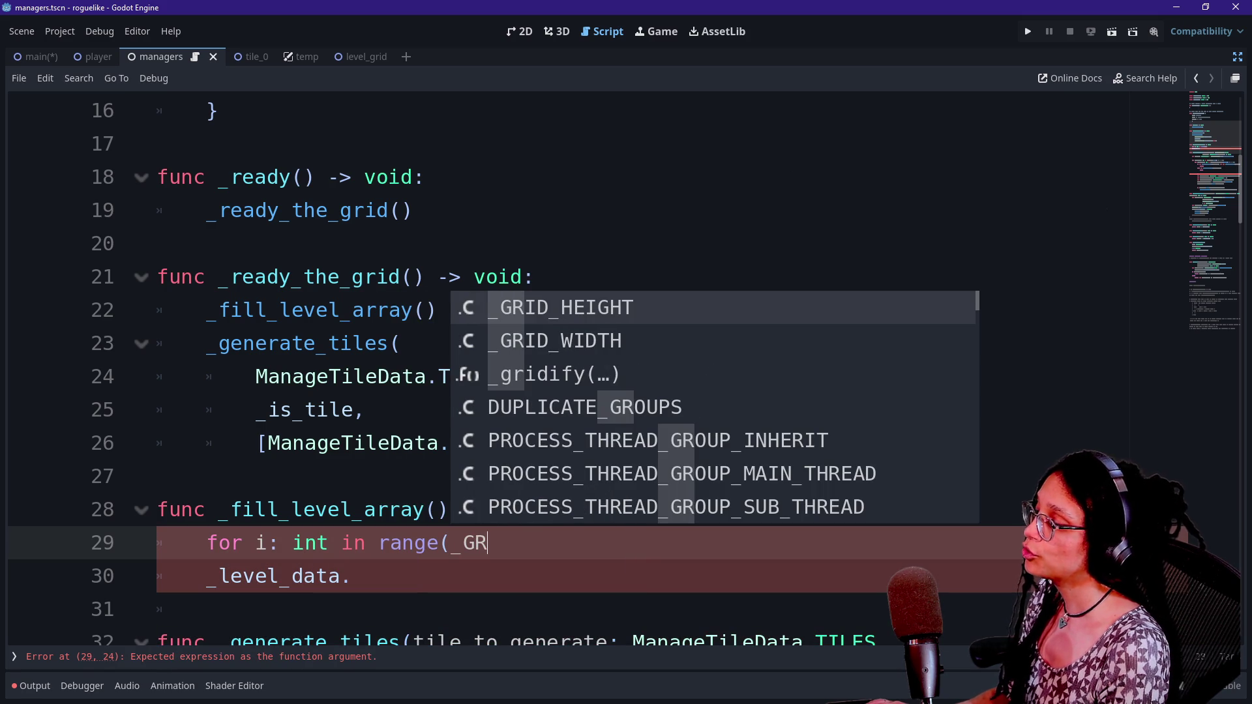
key("Down")
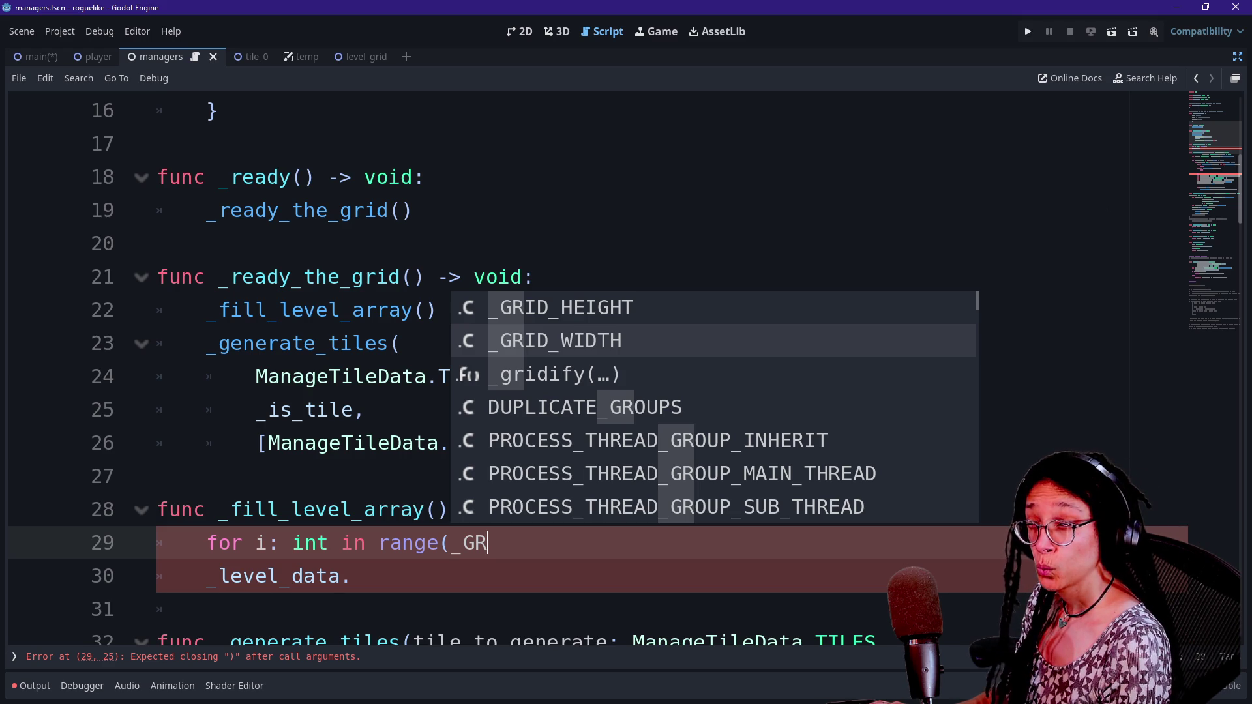
key("Up")
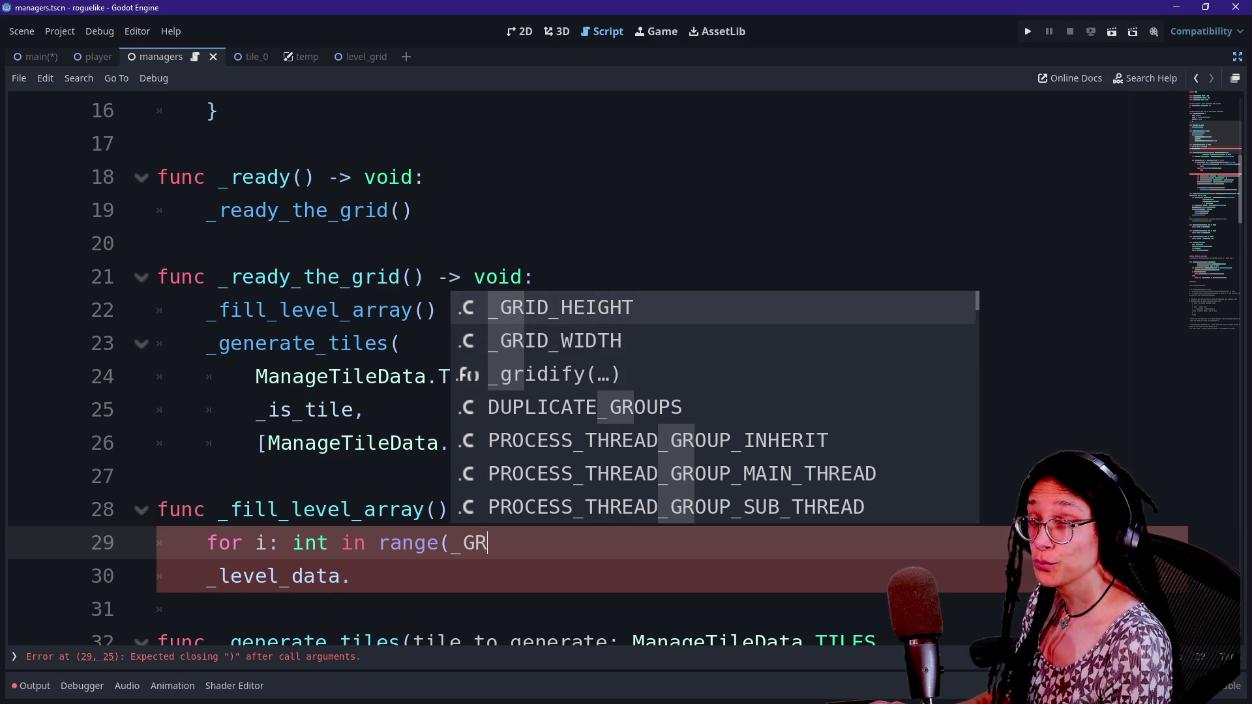
key("Return")
type("):")
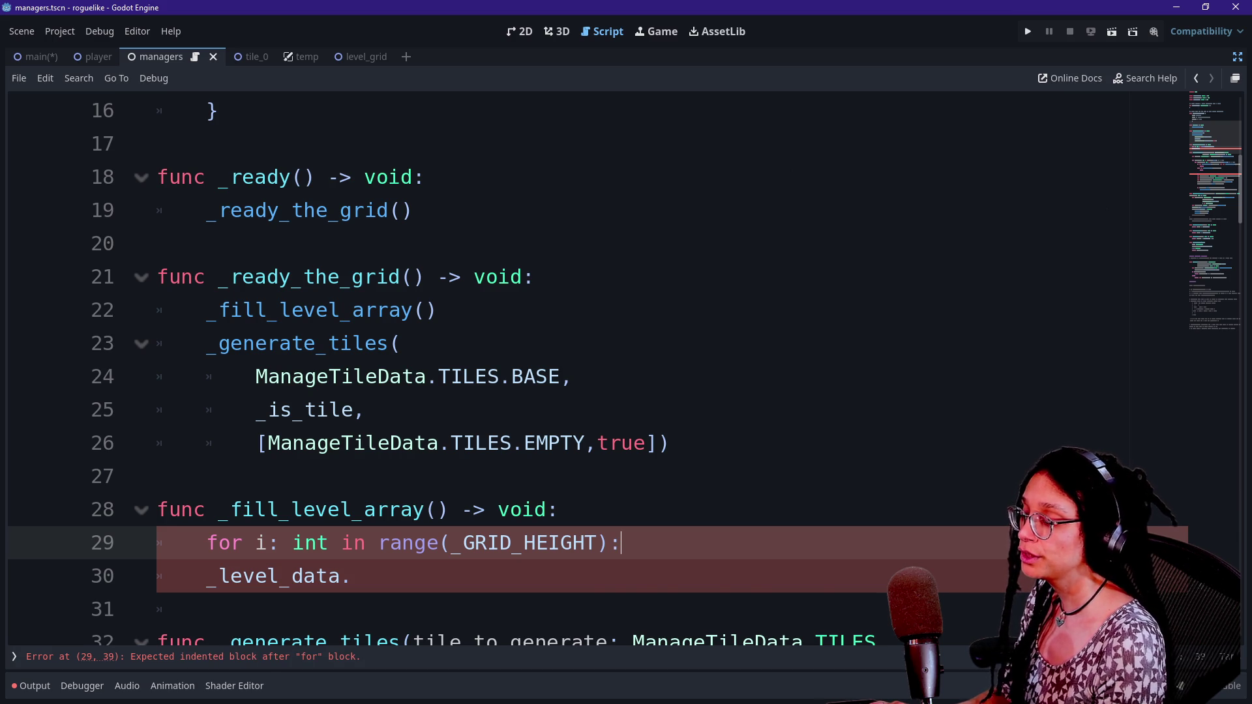
- Indent the '_level_data.' line so it sits inside the _GRID_HEIGHT loop
key("Down")
key("Down")
key("Down")
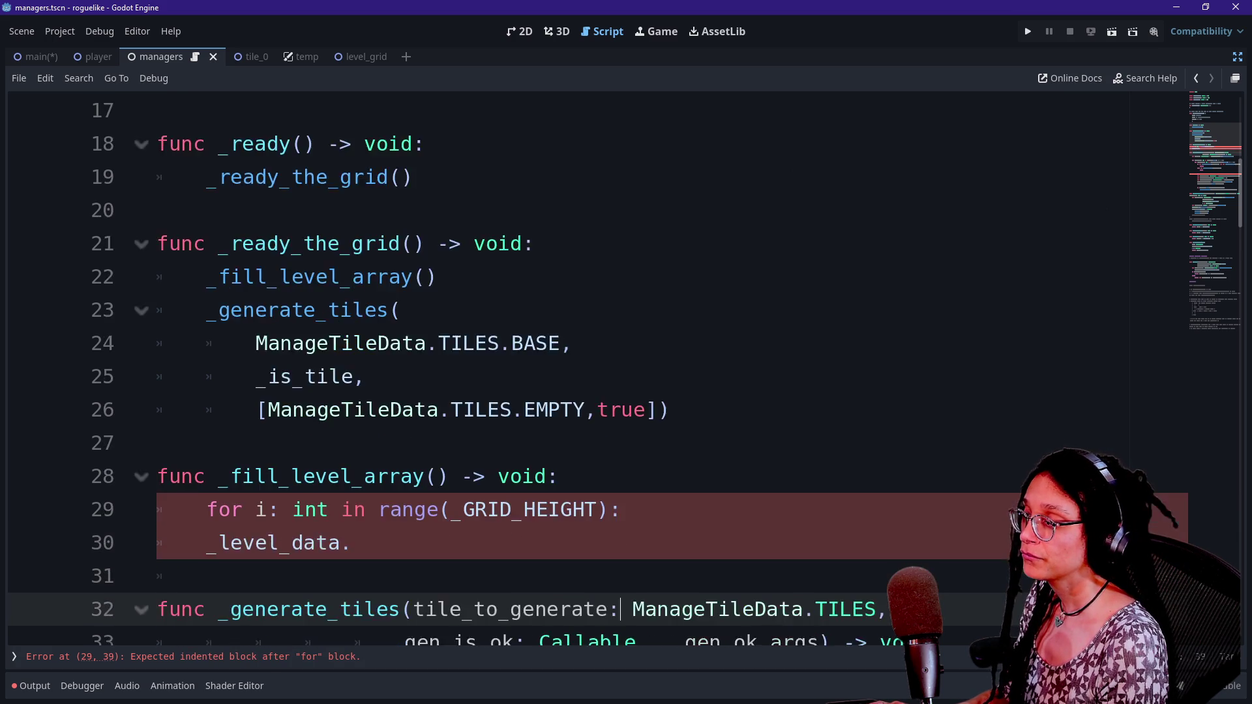
left_click(207, 443)
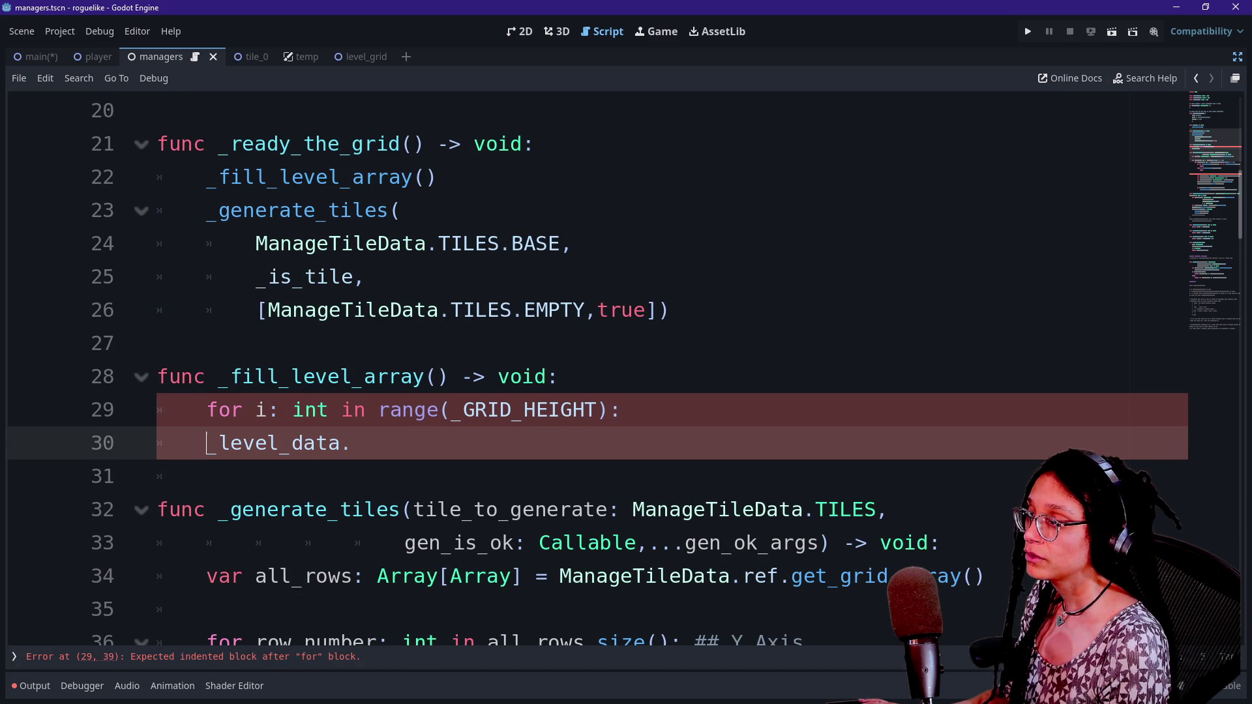
key("Tab")
key("ctrl+shift+Return")
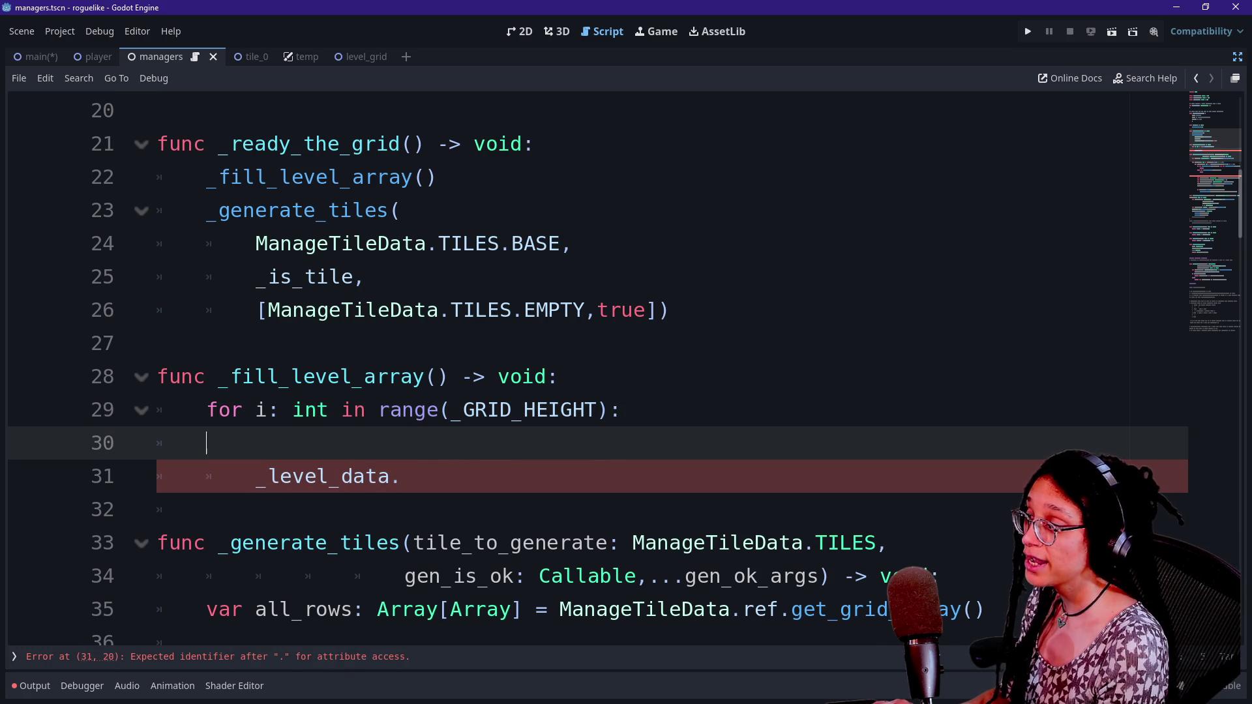
key("BackSpace")
key("BackSpace")
key("BackSpace")
- Declare 'var dictionary_array: Array[Dictionary] = []' at the top of _fill_level_array
key("ctrl+shift+Return")
type("var")
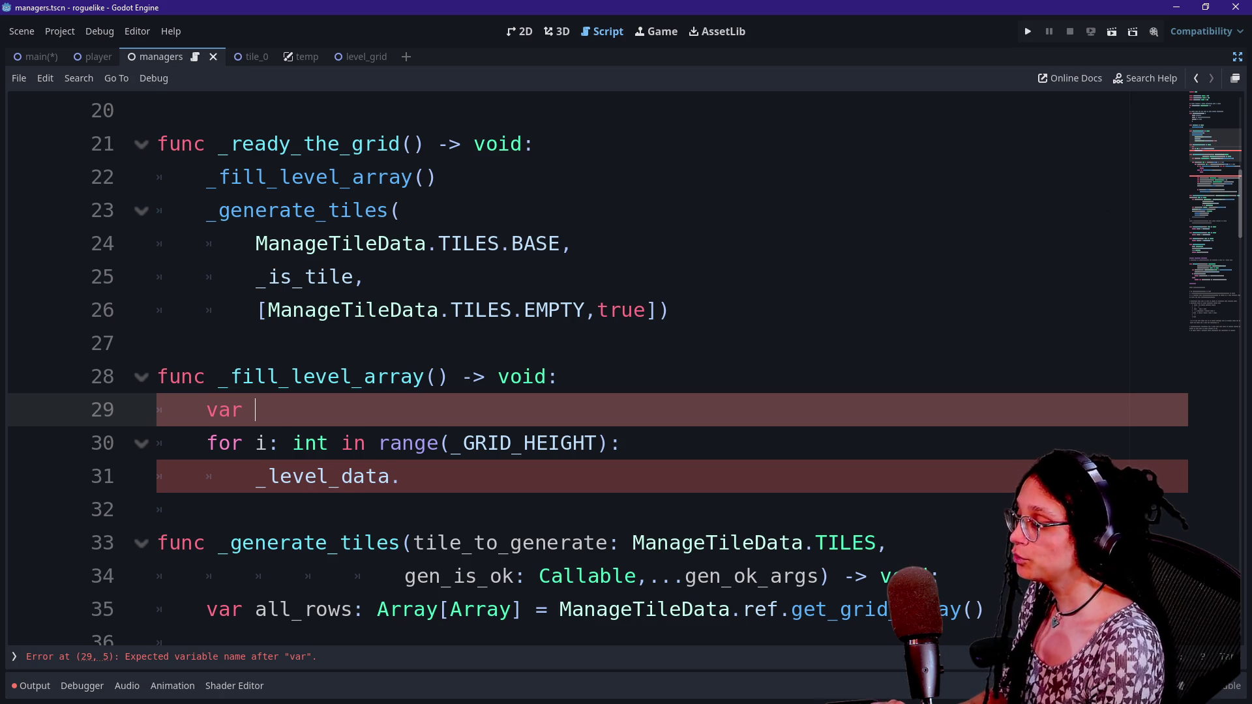
type("dictionary")
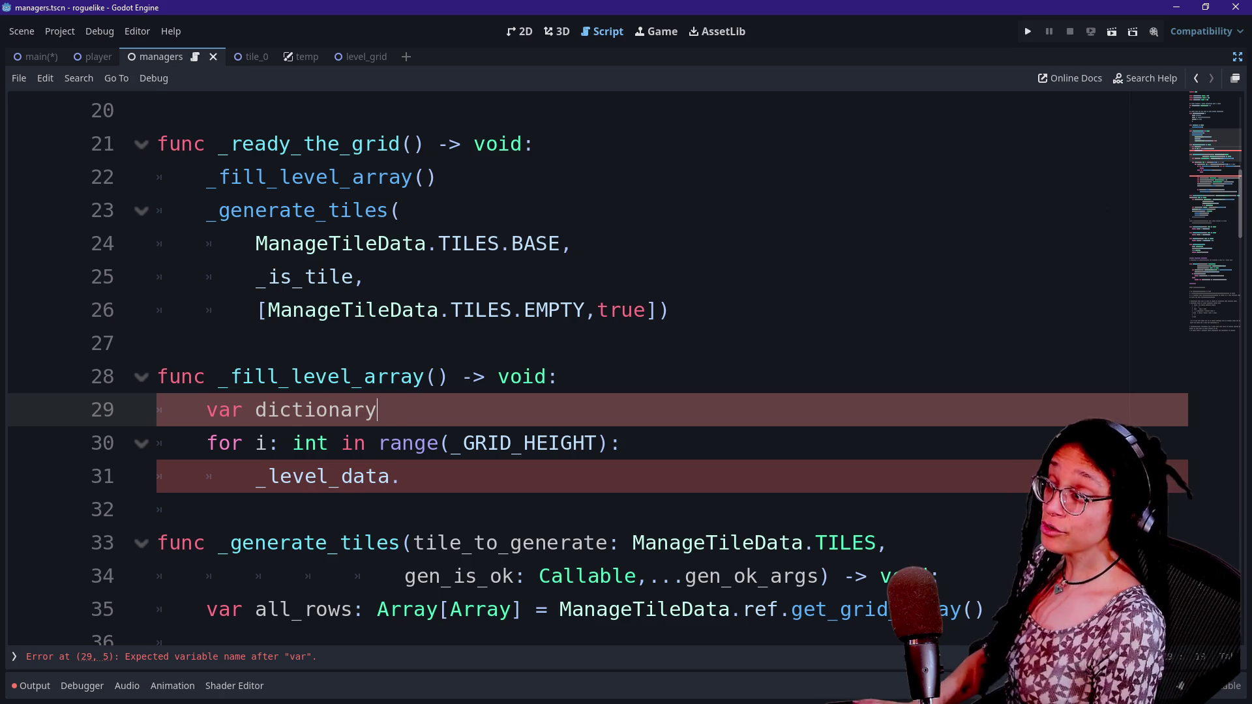
type("_array: A")
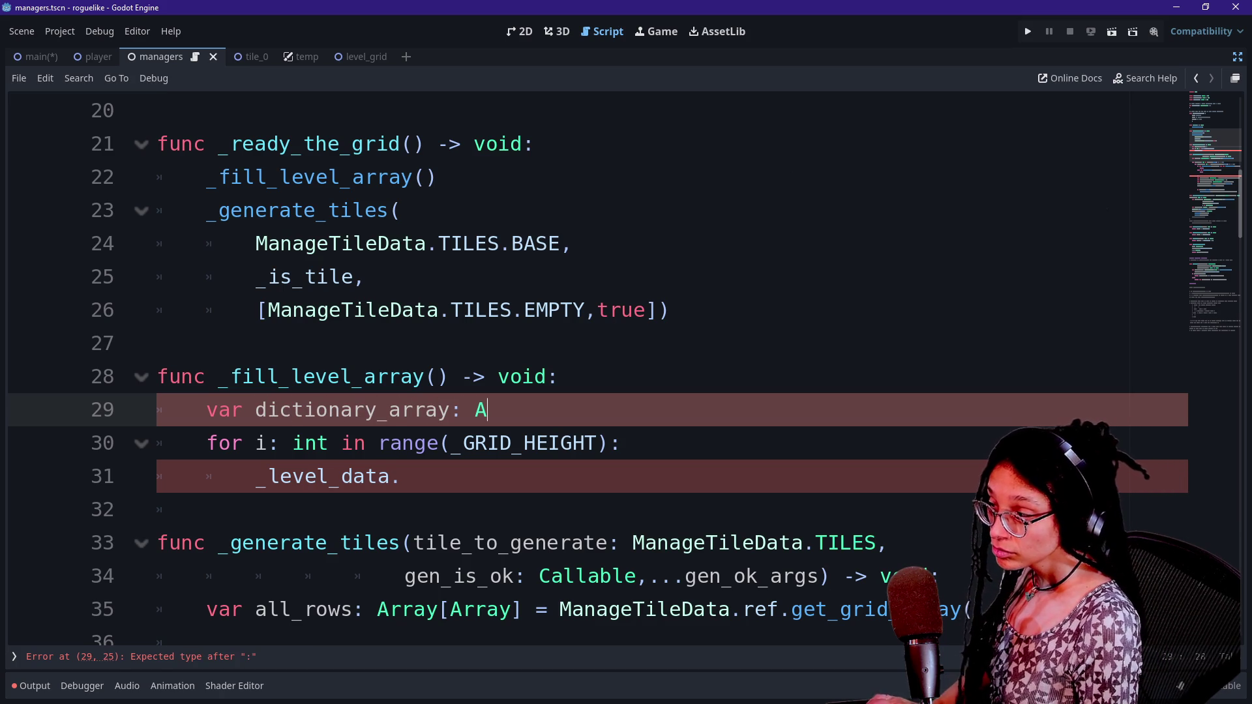
type("rray[Dictionary]")
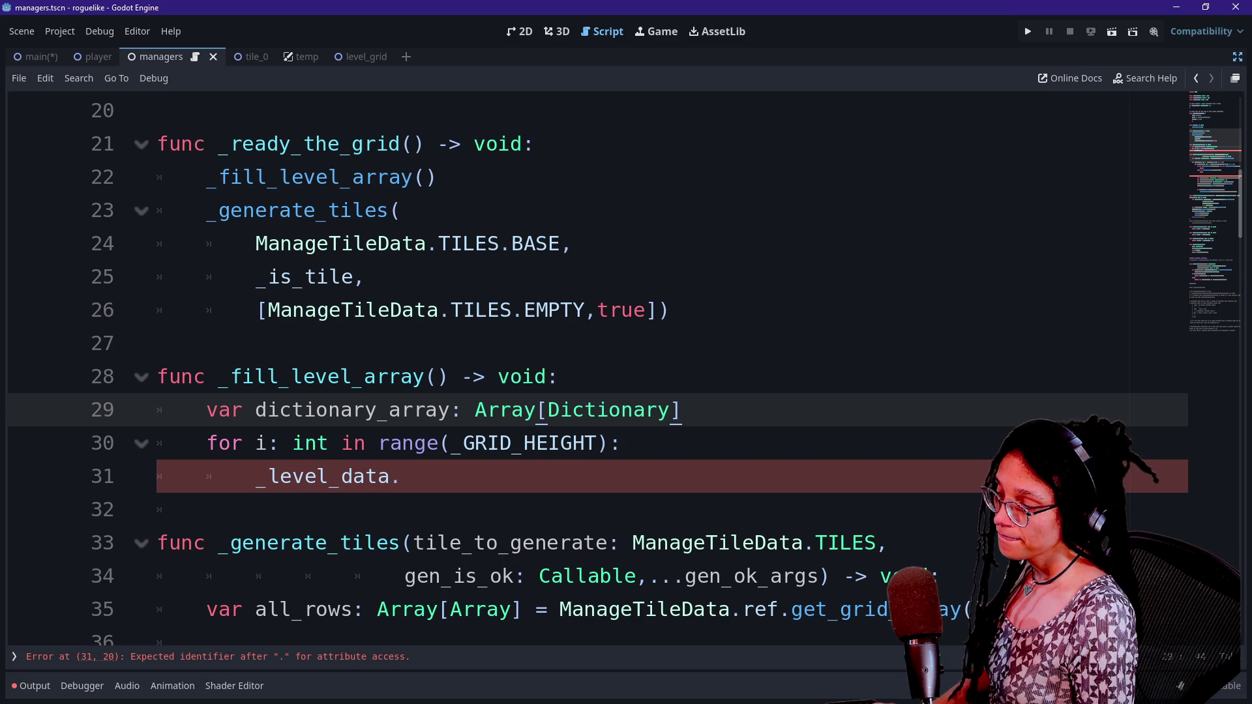
type(" = []")
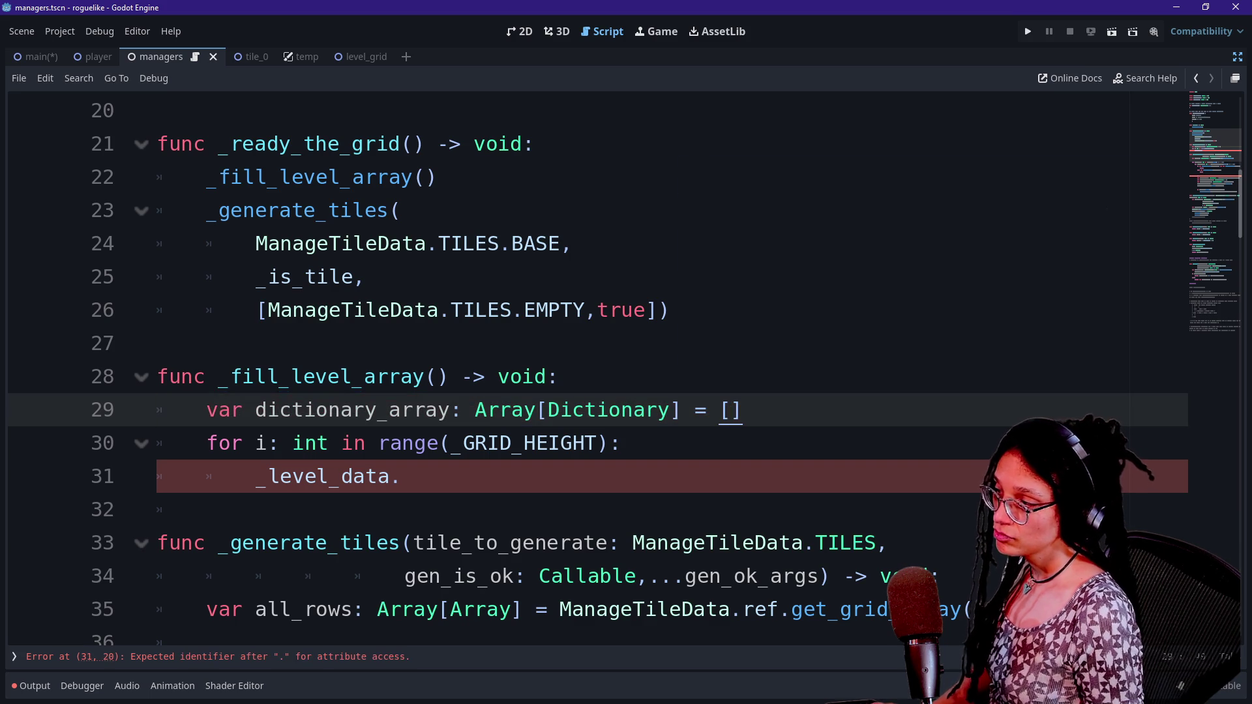
- Add 'for i: int in range(_GRID_WIDTH):' below the dictionary_array declaration
left_click(402, 476)
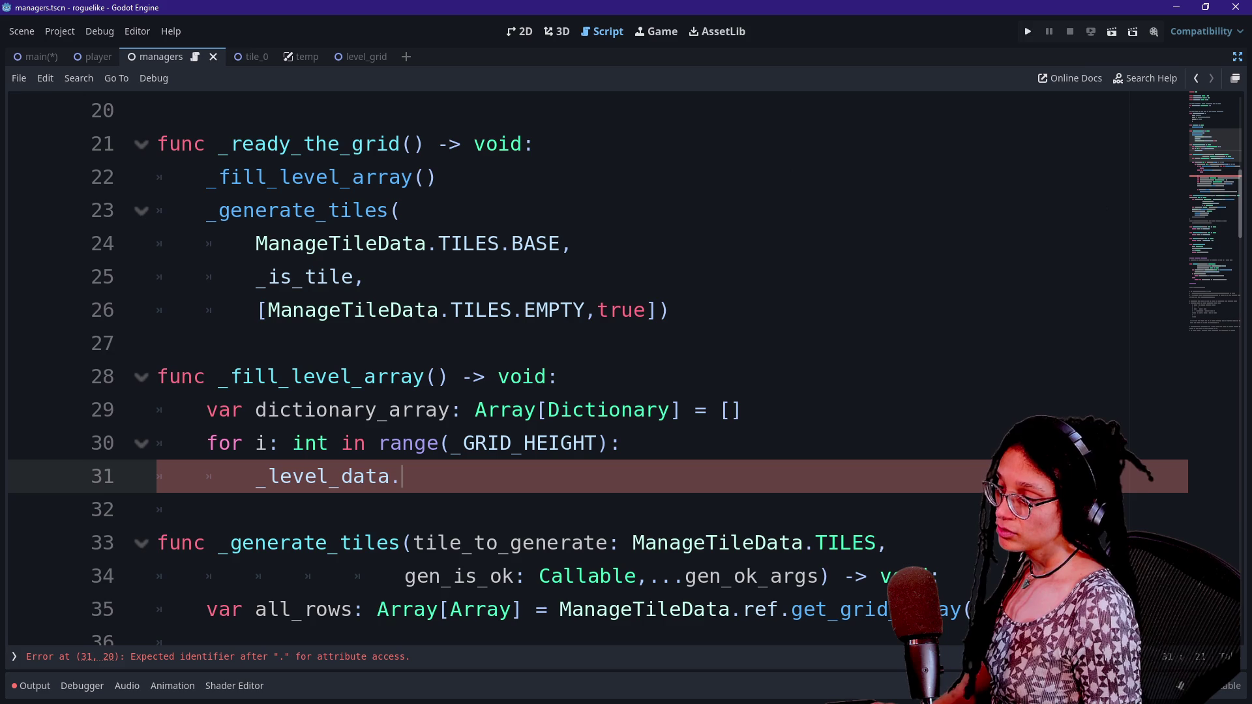
left_click(743, 411)
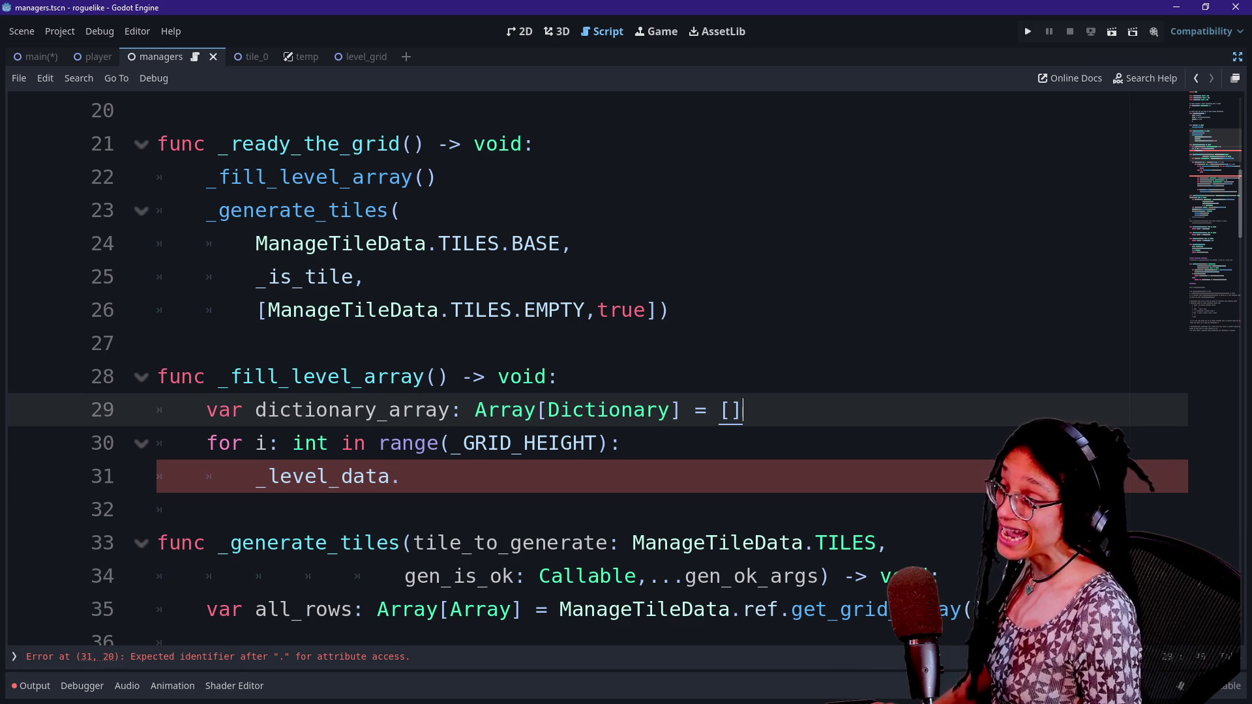
key("Return")
type("for i: int in range(_g")
key("BackSpace")
type("GRID_WID")
key("Return")
type("):")
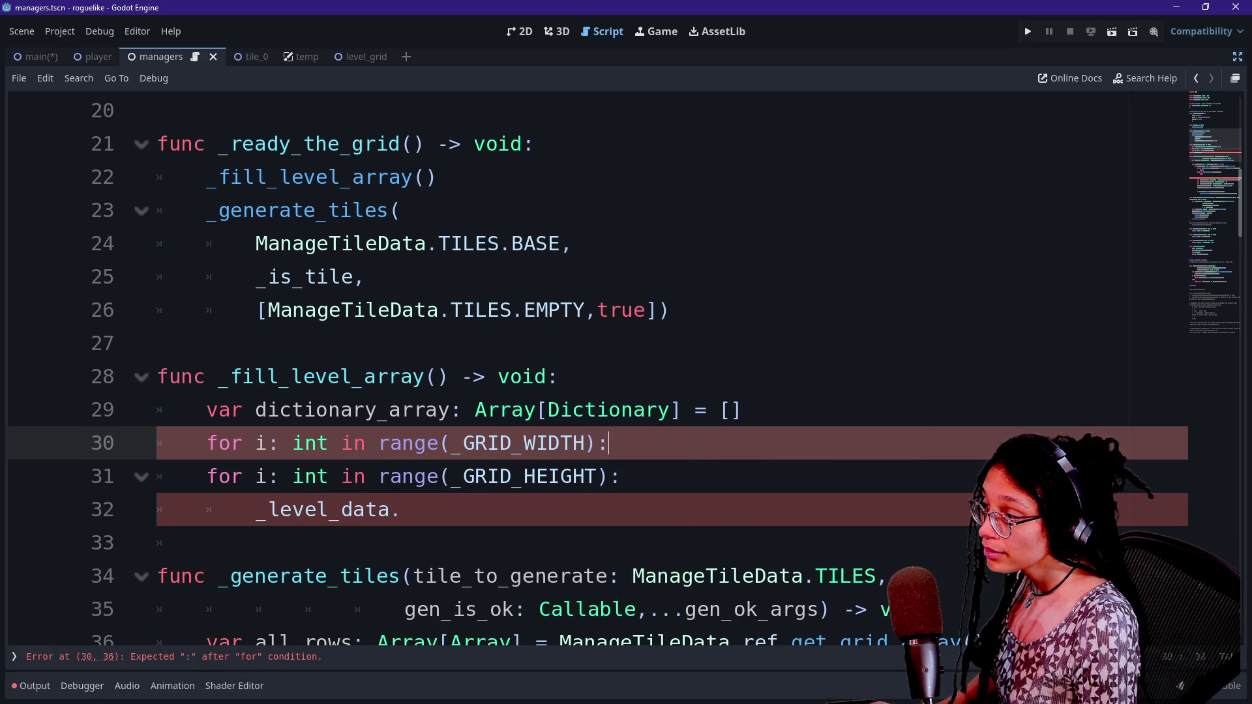
- Start an unfinished 'dictionary_array.' line inside the _GRID_WIDTH loop
key("Return")
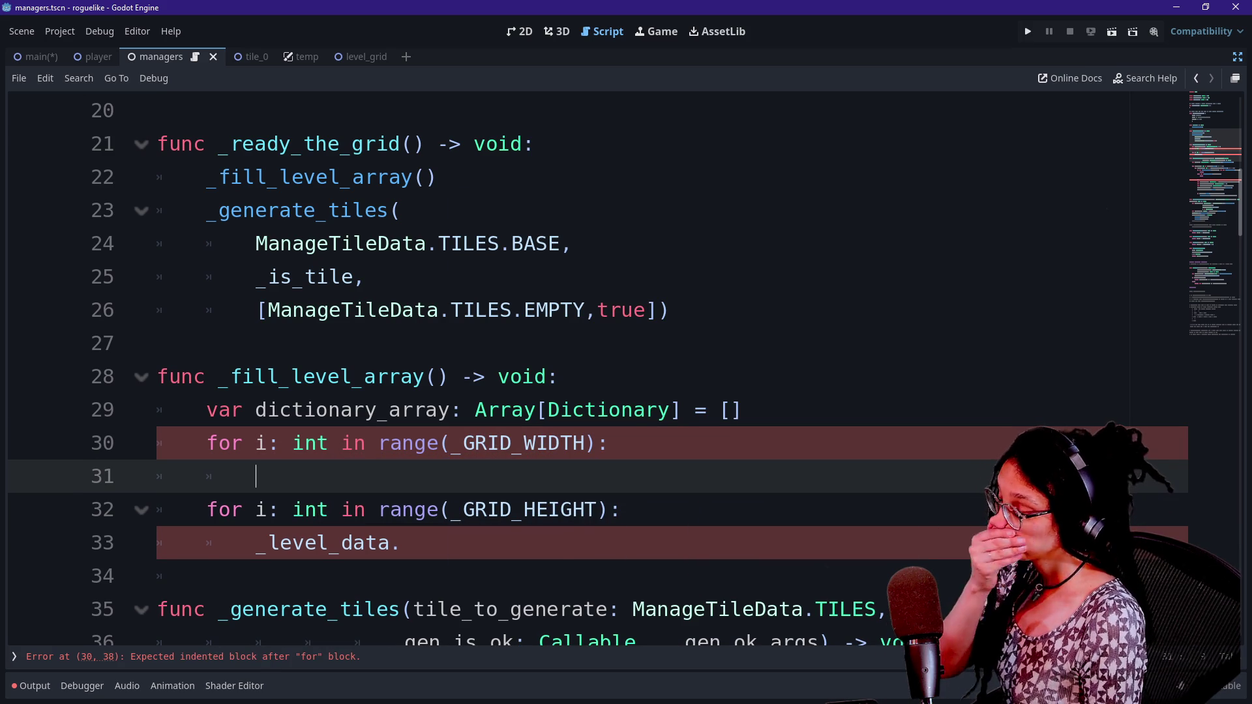
type("d")
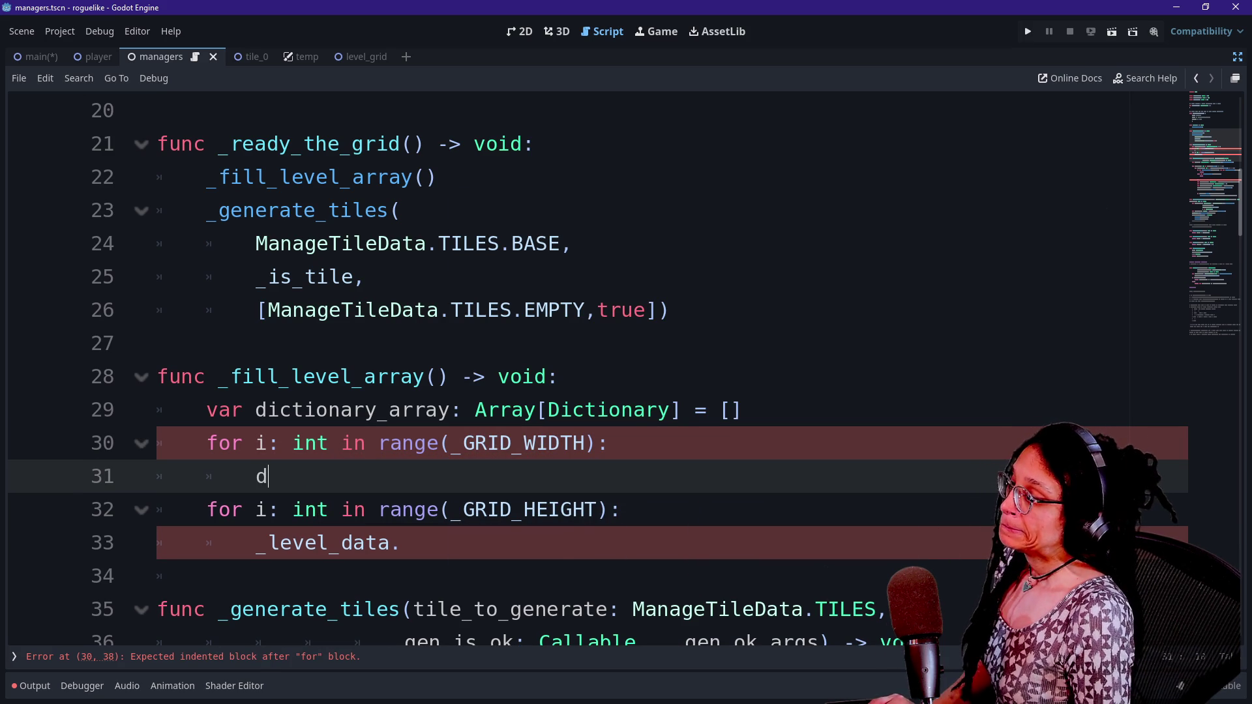
type("ictionary_array.")
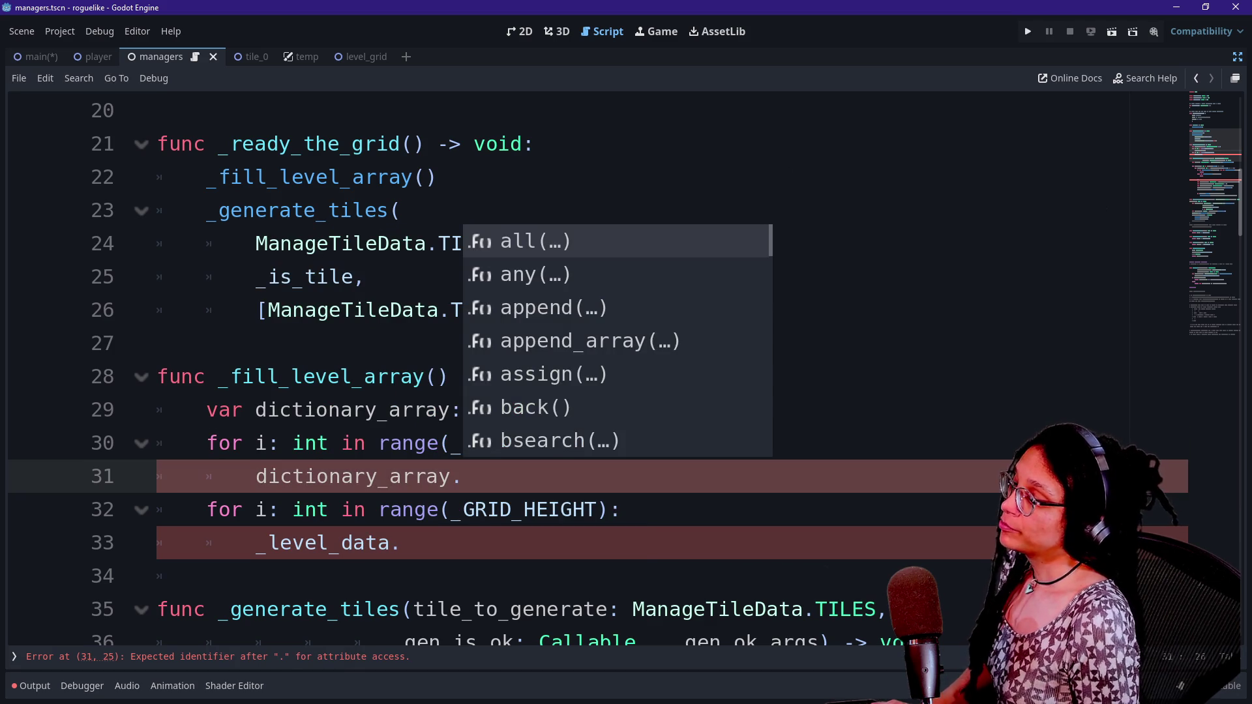
key("Escape")
- Declare a dictionary variable initialised with Dictionary.new() above the dictionary_array line
key("ctrl+shift+Return")
type("var")
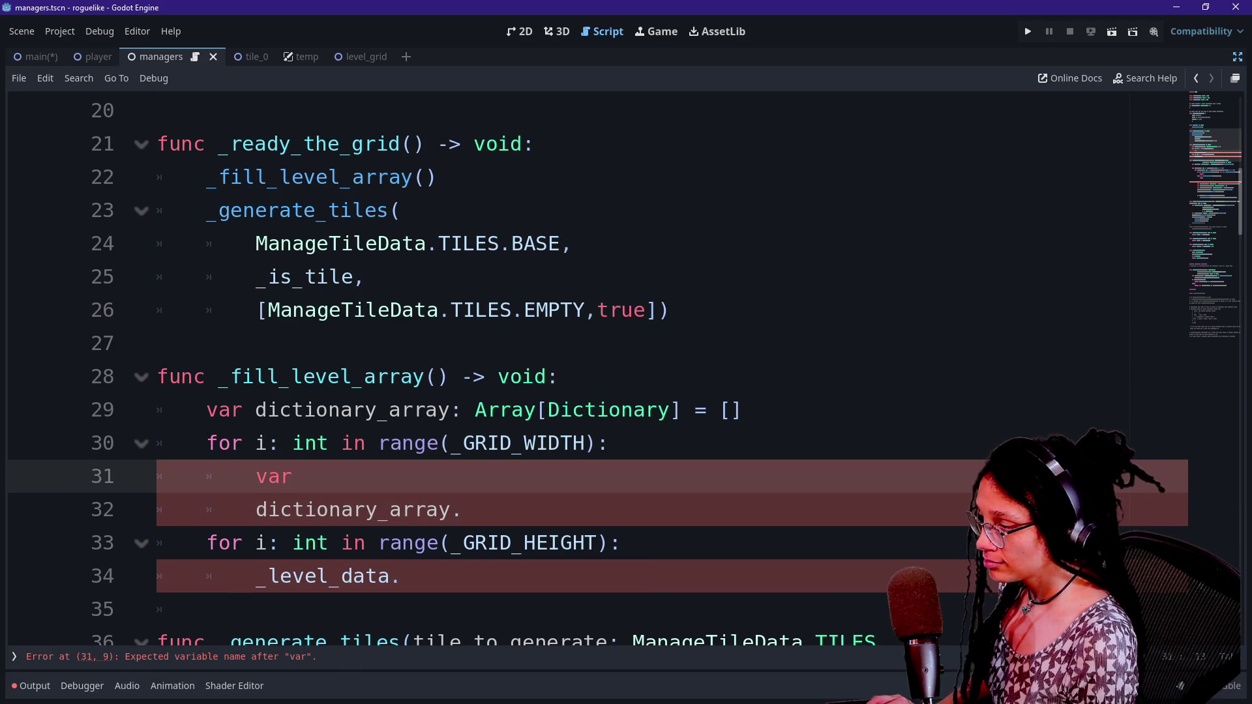
type("dictionary:")
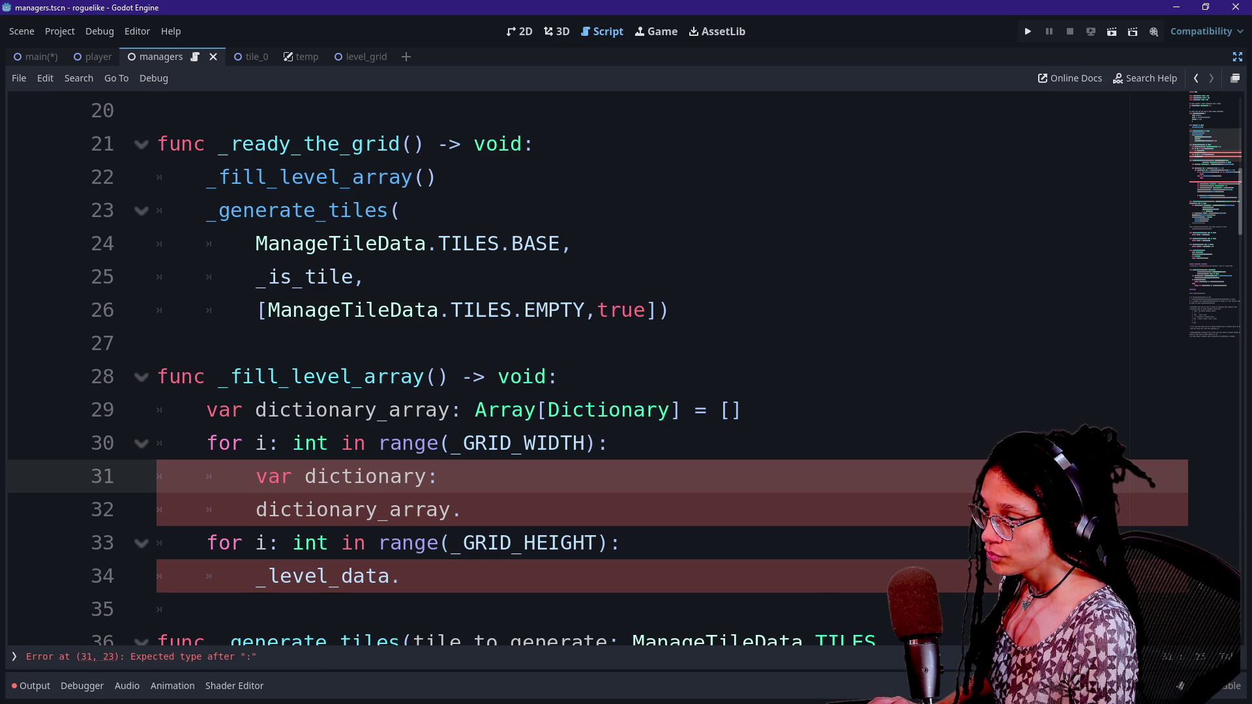
type("D")
key("BackSpace")
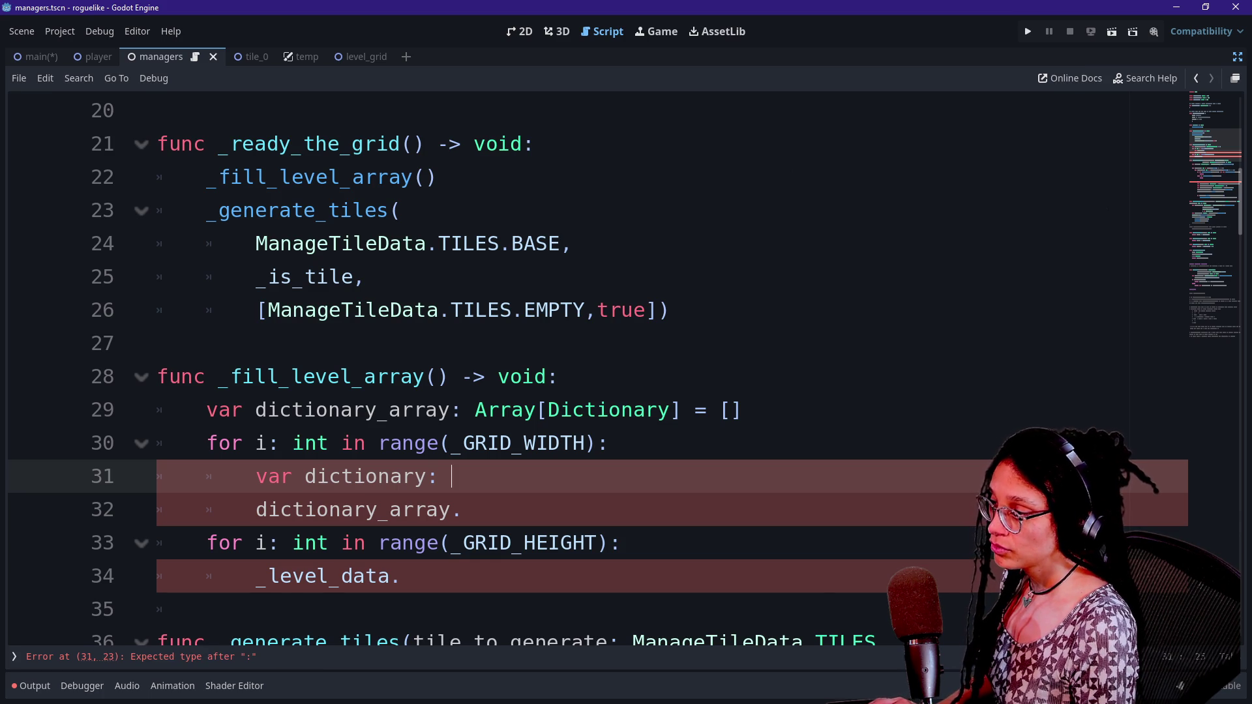
type("Dictionar")
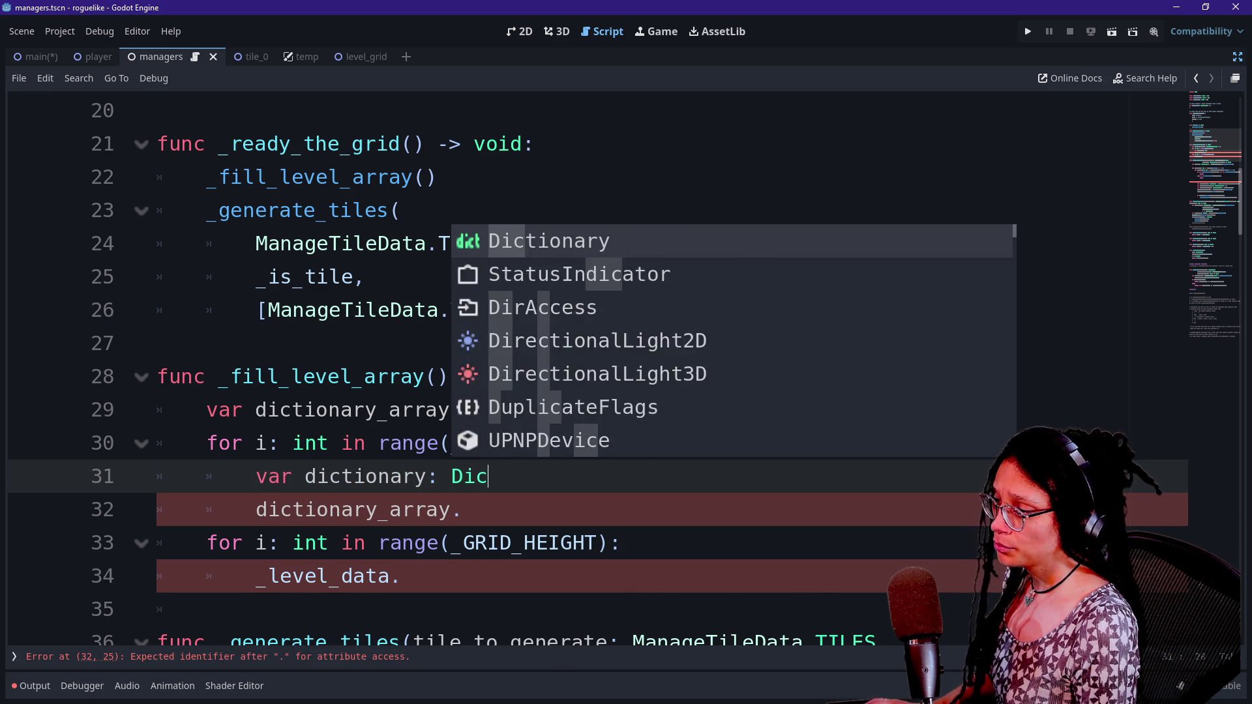
type("y.n")
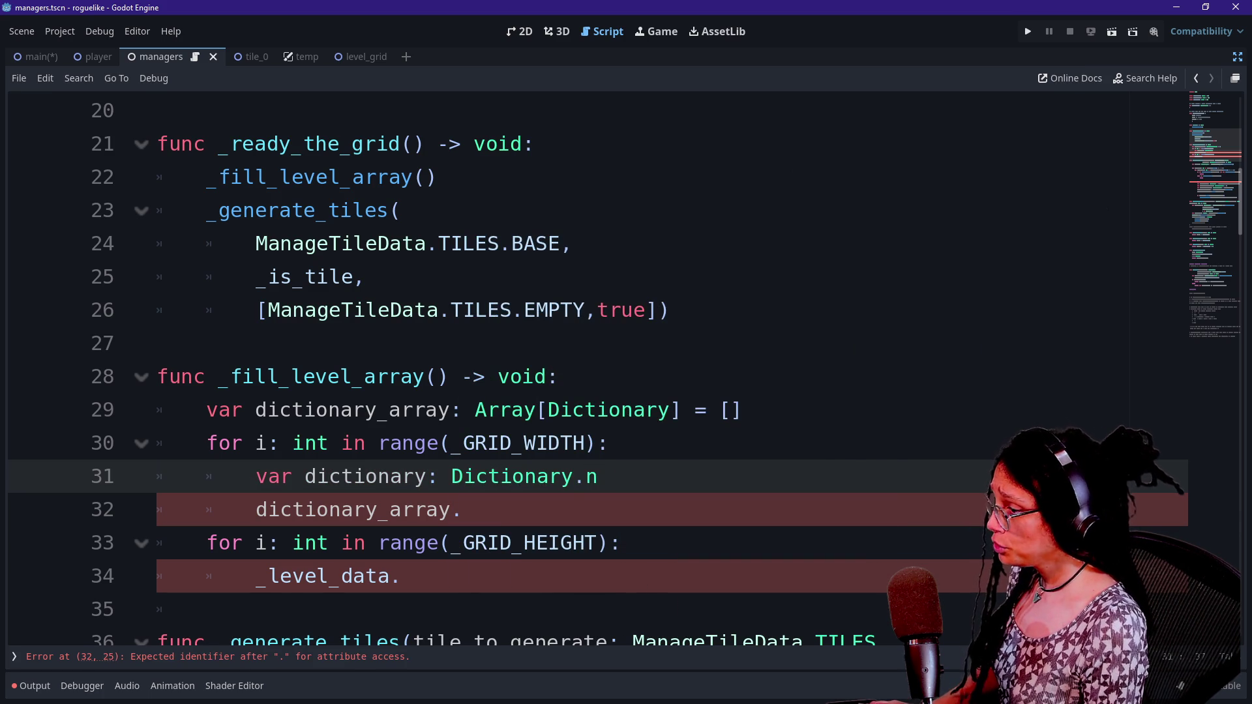
type("ew()")
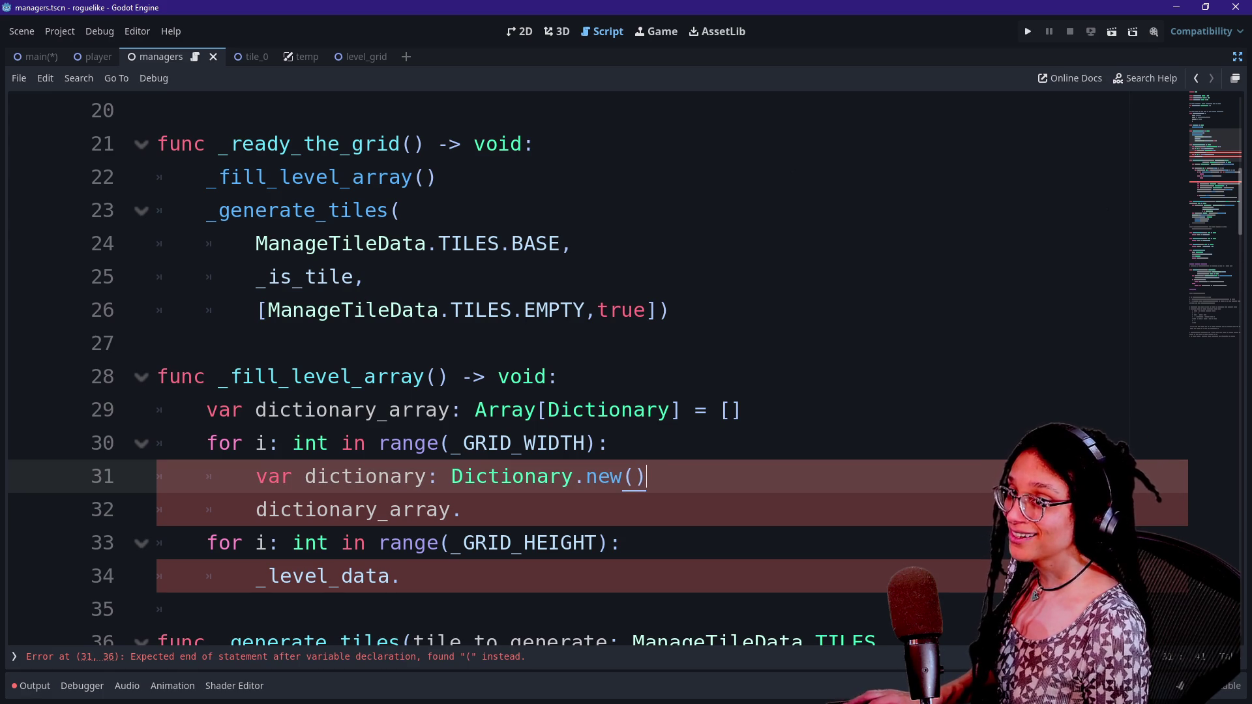
key("alt+Tab")
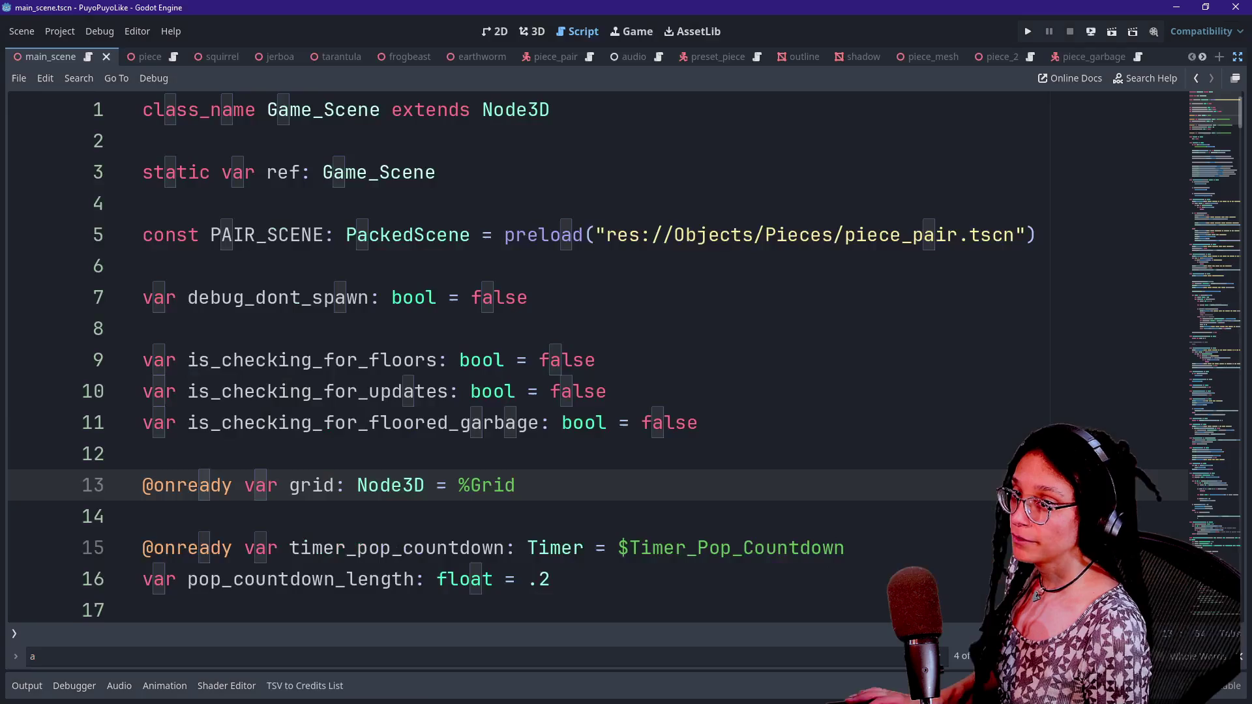
key("alt+Tab")
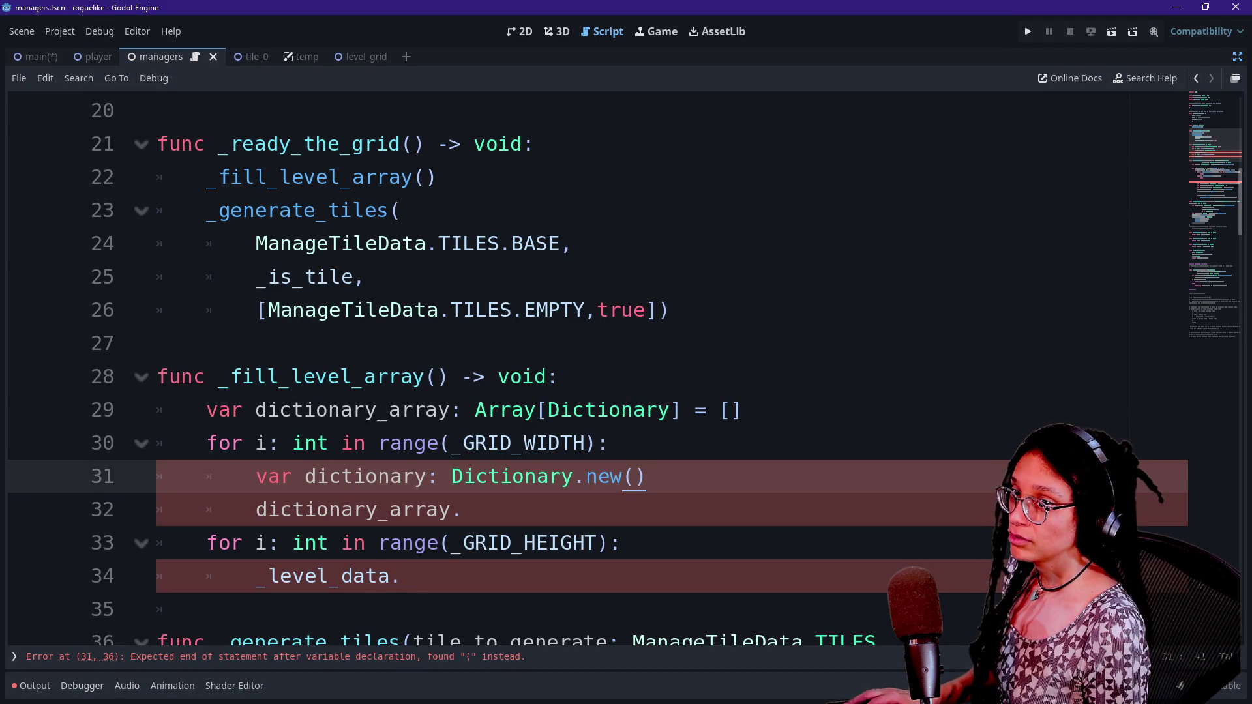
key("alt+Tab")
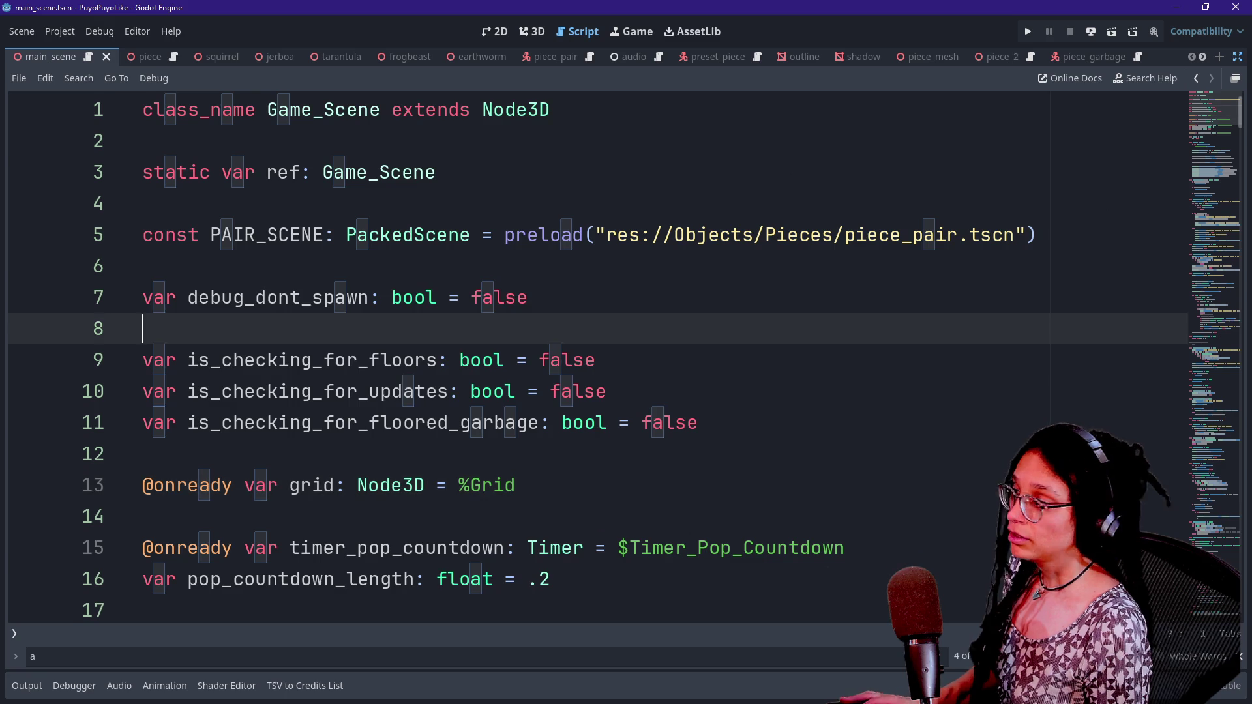
scroll(587, 359, "down", 10)
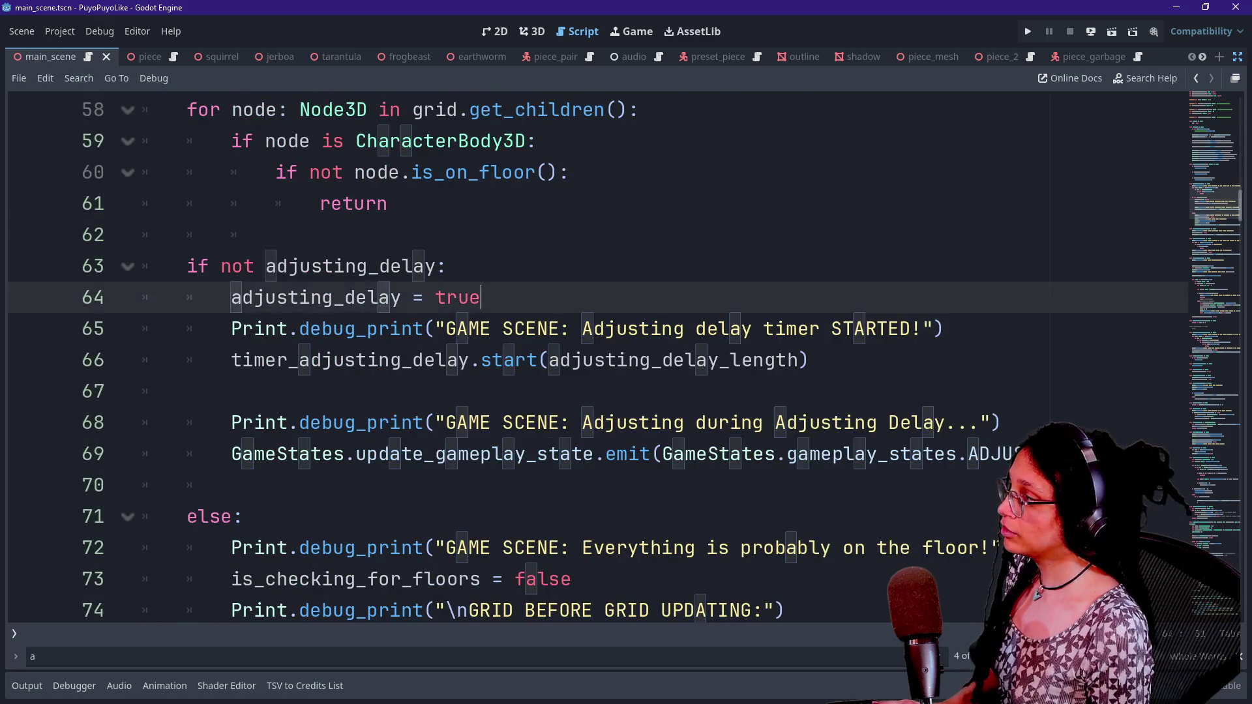
scroll(606, 359, "up", 15)
left_click(143, 204)
scroll(606, 359, "down", 13)
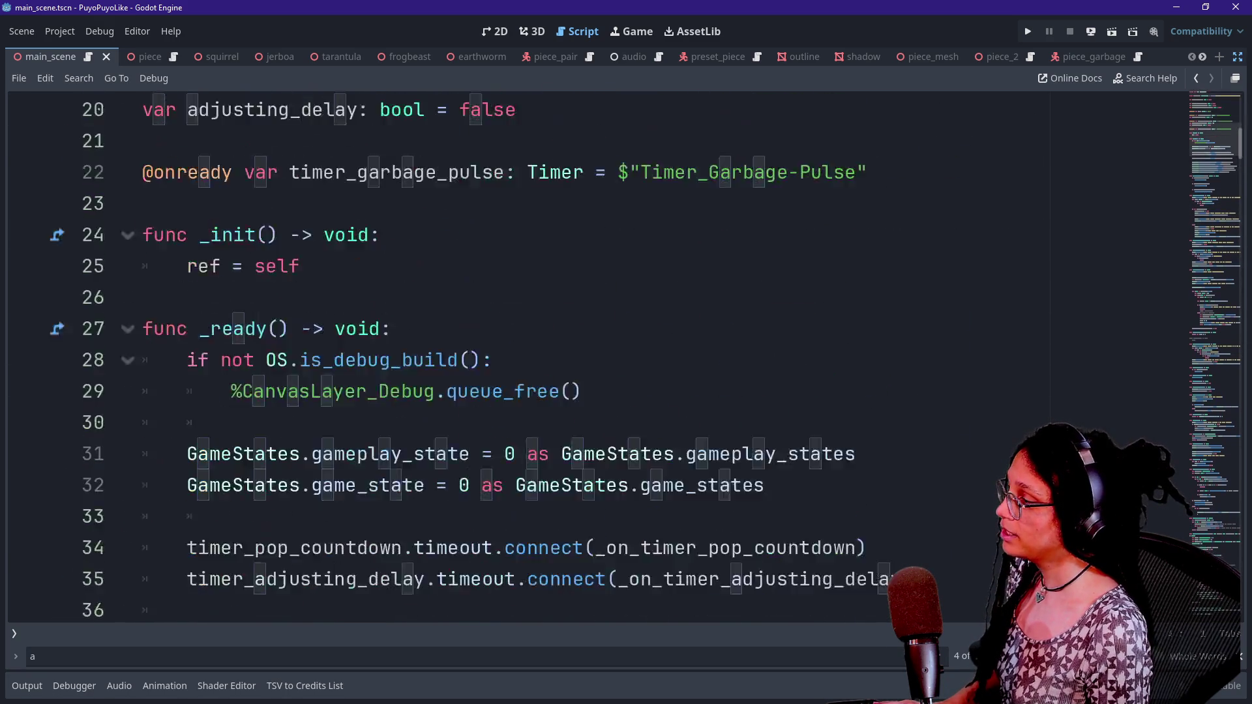
left_click(942, 204)
key("ctrl+f")
type(")")
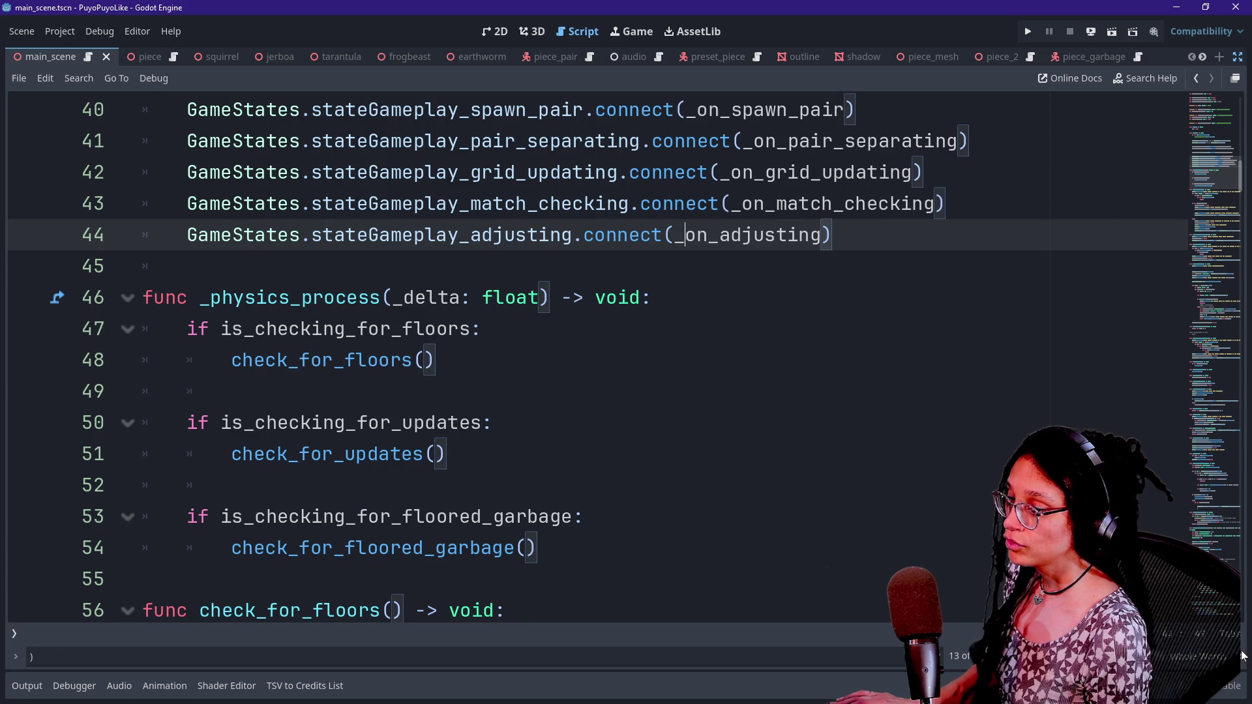
key("Escape")
left_click(435, 360)
scroll(597, 369, "down", 2)
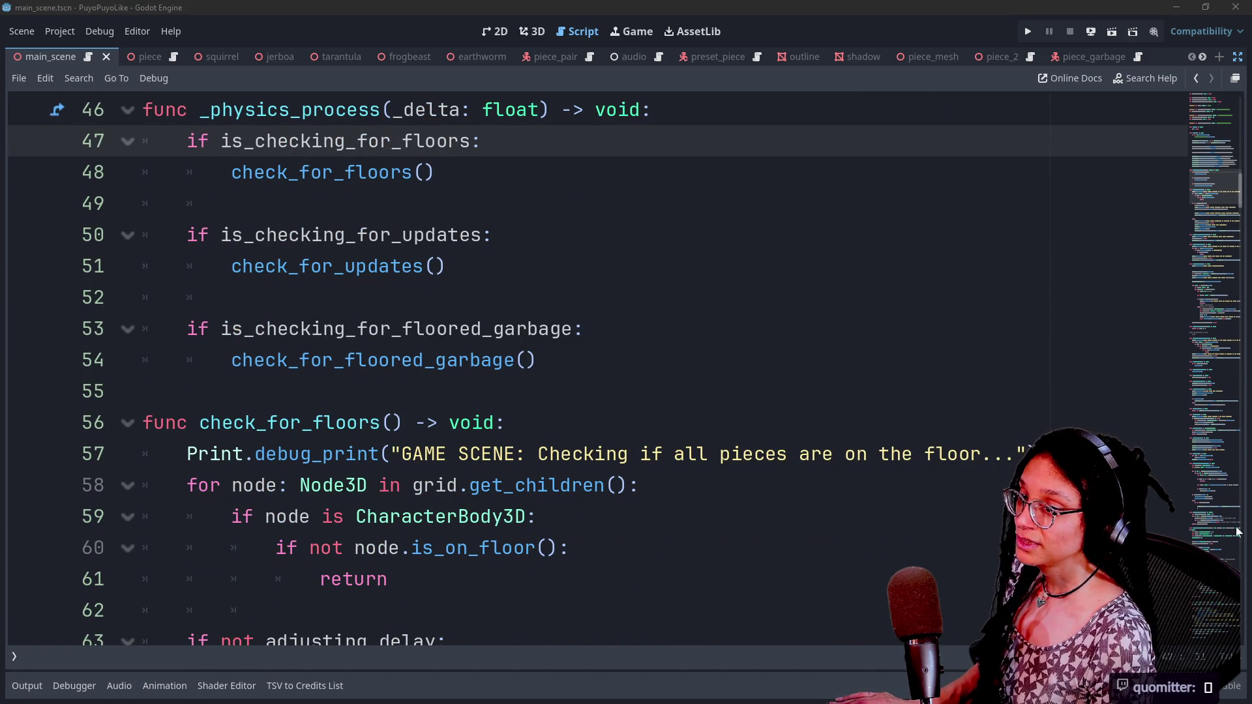
scroll(597, 368, "down", 2)
left_click(536, 328)
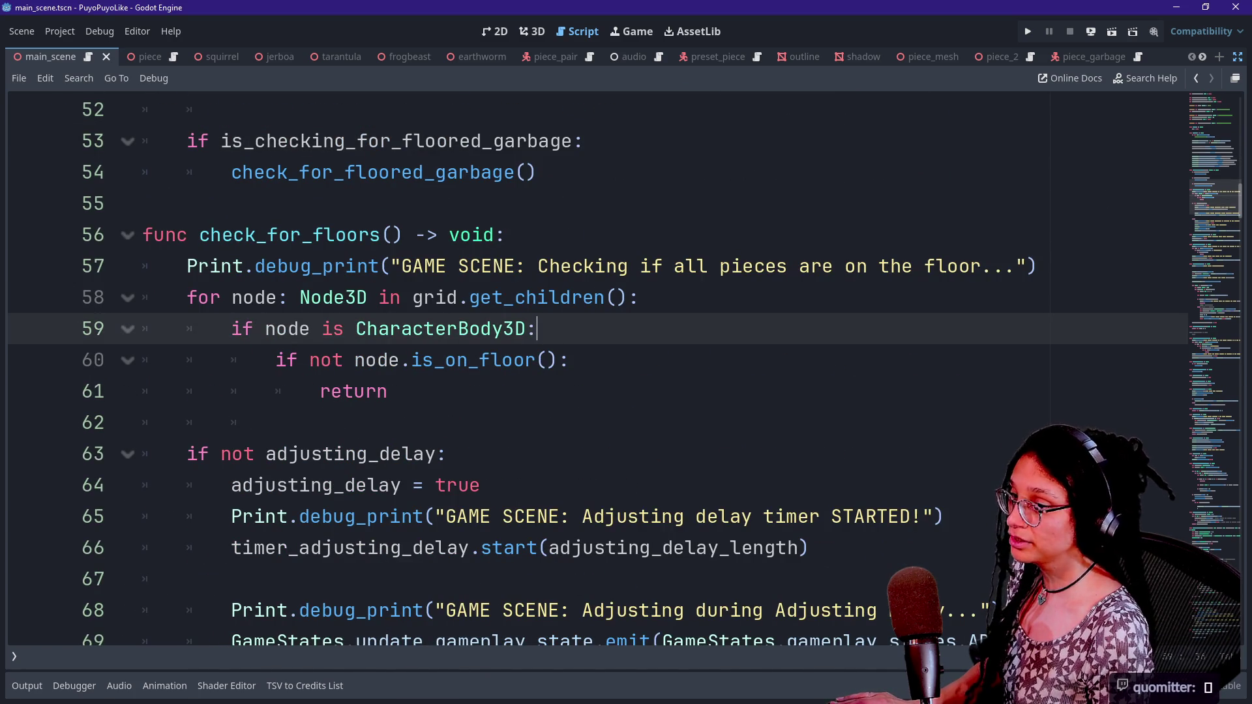
left_click(446, 454)
scroll(446, 454, "down", 3)
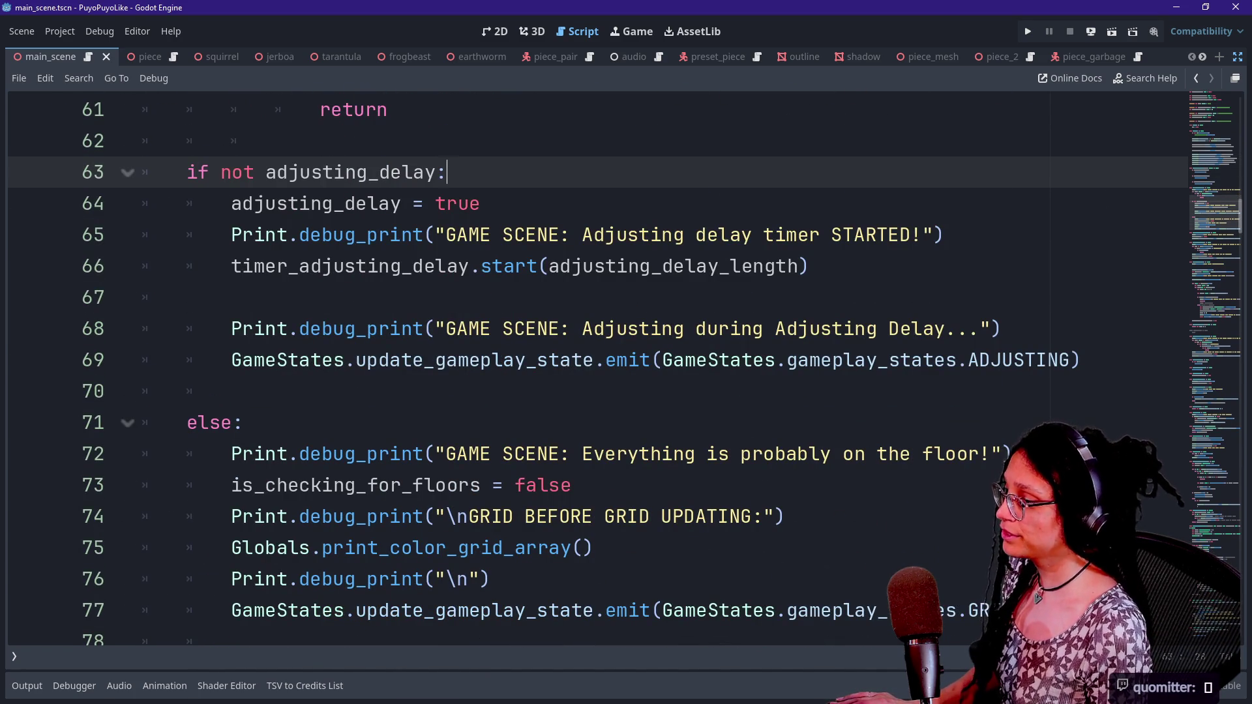
scroll(1213, 205, "up", 3)
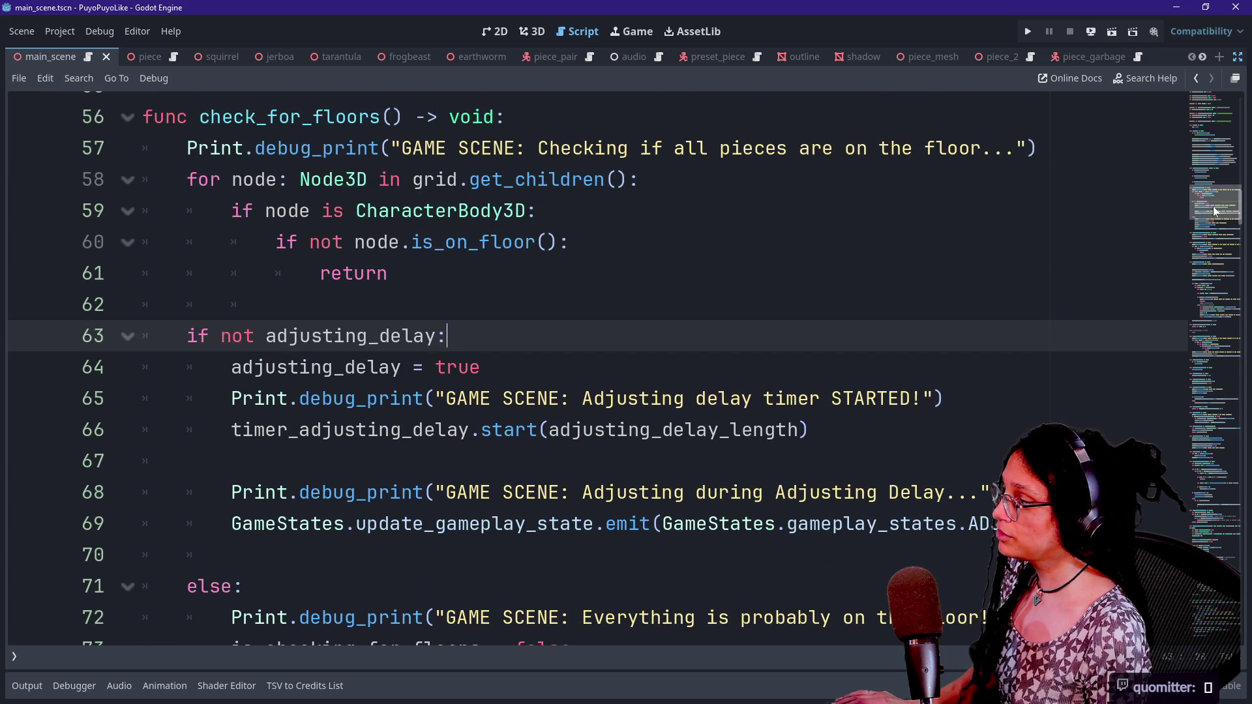
left_click(1213, 205)
left_click(1090, 249)
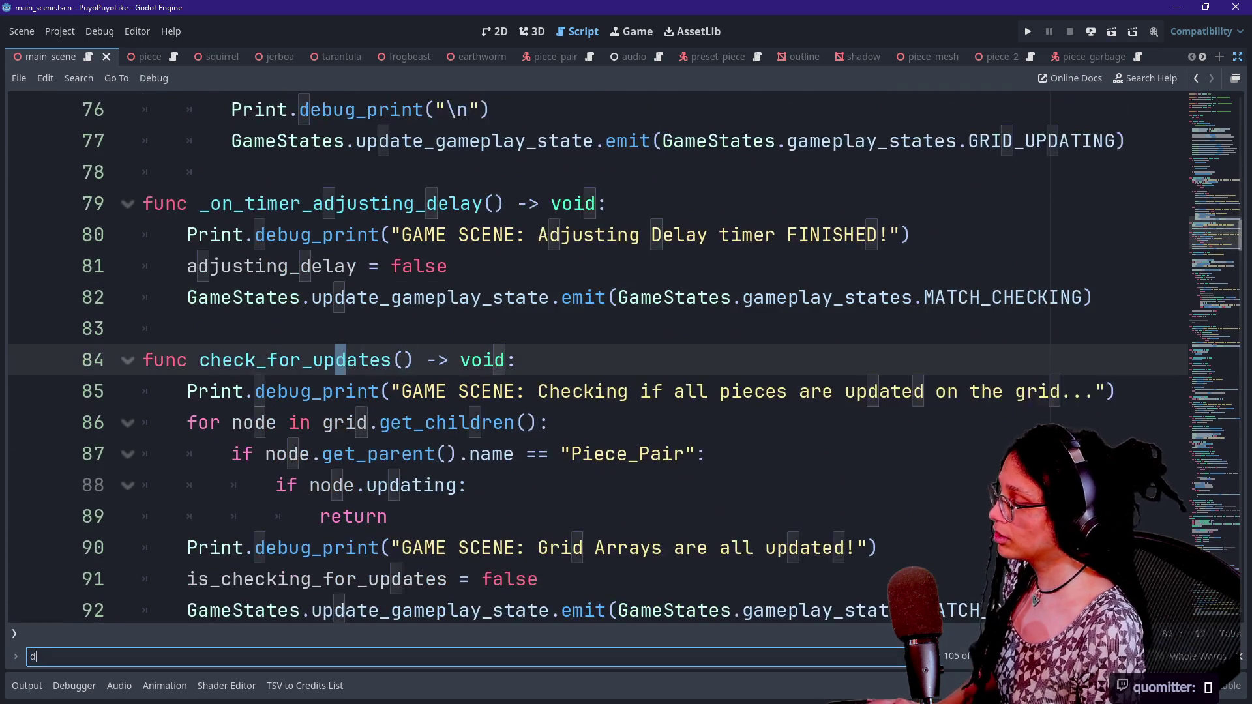
key("ctrl+f")
type("duct")
key("BackSpace")
key("BackSpace")
type("icitionary")
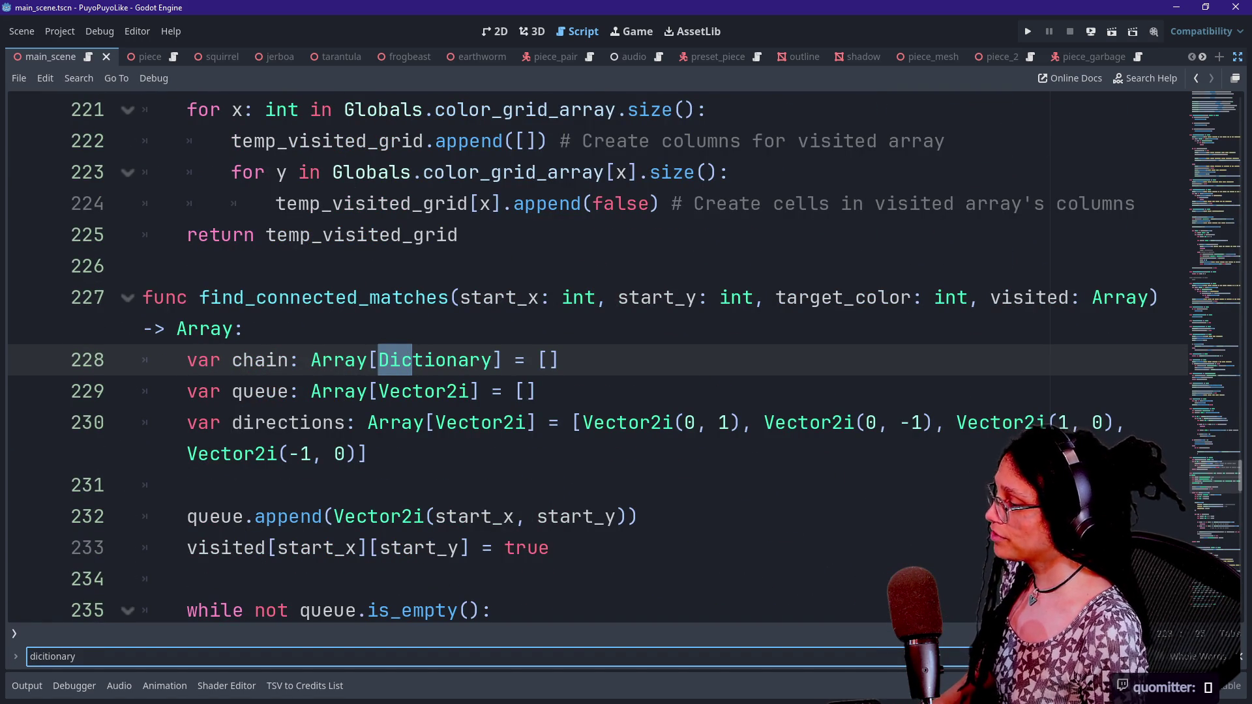
scroll(597, 357, "down", 2)
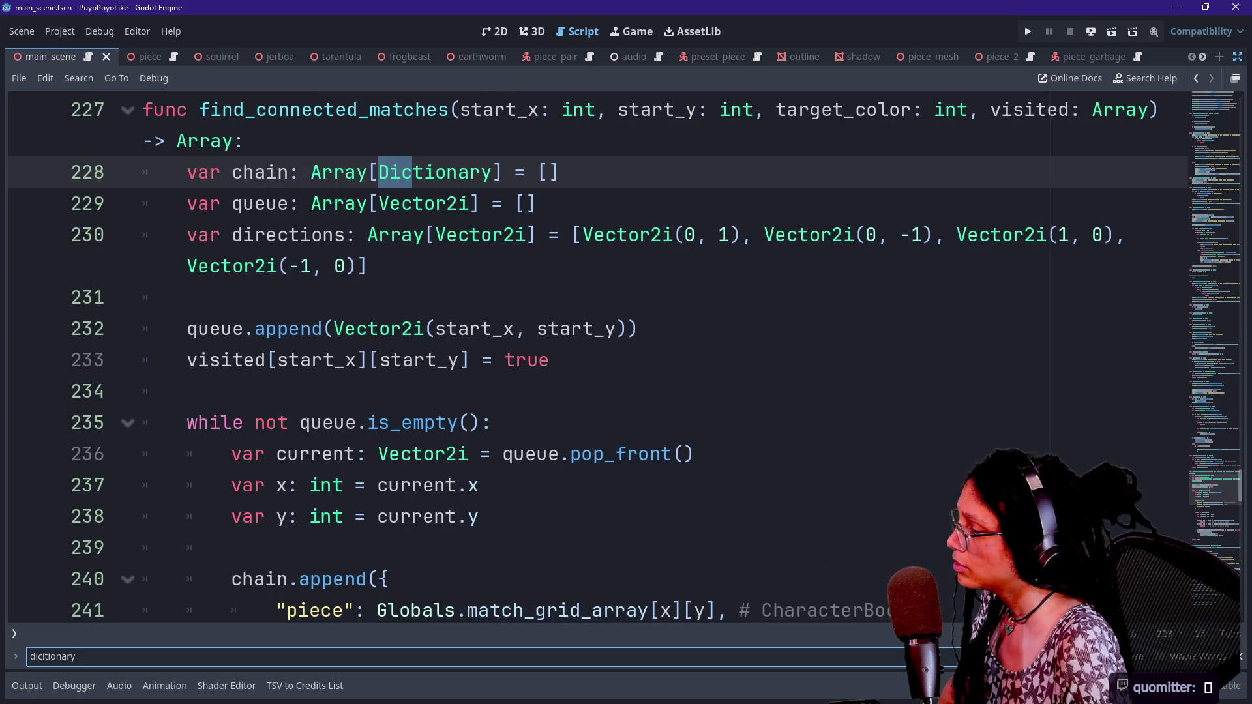
scroll(598, 356, "down", 2)
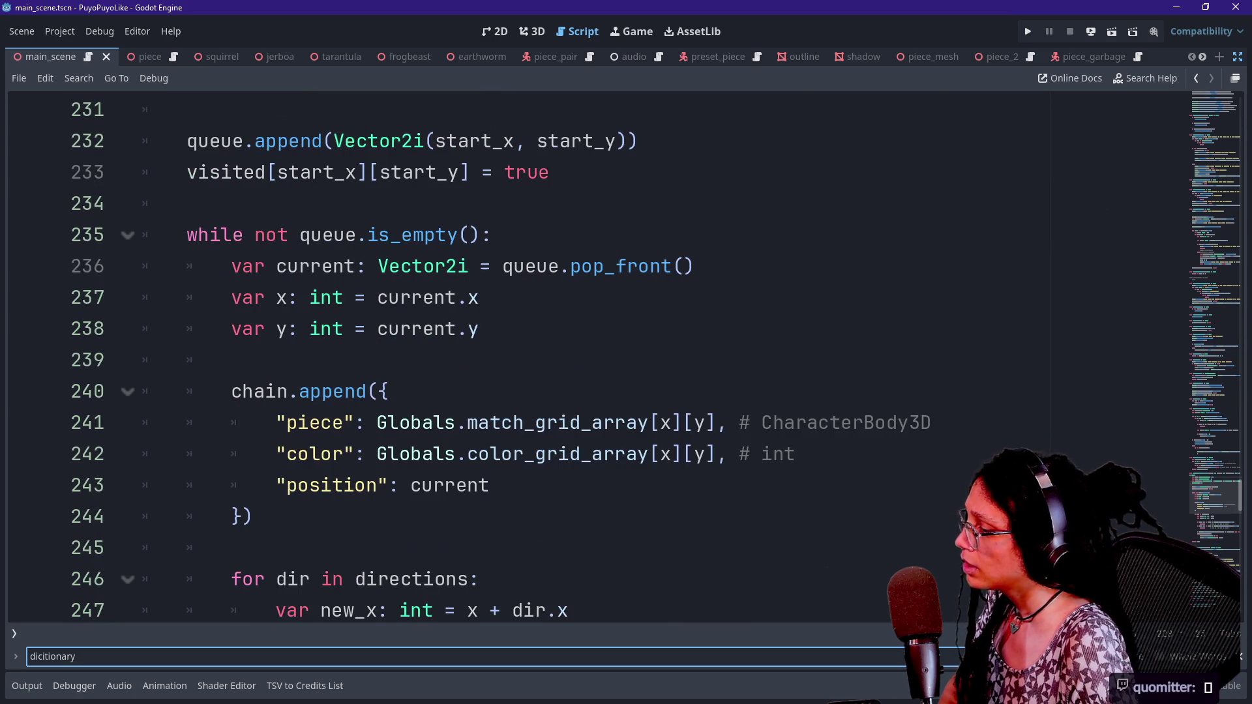
scroll(598, 357, "down", 2)
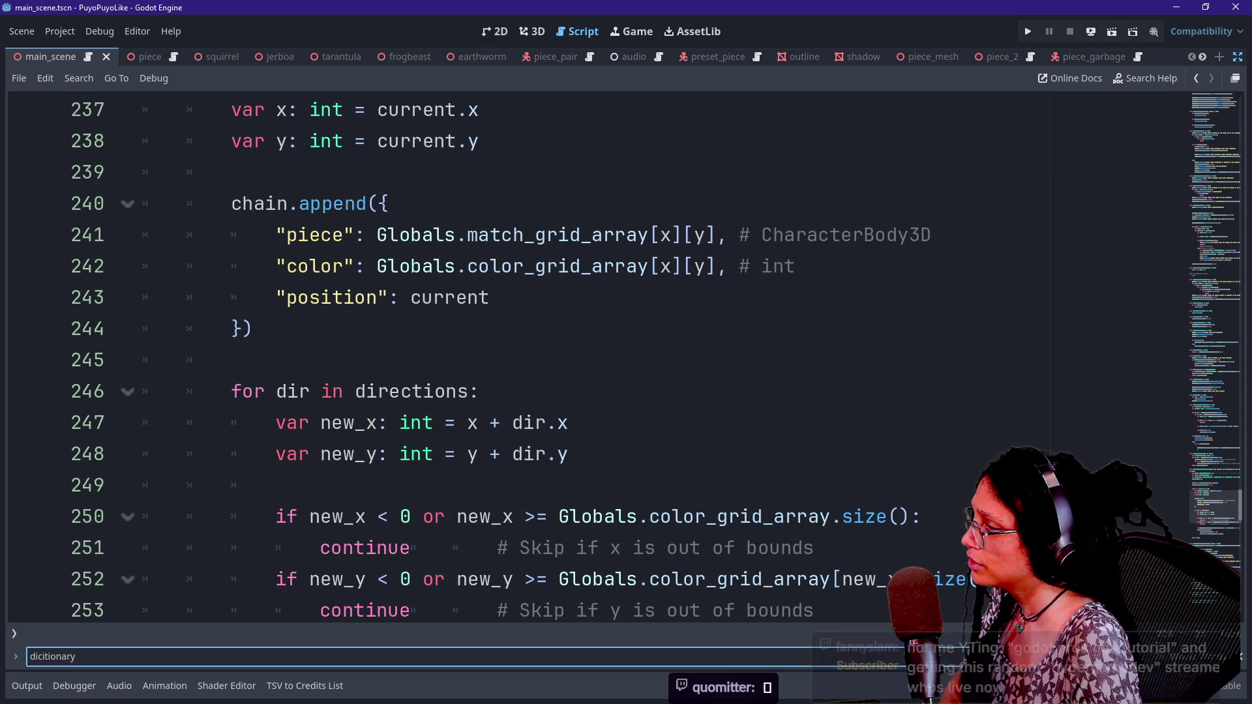
scroll(597, 357, "up", 2)
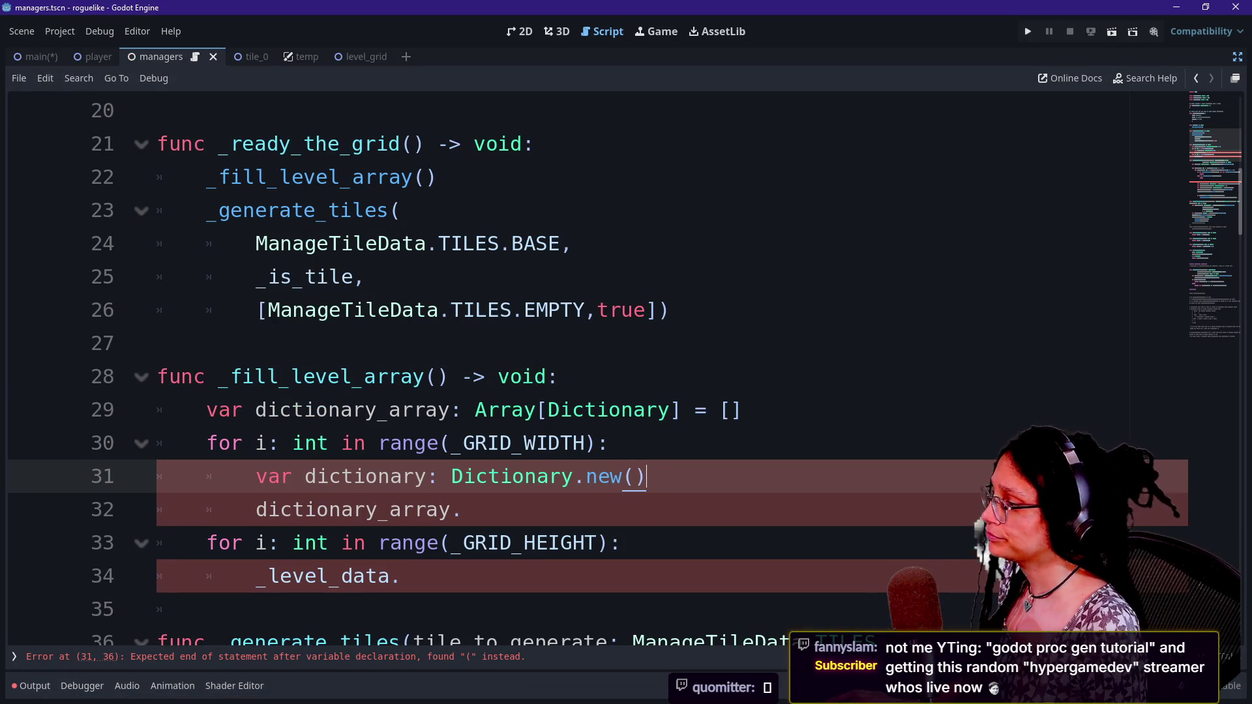
left_click(461, 509)
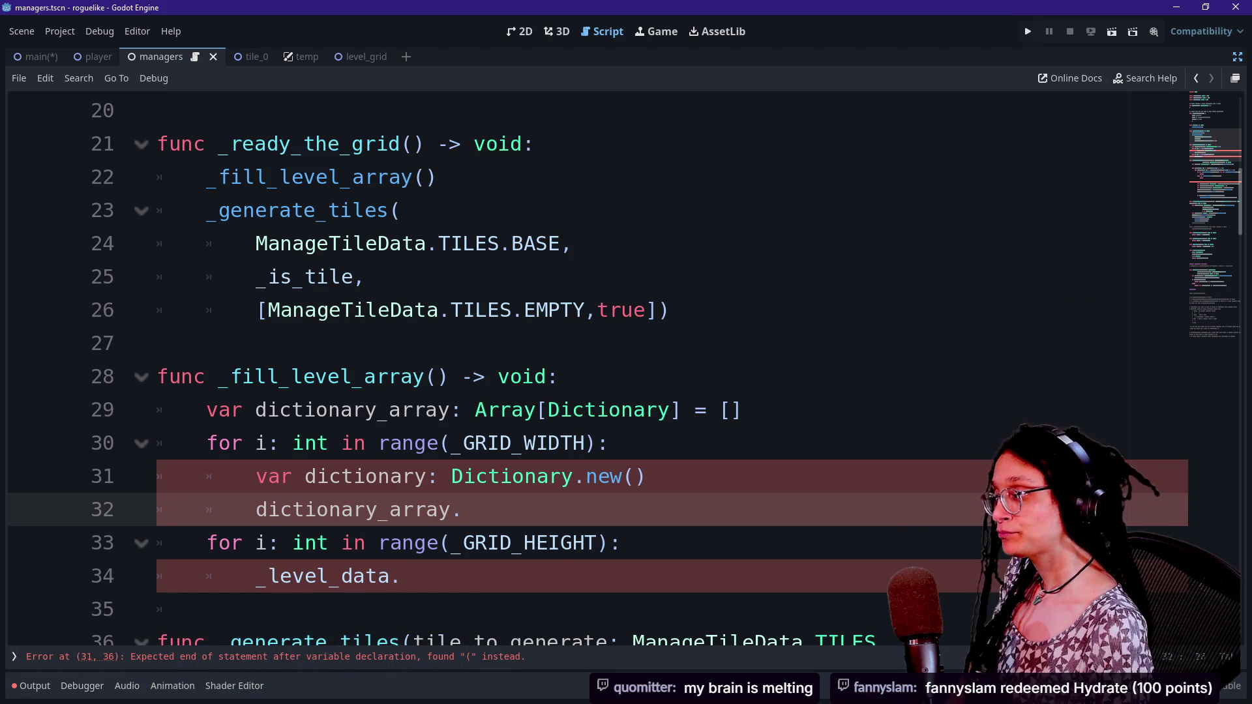
- Replace Dictionary.new() on line 31 so it reads 'var dictionary: Dictionary = {}'
left_click(646, 477)
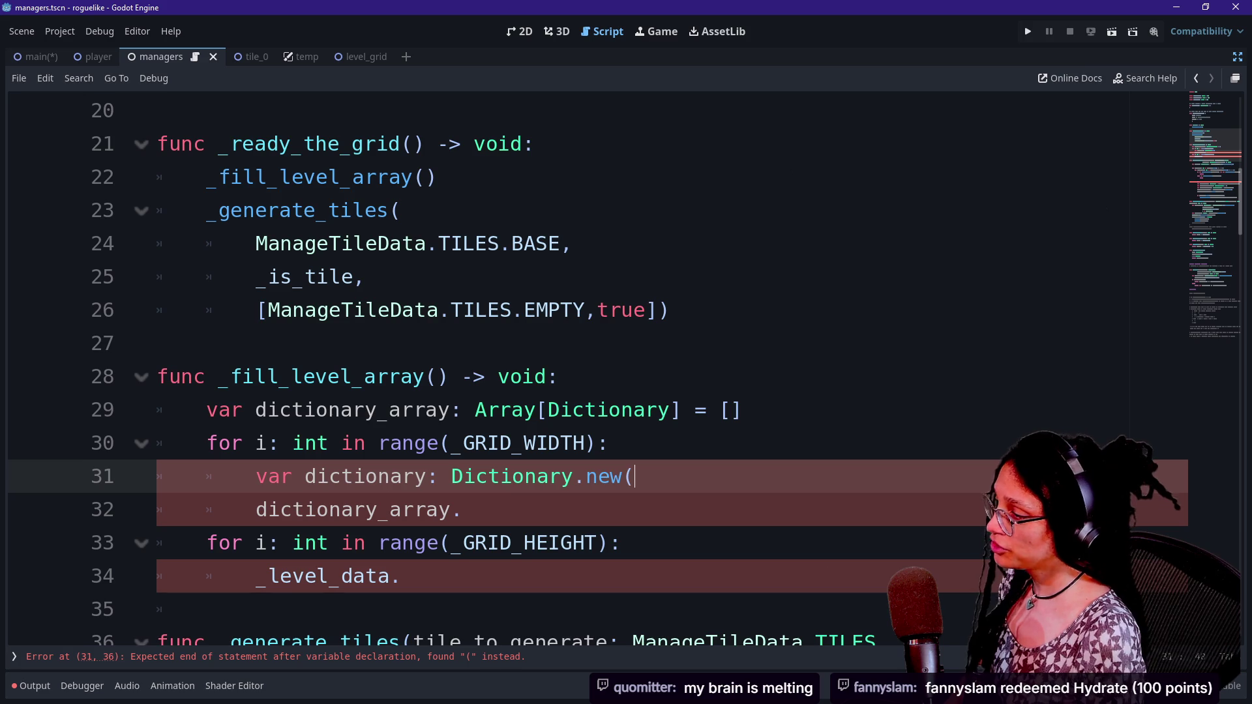
key("BackSpace")
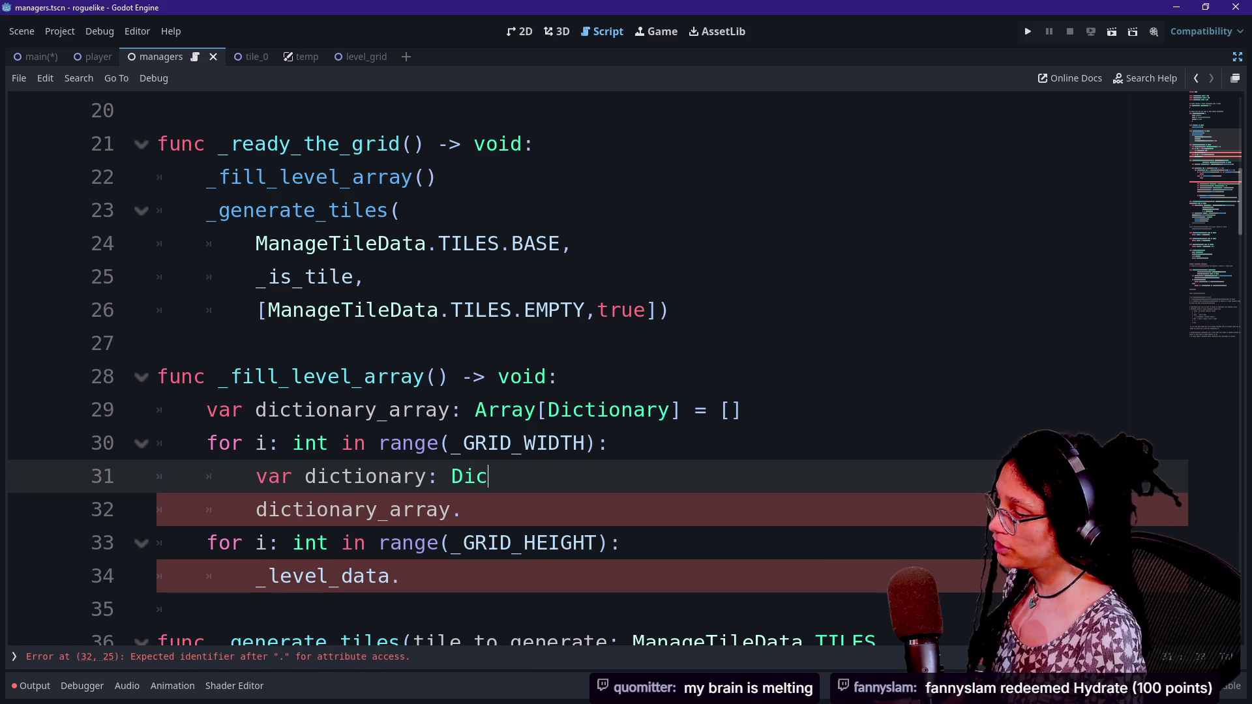
type("tionary = {")
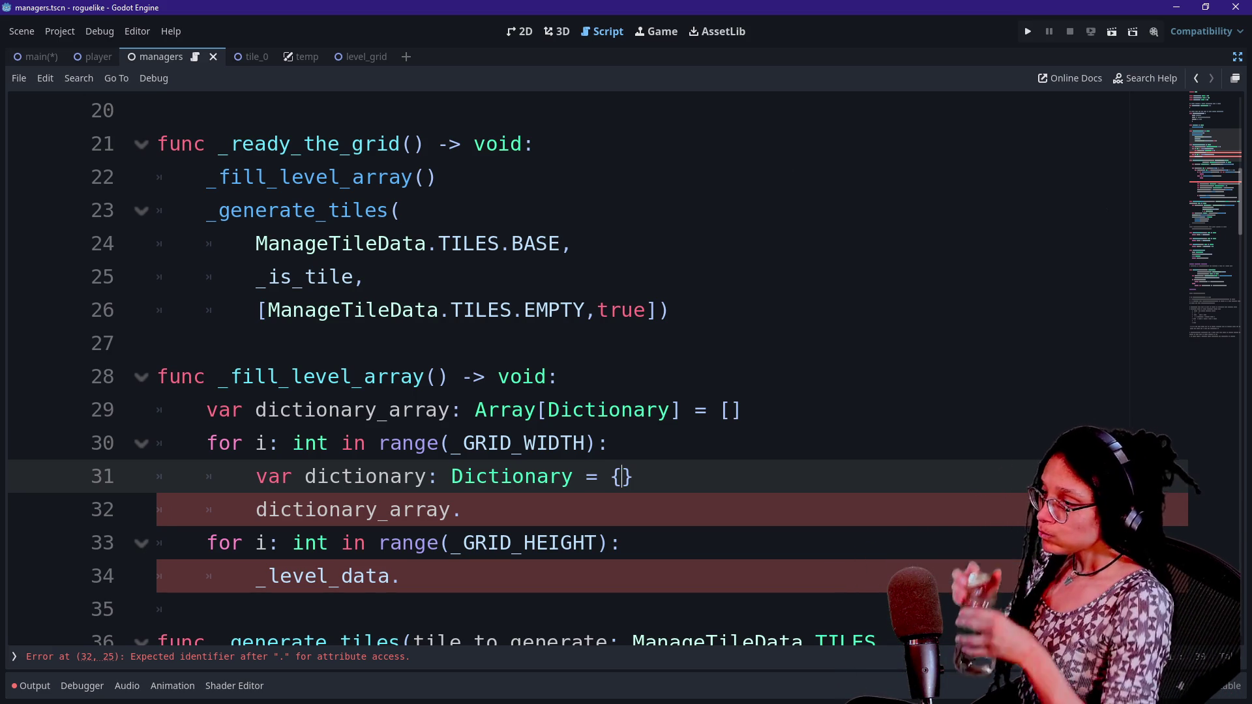
scroll(587, 365, "up", 7)
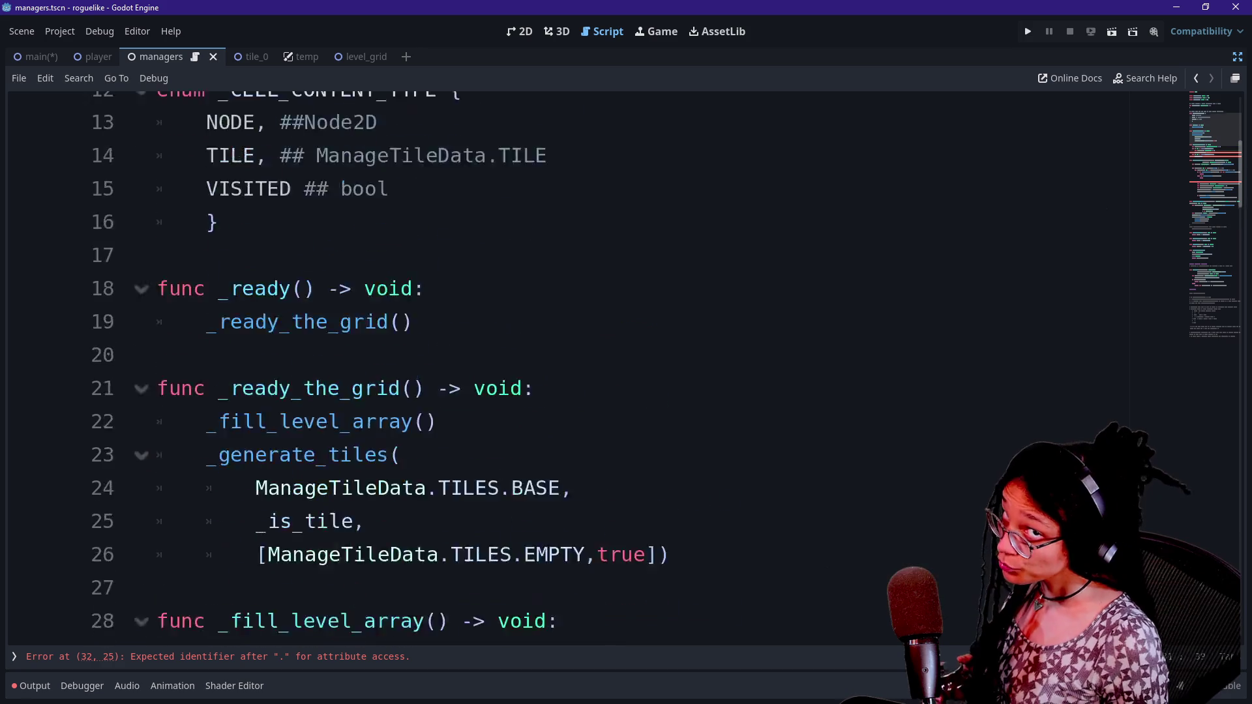
scroll(587, 365, "down", 2)
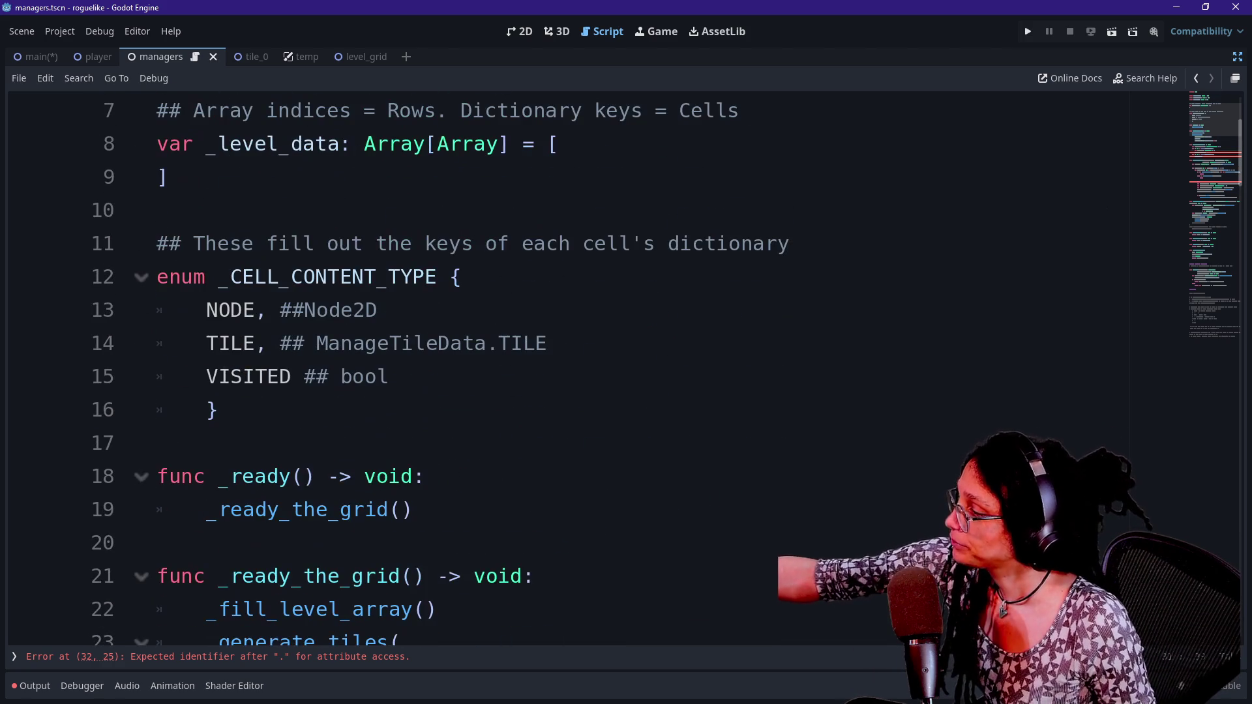
left_click_drag(281, 310, 160, 376)
left_click(353, 376)
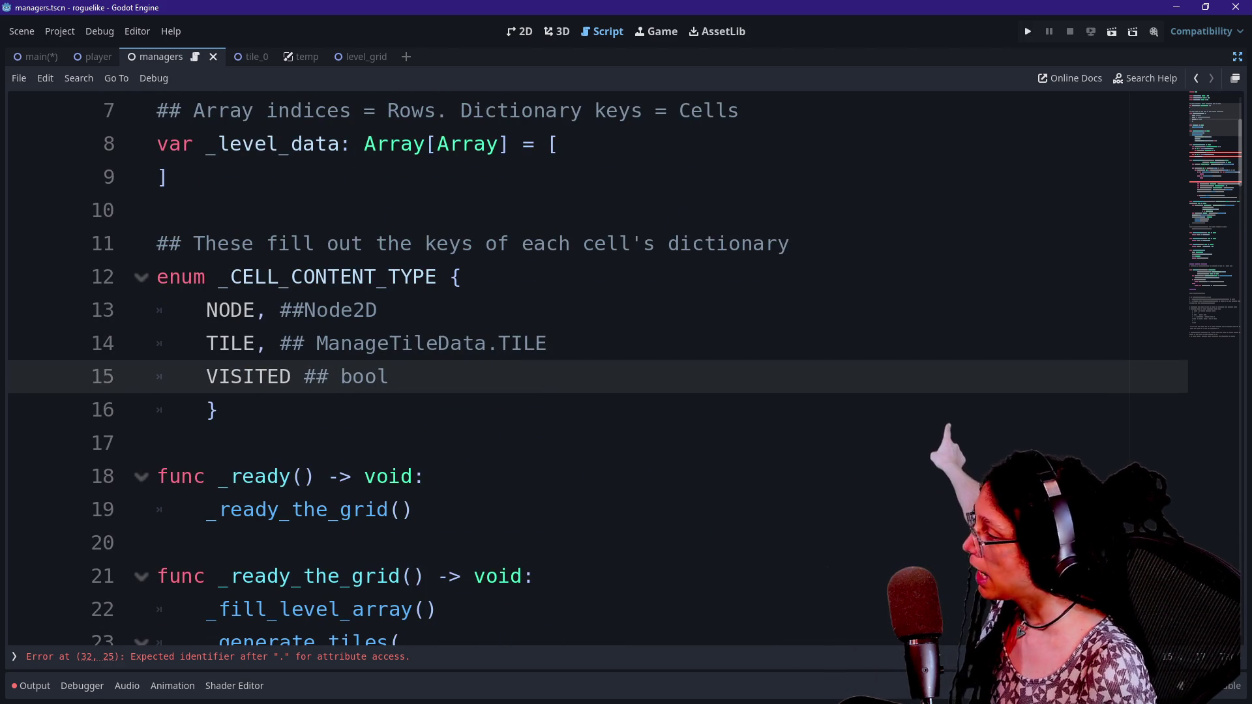
left_click_drag(206, 310, 255, 310)
left_click(255, 310)
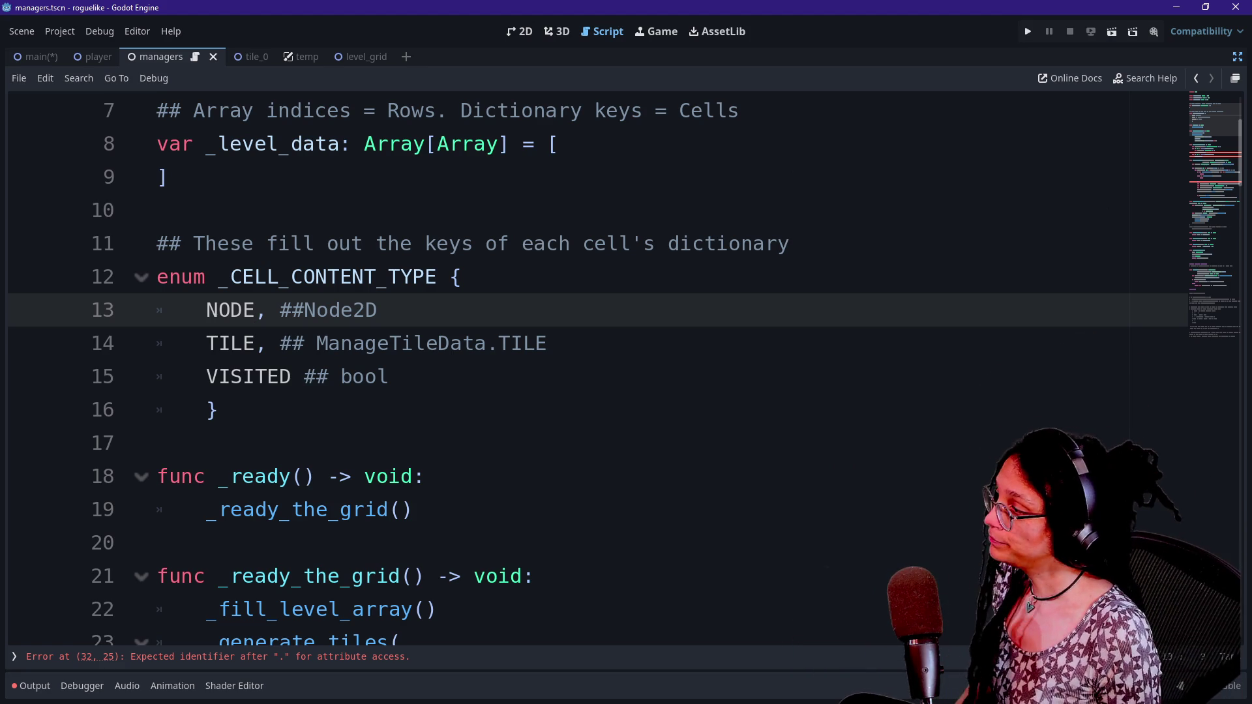
left_click_drag(206, 344, 218, 344)
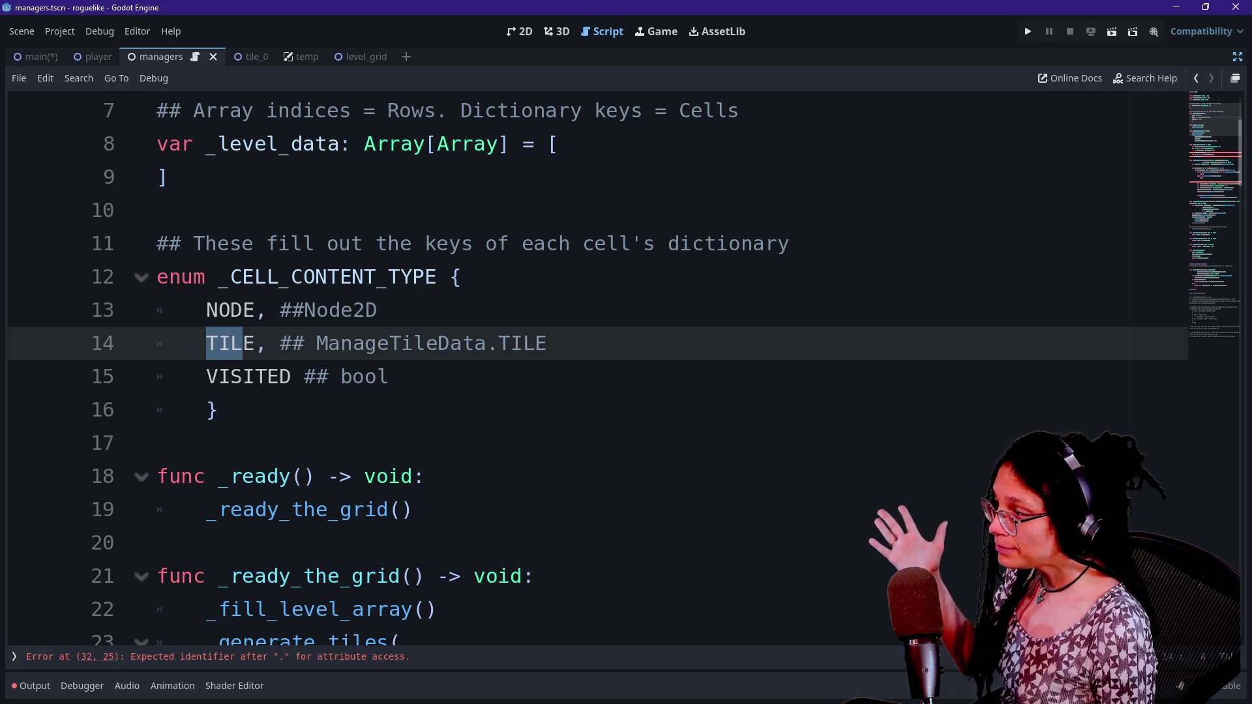
left_click_drag(206, 377, 291, 377)
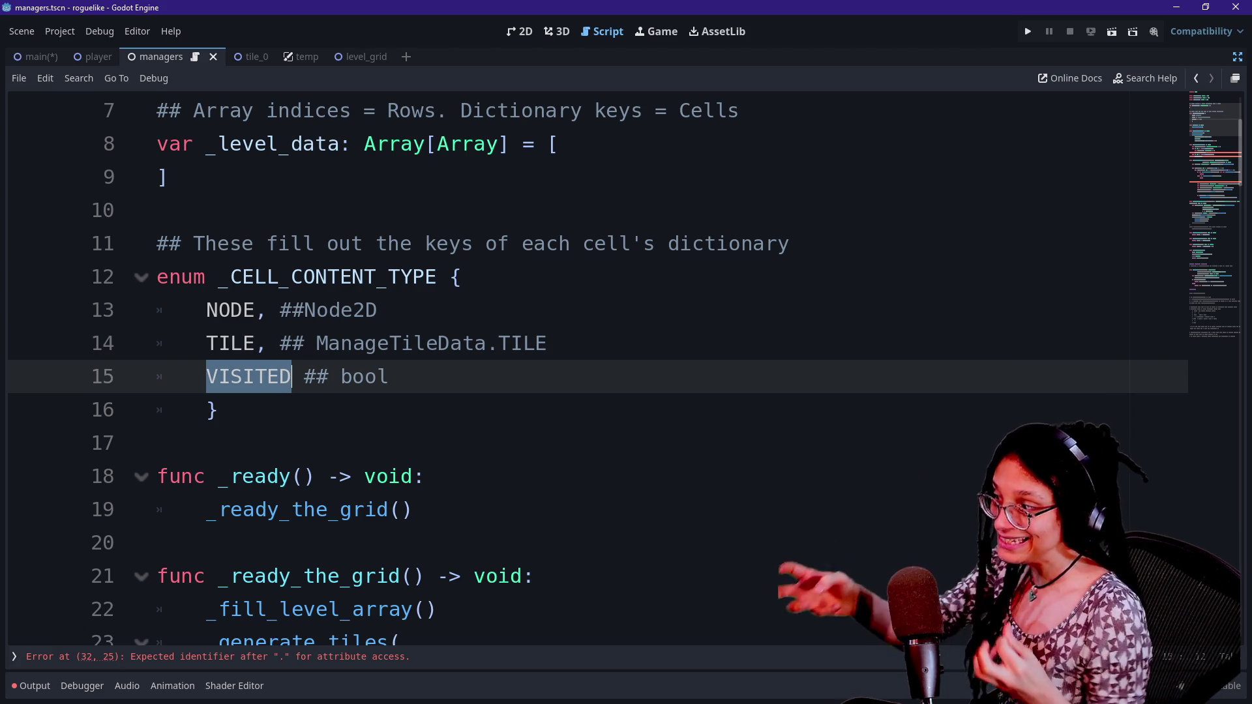
scroll(587, 366, "down", 3)
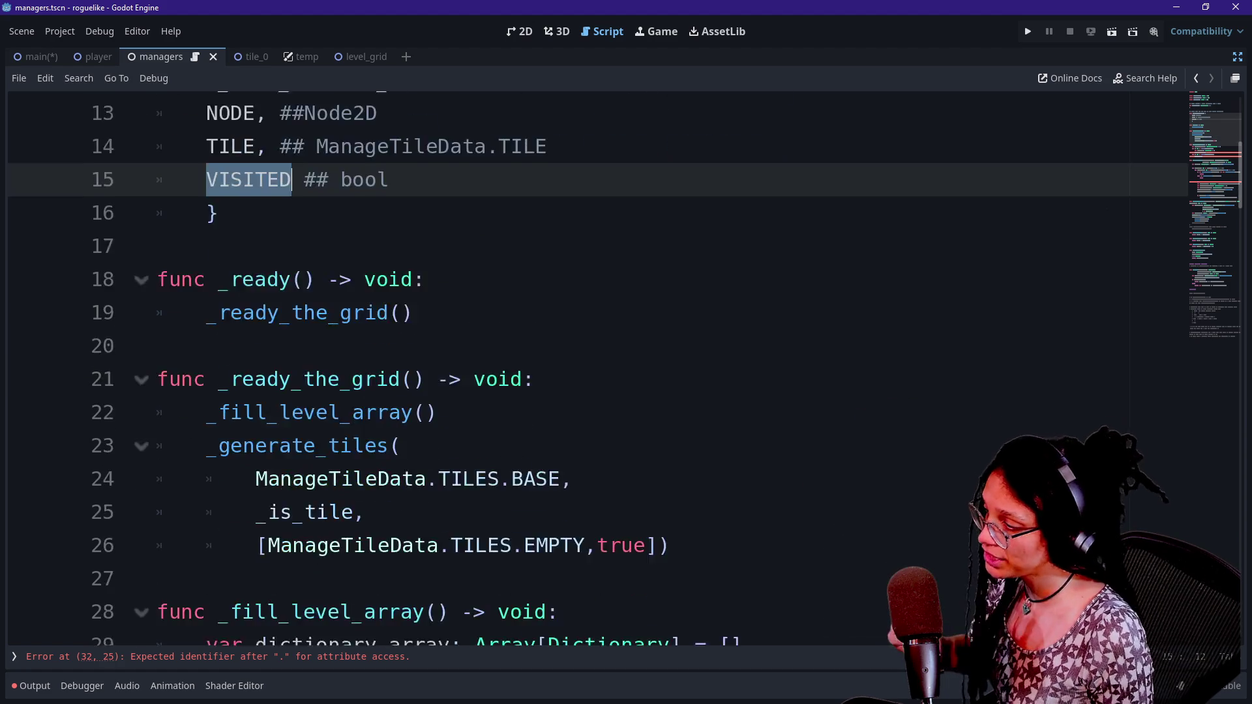